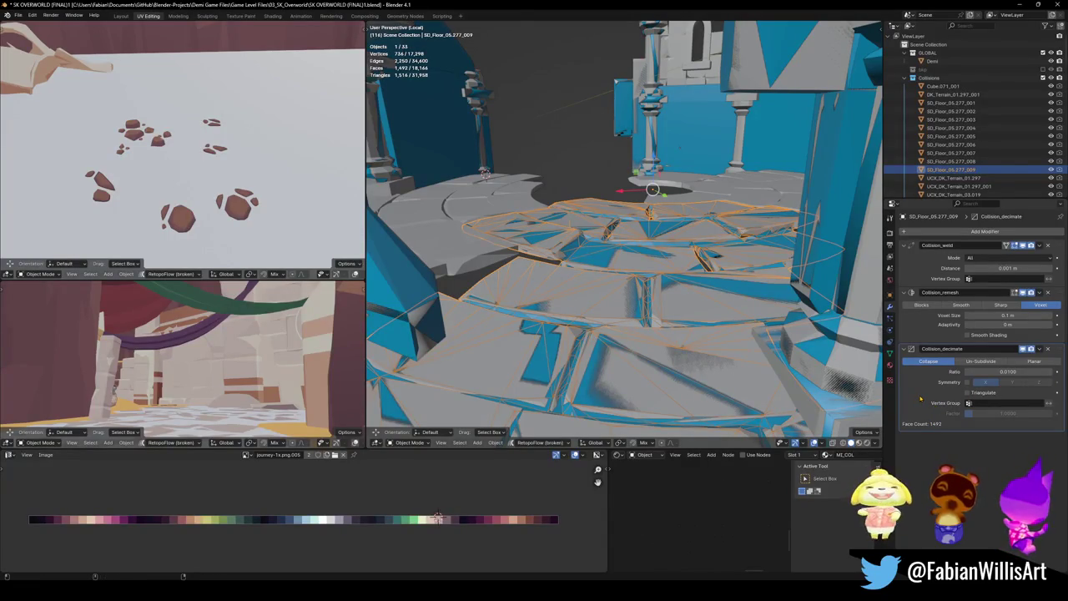
- Add a second Decimate modifier to the floor copy and tune its ratio to about 0.1978
{"action": "key", "text": "shift+r"}
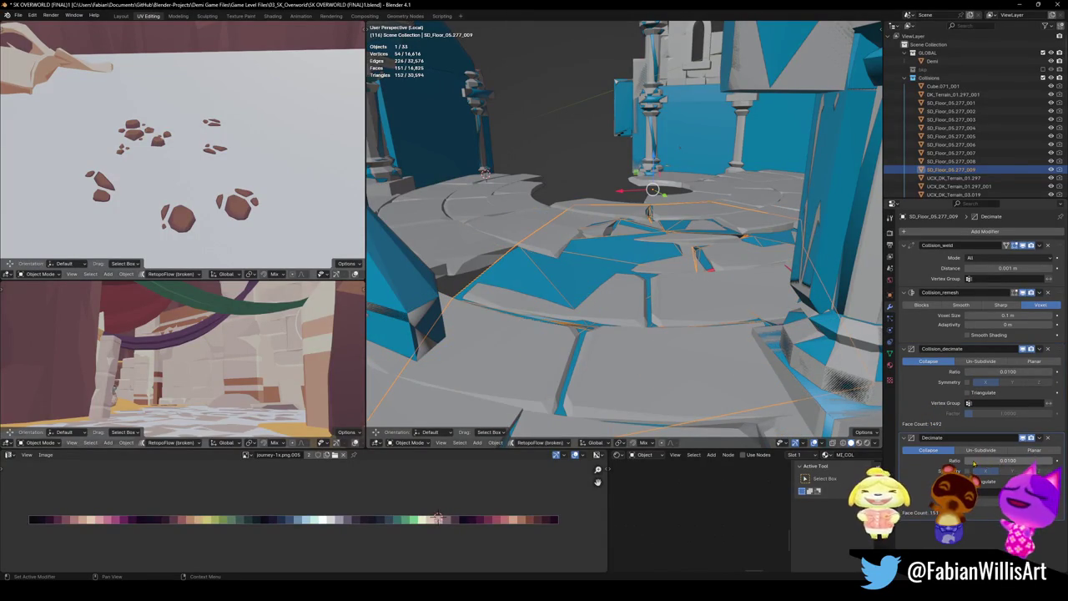
{"action": "left_click_drag", "start_coordinate": [1008, 460], "coordinate": [1038, 459]}
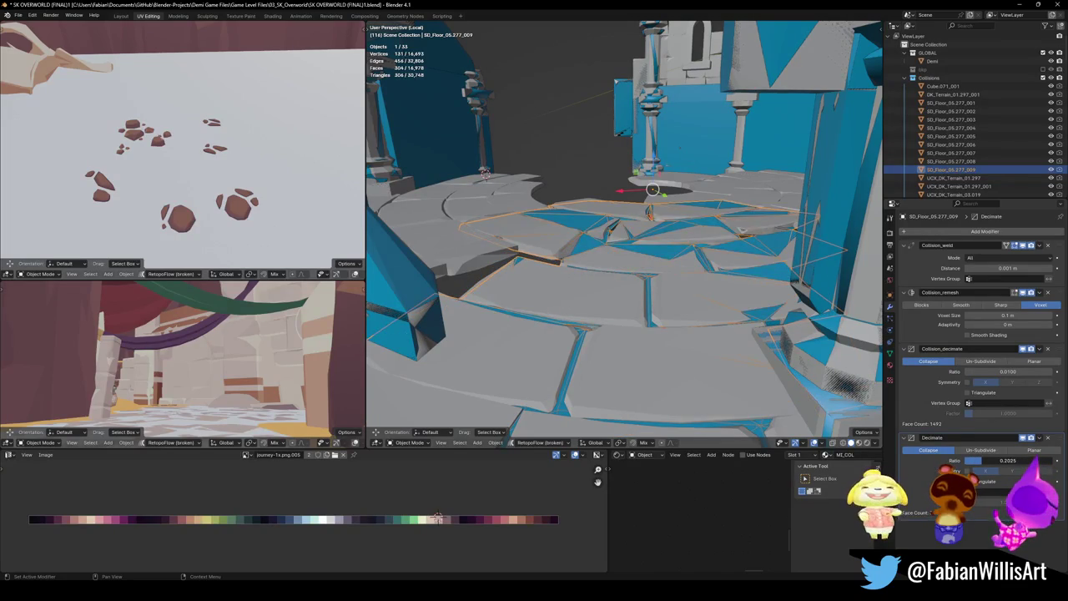
{"action": "middle_click_drag", "start_coordinate": [738, 271], "coordinate": [609, 277]}
{"action": "key", "text": "g"}
{"action": "key", "text": "Escape"}
{"action": "key", "text": "alt+a"}
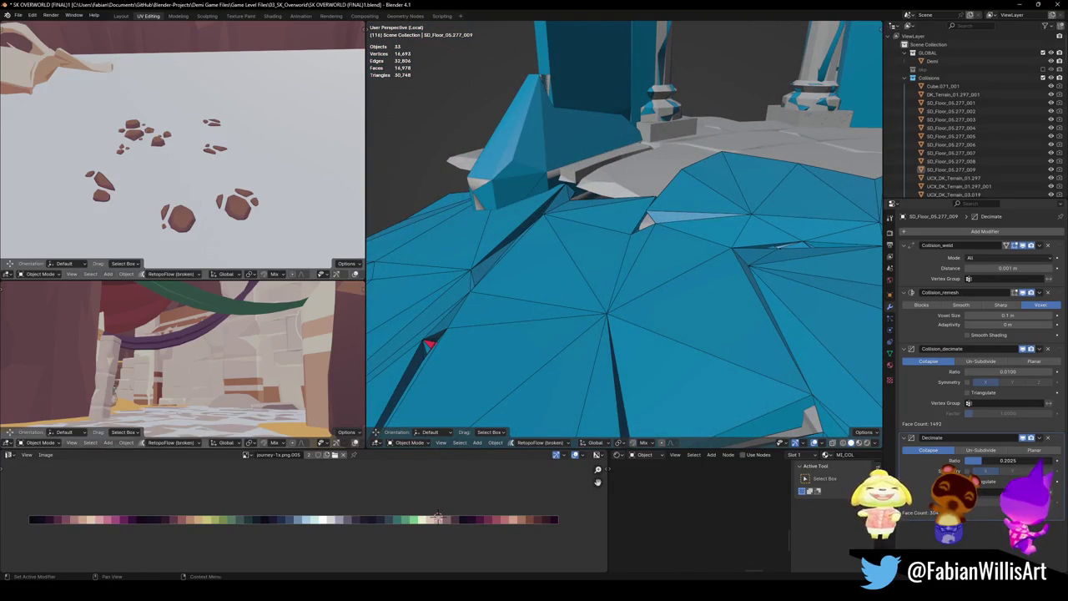
{"action": "left_click_drag", "start_coordinate": [1008, 460], "coordinate": [986, 460]}
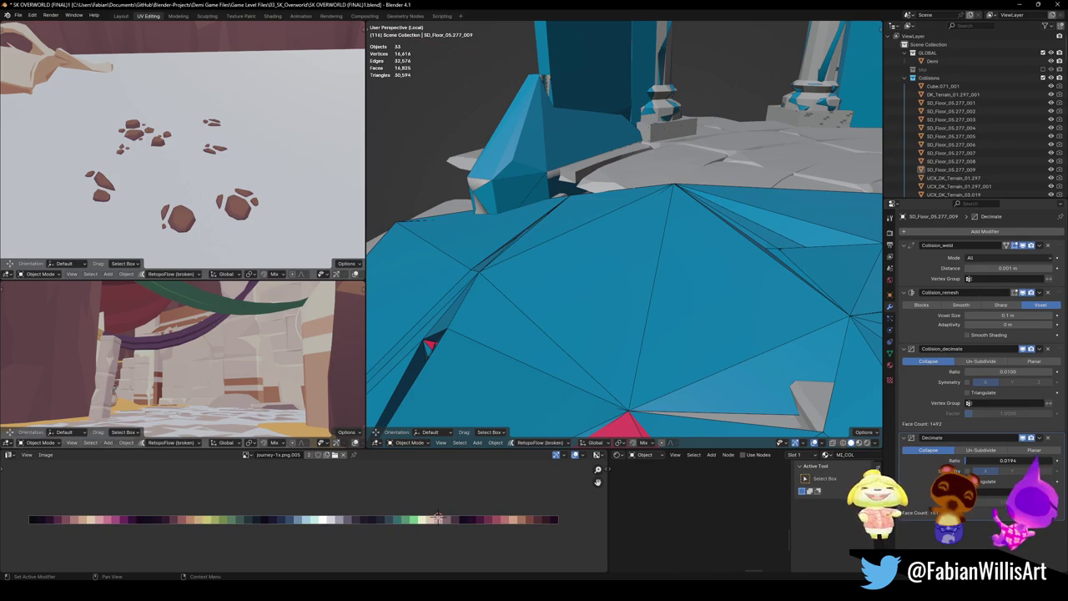
{"action": "middle_click_drag", "start_coordinate": [634, 275], "coordinate": [696, 259]}
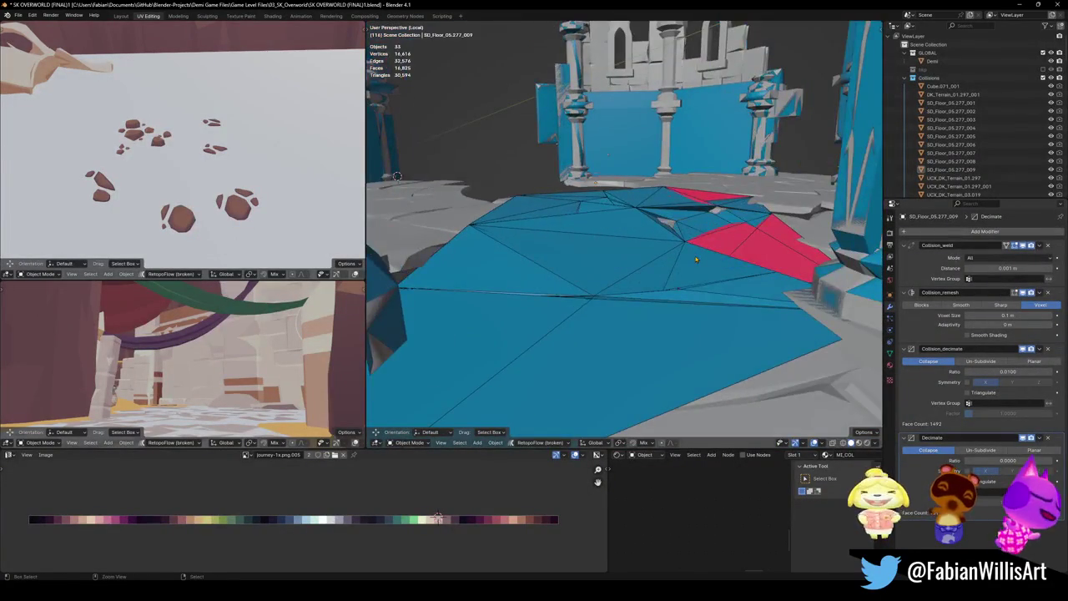
- Undo back to remove the decimated copy SD_Floor_05.277_009 and edit SD_Floor_05.277 again
{"action": "key", "text": "ctrl+z"}
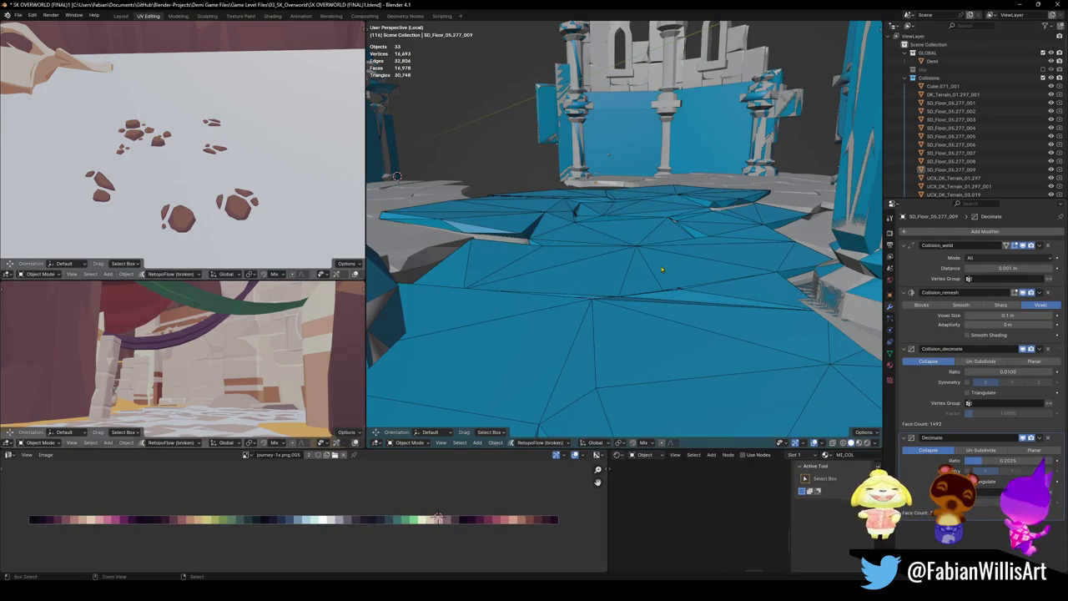
{"action": "key", "text": "ctrl+z"}
{"action": "key", "text": "ctrl+z"}
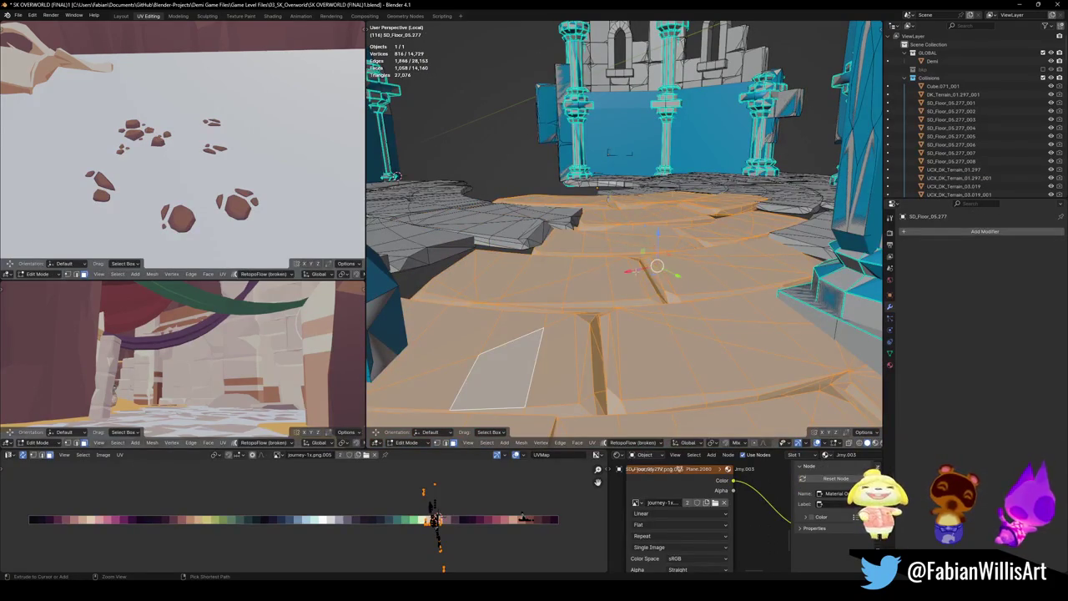
- Select a first group of linked floor tiles and wrap them in a convex hull collider
{"action": "key", "text": "ctrl+z"}
{"action": "key", "text": "ctrl+z"}
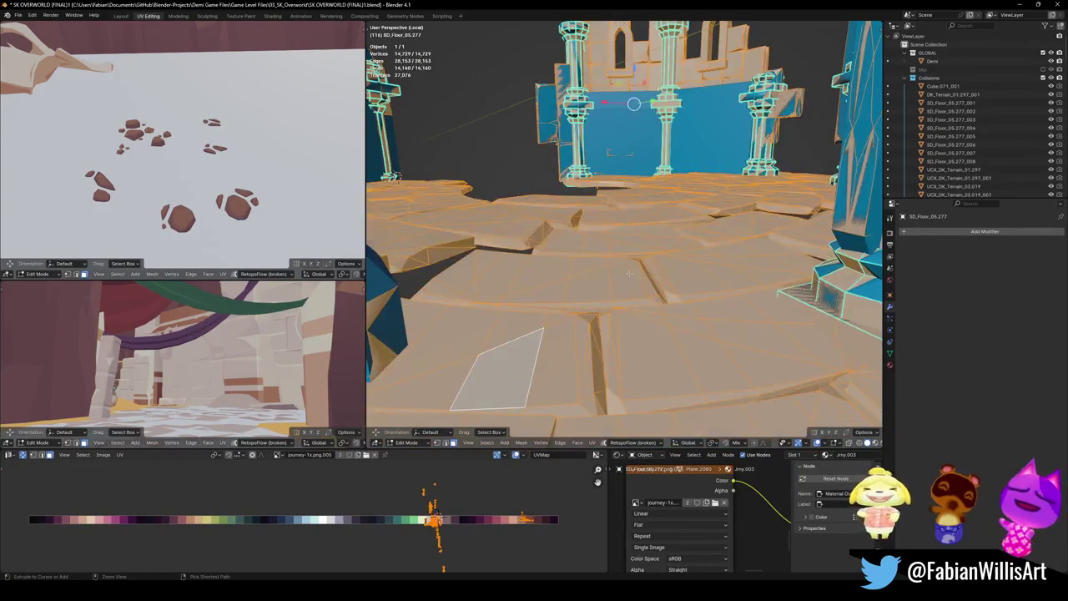
{"action": "key", "text": "ctrl+z"}
{"action": "key", "text": "ctrl+z"}
{"action": "key", "text": "ctrl+z"}
{"action": "key", "text": "ctrl+z"}
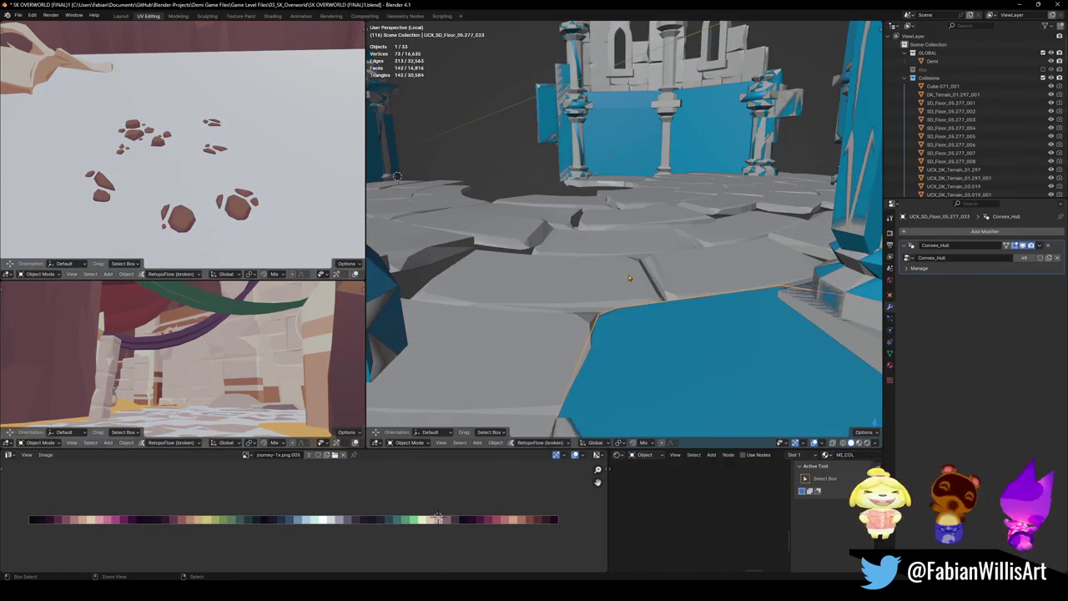
{"action": "key", "text": "ctrl+z"}
{"action": "key", "text": "ctrl+z"}
{"action": "key", "text": "ctrl+z"}
{"action": "key", "text": "ctrl+z"}
{"action": "key", "text": "l"}
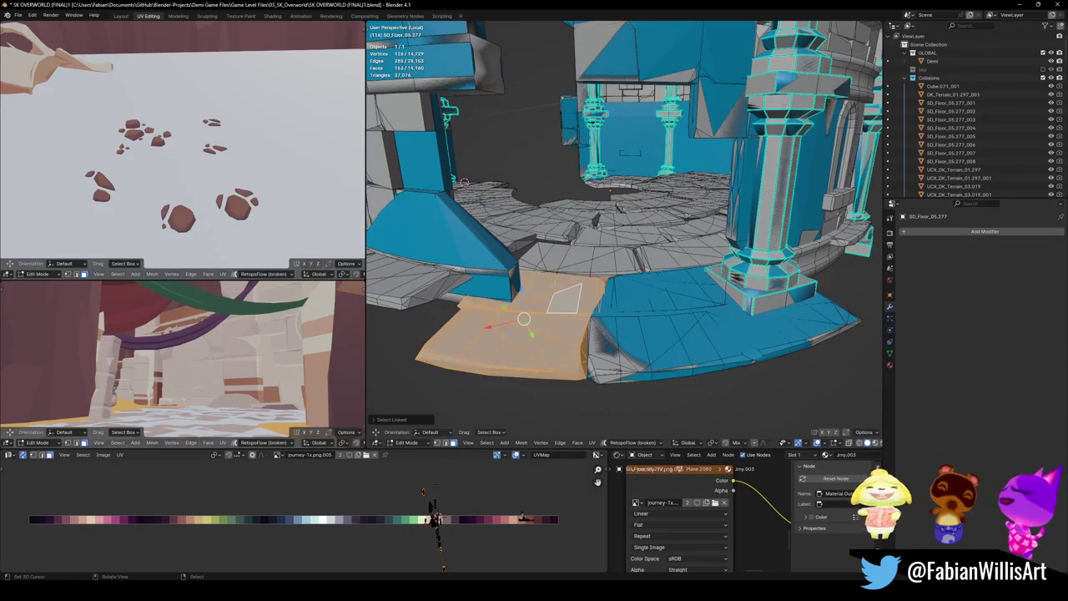
{"action": "key", "text": "l"}
{"action": "middle_click_drag", "start_coordinate": [553, 298], "coordinate": [605, 281]}
{"action": "key", "text": "alt+shift+c"}
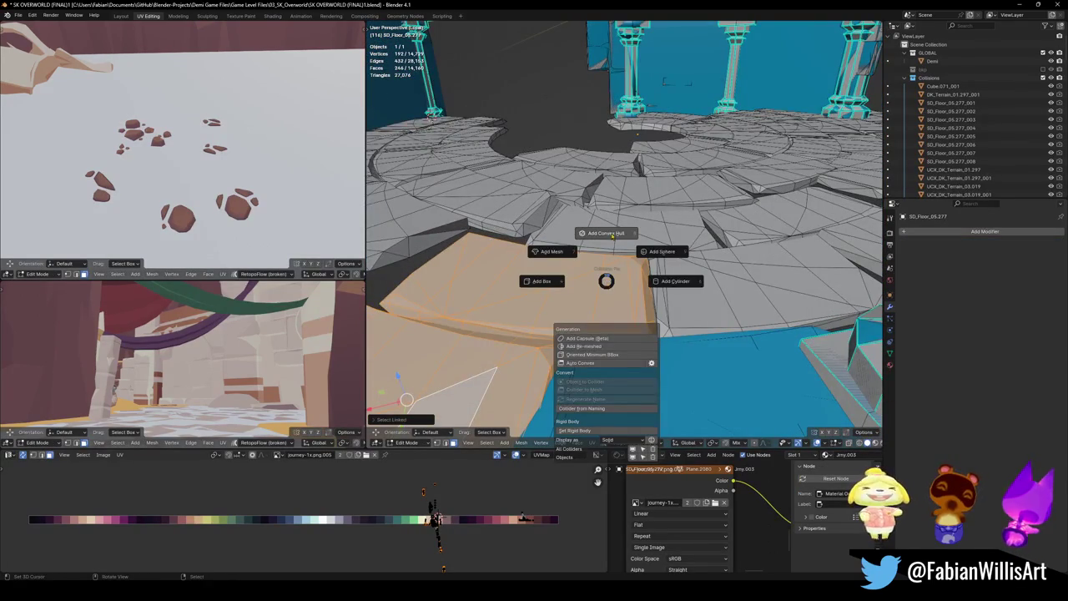
{"action": "left_click", "coordinate": [621, 243]}
- Wrap the next group of floor tiles in a convex hull collider
{"action": "middle_click_drag", "start_coordinate": [622, 243], "coordinate": [621, 250]}
{"action": "mouse_move", "coordinate": [619, 292]}
{"action": "middle_mouse_down"}
{"action": "mouse_move", "coordinate": [616, 271]}
{"action": "mouse_move", "coordinate": [660, 279]}
{"action": "mouse_move", "coordinate": [847, 420]}
{"action": "mouse_move", "coordinate": [692, 300]}
{"action": "middle_mouse_up"}
{"action": "key", "text": "Tab"}
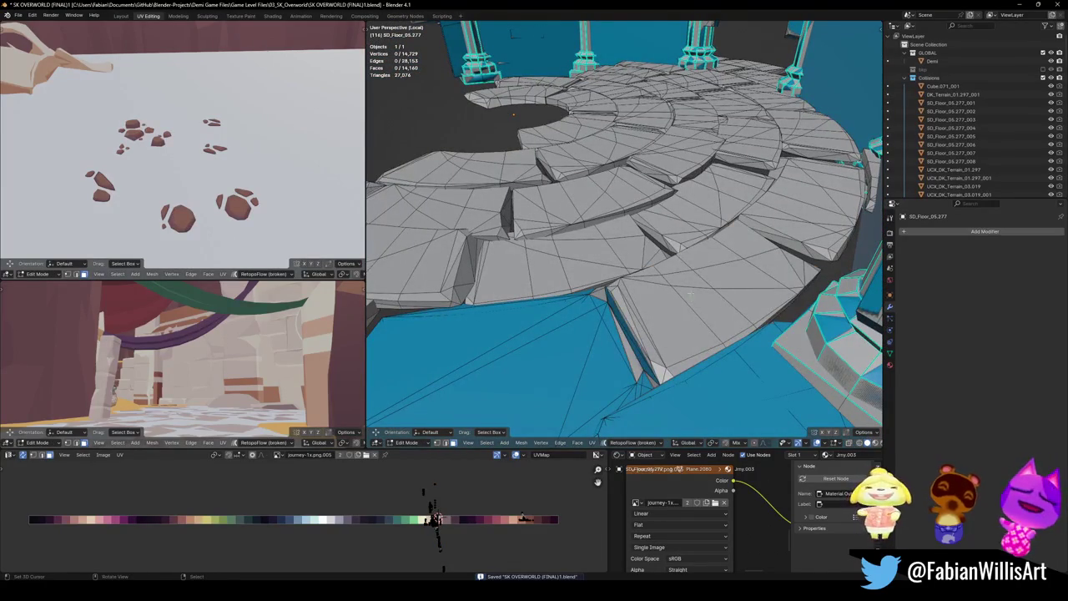
{"action": "key", "text": "l"}
{"action": "key", "text": "l"}
{"action": "key", "text": "l"}
{"action": "middle_click_drag", "start_coordinate": [690, 250], "coordinate": [634, 275]}
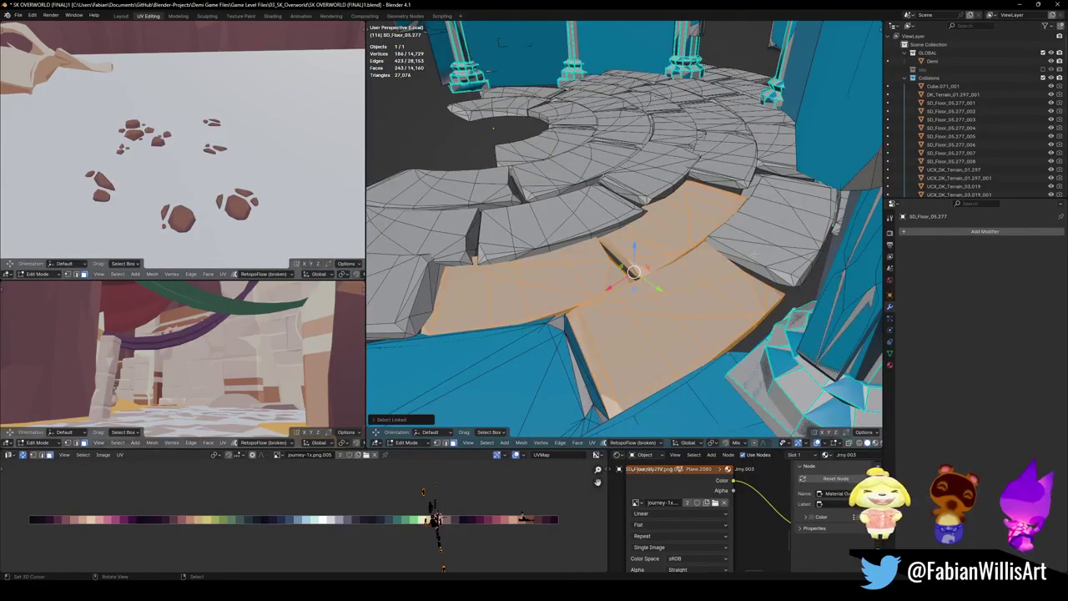
{"action": "middle_click_drag", "start_coordinate": [756, 250], "coordinate": [769, 246]}
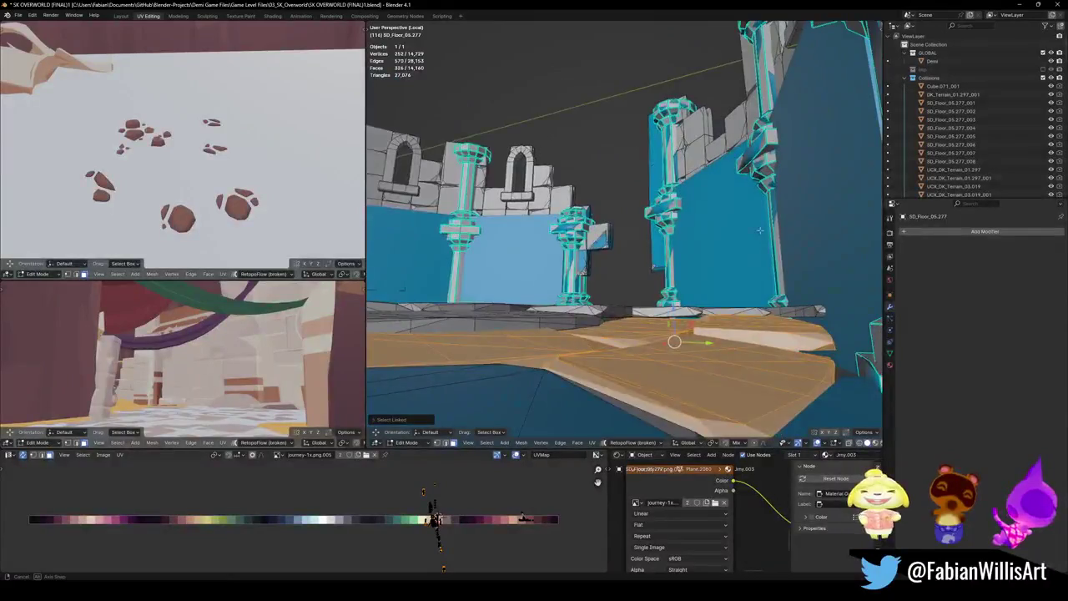
{"action": "key", "text": "shift+c"}
{"action": "left_click", "coordinate": [767, 201]}
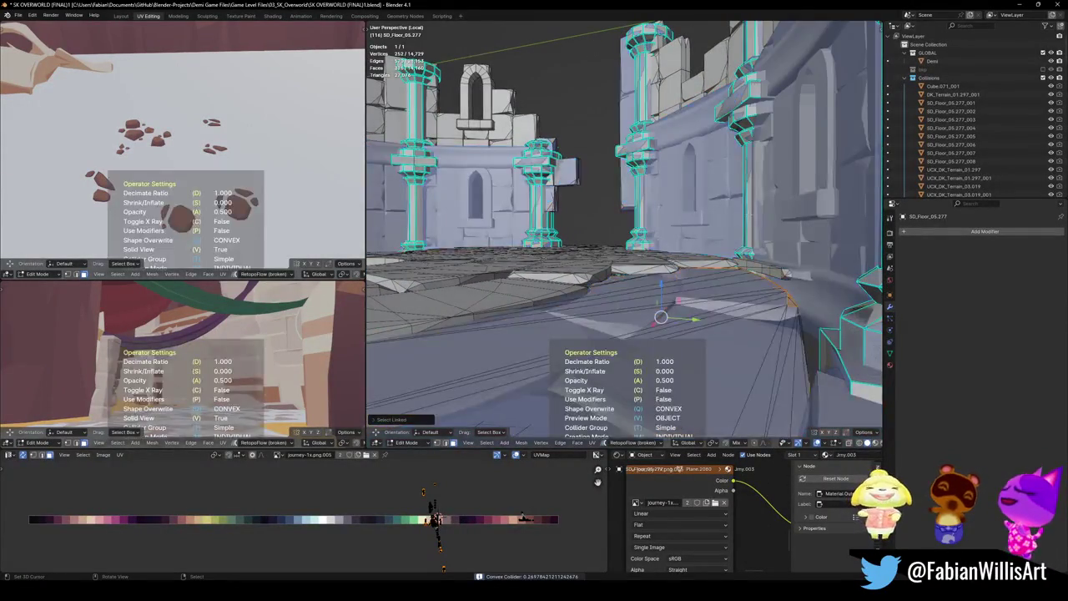
- Hull another pair of floor tile islands with a convex collider and save the file
{"action": "mouse_move", "coordinate": [750, 218]}
{"action": "middle_mouse_down"}
{"action": "mouse_move", "coordinate": [610, 278]}
{"action": "mouse_move", "coordinate": [619, 288]}
{"action": "middle_mouse_up"}
{"action": "key", "text": "Tab"}
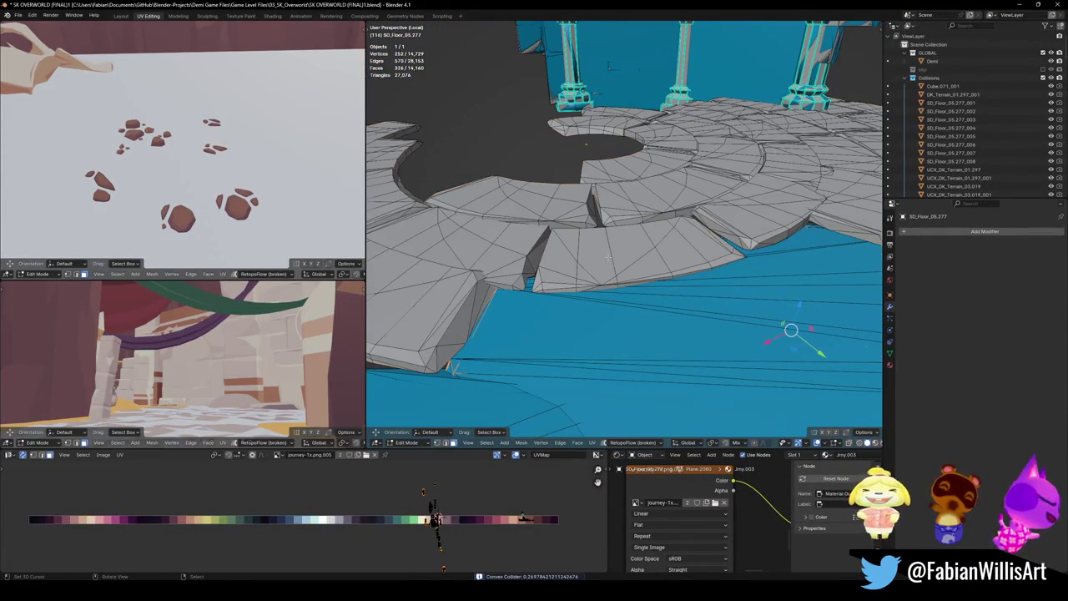
{"action": "key", "text": "l"}
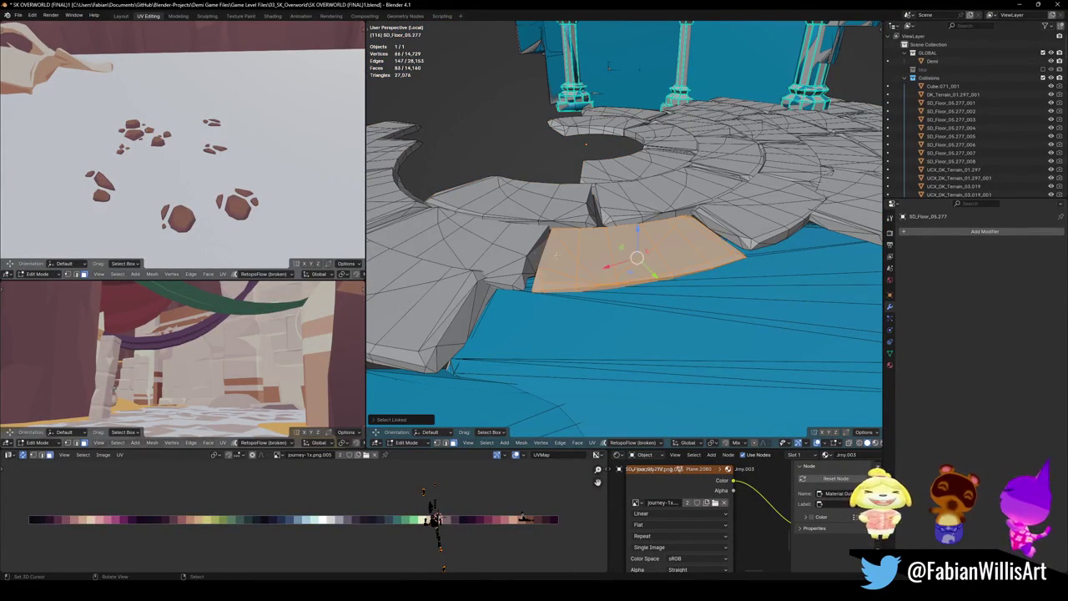
{"action": "key", "text": "l"}
{"action": "key", "text": "l"}
{"action": "key", "text": "l"}
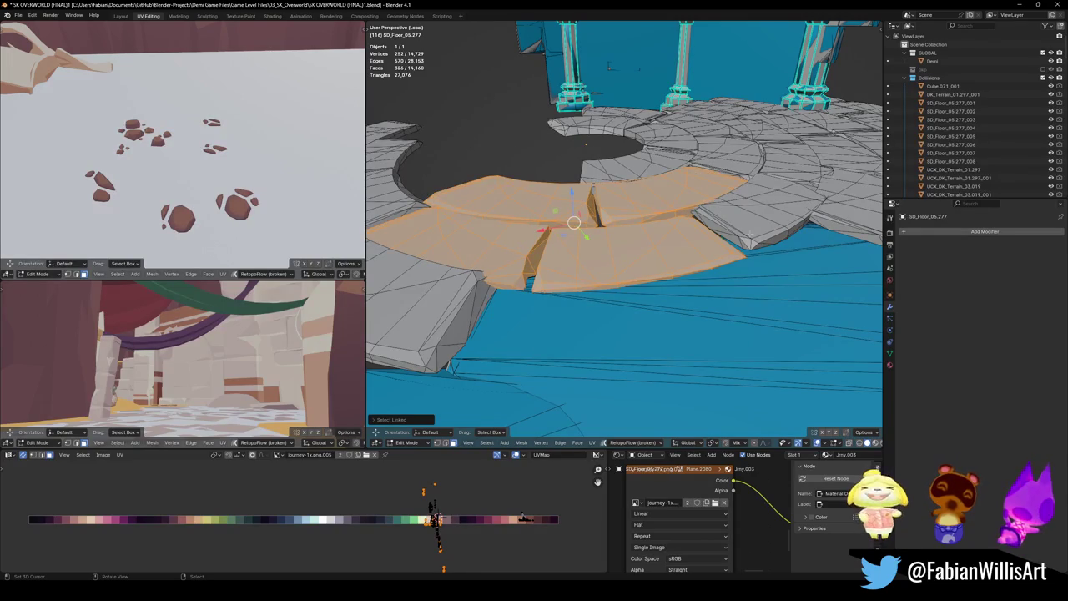
{"action": "key", "text": "shift+c"}
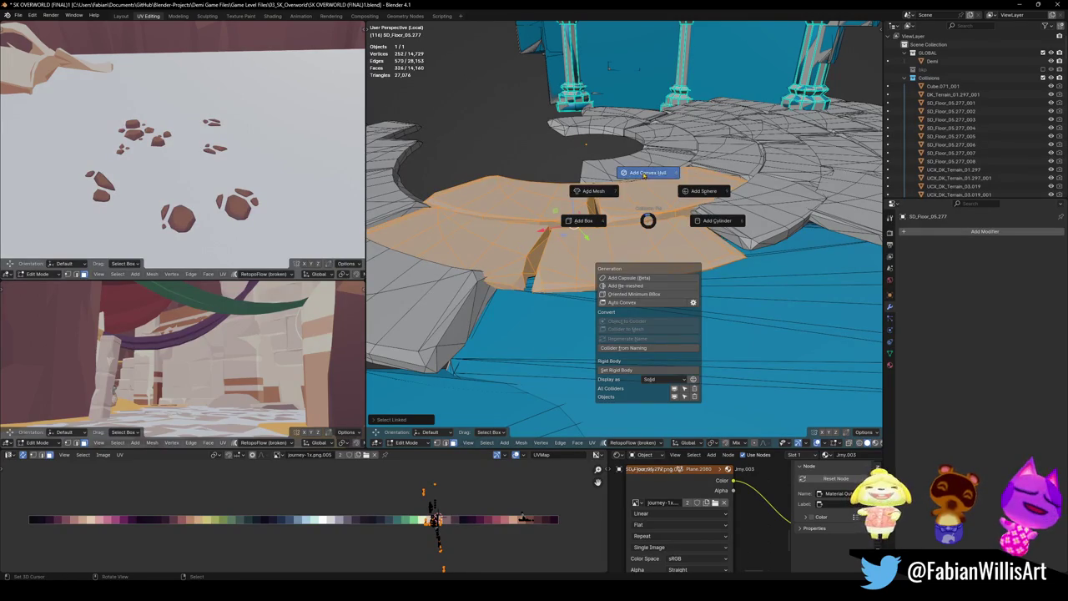
{"action": "left_click", "coordinate": [644, 173]}
{"action": "mouse_move", "coordinate": [630, 225]}
{"action": "middle_mouse_down"}
{"action": "mouse_move", "coordinate": [604, 205]}
{"action": "mouse_move", "coordinate": [607, 257]}
{"action": "mouse_move", "coordinate": [697, 306]}
{"action": "mouse_move", "coordinate": [684, 254]}
{"action": "mouse_move", "coordinate": [604, 131]}
{"action": "mouse_move", "coordinate": [599, 280]}
{"action": "middle_mouse_up"}
{"action": "key", "text": "ctrl+s"}
- After trying several selections, wrap two adjacent floor tiles in a convex hull collider
{"action": "key", "text": "Tab"}
{"action": "key", "text": "alt+a"}
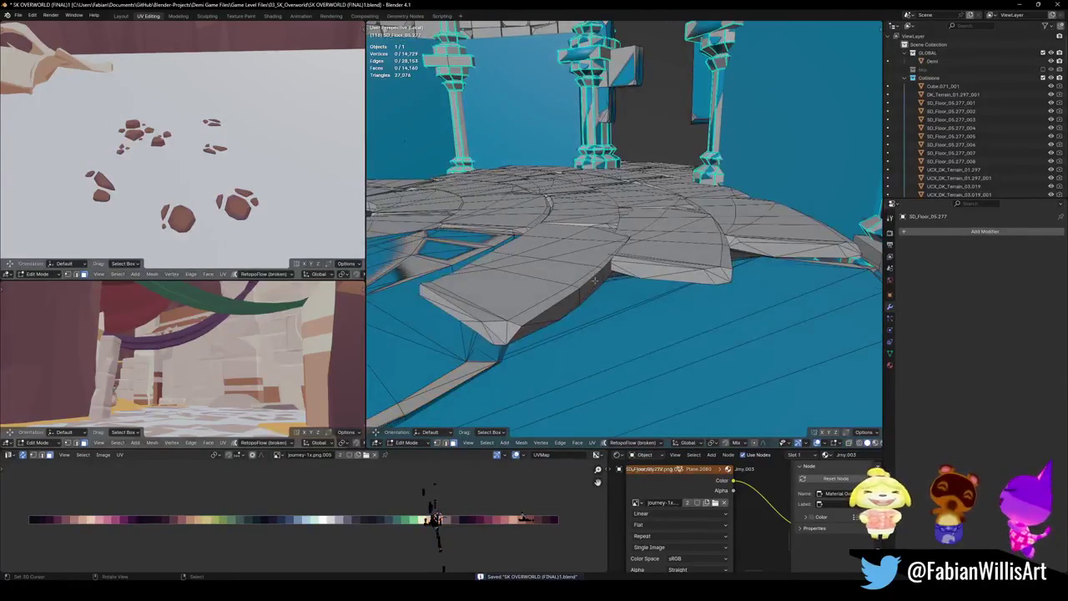
{"action": "key", "text": "l"}
{"action": "key", "text": "l"}
{"action": "mouse_move", "coordinate": [680, 254]}
{"action": "middle_mouse_down"}
{"action": "mouse_move", "coordinate": [672, 333]}
{"action": "mouse_move", "coordinate": [697, 317]}
{"action": "middle_mouse_up"}
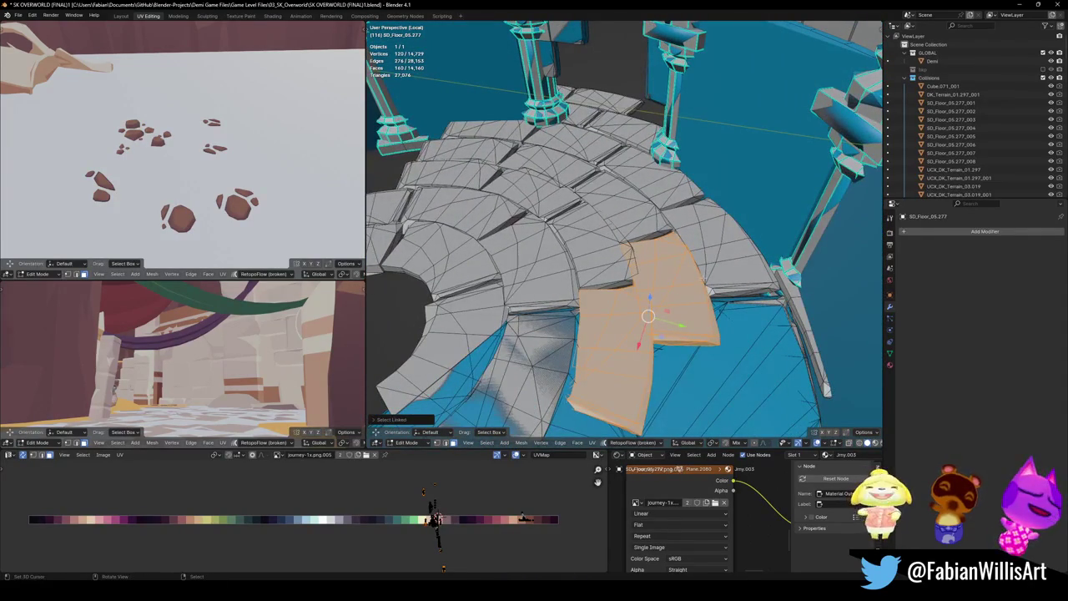
{"action": "key", "text": "alt+a"}
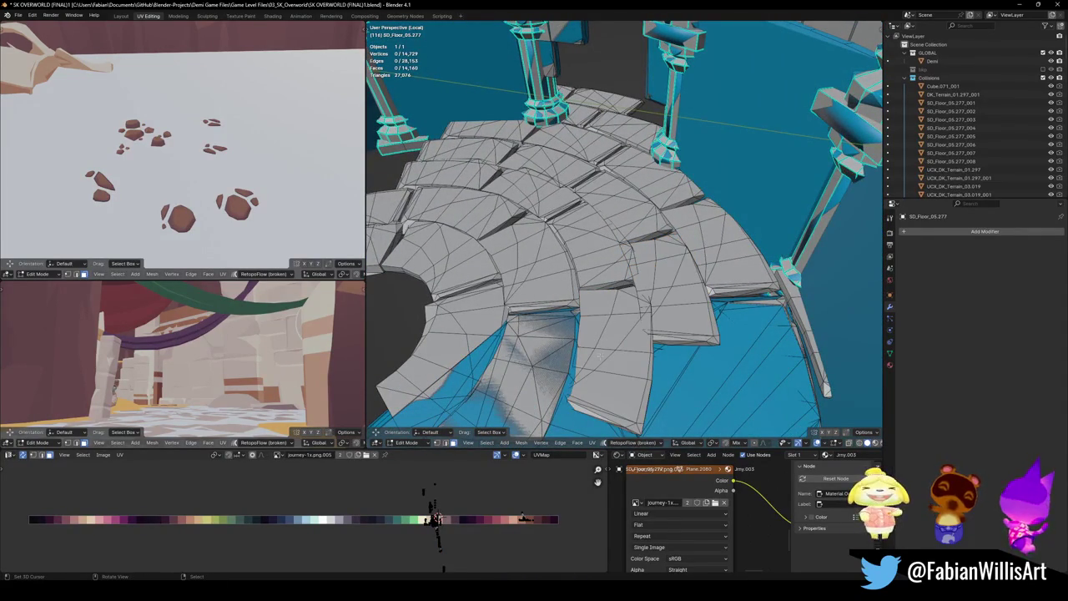
{"action": "mouse_move", "coordinate": [598, 358]}
{"action": "middle_mouse_down"}
{"action": "mouse_move", "coordinate": [801, 297]}
{"action": "mouse_move", "coordinate": [843, 246]}
{"action": "mouse_move", "coordinate": [611, 276]}
{"action": "middle_mouse_up"}
{"action": "key", "text": "l"}
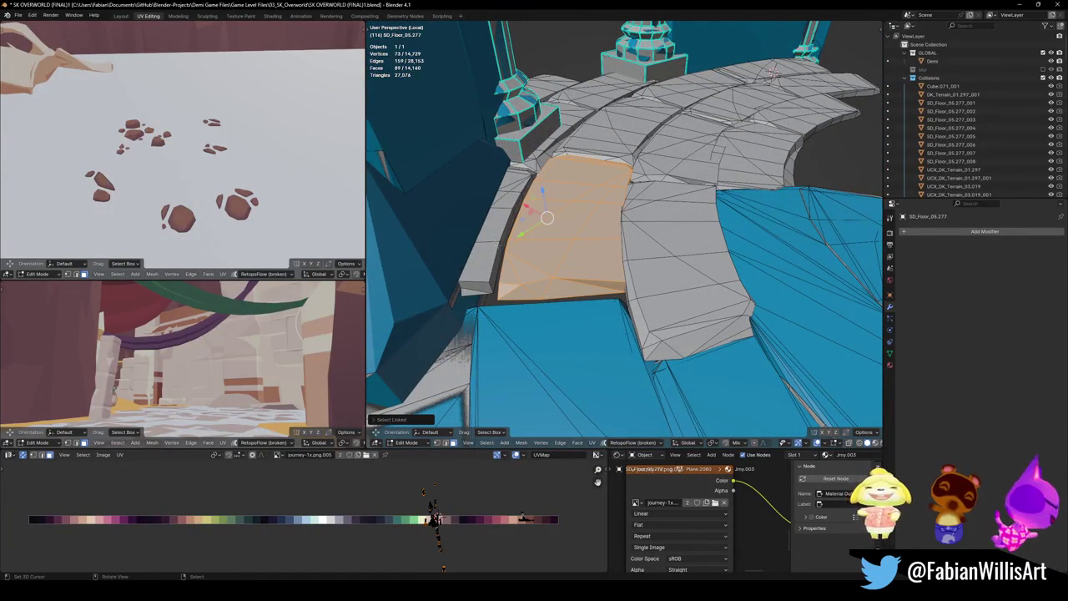
{"action": "key", "text": "alt+a"}
{"action": "key", "text": "l"}
{"action": "key", "text": "l"}
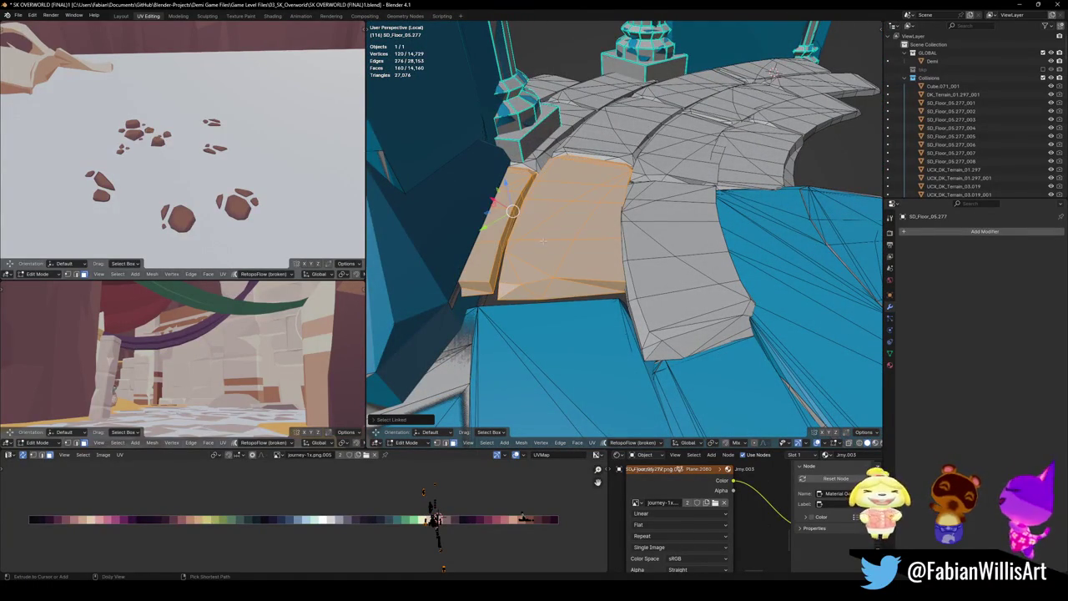
{"action": "key", "text": "alt+c"}
{"action": "left_click", "coordinate": [542, 197]}
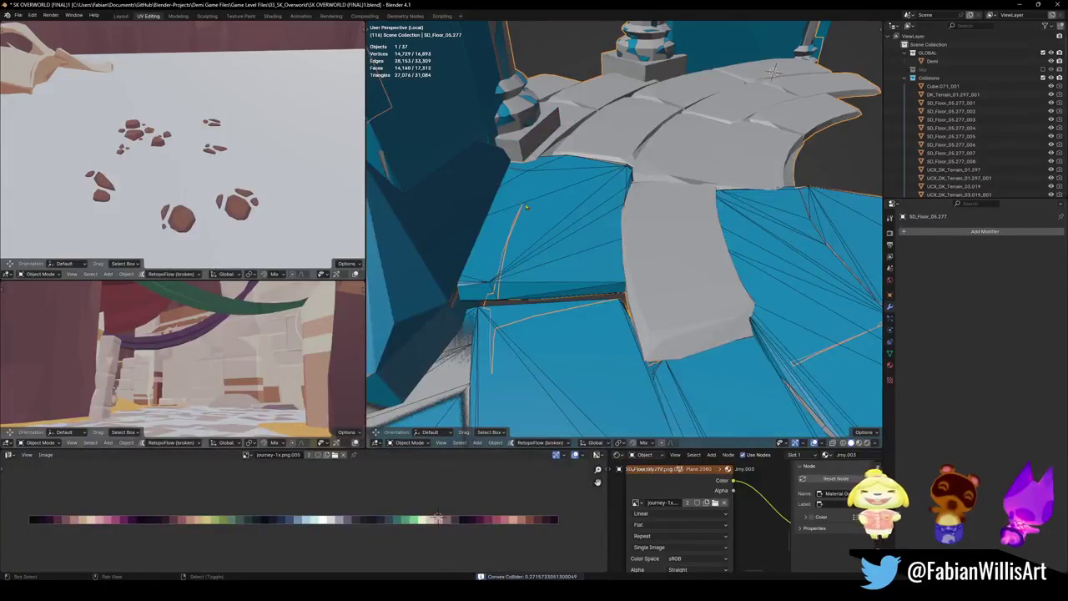
- Wrap a single floor tile in a convex hull collider
{"action": "middle_click_drag", "start_coordinate": [516, 214], "coordinate": [557, 284]}
{"action": "key", "text": "Tab"}
{"action": "key", "text": "l"}
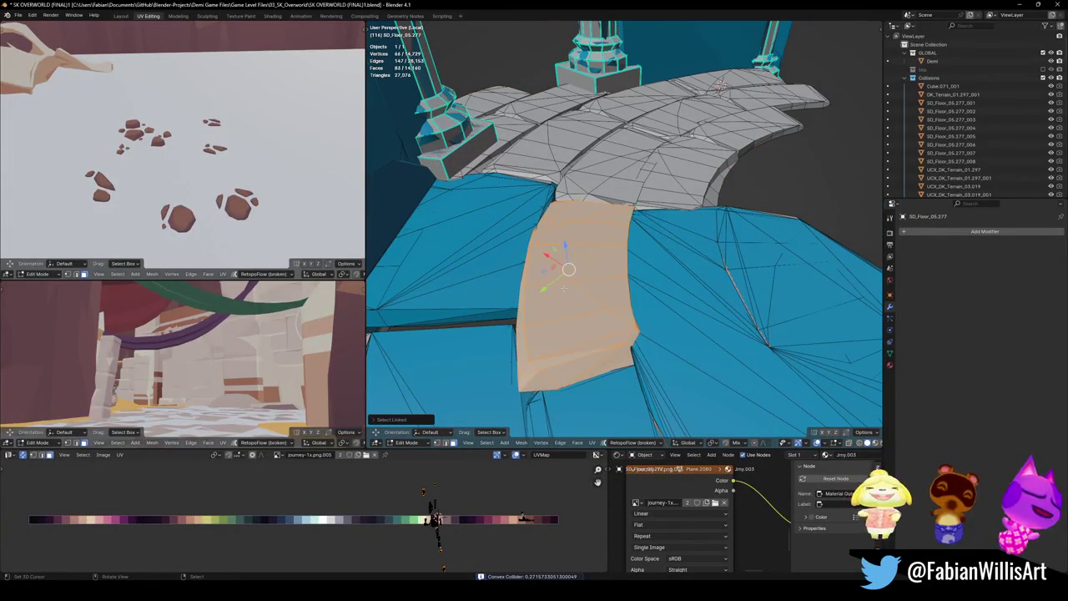
{"action": "key", "text": "alt+c"}
{"action": "left_click", "coordinate": [564, 241]}
{"action": "left_click", "coordinate": [522, 247]}
{"action": "middle_click_drag", "start_coordinate": [521, 247], "coordinate": [652, 303]}
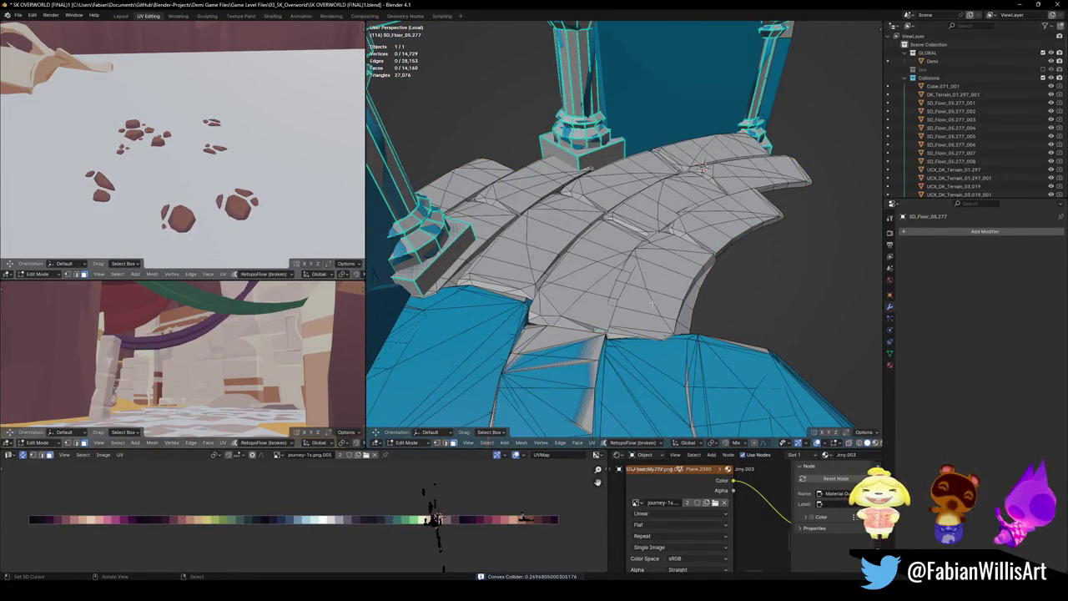
- Try convex hulls on the curved walkway tiles, undoing and trimming the selection
{"action": "key", "text": "l"}
{"action": "key", "text": "l"}
{"action": "key", "text": "l"}
{"action": "key", "text": "l"}
{"action": "key", "text": "l"}
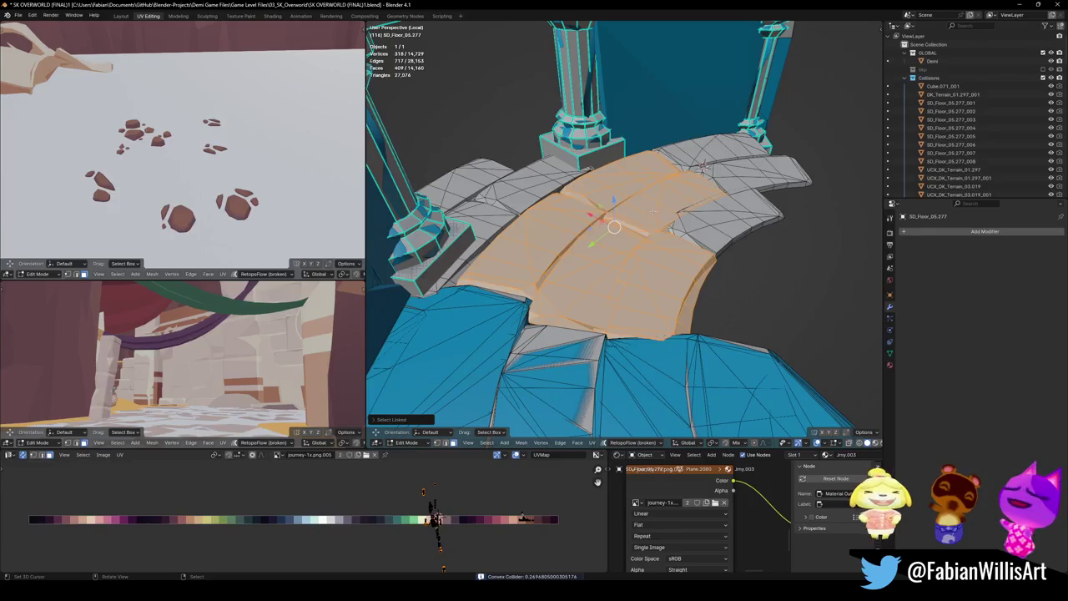
{"action": "key", "text": "l"}
{"action": "key", "text": "l"}
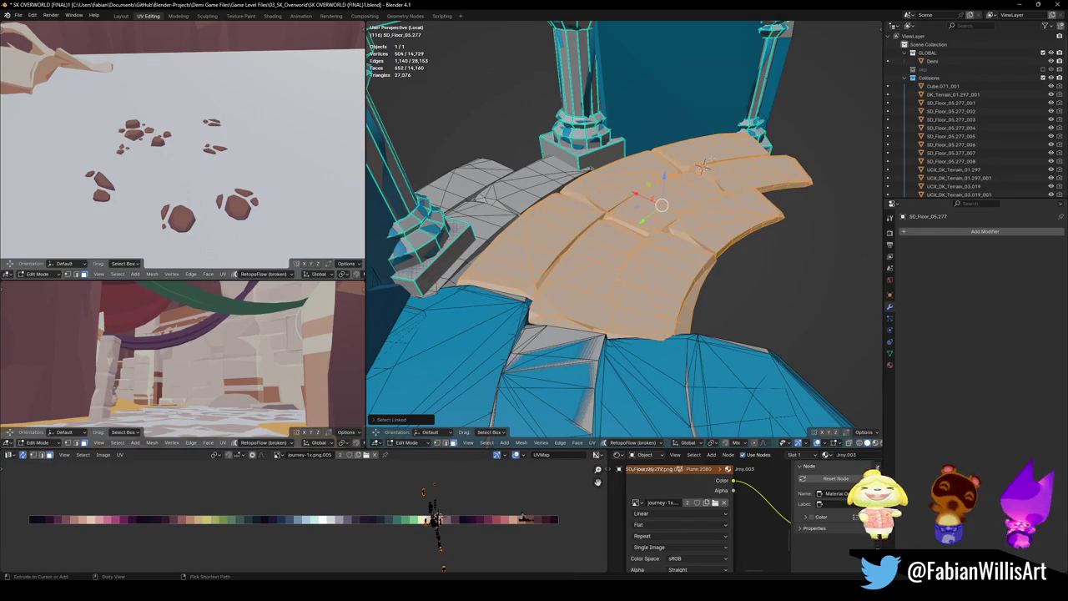
{"action": "key", "text": "shift+c"}
{"action": "left_click", "coordinate": [711, 113]}
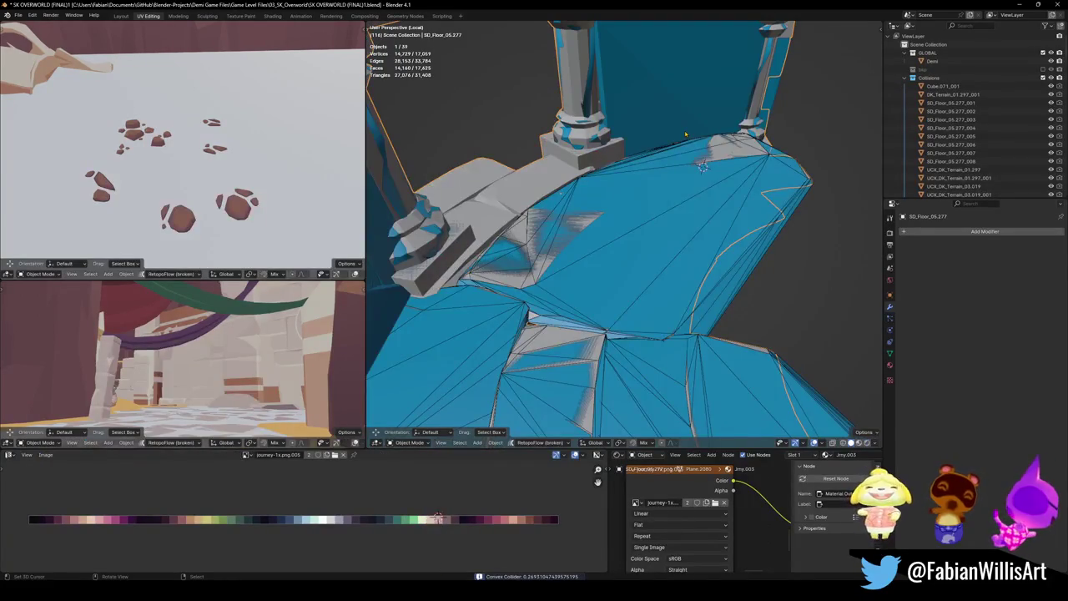
{"action": "key", "text": "ctrl+z"}
{"action": "key", "text": "shift+l"}
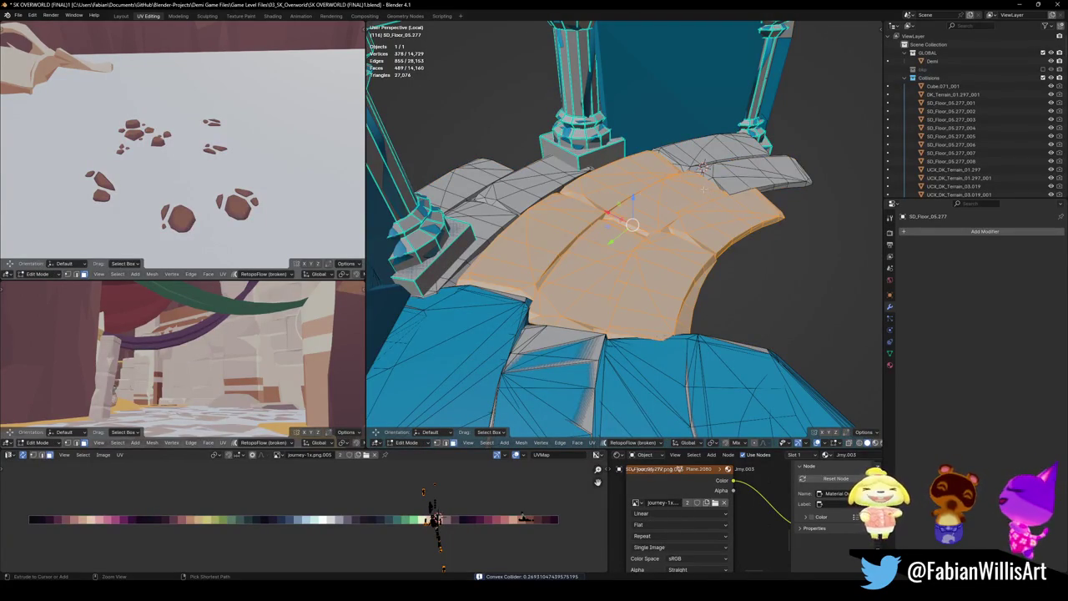
{"action": "key", "text": "shift+c"}
{"action": "left_click", "coordinate": [673, 166]}
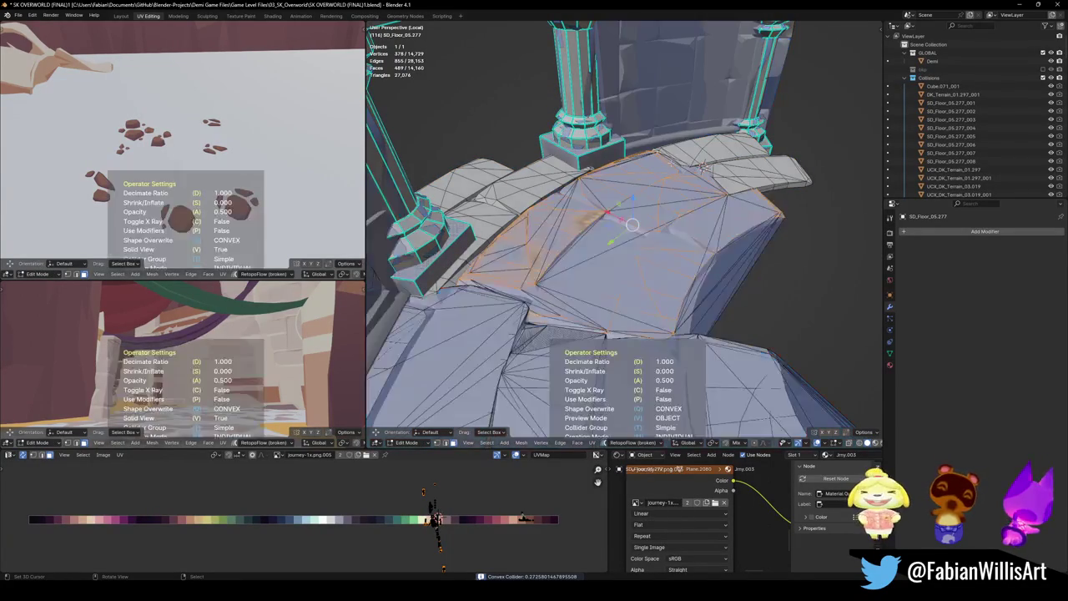
- Drop the upper walkway tiles from the selection and wrap the rest in a convex hull
{"action": "key", "text": "ctrl+z"}
{"action": "key", "text": "shift+l"}
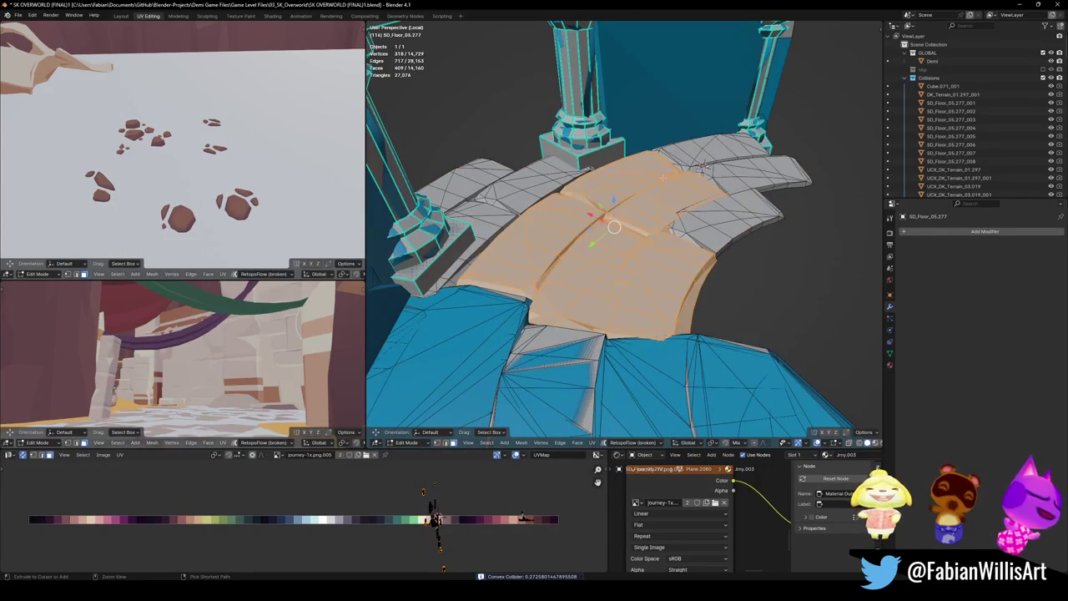
{"action": "key", "text": "shift+l"}
{"action": "key", "text": "shift+l"}
{"action": "key", "text": "shift+c"}
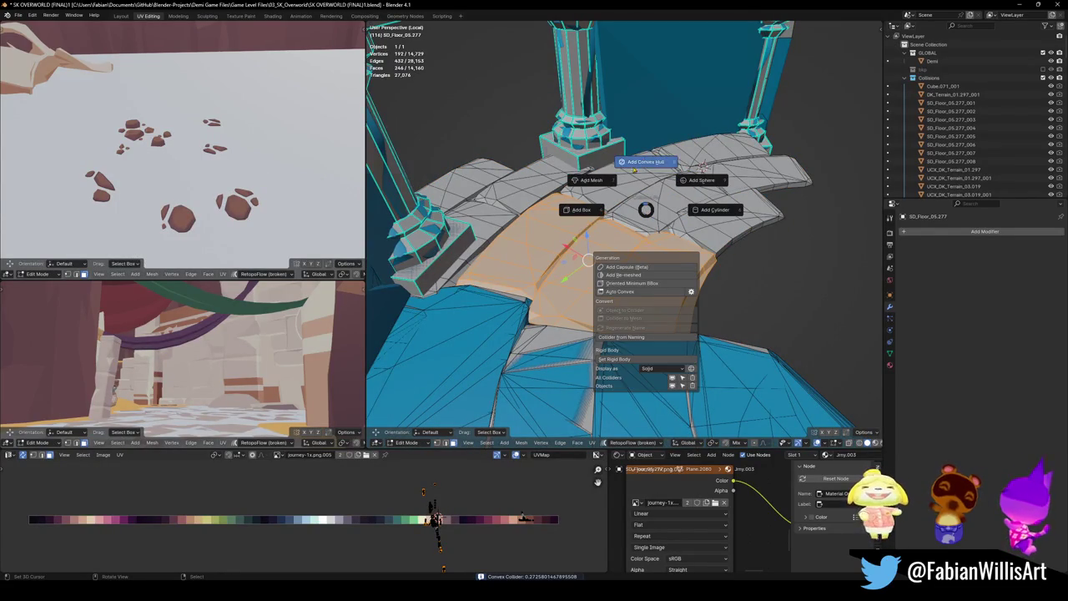
{"action": "left_click", "coordinate": [654, 171]}
- Wrap two more pairs of connected floor tiles in convex hull colliders
{"action": "key", "text": "Tab"}
{"action": "middle_click_drag", "start_coordinate": [655, 184], "coordinate": [570, 182]}
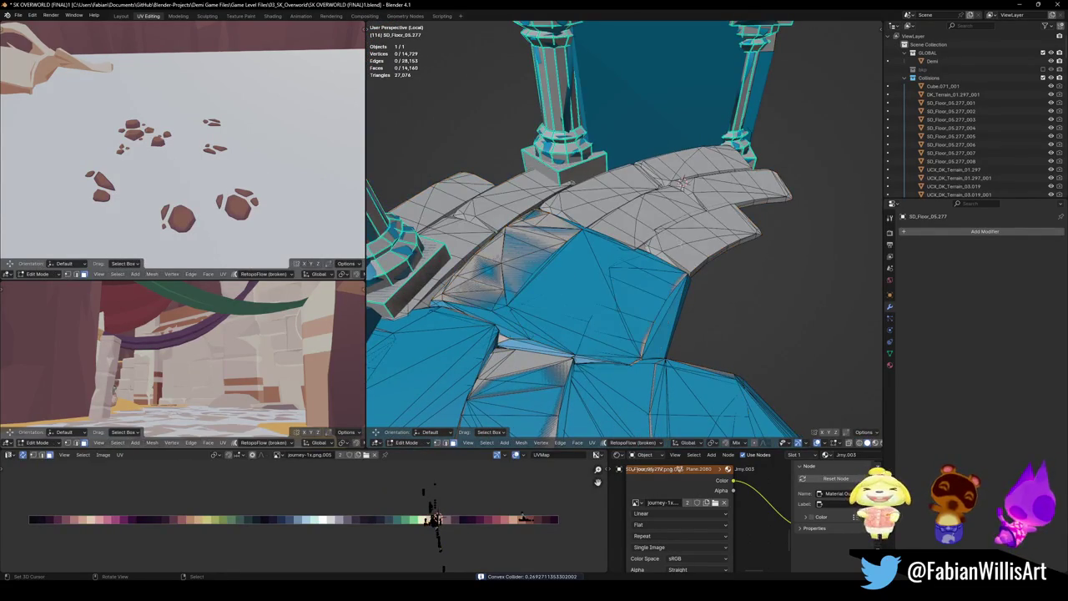
{"action": "key", "text": "l"}
{"action": "key", "text": "l"}
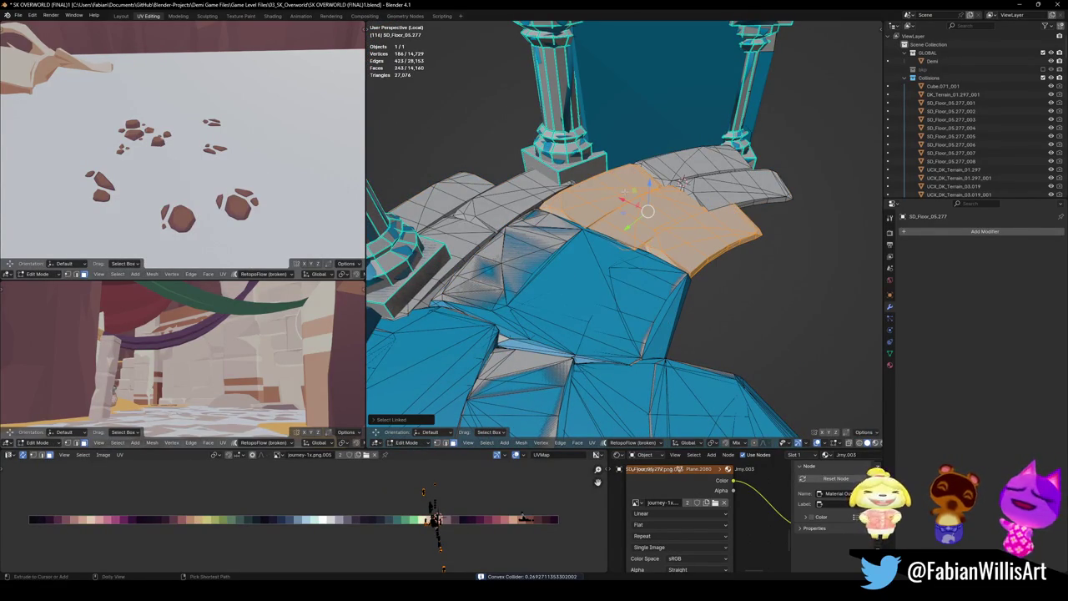
{"action": "key", "text": "shift+c"}
{"action": "left_click", "coordinate": [625, 138]}
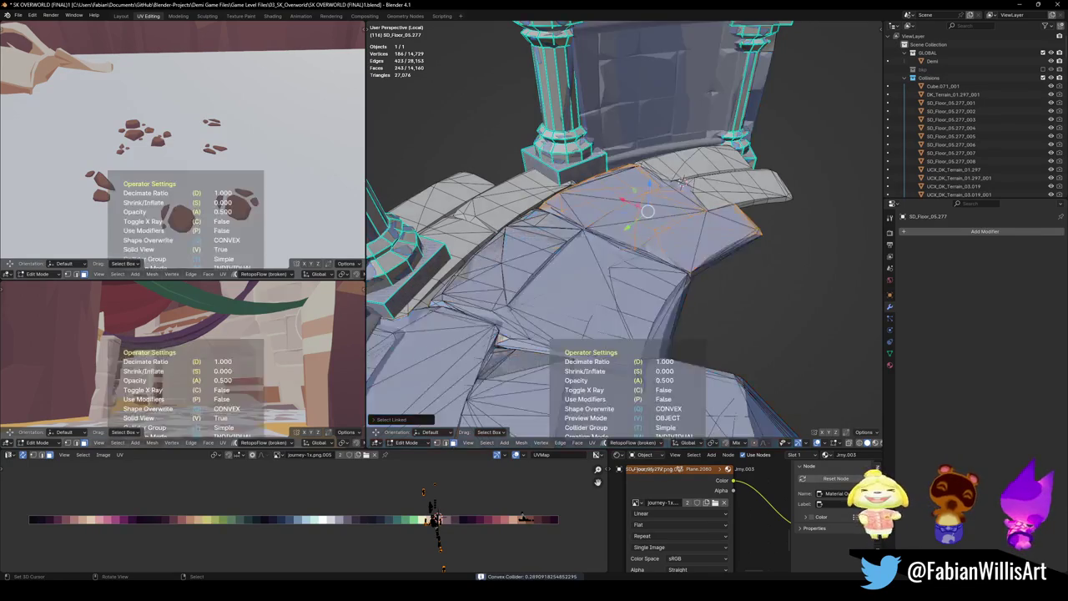
{"action": "key", "text": "Tab"}
{"action": "middle_click_drag", "start_coordinate": [707, 182], "coordinate": [569, 265]}
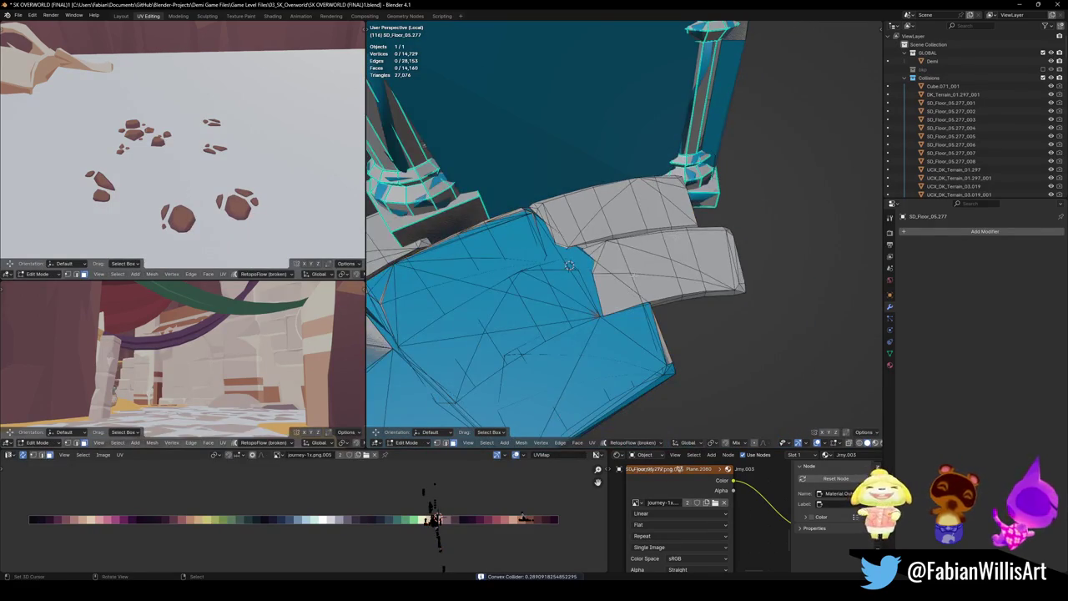
{"action": "key", "text": "l"}
{"action": "key", "text": "l"}
{"action": "key", "text": "shift+c"}
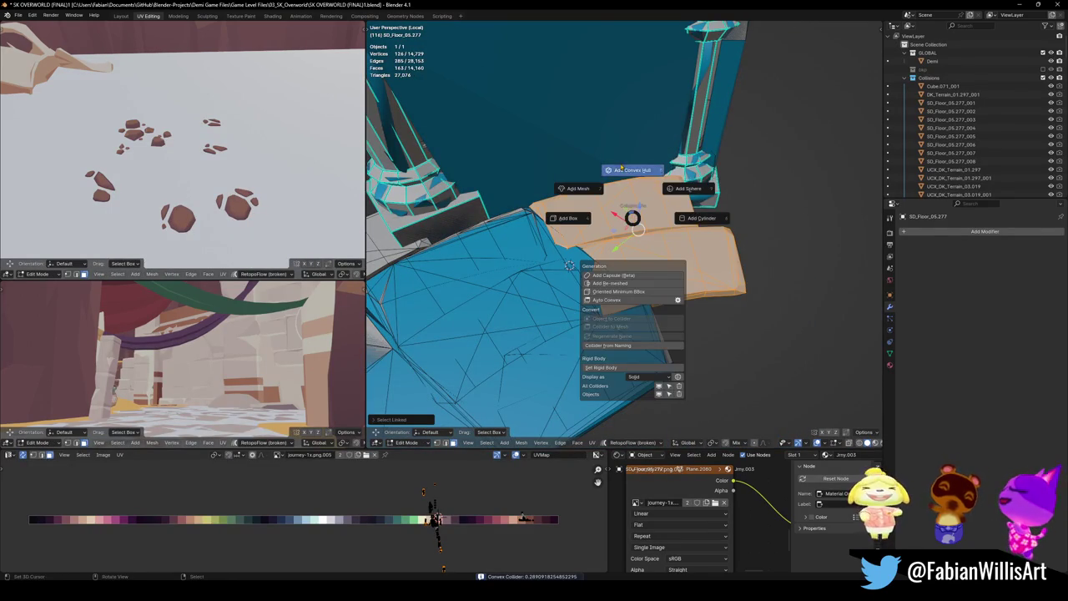
{"action": "left_click", "coordinate": [632, 171]}
- Hull the tiles between the pillars, then undo that collider
{"action": "middle_click_drag", "start_coordinate": [694, 233], "coordinate": [672, 264]}
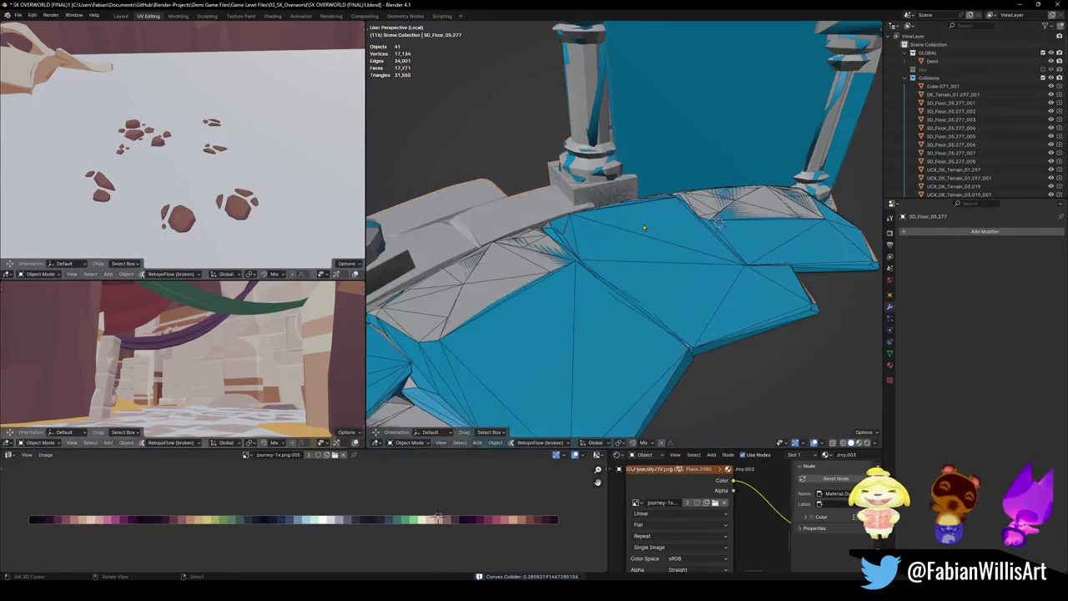
{"action": "key", "text": "Tab"}
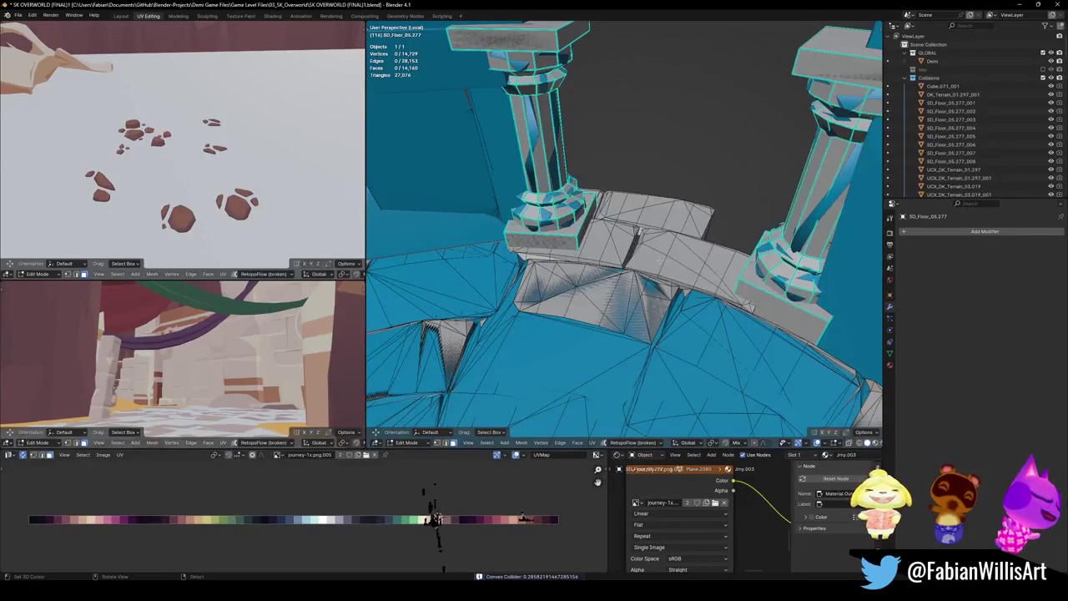
{"action": "key", "text": "l"}
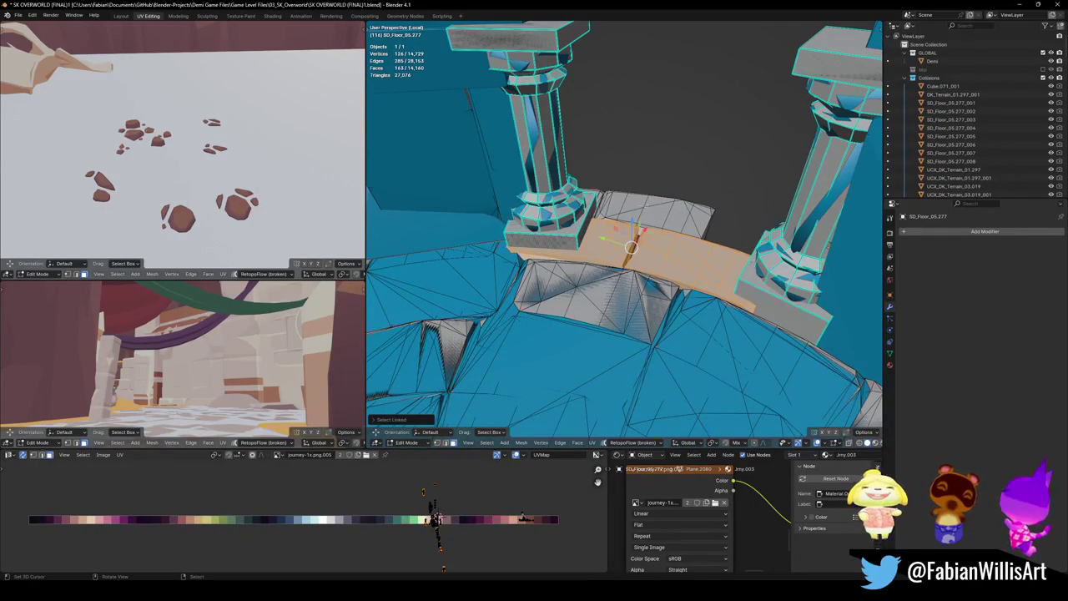
{"action": "middle_click_drag", "start_coordinate": [631, 247], "coordinate": [576, 245]}
{"action": "key", "text": "l"}
{"action": "key", "text": "shift+alt+c"}
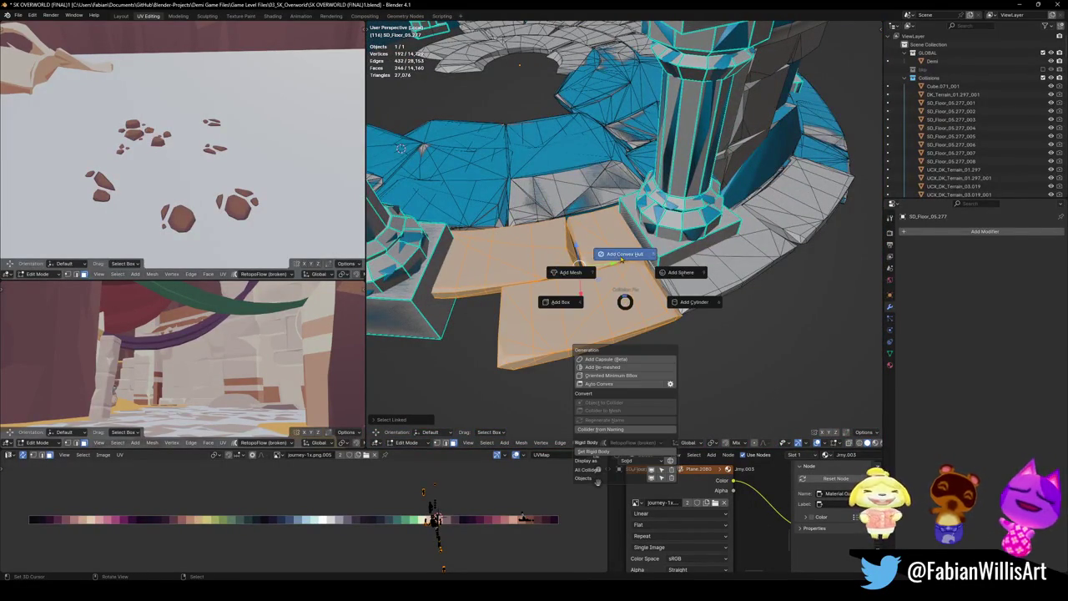
{"action": "left_click", "coordinate": [622, 257]}
{"action": "key", "text": "Tab"}
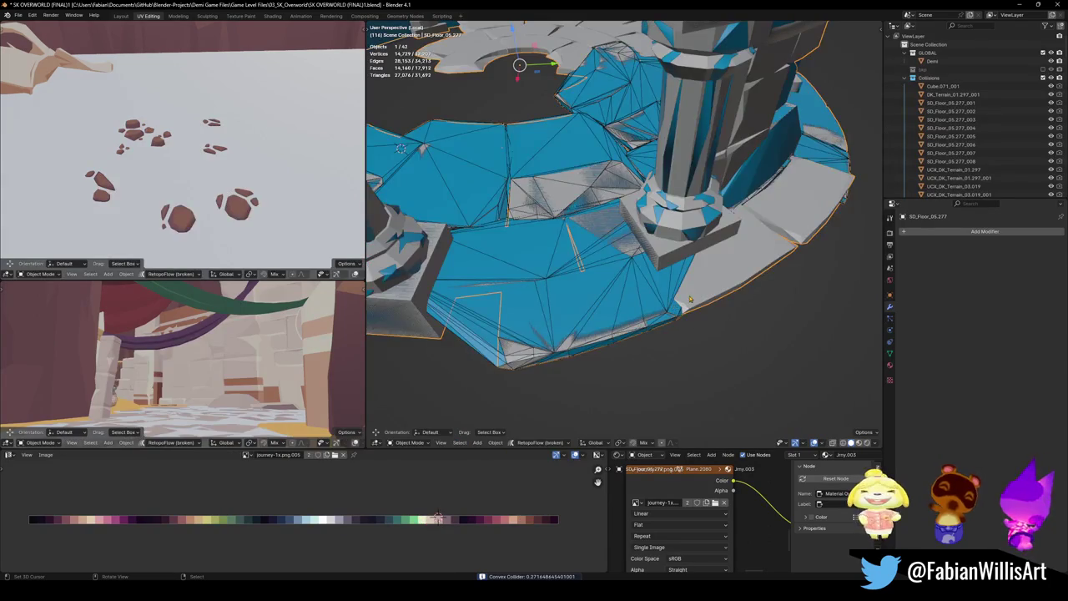
{"action": "key", "text": "ctrl+z"}
{"action": "key", "text": "ctrl+z"}
{"action": "key", "text": "ctrl+z"}
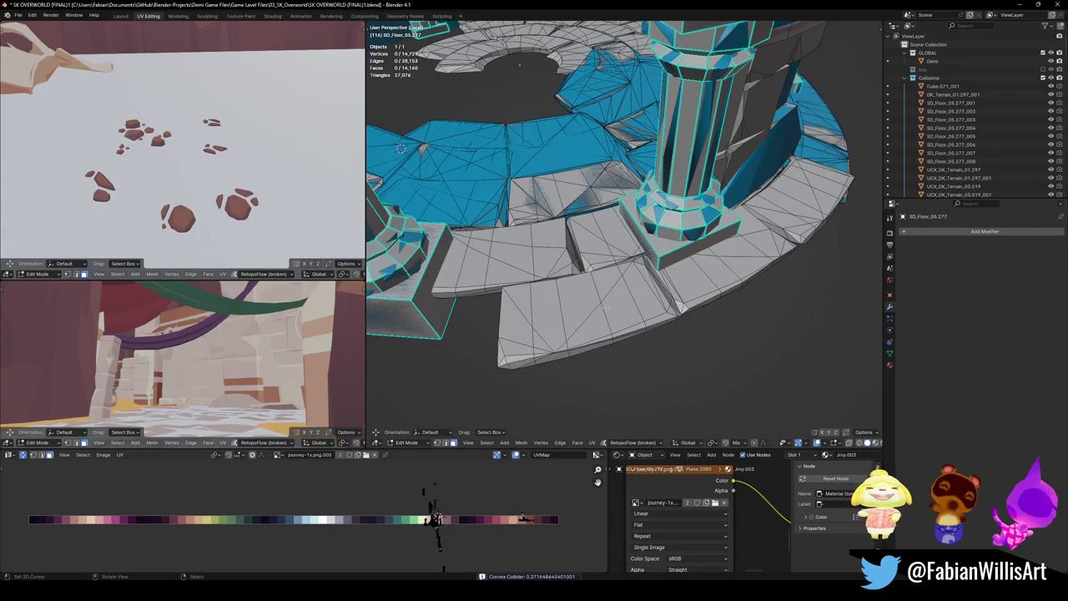
- Wrap the two identical neighbouring tiles in one convex hull collider
{"action": "key", "text": "l"}
{"action": "key", "text": "shift+alt+c"}
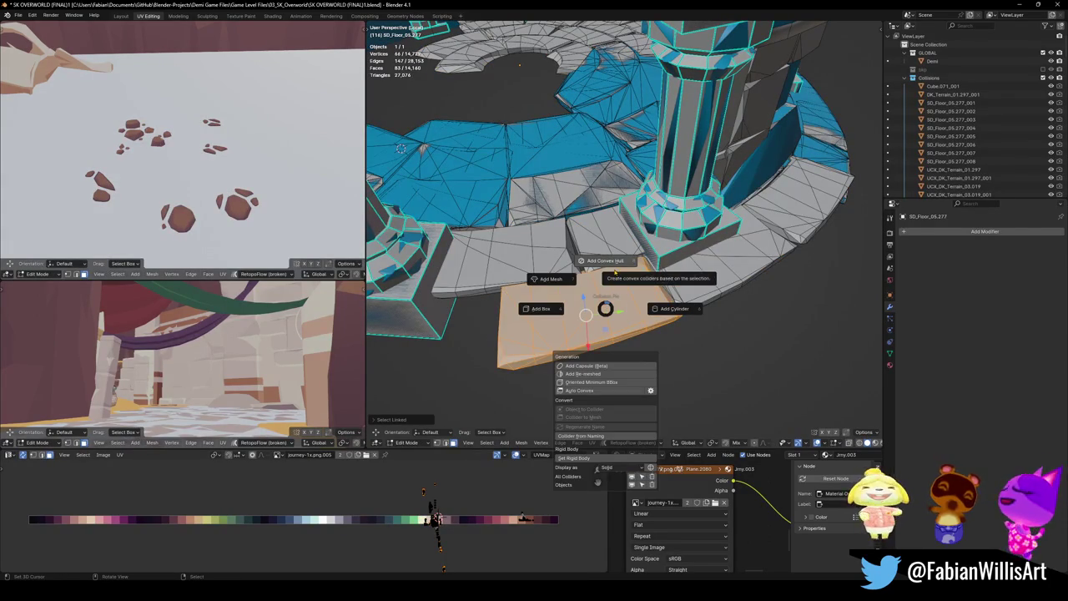
{"action": "key", "text": "Escape"}
{"action": "key", "text": "l"}
{"action": "key", "text": "shift+alt+c"}
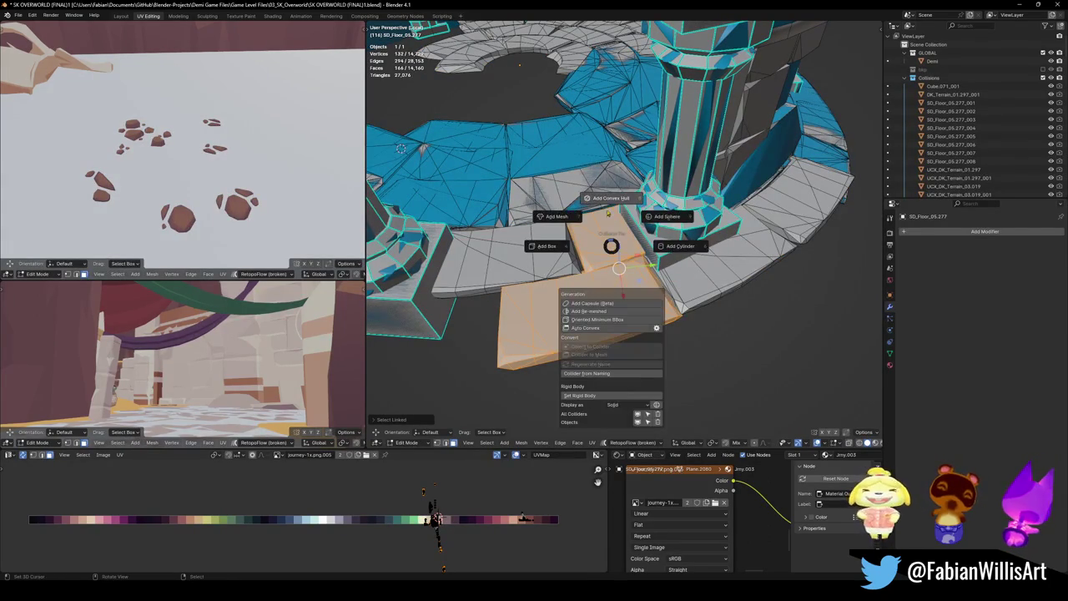
{"action": "left_click", "coordinate": [610, 218]}
- Try a sphere collider on the front-edge tile, delete it, and use a convex hull instead
{"action": "key", "text": "Tab"}
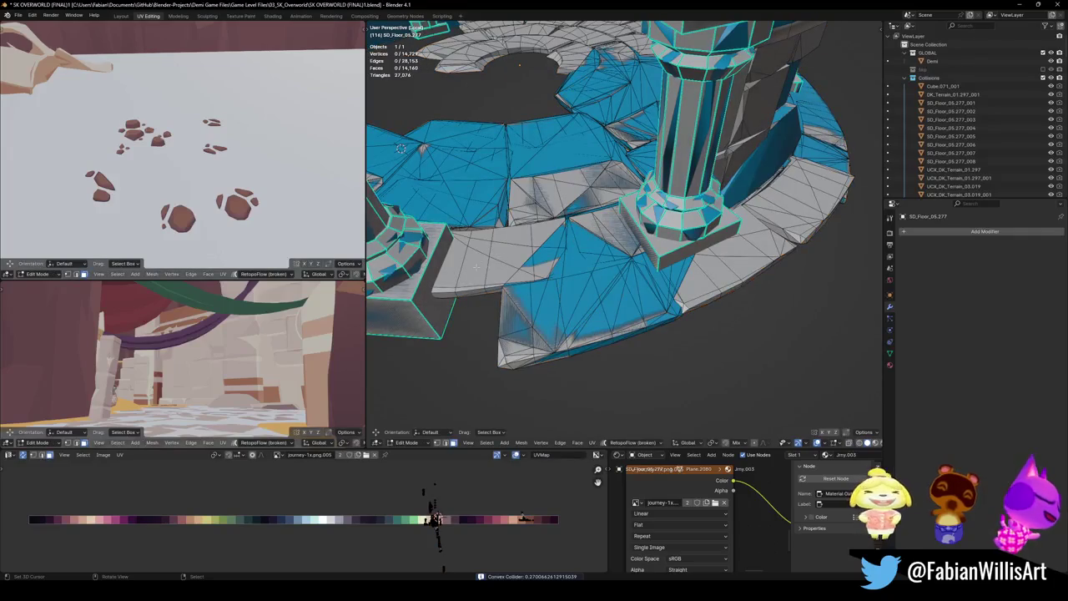
{"action": "left_click", "coordinate": [476, 267]}
{"action": "key", "text": "shift+alt+c"}
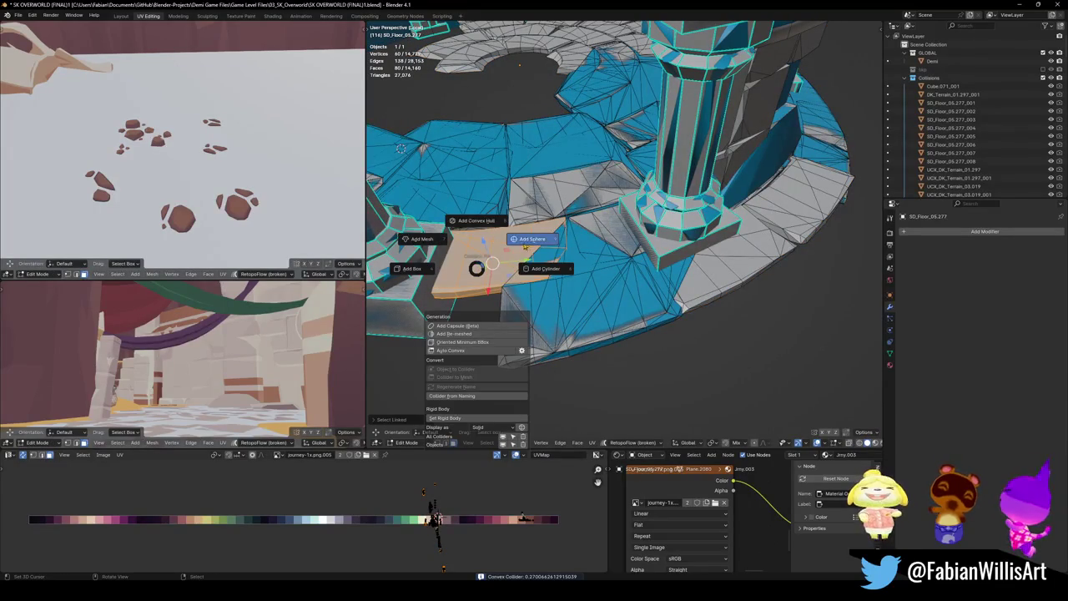
{"action": "left_click", "coordinate": [498, 250]}
{"action": "key", "text": "Tab"}
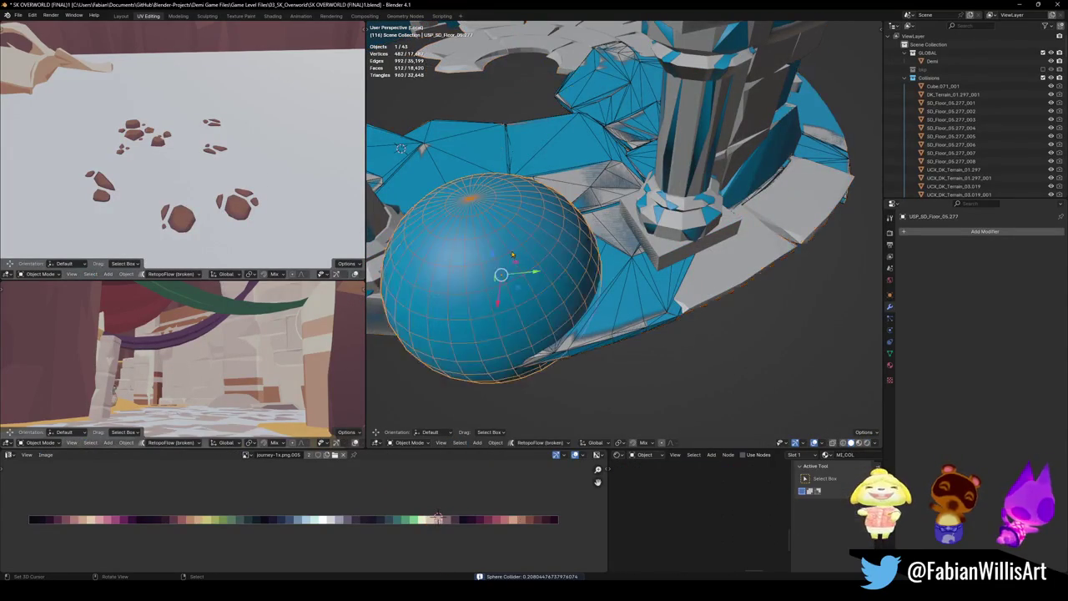
{"action": "key", "text": "Delete"}
{"action": "key", "text": "Tab"}
{"action": "key", "text": "shift+alt+c"}
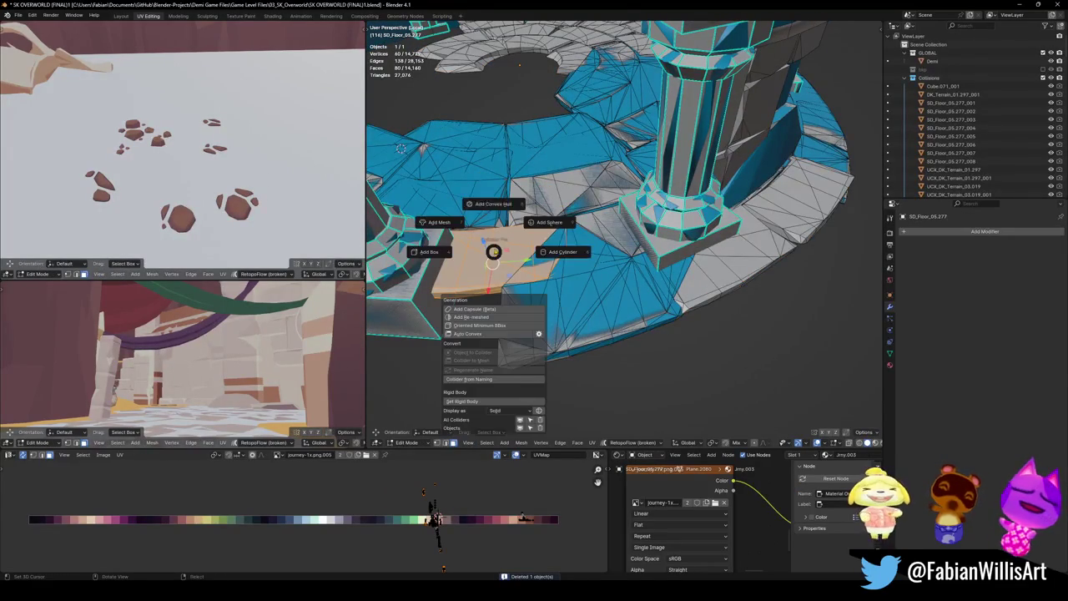
{"action": "left_click", "coordinate": [490, 215]}
- Select another linked tile by the pillar base, then clear the selection
{"action": "middle_click_drag", "start_coordinate": [491, 215], "coordinate": [584, 250]}
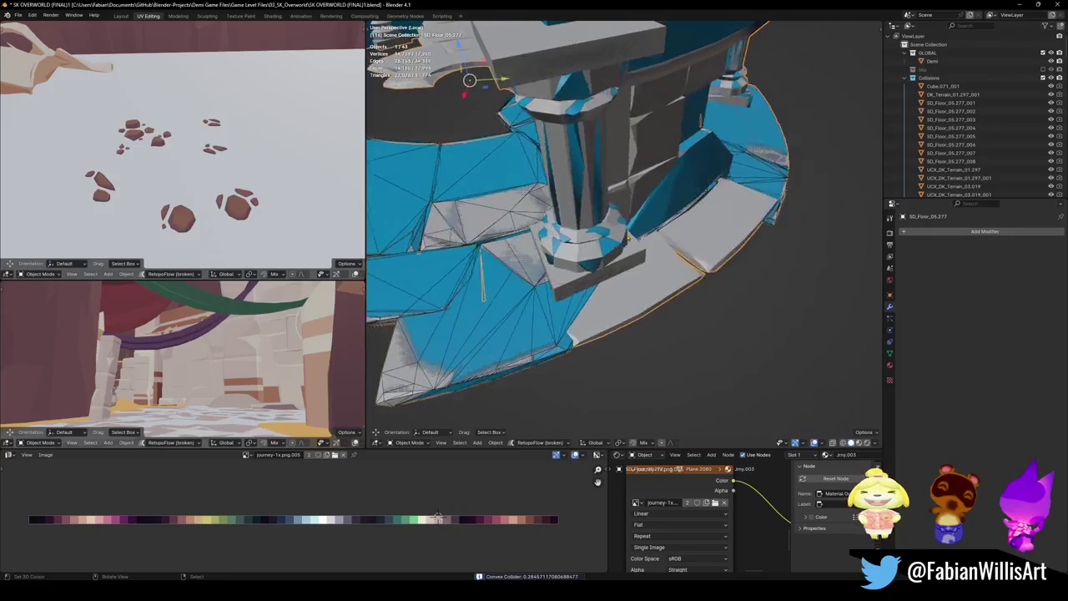
{"action": "key", "text": "Tab"}
{"action": "key", "text": "l"}
{"action": "mouse_move", "coordinate": [623, 290]}
{"action": "middle_mouse_down"}
{"action": "mouse_move", "coordinate": [646, 221]}
{"action": "mouse_move", "coordinate": [607, 275]}
{"action": "mouse_move", "coordinate": [594, 191]}
{"action": "mouse_move", "coordinate": [539, 323]}
{"action": "mouse_move", "coordinate": [583, 271]}
{"action": "middle_mouse_up"}
{"action": "right_click", "coordinate": [646, 221]}
{"action": "key", "text": "Escape"}
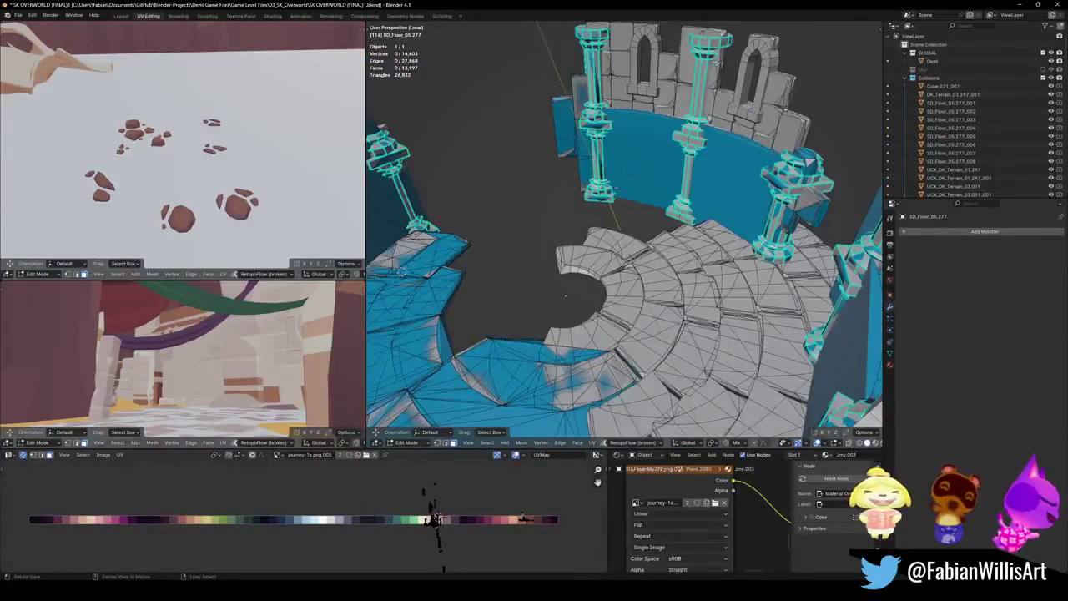
- Save the file and delete the misplaced collision hull over the floor
{"action": "key", "text": "ctrl+s"}
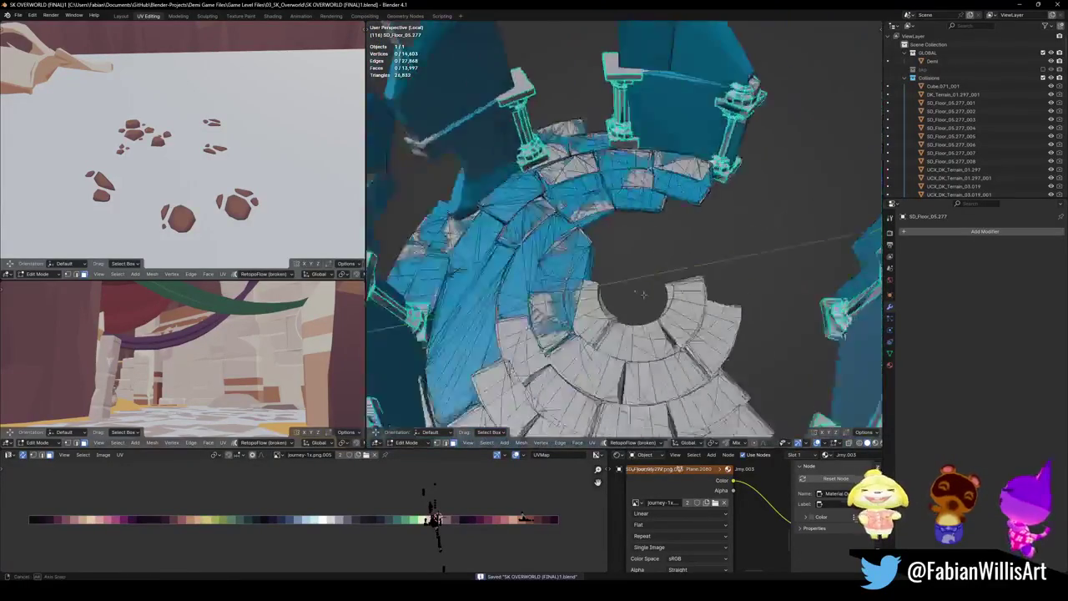
{"action": "middle_click_drag", "start_coordinate": [583, 271], "coordinate": [631, 251]}
{"action": "scroll", "coordinate": [631, 251], "scroll_direction": "up", "scroll_amount": 5}
{"action": "key", "text": "Tab"}
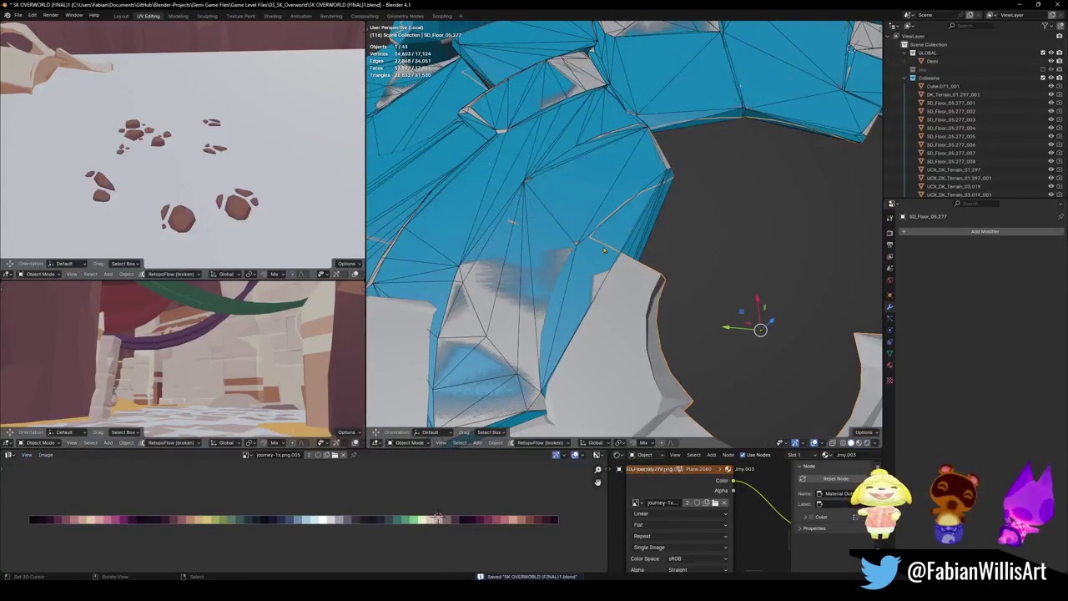
{"action": "left_click", "coordinate": [632, 239]}
{"action": "middle_click_drag", "start_coordinate": [652, 257], "coordinate": [602, 226]}
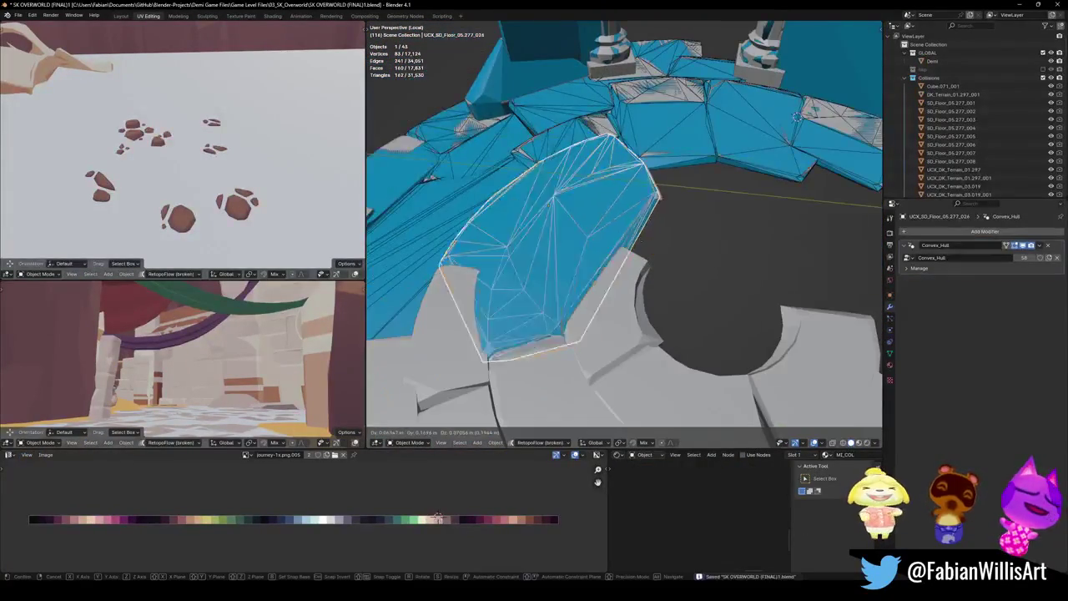
{"action": "key", "text": "Delete"}
{"action": "left_click", "coordinate": [603, 227]}
- Wrap an uncovered inner floor ring patch in a convex hull collider
{"action": "key", "text": "Tab"}
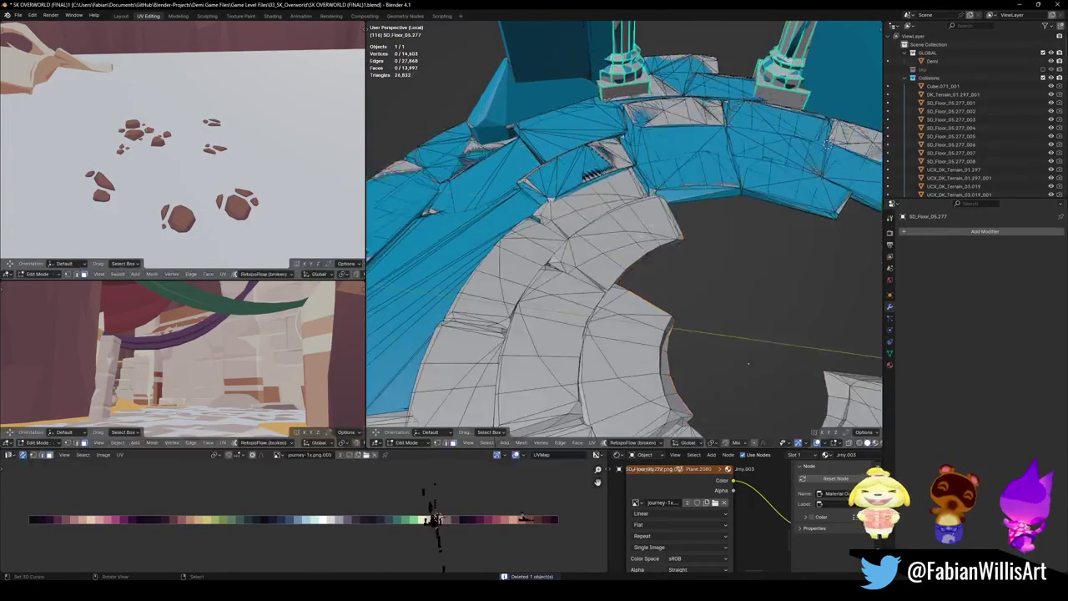
{"action": "middle_click_drag", "start_coordinate": [735, 292], "coordinate": [778, 325]}
{"action": "key", "text": "l"}
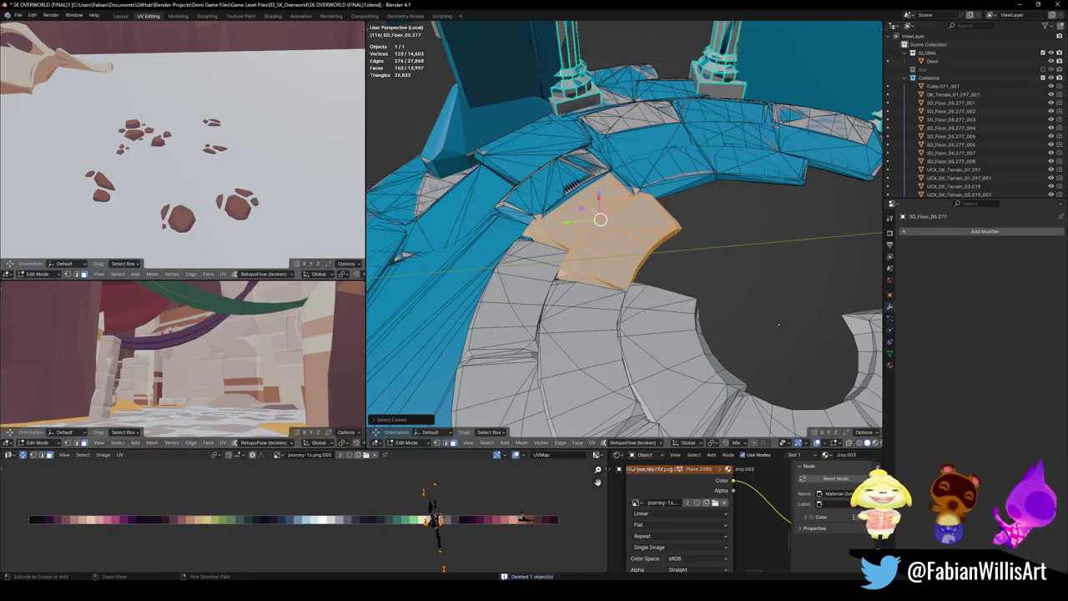
{"action": "key", "text": "shift+c"}
{"action": "left_click", "coordinate": [592, 167]}
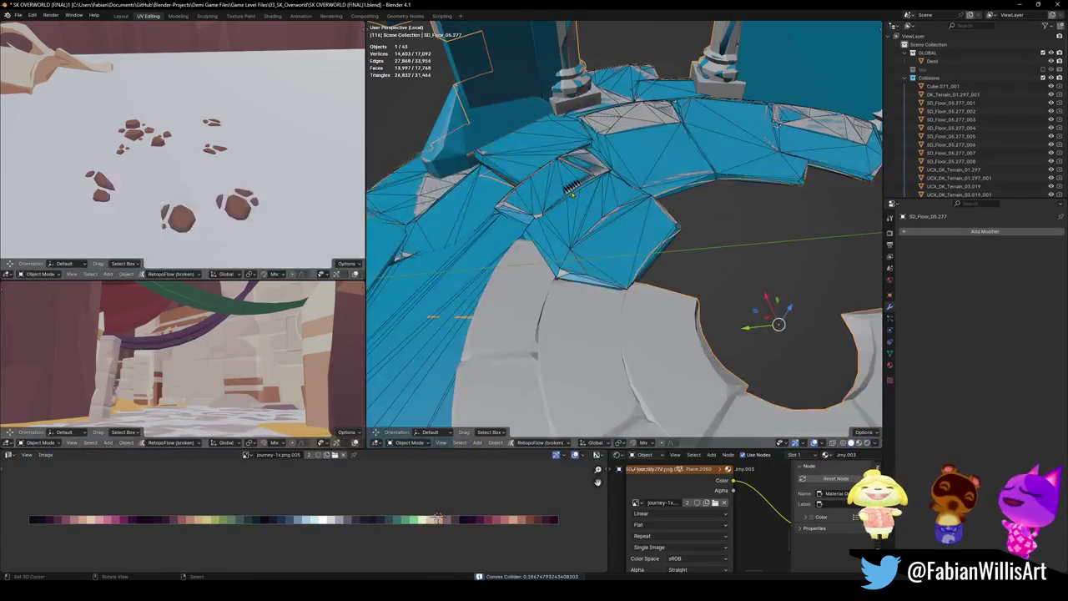
{"action": "middle_click_drag", "start_coordinate": [594, 200], "coordinate": [563, 267]}
- Give two more inner-ring floor patches their own convex hull colliders
{"action": "key", "text": "alt+a"}
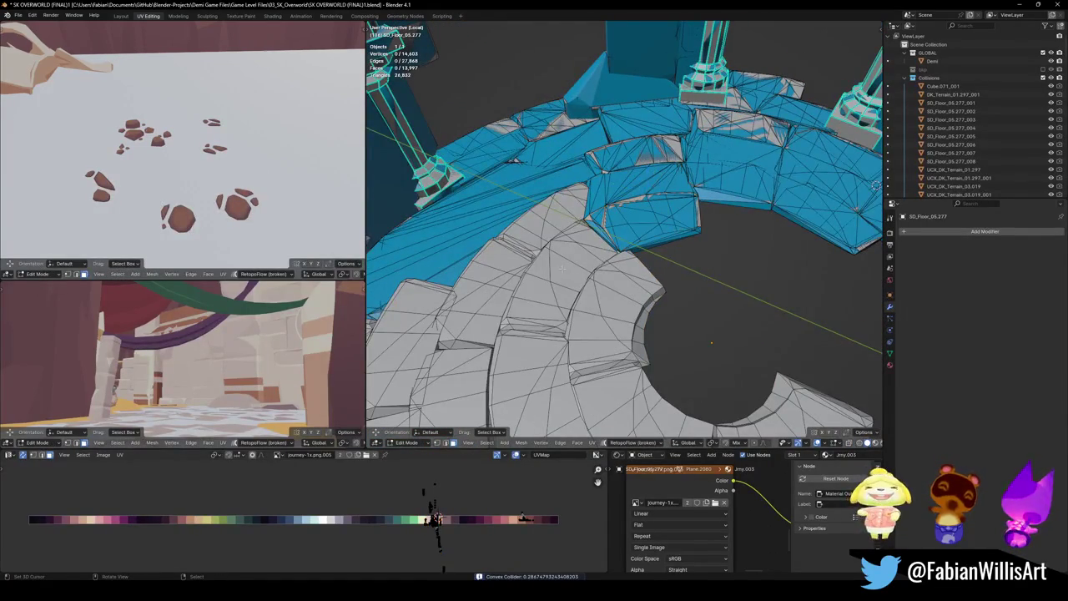
{"action": "key", "text": "l"}
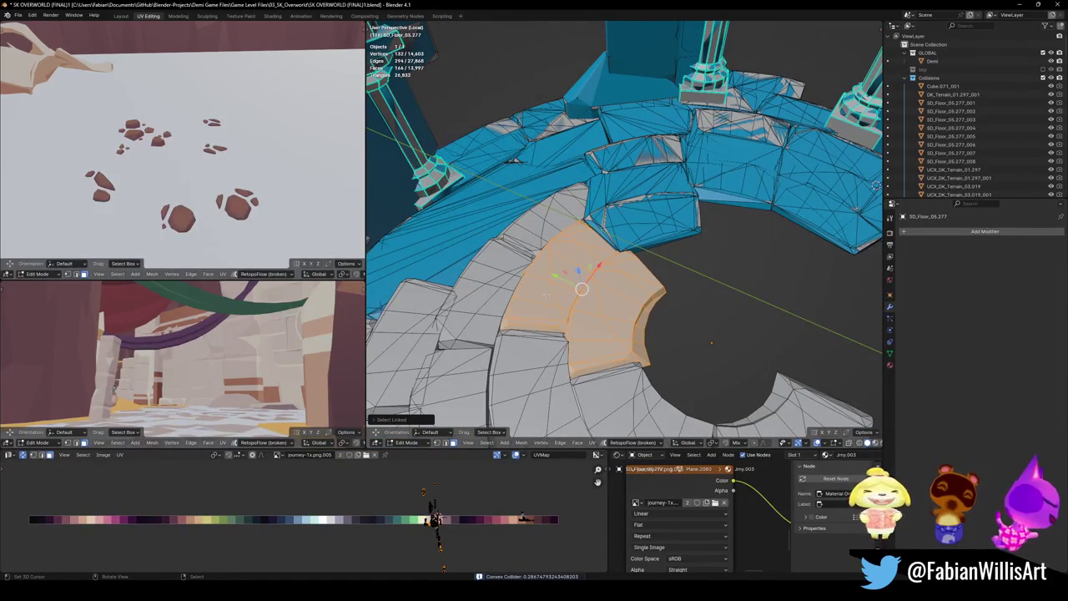
{"action": "key", "text": "shift+c"}
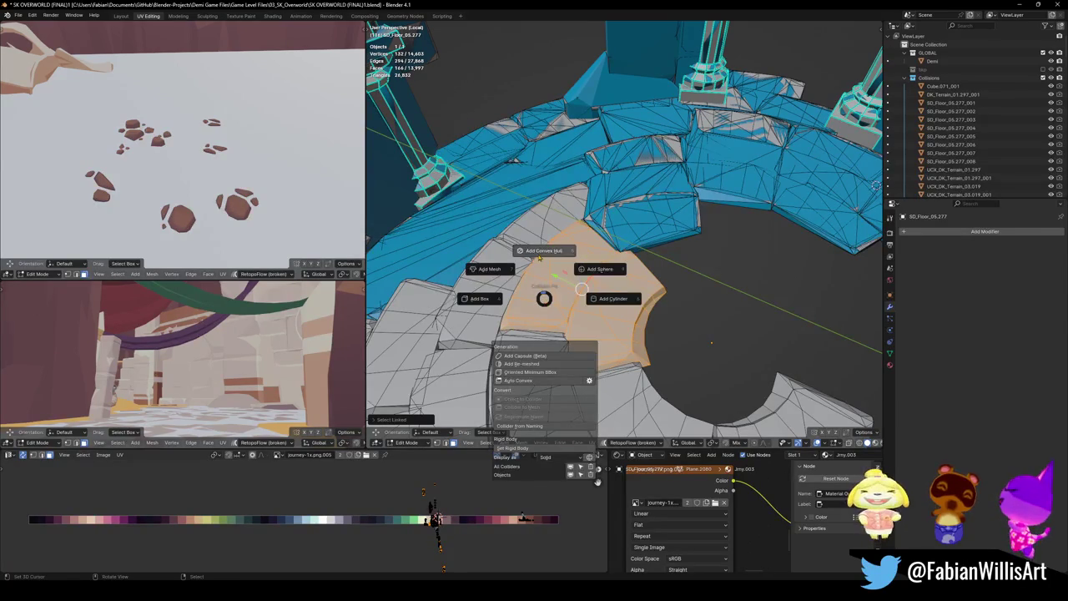
{"action": "left_click", "coordinate": [540, 258]}
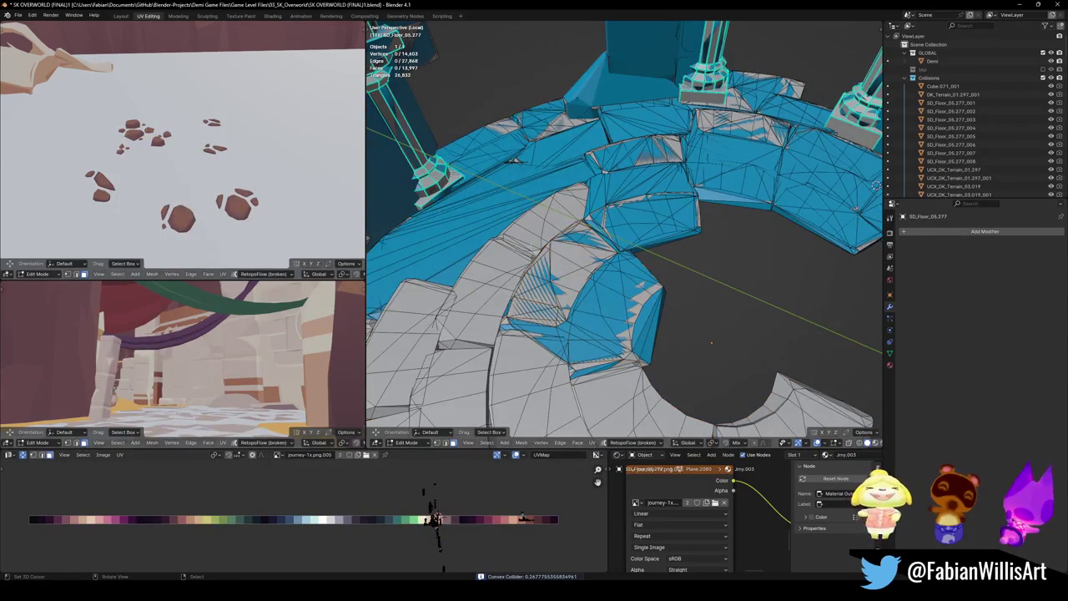
{"action": "key", "text": "l"}
{"action": "key", "text": "l"}
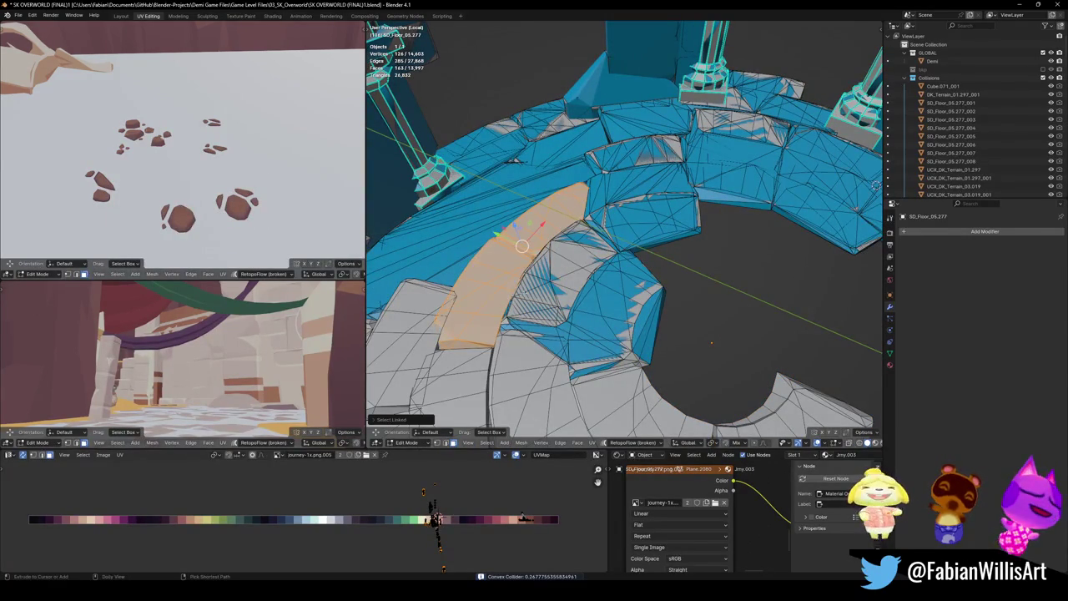
{"action": "key", "text": "shift+c"}
{"action": "left_click", "coordinate": [524, 245]}
{"action": "mouse_move", "coordinate": [523, 245]}
{"action": "middle_mouse_down"}
{"action": "mouse_move", "coordinate": [697, 261]}
{"action": "mouse_move", "coordinate": [692, 328]}
{"action": "mouse_move", "coordinate": [672, 283]}
{"action": "middle_mouse_up"}
{"action": "key", "text": "Tab"}
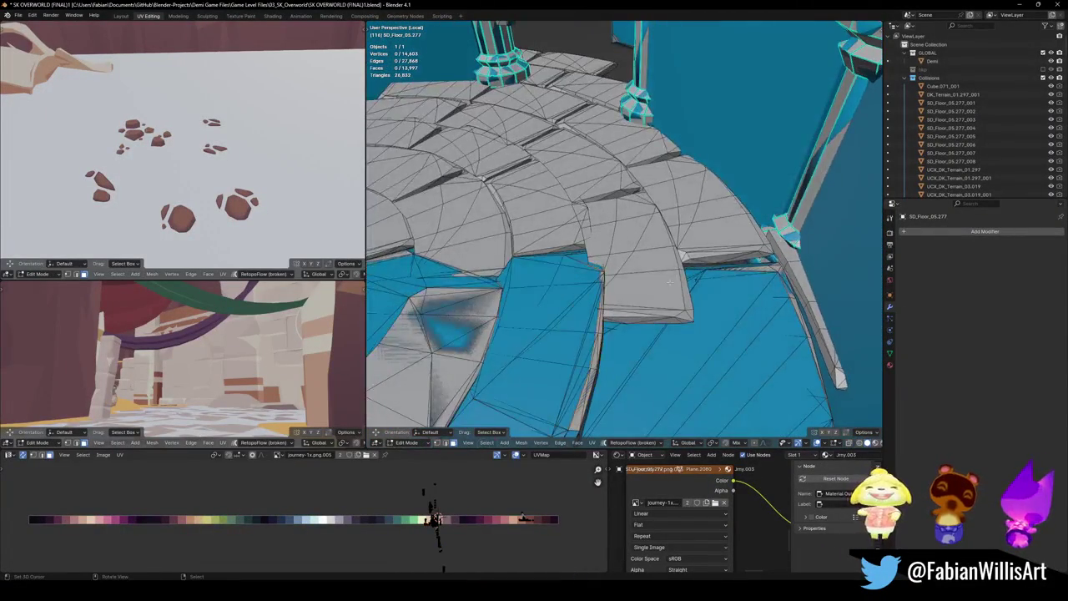
- Wrap the first connected floor tile in a convex hull collider
{"action": "key", "text": "l"}
{"action": "key", "text": "shift+alt+c"}
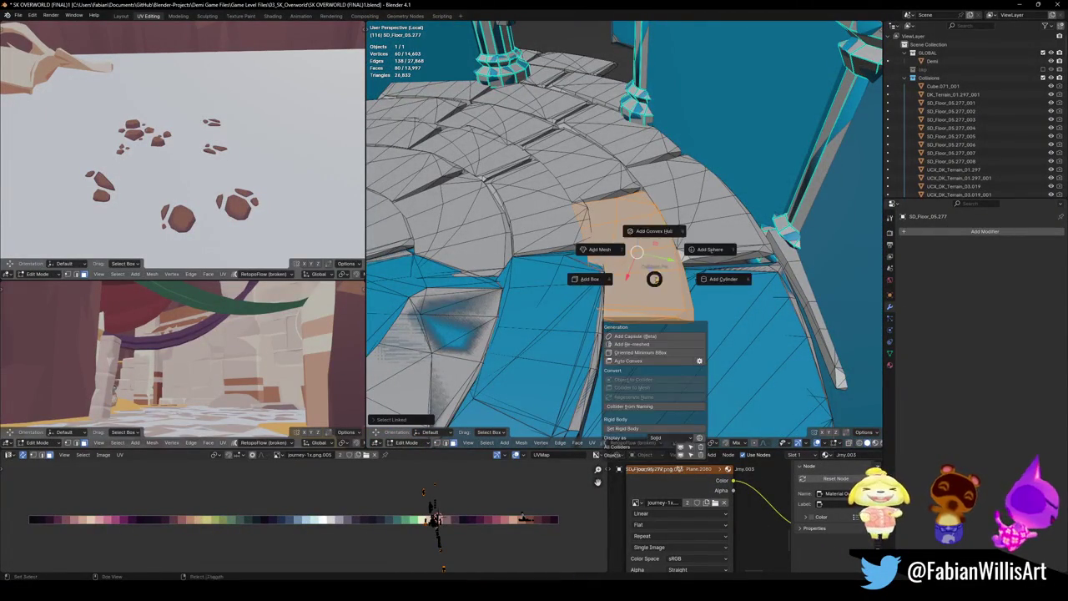
{"action": "left_click", "coordinate": [653, 233]}
{"action": "key", "text": "Tab"}
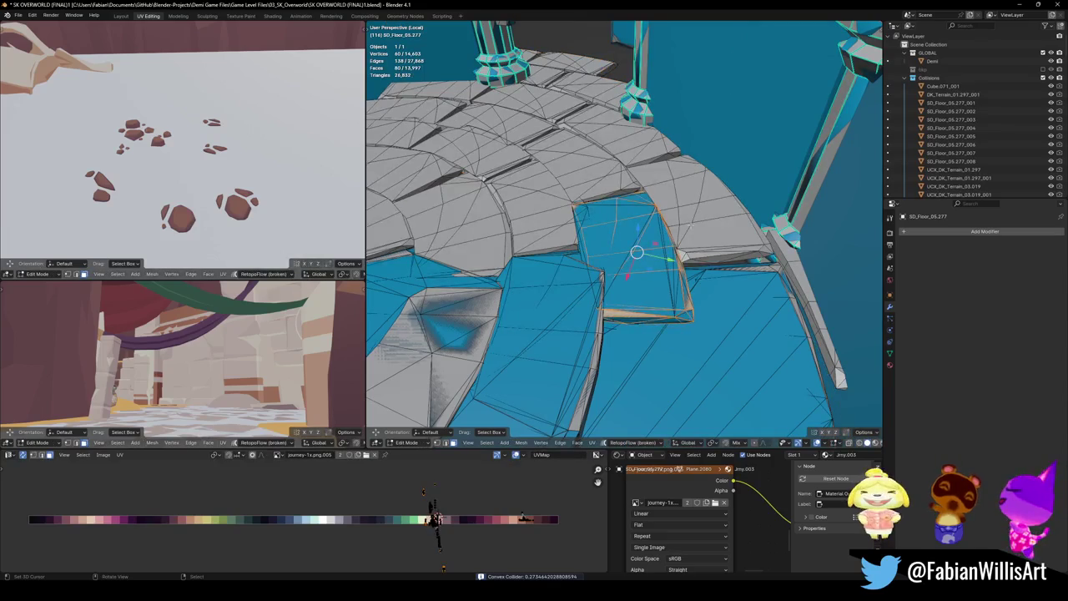
- Add a convex hull collider to the next connected floor piece
{"action": "key", "text": "alt+a"}
{"action": "key", "text": "l"}
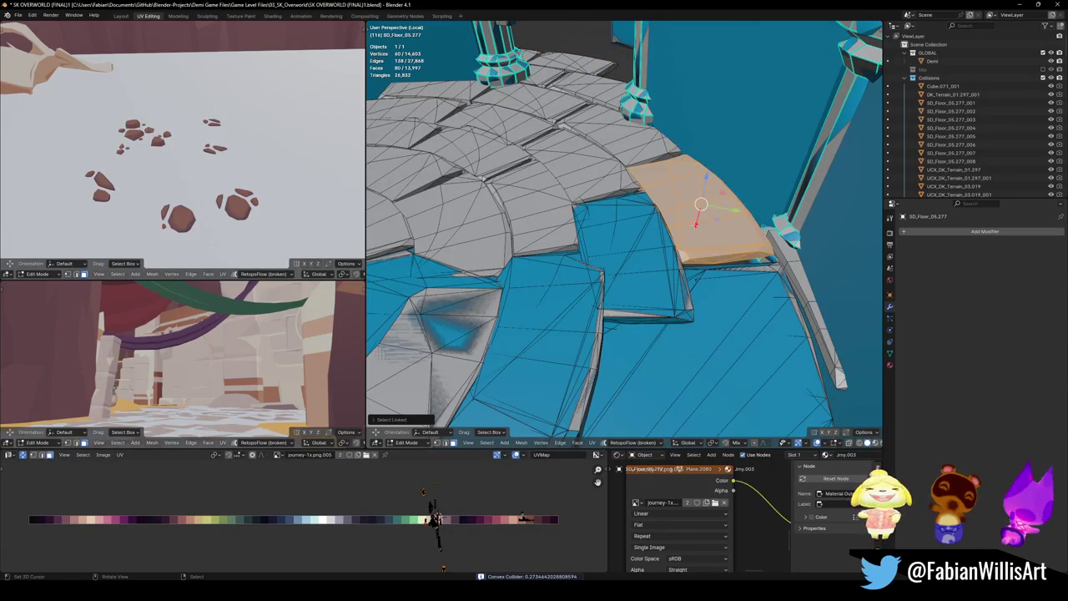
{"action": "key", "text": "shift+c"}
{"action": "left_click", "coordinate": [696, 185]}
{"action": "mouse_move", "coordinate": [697, 185]}
{"action": "middle_mouse_down"}
{"action": "mouse_move", "coordinate": [722, 245]}
{"action": "mouse_move", "coordinate": [381, 352]}
{"action": "middle_mouse_up"}
- Give the floor piece near the pillars a convex hull collider
{"action": "key", "text": "alt+a"}
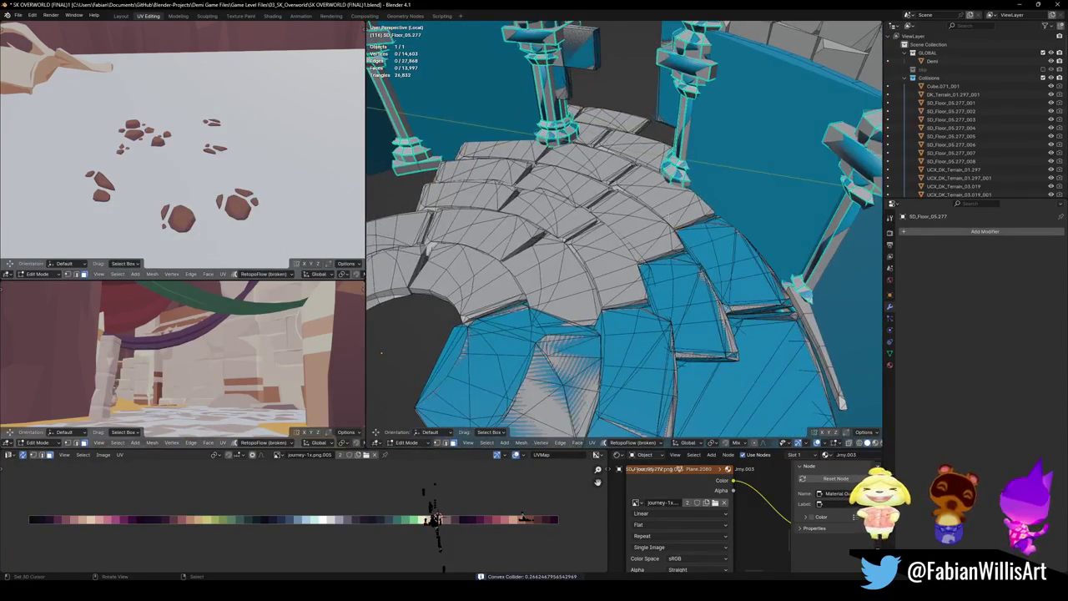
{"action": "key", "text": "l"}
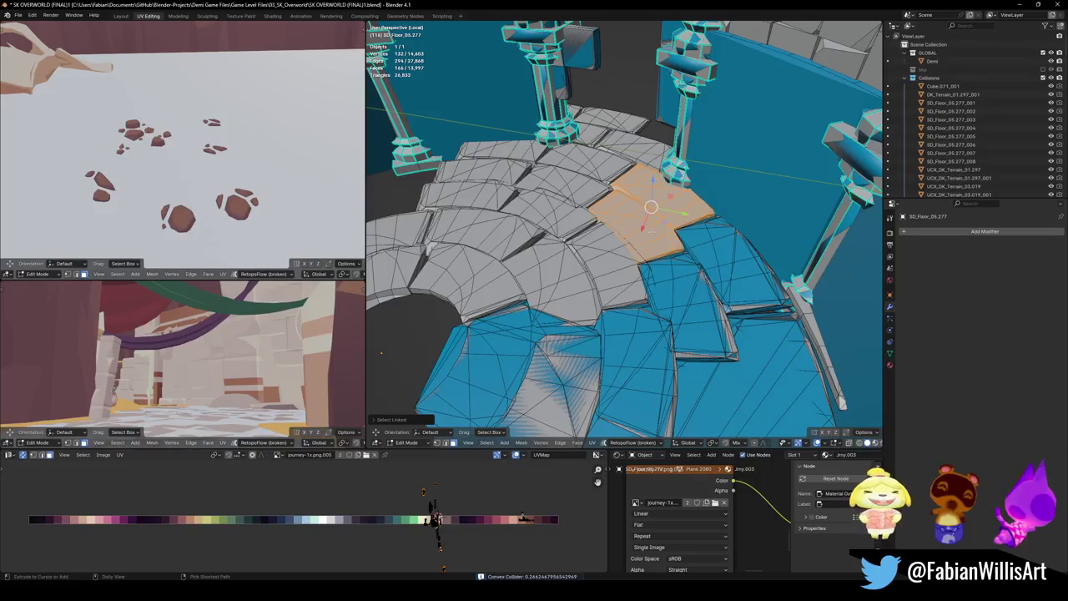
{"action": "key", "text": "shift+alt+c"}
{"action": "left_click", "coordinate": [626, 200]}
{"action": "key", "text": "Tab"}
- Wrap two more connected floor pieces in convex hull colliders
{"action": "middle_click_drag", "start_coordinate": [609, 244], "coordinate": [612, 267]}
{"action": "key", "text": "l"}
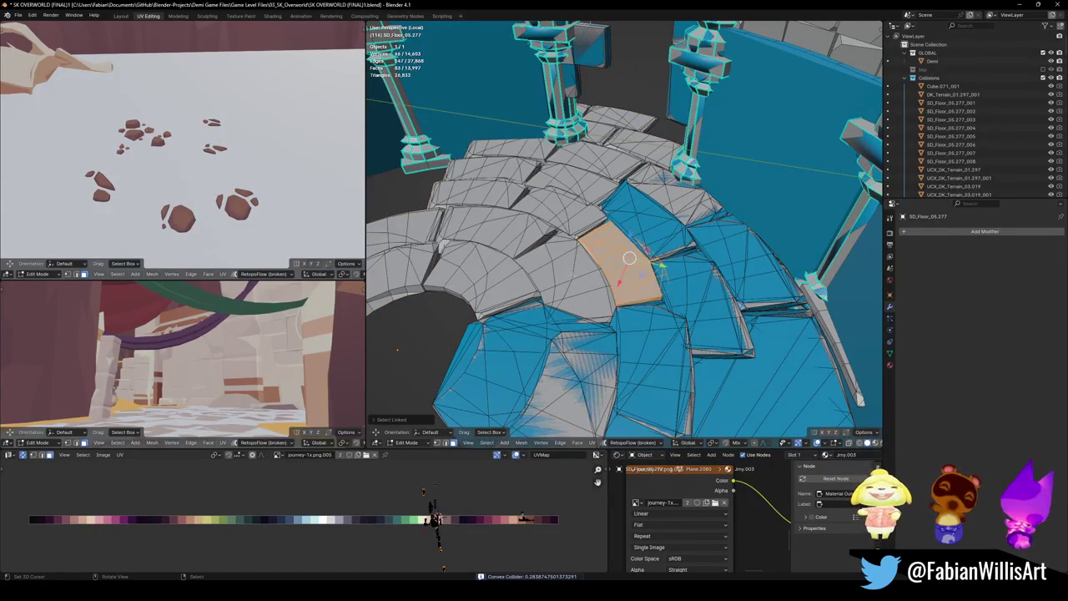
{"action": "key", "text": "l"}
{"action": "key", "text": "shift+alt+c"}
{"action": "left_click", "coordinate": [574, 242]}
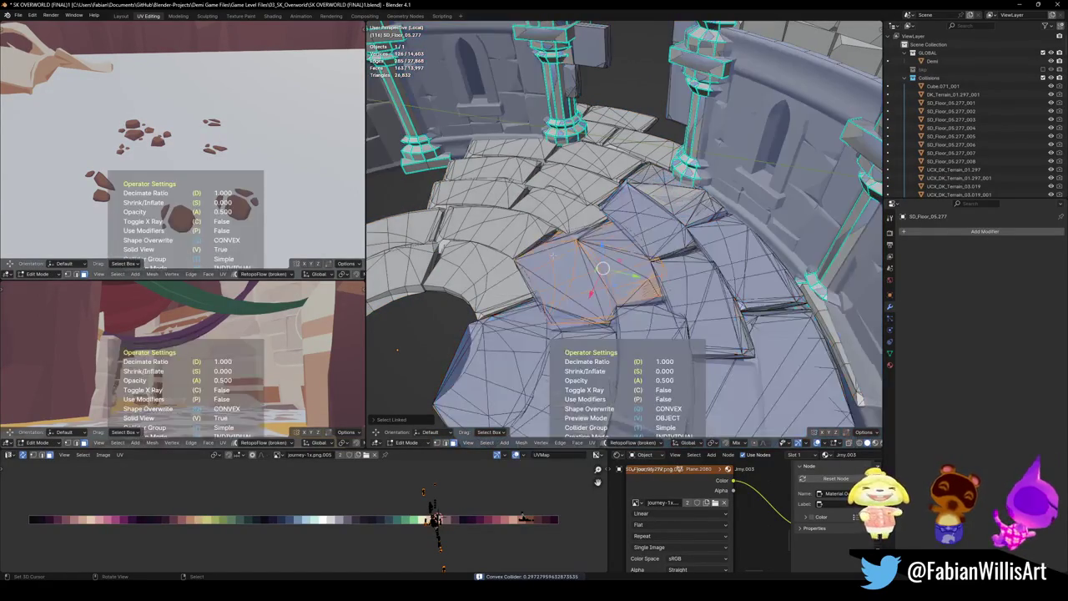
{"action": "middle_click_drag", "start_coordinate": [574, 250], "coordinate": [562, 282]}
{"action": "key", "text": "Tab"}
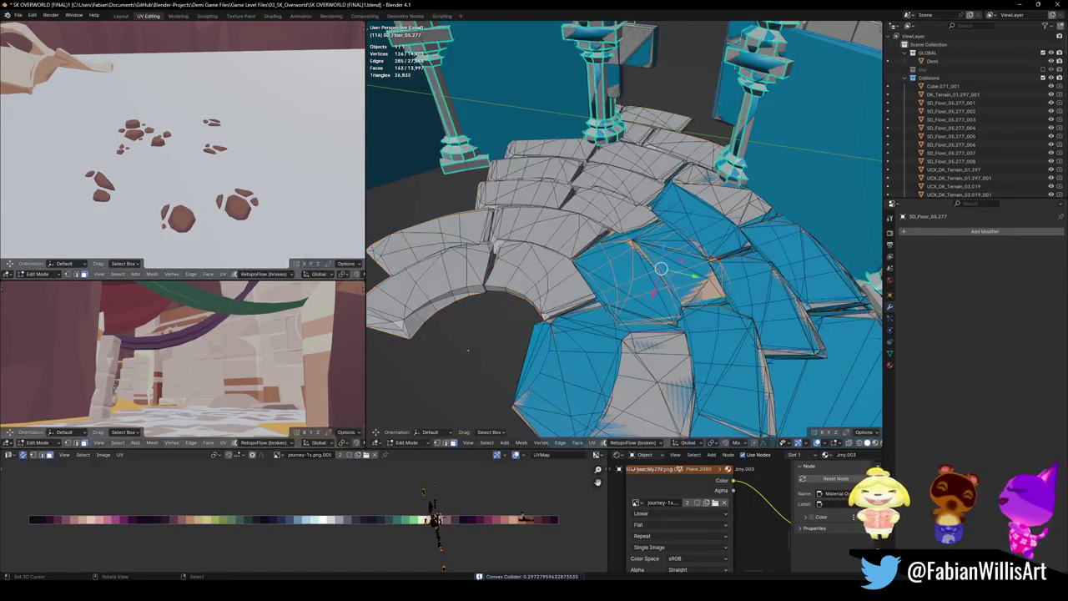
- Add convex hull colliders to the floor tiles below the pillars and the next tiles
{"action": "middle_click_drag", "start_coordinate": [476, 388], "coordinate": [483, 399]}
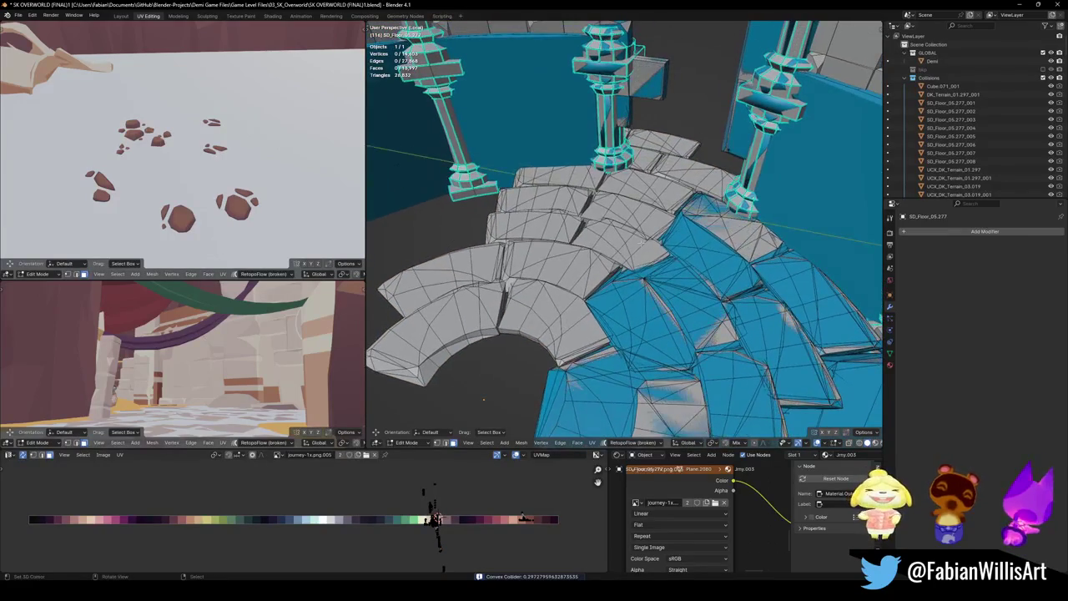
{"action": "key", "text": "l"}
{"action": "key", "text": "l"}
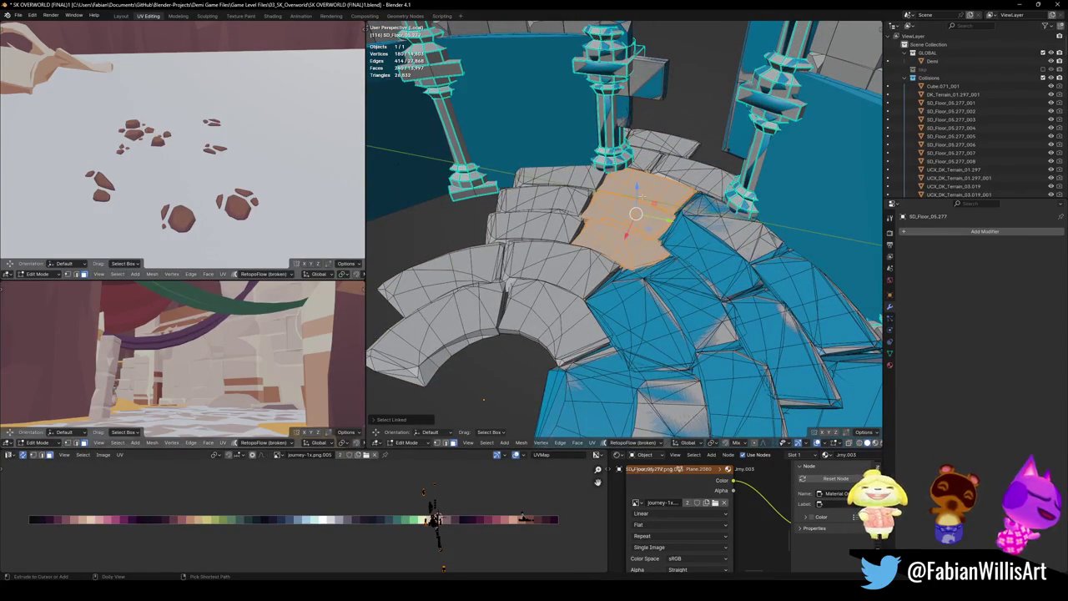
{"action": "key", "text": "shift+alt+c"}
{"action": "left_click", "coordinate": [644, 152]}
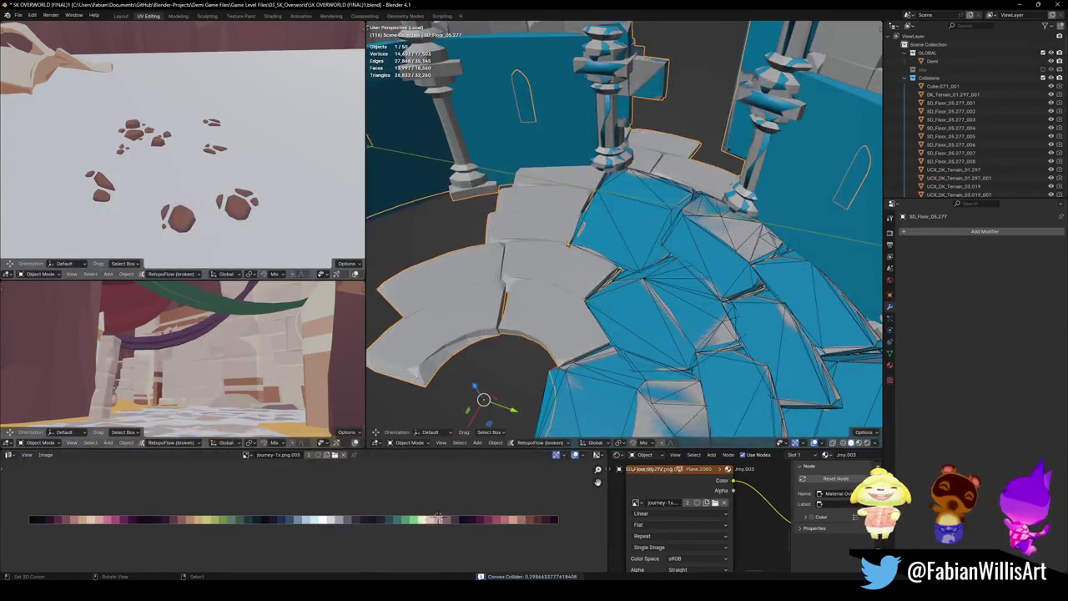
{"action": "key", "text": "l"}
{"action": "key", "text": "l"}
{"action": "key", "text": "l"}
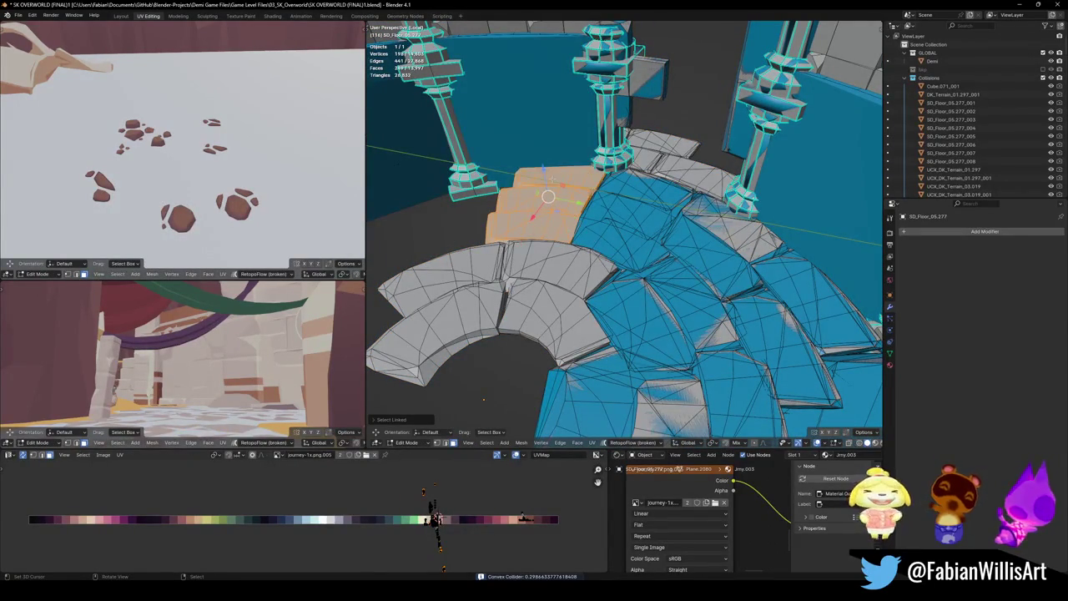
{"action": "key", "text": "shift+alt+c"}
{"action": "left_click", "coordinate": [535, 153]}
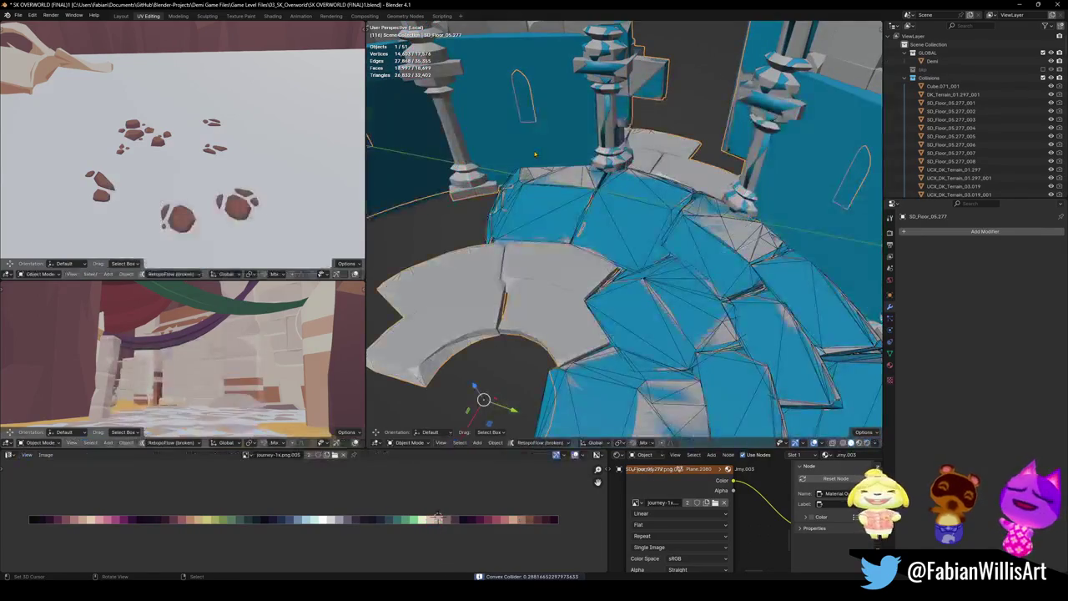
{"action": "key", "text": "Tab"}
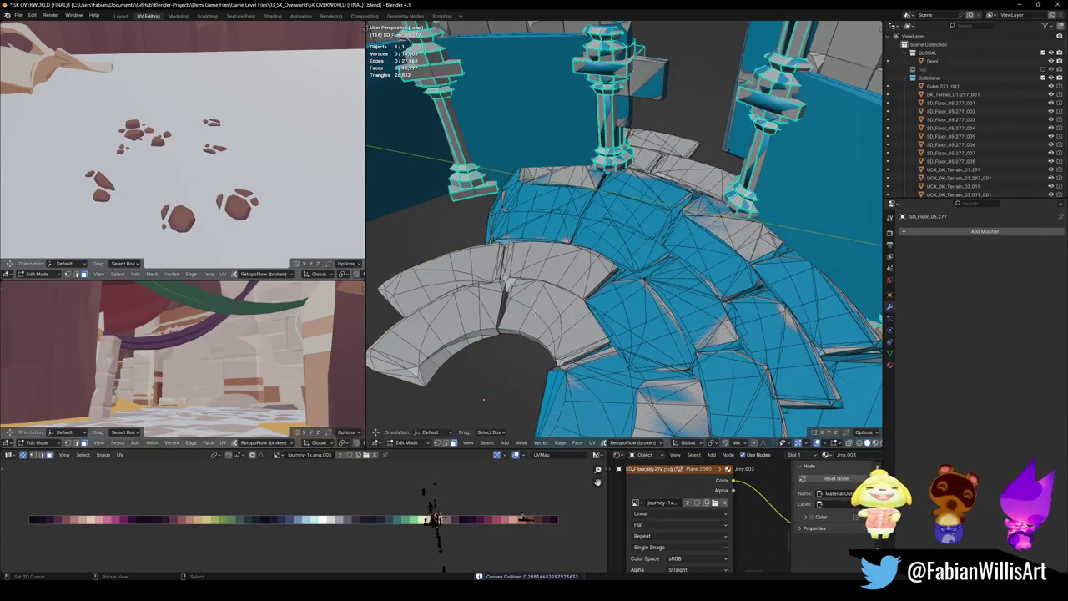
- Add a convex hull collider to two arched floor pieces
{"action": "left_click", "coordinate": [557, 319]}
{"action": "left_click", "coordinate": [557, 272], "text": "shift"}
{"action": "key", "text": "shift+alt+c"}
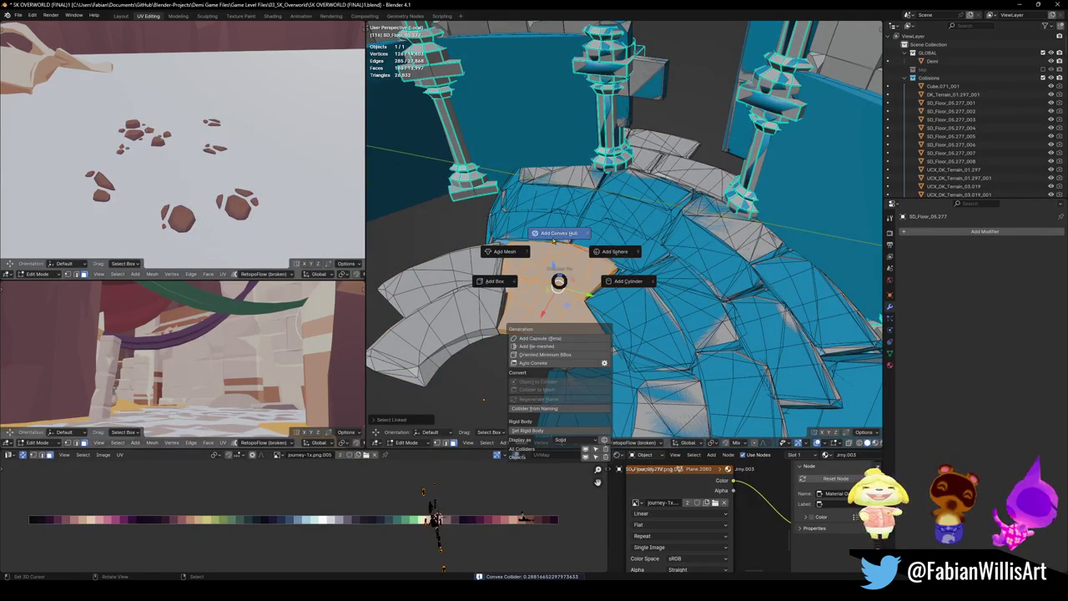
{"action": "left_click", "coordinate": [559, 233]}
- Give the two arched floor pieces on the left a convex collider
{"action": "middle_click_drag", "start_coordinate": [558, 234], "coordinate": [561, 334]}
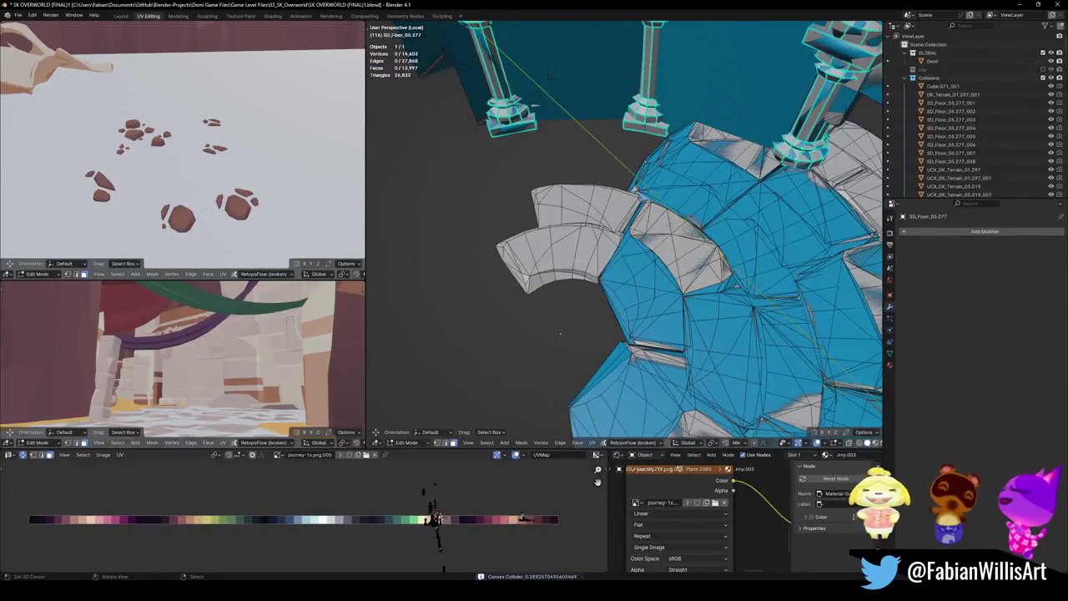
{"action": "key", "text": "l"}
{"action": "key", "text": "l"}
{"action": "key", "text": "shift+alt+c"}
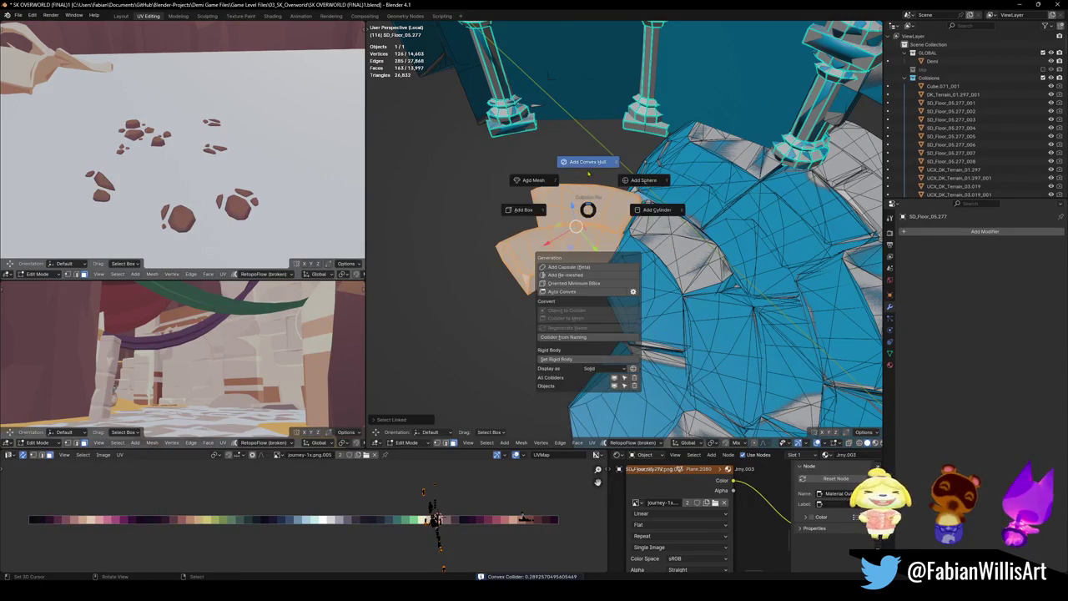
{"action": "left_click", "coordinate": [588, 162]}
{"action": "mouse_move", "coordinate": [588, 162]}
{"action": "middle_mouse_down"}
{"action": "mouse_move", "coordinate": [576, 261]}
{"action": "mouse_move", "coordinate": [465, 386]}
{"action": "middle_mouse_up"}
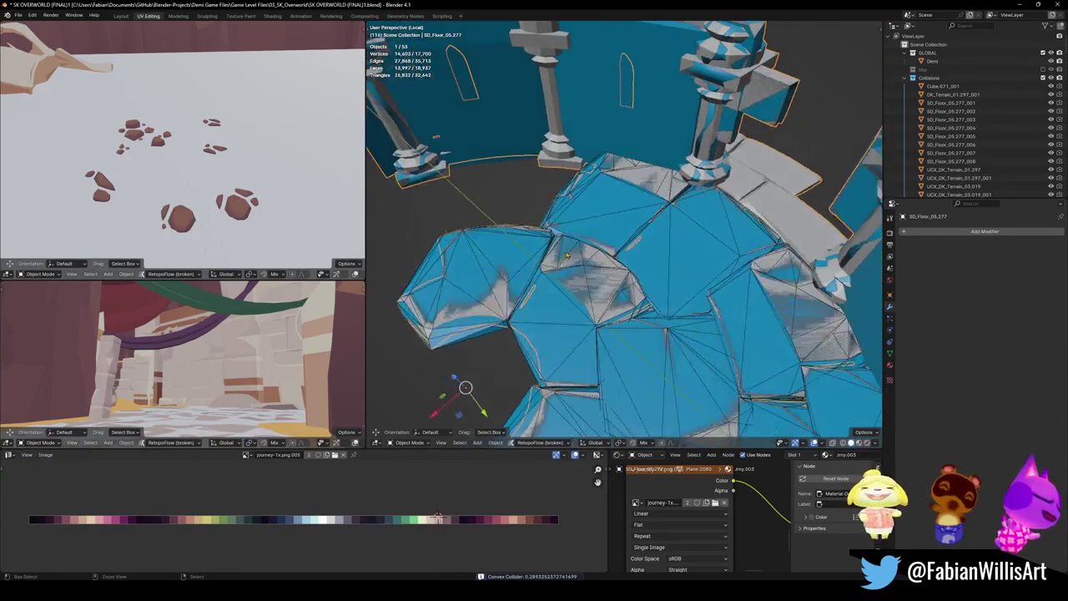
{"action": "key", "text": "Tab"}
- Add a convex collider to the floor piece at the left edge
{"action": "key", "text": "alt+a"}
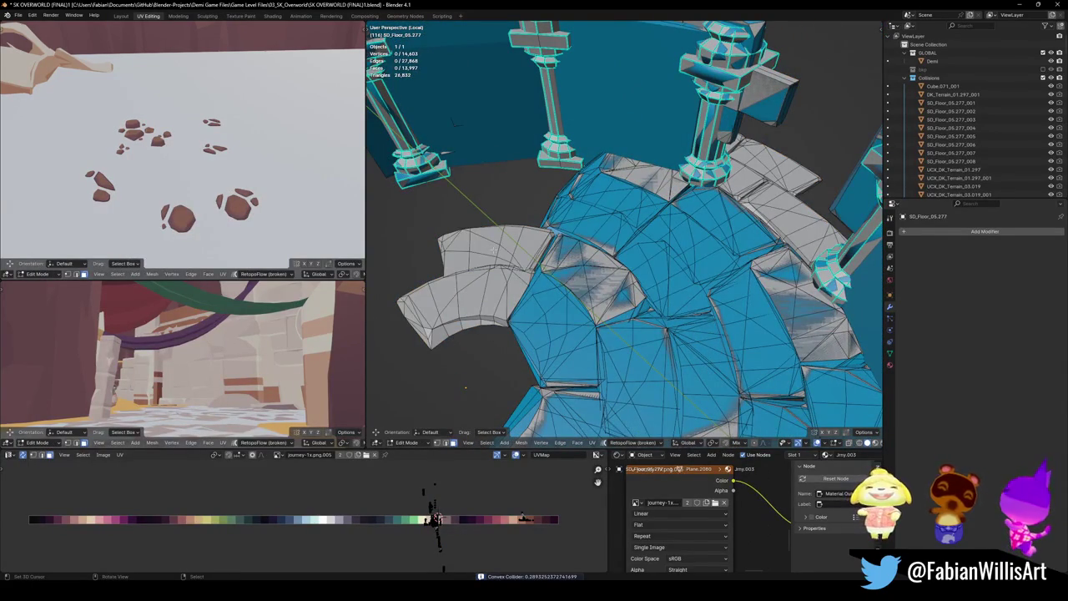
{"action": "key", "text": "l"}
{"action": "key", "text": "shift+alt+c"}
{"action": "left_click", "coordinate": [498, 245]}
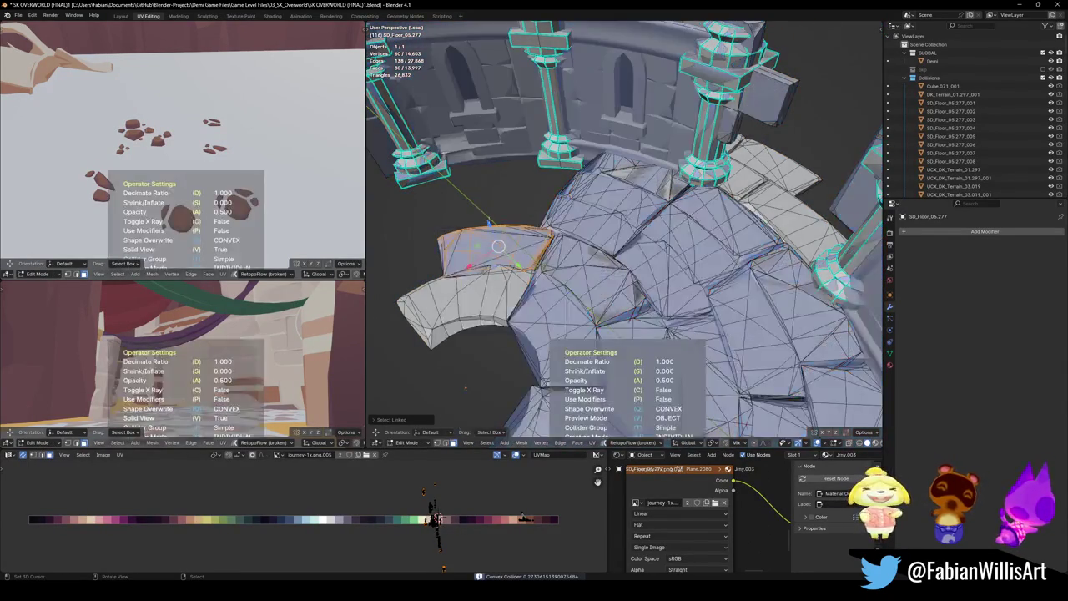
{"action": "left_click", "coordinate": [498, 246]}
- Add a convex collider to the curved end stone and save the level file
{"action": "key", "text": "l"}
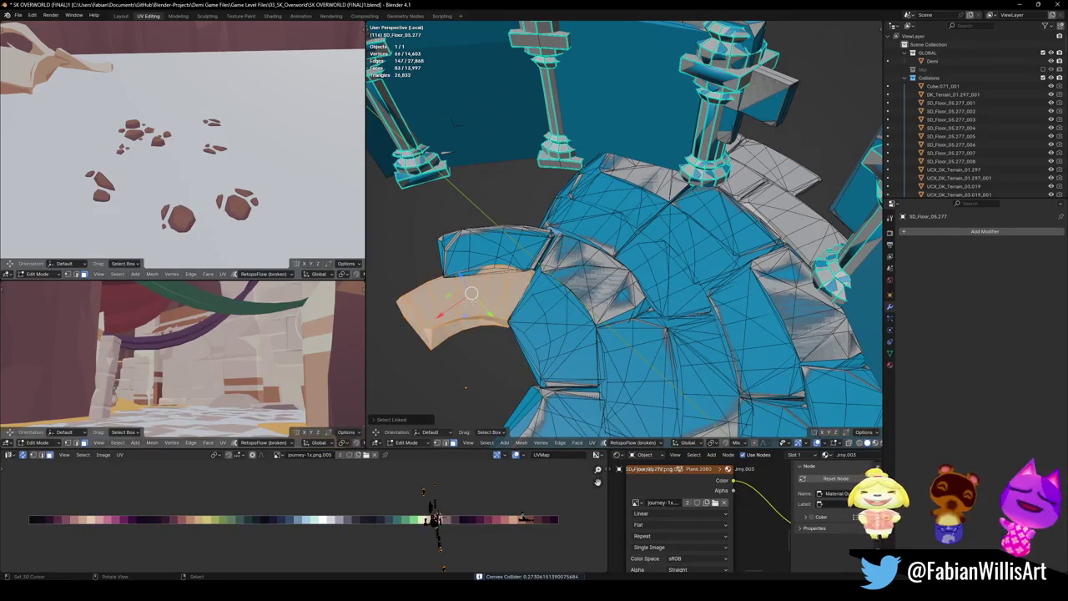
{"action": "key", "text": "shift+alt+c"}
{"action": "left_click", "coordinate": [473, 254]}
{"action": "left_click", "coordinate": [471, 293]}
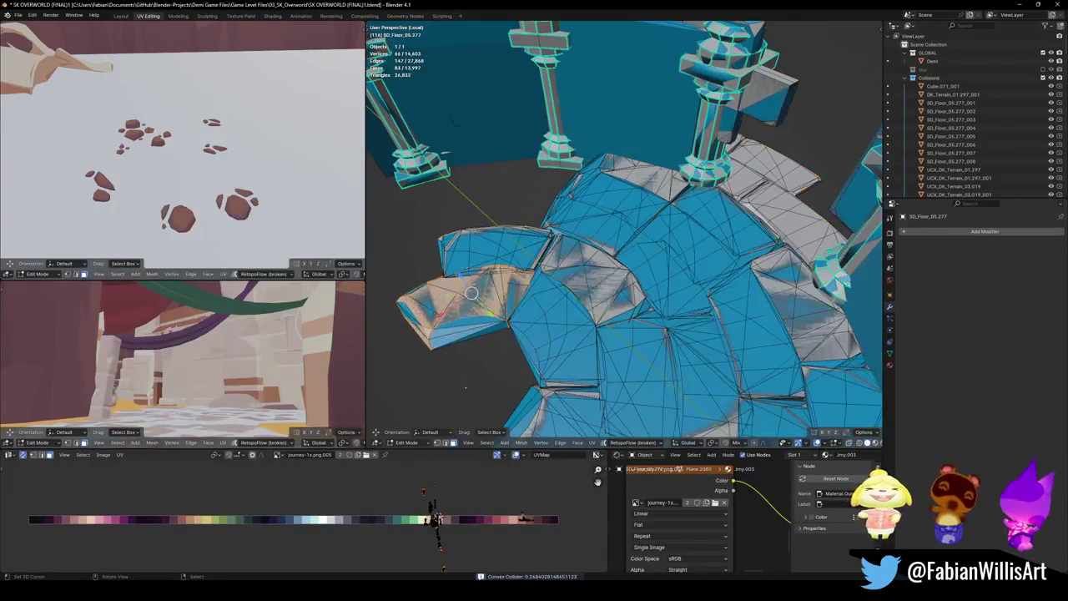
{"action": "key", "text": "ctrl+s"}
{"action": "mouse_move", "coordinate": [689, 272]}
{"action": "middle_mouse_down"}
{"action": "mouse_move", "coordinate": [495, 38]}
{"action": "mouse_move", "coordinate": [524, 106]}
{"action": "middle_mouse_up"}
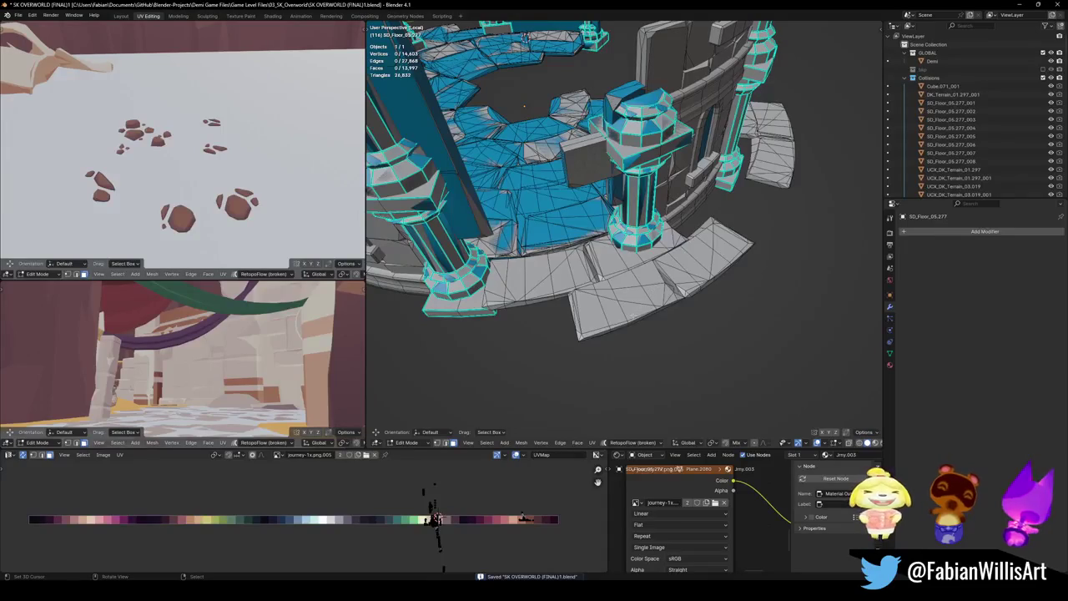
- Delete the loose outer-edge stone pieces around the ring
{"action": "key", "text": "l"}
{"action": "key", "text": "x"}
{"action": "left_click", "coordinate": [711, 252]}
{"action": "middle_click_drag", "start_coordinate": [711, 252], "coordinate": [617, 293]}
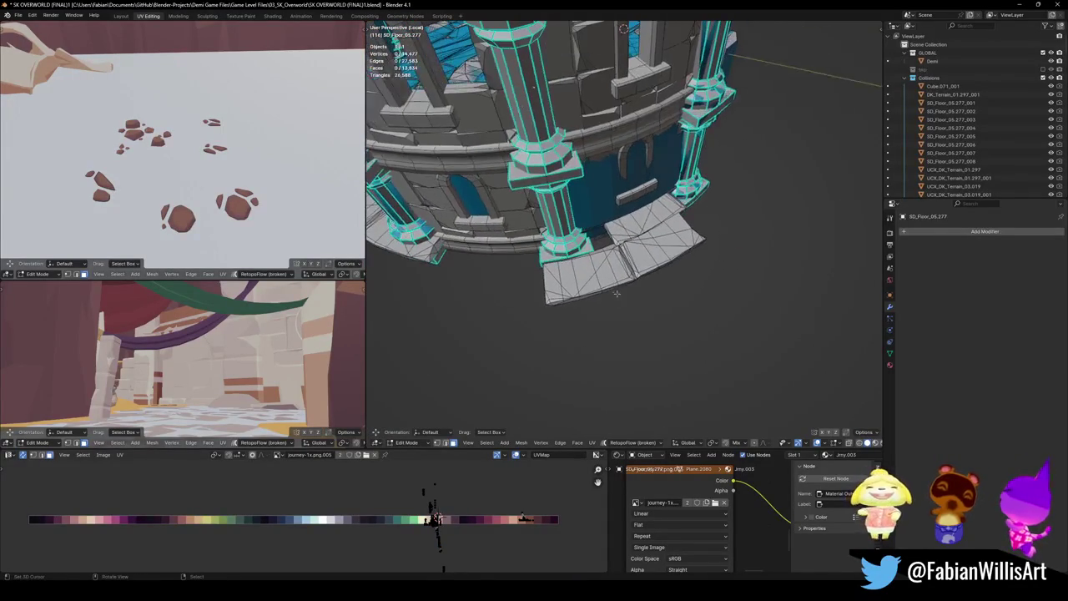
{"action": "key", "text": "l"}
{"action": "key", "text": "x"}
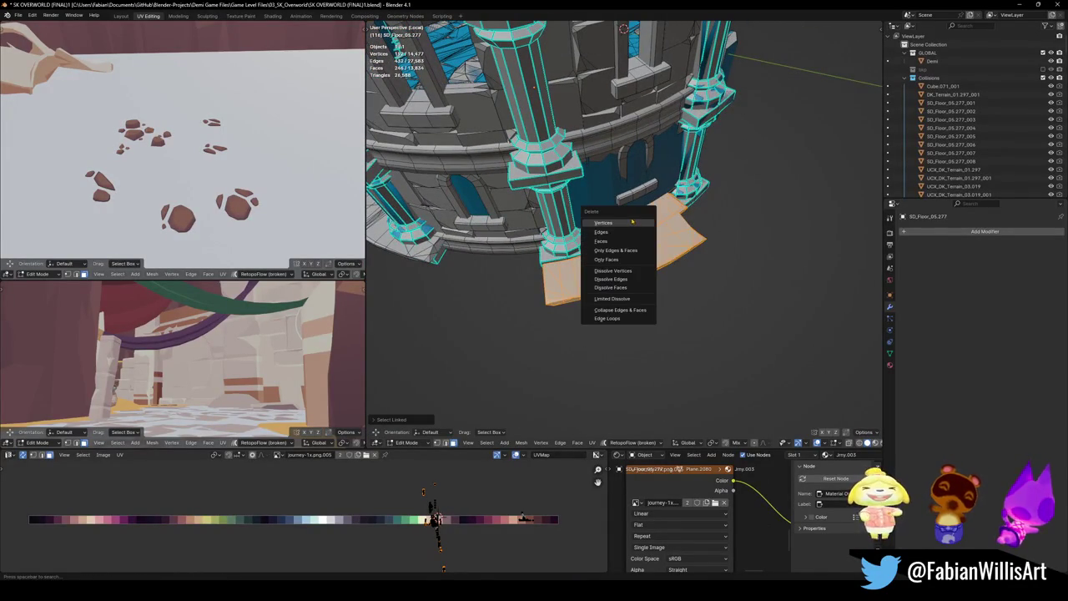
{"action": "left_click", "coordinate": [619, 218]}
{"action": "mouse_move", "coordinate": [620, 219]}
{"action": "middle_mouse_down"}
{"action": "mouse_move", "coordinate": [724, 119]}
{"action": "mouse_move", "coordinate": [630, 293]}
{"action": "middle_mouse_up"}
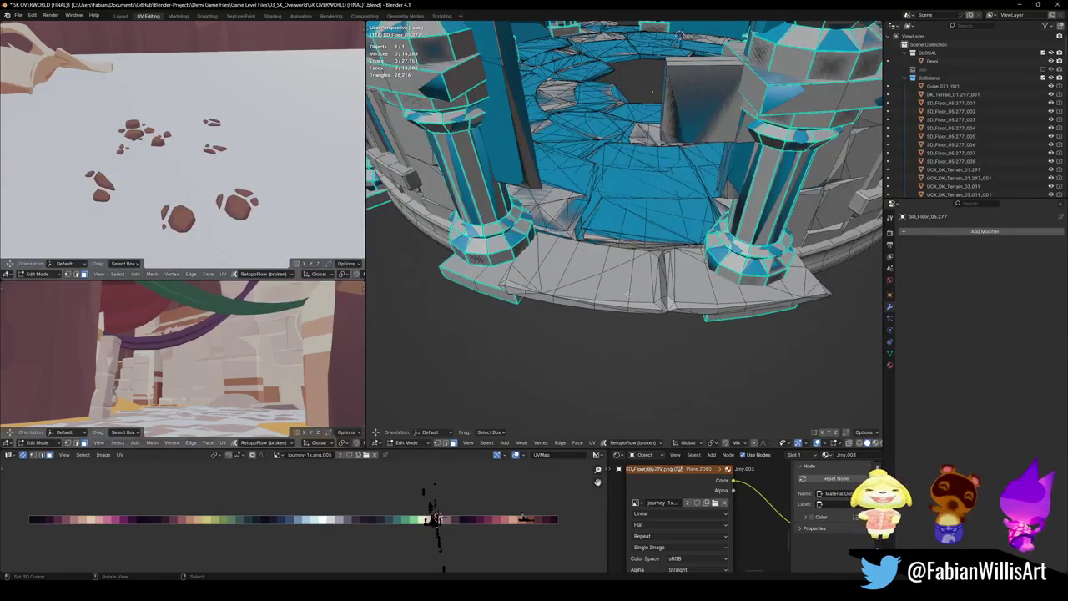
- Wrap the front floor strip in a convex hull collider
{"action": "key", "text": "l"}
{"action": "key", "text": "l"}
{"action": "middle_click_drag", "start_coordinate": [630, 294], "coordinate": [645, 301]}
{"action": "key", "text": "shift+c"}
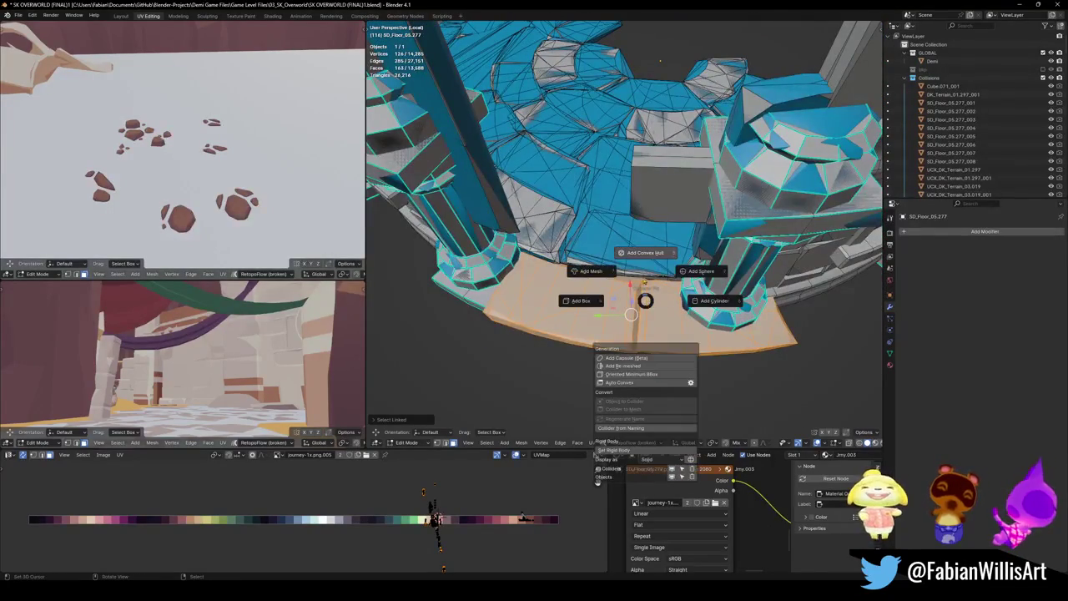
{"action": "left_click", "coordinate": [643, 252]}
{"action": "middle_click_drag", "start_coordinate": [643, 252], "coordinate": [643, 317]}
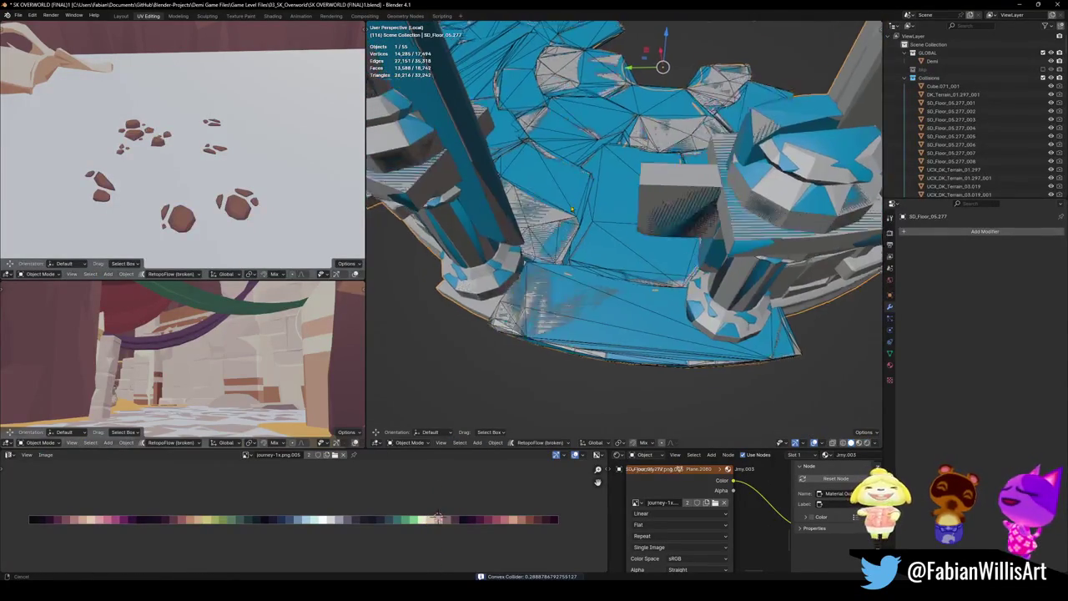
{"action": "mouse_move", "coordinate": [671, 247]}
{"action": "middle_mouse_down"}
{"action": "mouse_move", "coordinate": [572, 301]}
{"action": "mouse_move", "coordinate": [618, 248]}
{"action": "mouse_move", "coordinate": [665, 378]}
{"action": "middle_mouse_up"}
- Save the level and start a first-person walk through it
{"action": "key", "text": "ctrl+s"}
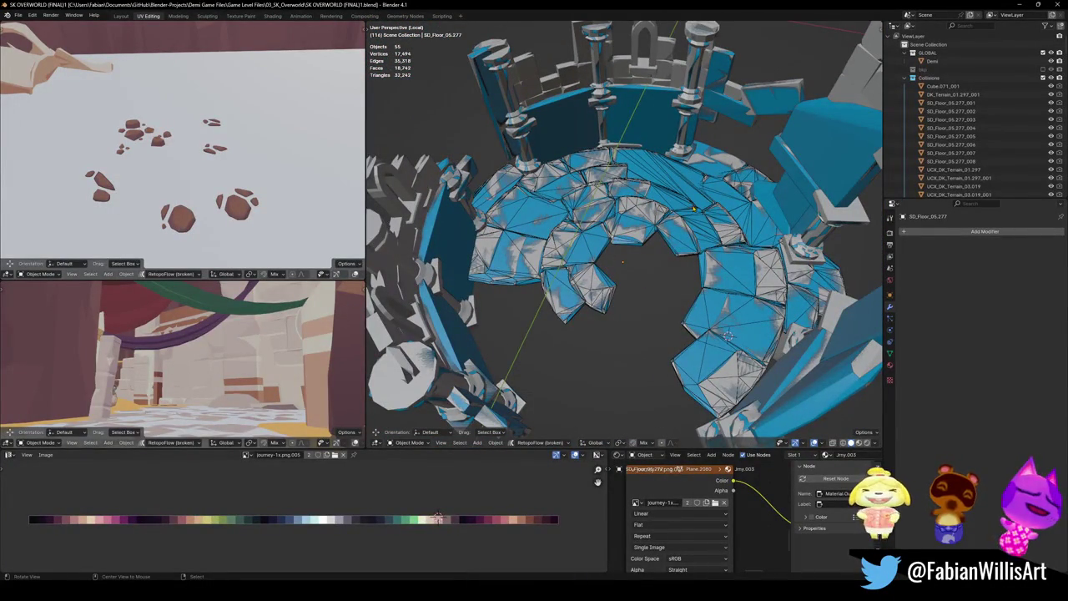
{"action": "mouse_move", "coordinate": [673, 199]}
{"action": "middle_mouse_down"}
{"action": "mouse_move", "coordinate": [539, 247]}
{"action": "mouse_move", "coordinate": [639, 267]}
{"action": "mouse_move", "coordinate": [630, 294]}
{"action": "mouse_move", "coordinate": [612, 293]}
{"action": "mouse_move", "coordinate": [615, 324]}
{"action": "middle_mouse_up"}
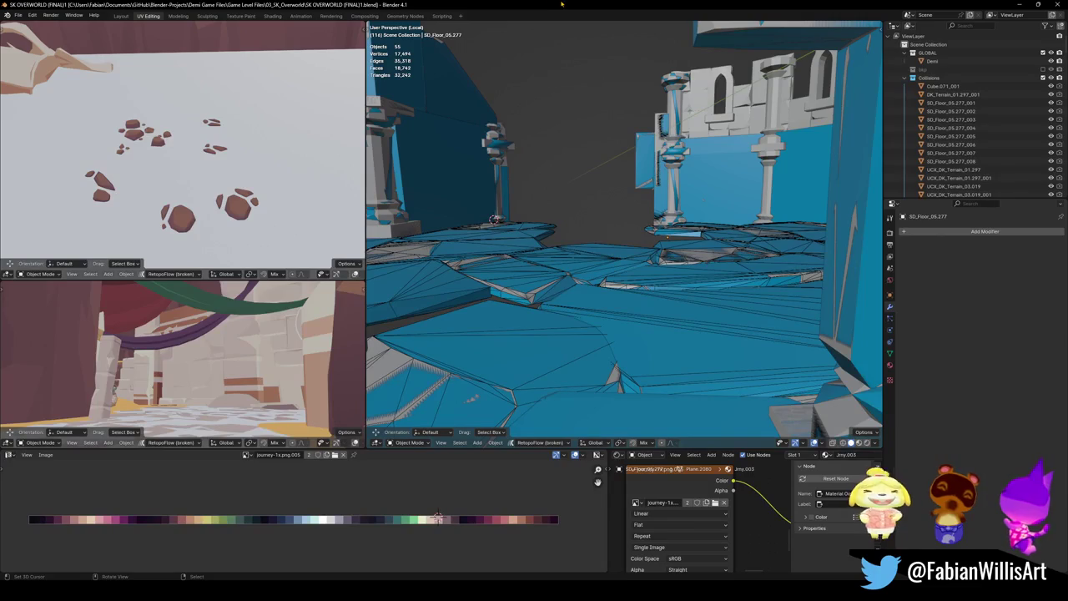
{"action": "key", "text": "shift+grave"}
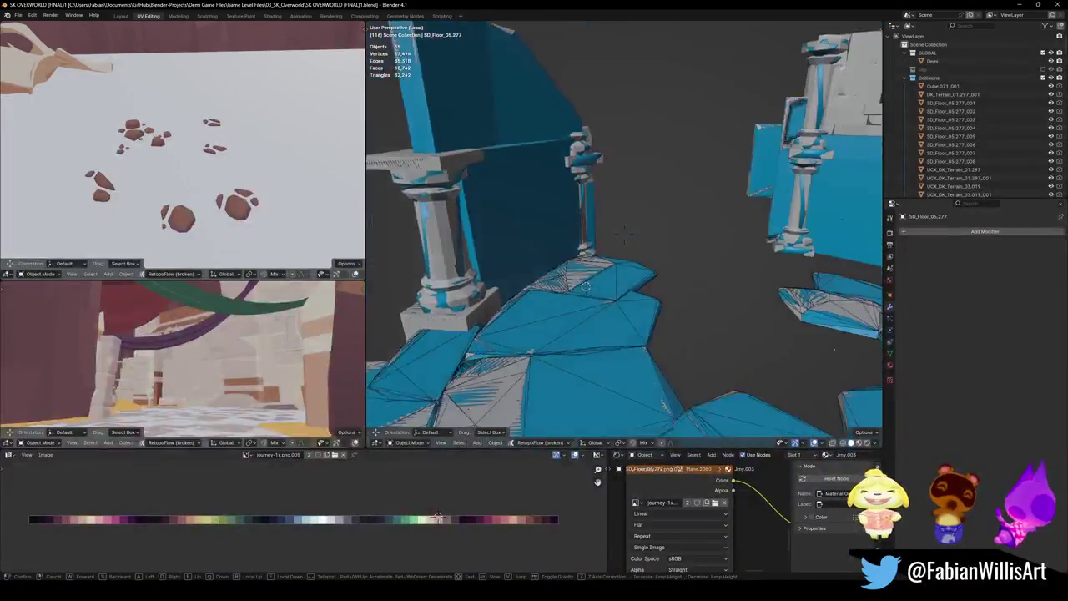
- Restore the full scene from local view and fly to the sand floor corridor
{"action": "left_click", "coordinate": [687, 229]}
{"action": "middle_click_drag", "start_coordinate": [724, 283], "coordinate": [648, 272]}
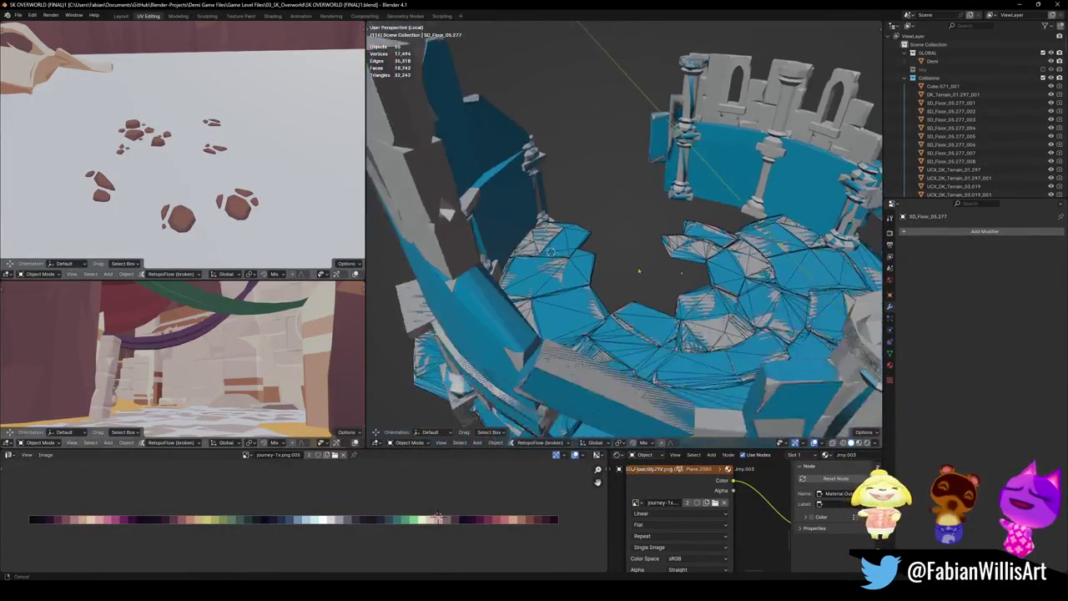
{"action": "key", "text": "KP_Divide"}
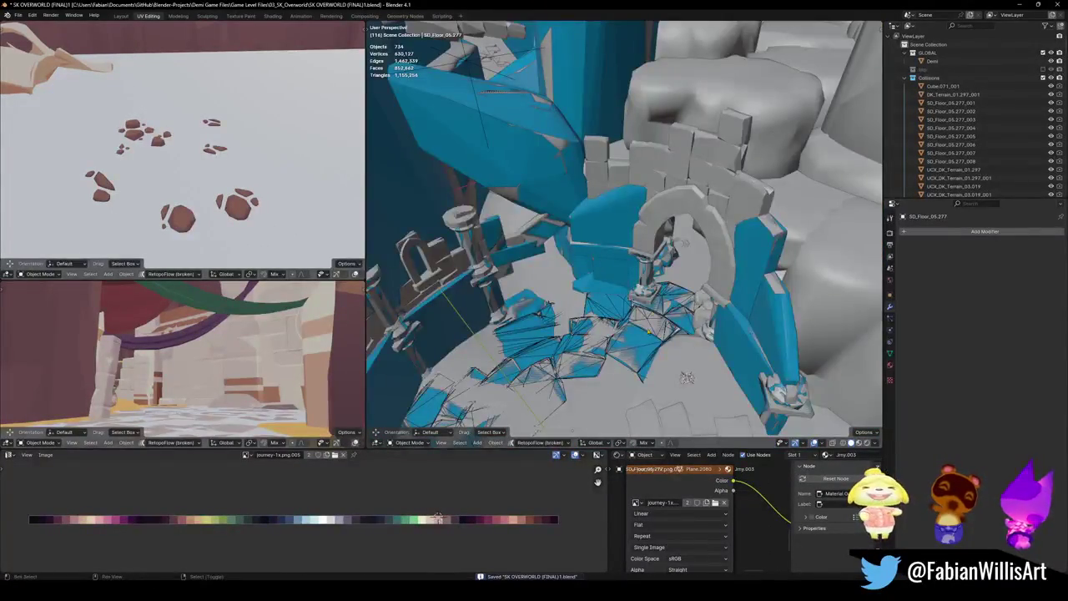
{"action": "mouse_move", "coordinate": [687, 377]}
{"action": "middle_mouse_down"}
{"action": "mouse_move", "coordinate": [634, 254]}
{"action": "mouse_move", "coordinate": [617, 250]}
{"action": "middle_mouse_up"}
{"action": "key", "text": "shift+grave"}
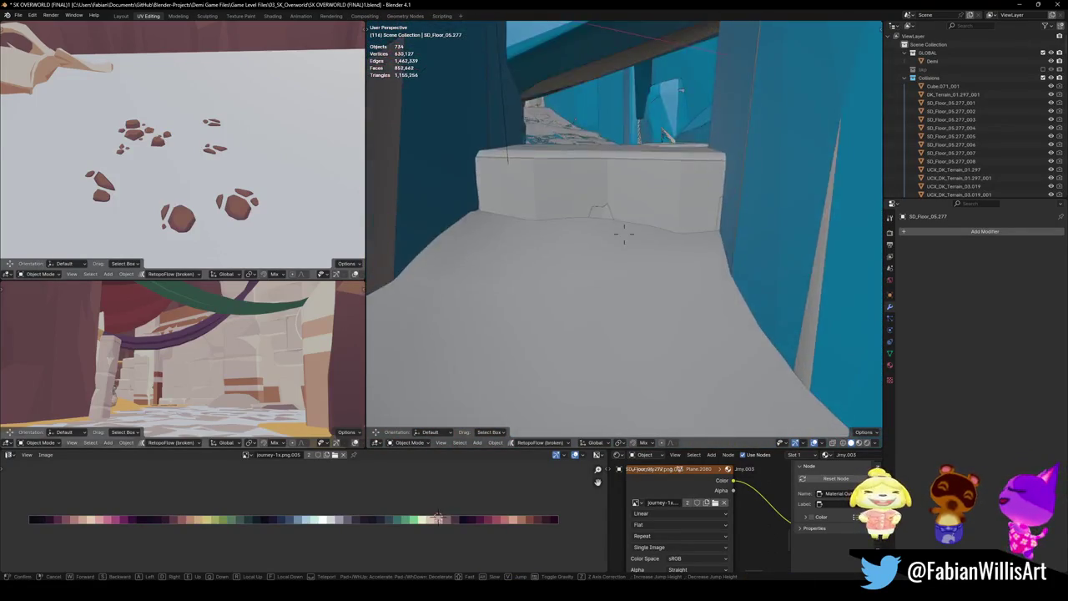
{"action": "left_click", "coordinate": [629, 212]}
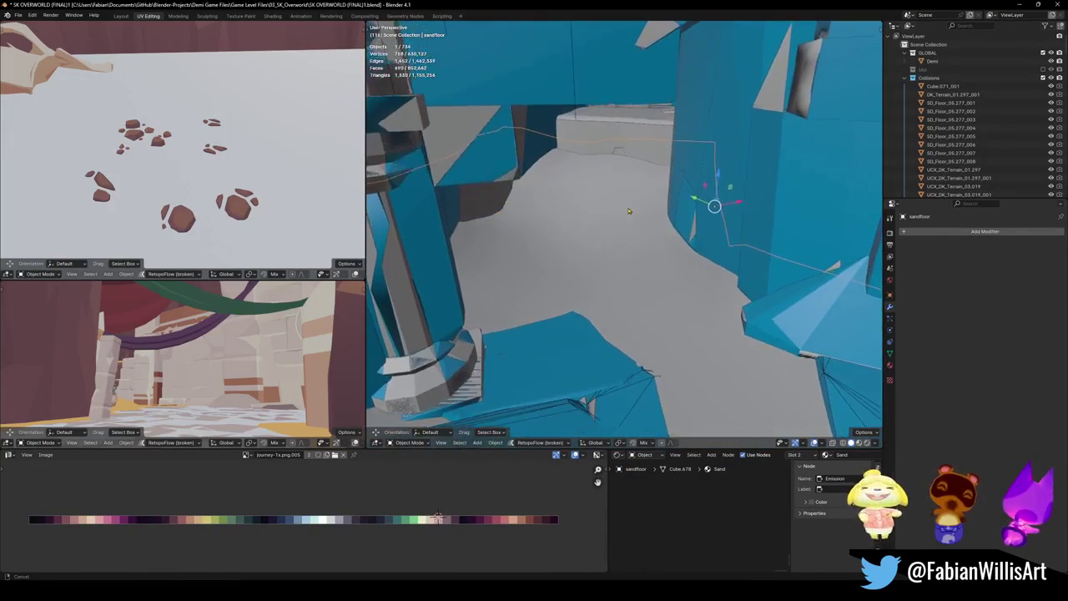
- Create the sandfloor_001 mesh collider for the sand floor and save the level
{"action": "key", "text": "shift+alt+c"}
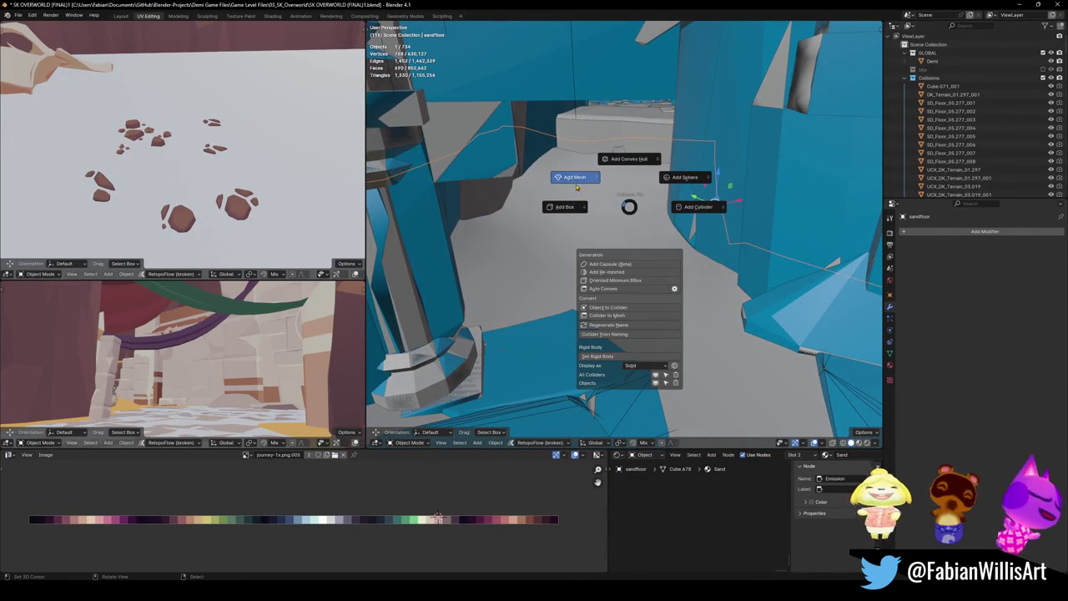
{"action": "left_click", "coordinate": [576, 178]}
{"action": "mouse_move", "coordinate": [705, 237]}
{"action": "middle_mouse_down"}
{"action": "mouse_move", "coordinate": [626, 216]}
{"action": "mouse_move", "coordinate": [631, 262]}
{"action": "middle_mouse_up"}
{"action": "key", "text": "ctrl+s"}
{"action": "mouse_move", "coordinate": [631, 262]}
{"action": "middle_mouse_down"}
{"action": "mouse_move", "coordinate": [721, 253]}
{"action": "mouse_move", "coordinate": [668, 290]}
{"action": "middle_mouse_up"}
- Select every collider object sharing the collider material via Quick Favorites
{"action": "left_click", "coordinate": [667, 290]}
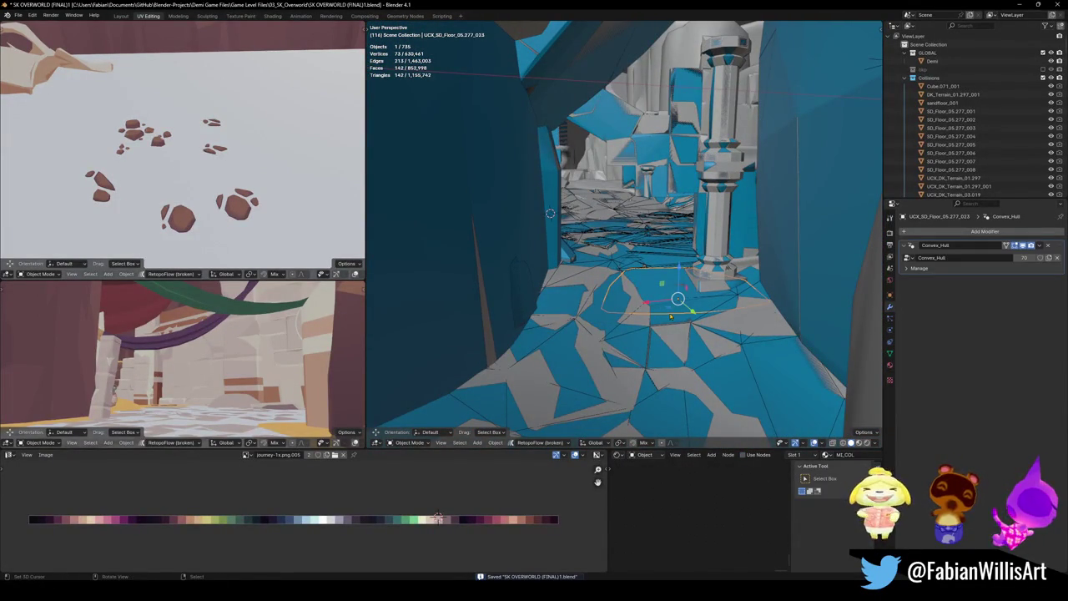
{"action": "key", "text": "q"}
{"action": "left_click", "coordinate": [633, 455]}
{"action": "key", "text": "shift+h"}
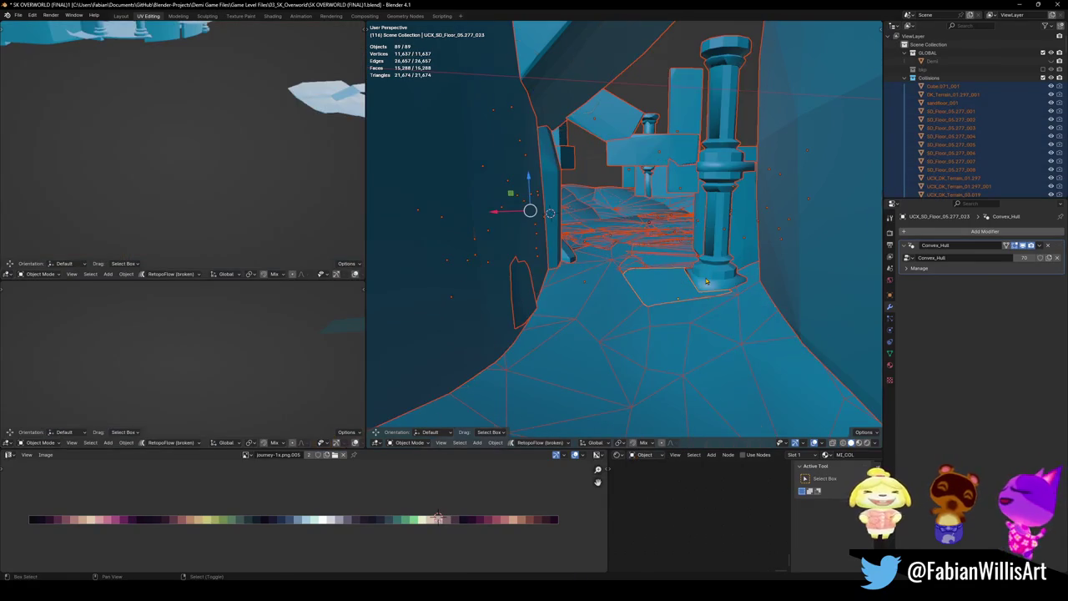
{"action": "key", "text": "alt+a"}
{"action": "scroll", "coordinate": [649, 249], "scroll_direction": "up", "scroll_amount": 5}
{"action": "mouse_move", "coordinate": [648, 249]}
{"action": "middle_mouse_down"}
{"action": "mouse_move", "coordinate": [670, 269]}
{"action": "mouse_move", "coordinate": [642, 326]}
{"action": "mouse_move", "coordinate": [665, 265]}
{"action": "mouse_move", "coordinate": [684, 276]}
{"action": "middle_mouse_up"}
{"action": "key", "text": "alt+h"}
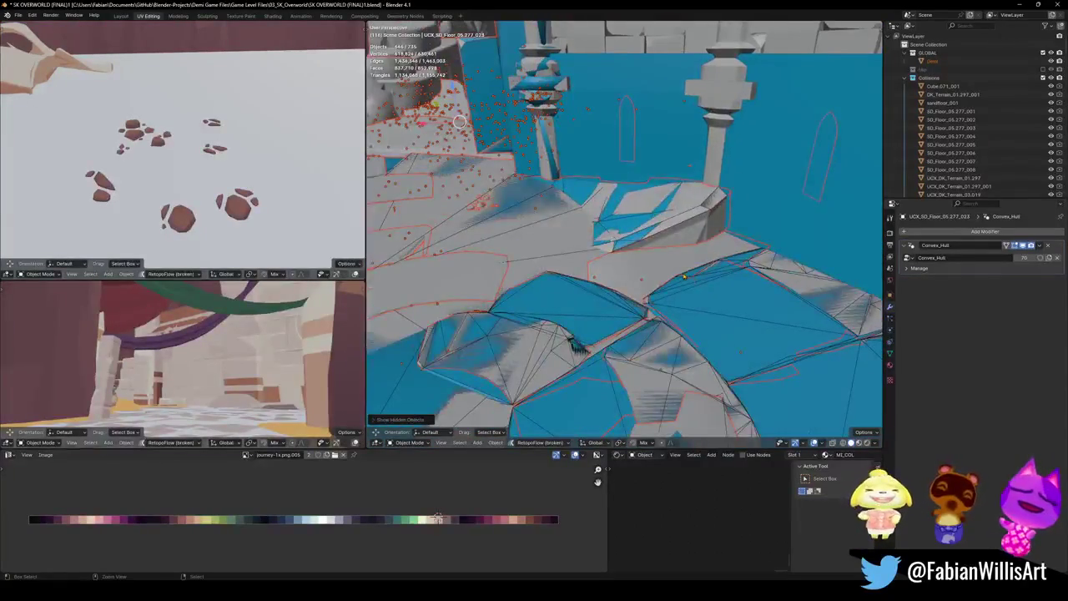
{"action": "key", "text": "h"}
{"action": "middle_click_drag", "start_coordinate": [683, 275], "coordinate": [653, 254]}
{"action": "key", "text": "alt+h"}
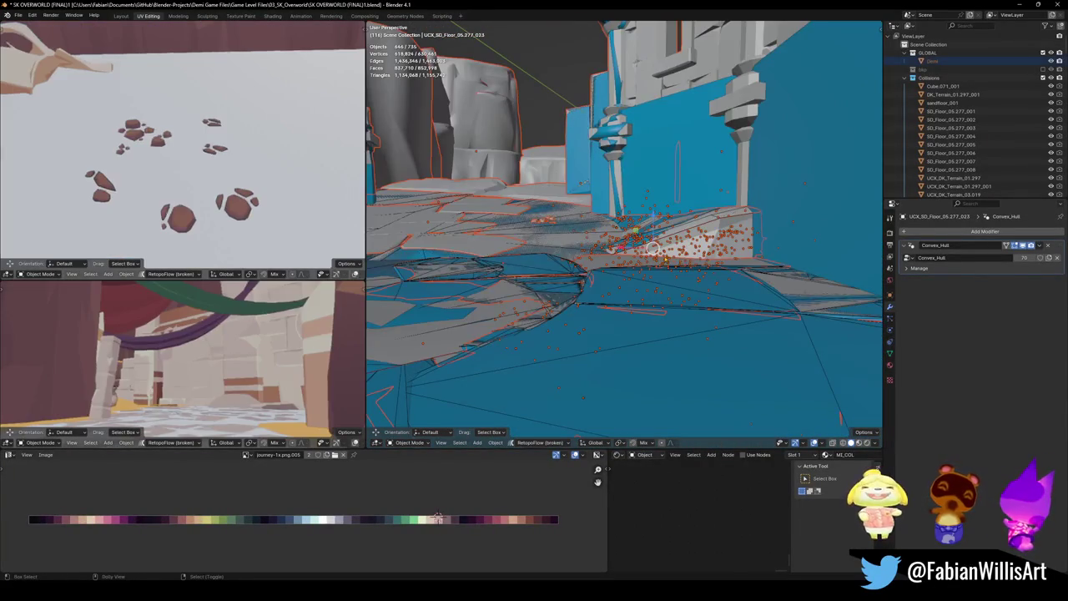
{"action": "left_click", "coordinate": [762, 261]}
{"action": "key", "text": "g"}
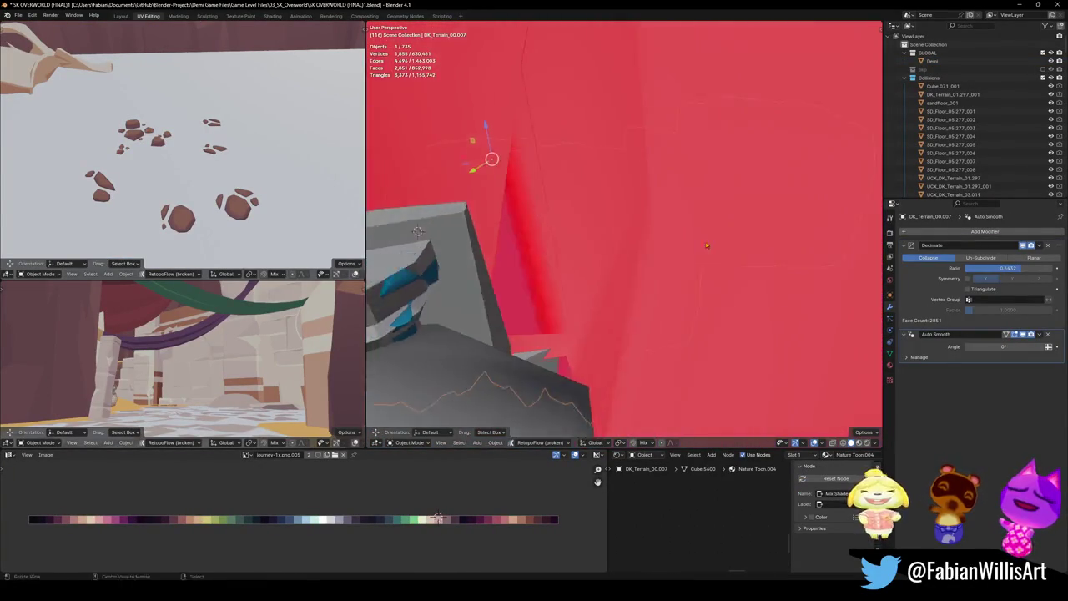
- Cancel the terrain move and add a convex collider to a linked terrain patch
{"action": "right_click", "coordinate": [722, 292]}
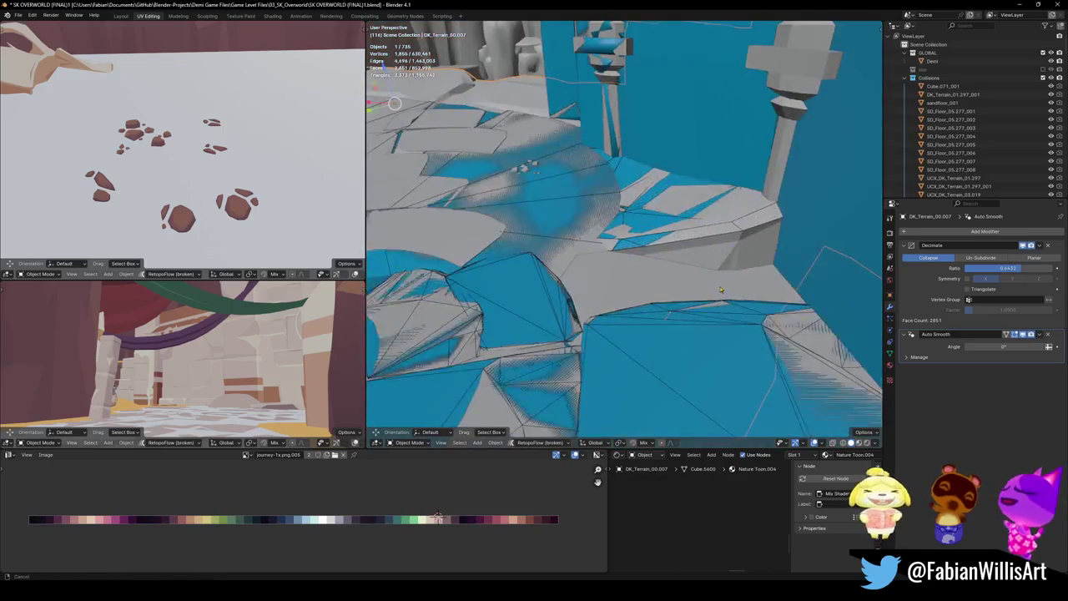
{"action": "middle_click_drag", "start_coordinate": [722, 292], "coordinate": [722, 235]}
{"action": "key", "text": "Tab"}
{"action": "key", "text": "l"}
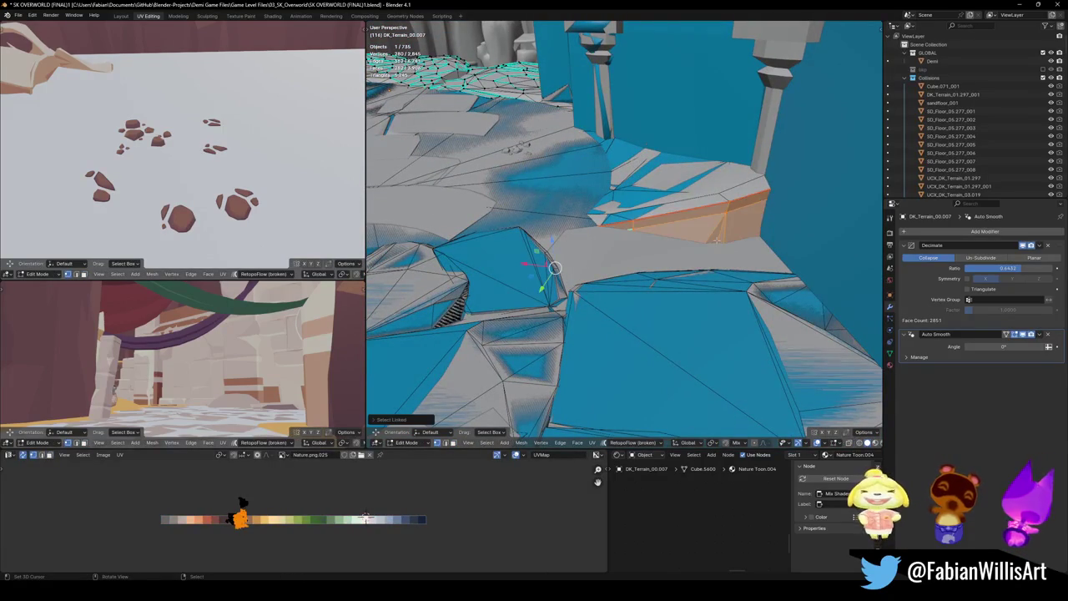
{"action": "key", "text": "shift+c"}
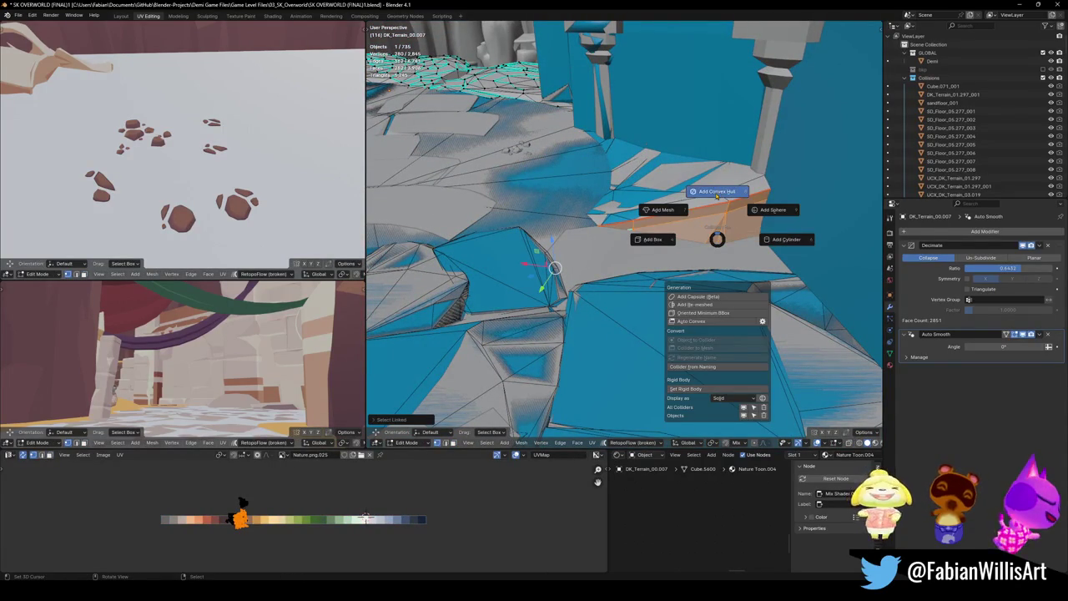
{"action": "left_click", "coordinate": [716, 193]}
{"action": "left_click", "coordinate": [554, 267]}
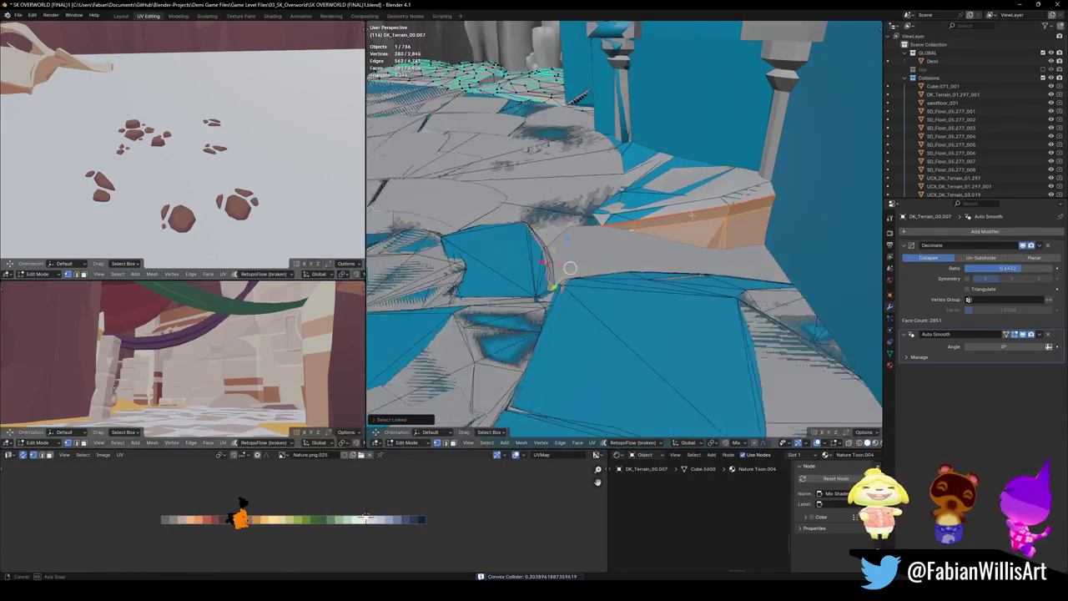
- Add the decimated mesh collider DK_Terrain_00.007_001 for the terrain and save
{"action": "key", "text": "alt+z"}
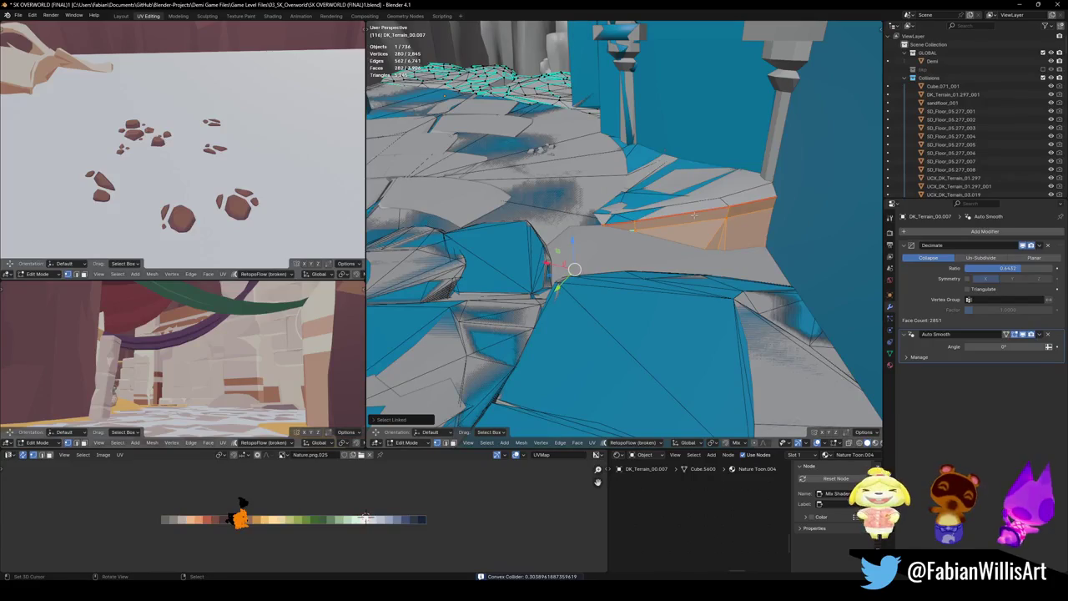
{"action": "key", "text": "shift+c"}
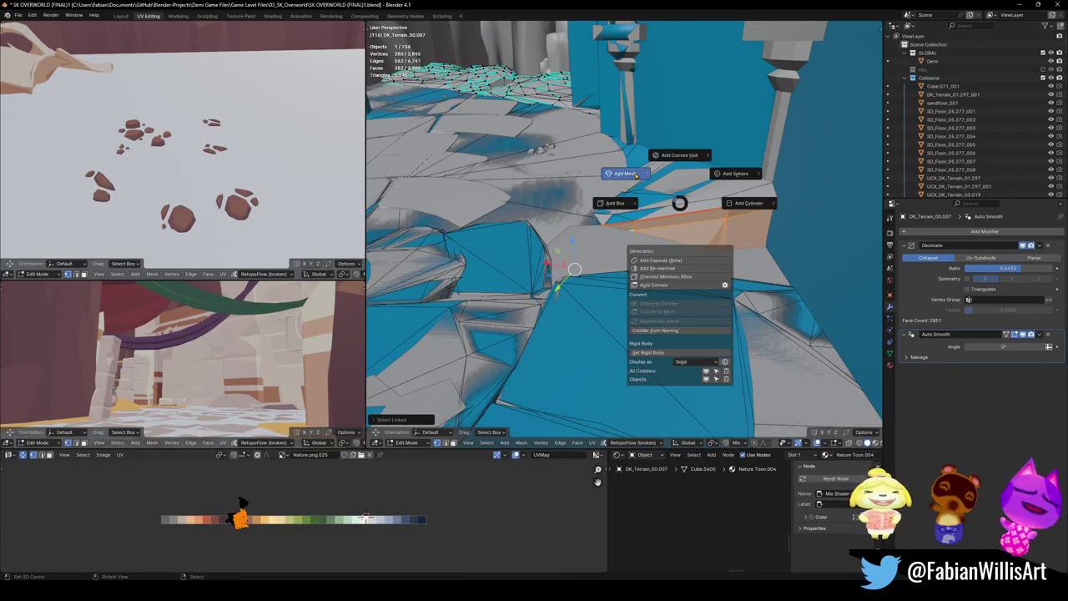
{"action": "left_click", "coordinate": [635, 174]}
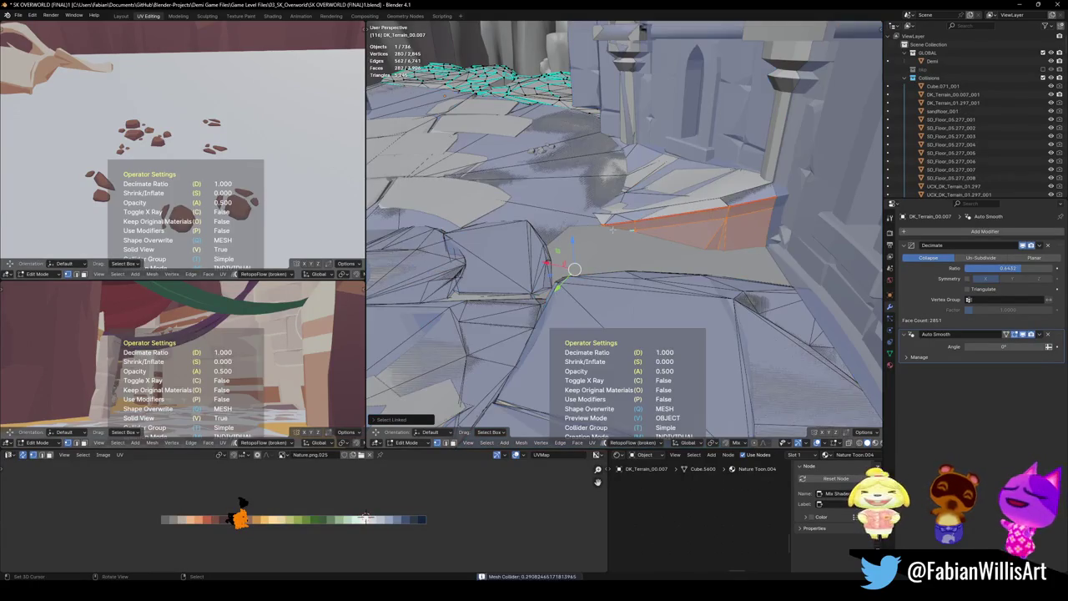
{"action": "left_click", "coordinate": [574, 269]}
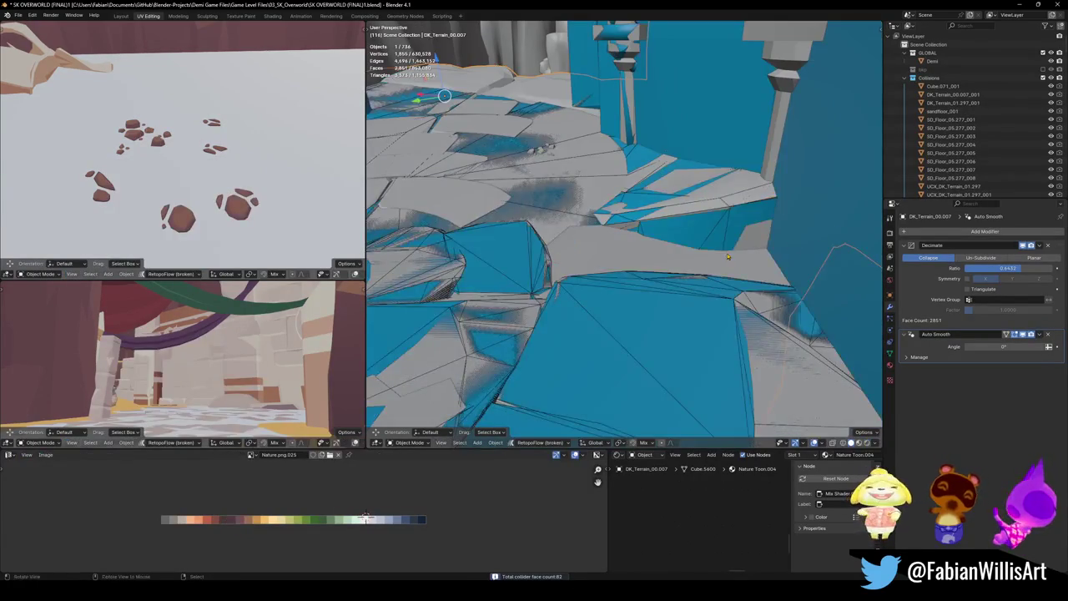
{"action": "key", "text": "ctrl+s"}
{"action": "left_click", "coordinate": [640, 271]}
- Isolate DK_Terrain_03.009, add mesh collider DK_Terrain_03.009_001 at decimate ratio 0.188, save, unhide all
{"action": "mouse_move", "coordinate": [640, 272]}
{"action": "middle_mouse_down"}
{"action": "mouse_move", "coordinate": [671, 278]}
{"action": "mouse_move", "coordinate": [647, 219]}
{"action": "middle_mouse_up"}
{"action": "key", "text": "shift+h"}
{"action": "key", "text": "KP_Decimal"}
{"action": "key", "text": "q"}
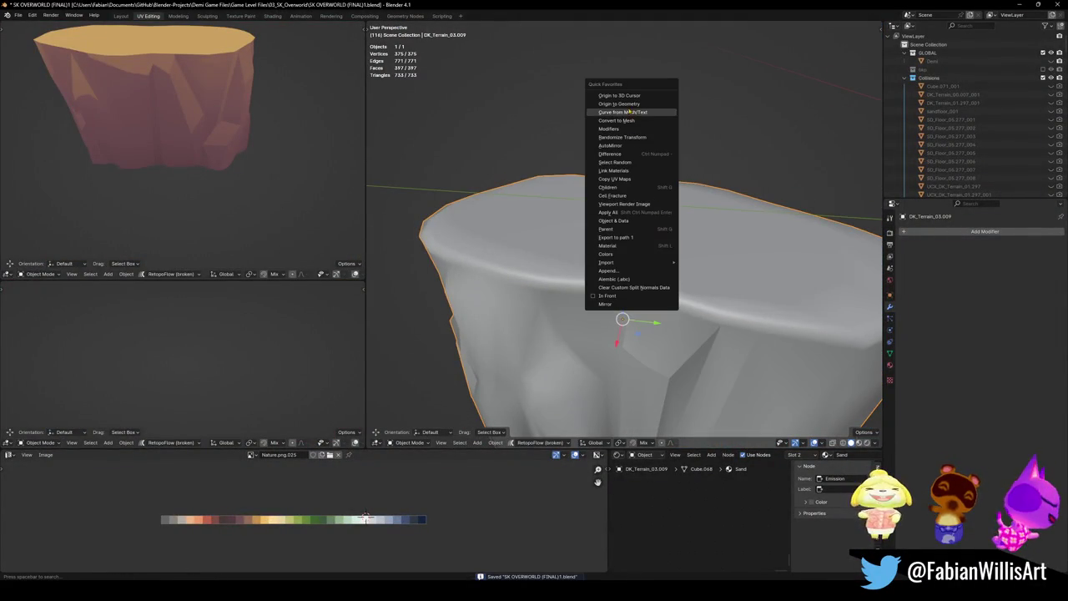
{"action": "left_click", "coordinate": [635, 104]}
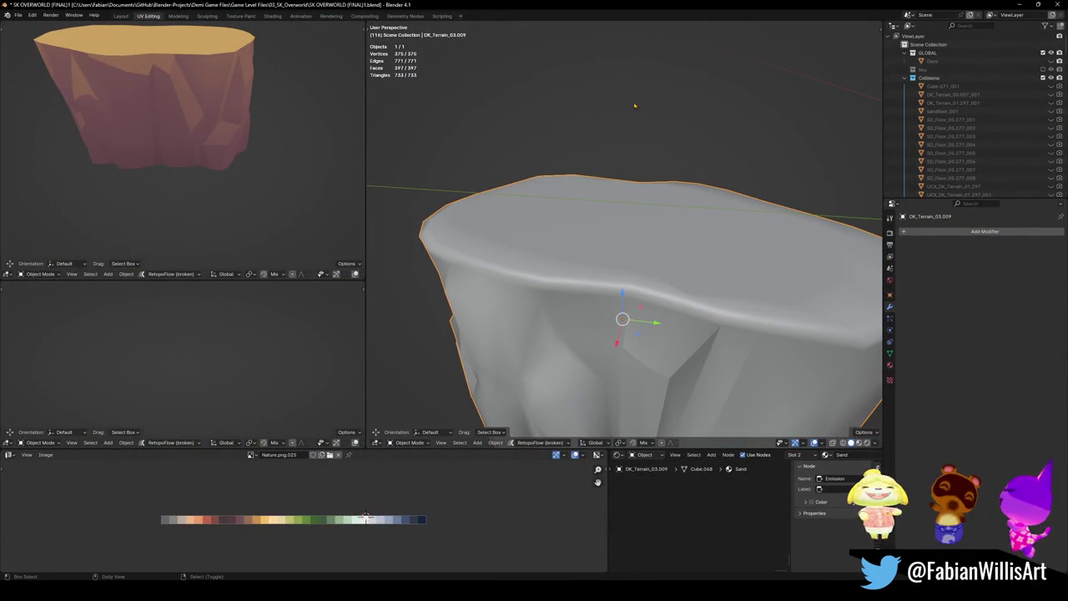
{"action": "key", "text": "shift+alt+c"}
{"action": "left_click", "coordinate": [572, 100]}
{"action": "key", "text": "d"}
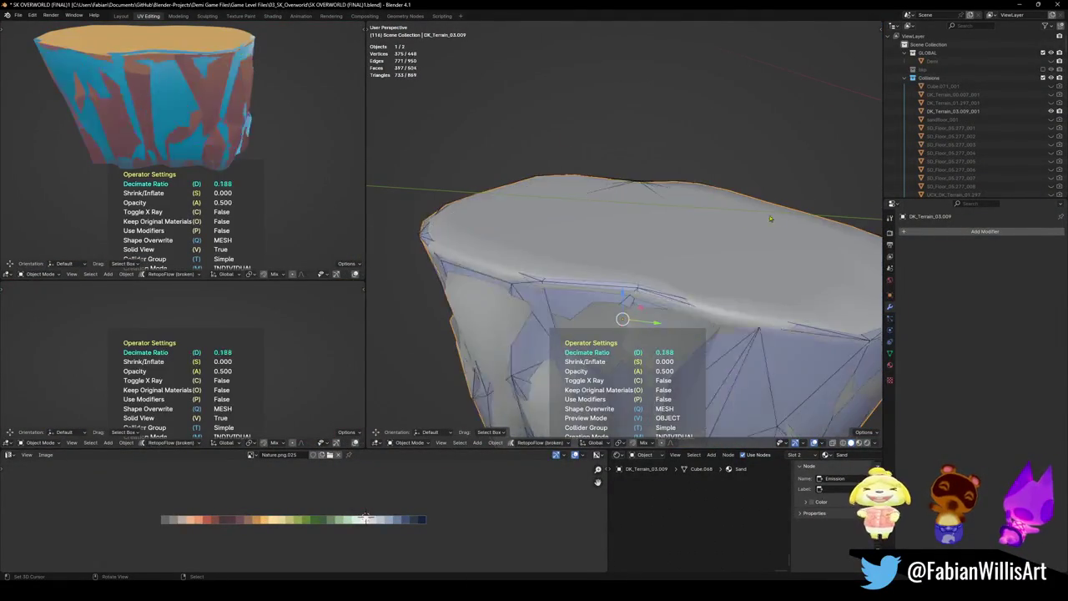
{"action": "left_click", "coordinate": [710, 226]}
{"action": "key", "text": "ctrl+s"}
{"action": "key", "text": "alt+h"}
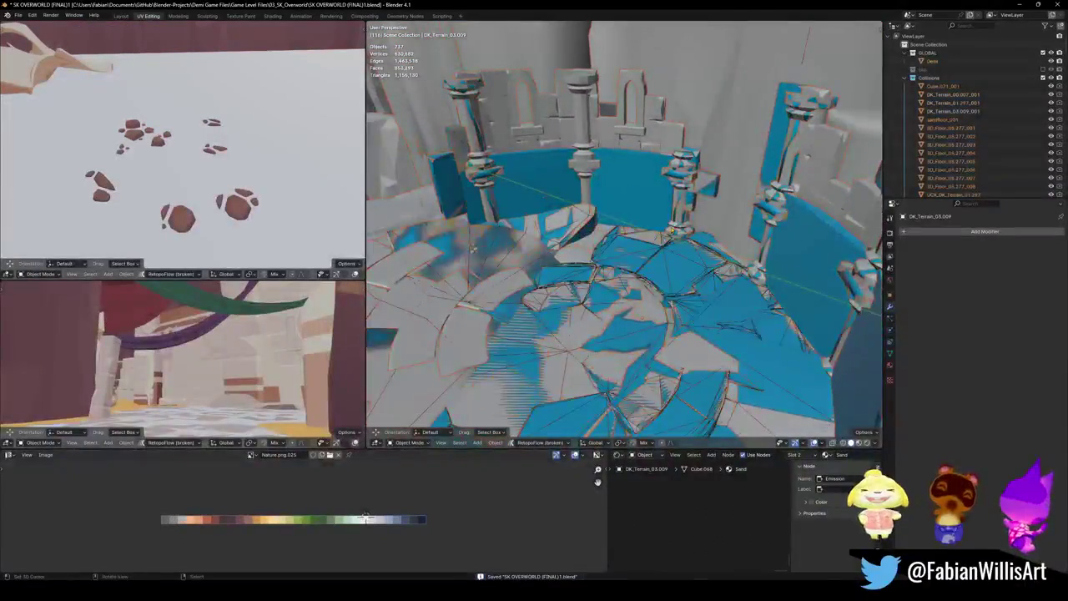
- Select an object near the pillars and cancel an accidental move
{"action": "middle_click_drag", "start_coordinate": [626, 250], "coordinate": [677, 376]}
{"action": "left_click", "coordinate": [677, 376]}
{"action": "key", "text": "g"}
{"action": "right_click", "coordinate": [572, 231]}
- Isolate all 91 colliders by their shared material, review them, then unhide everything
{"action": "left_click", "coordinate": [628, 260]}
{"action": "key", "text": "q"}
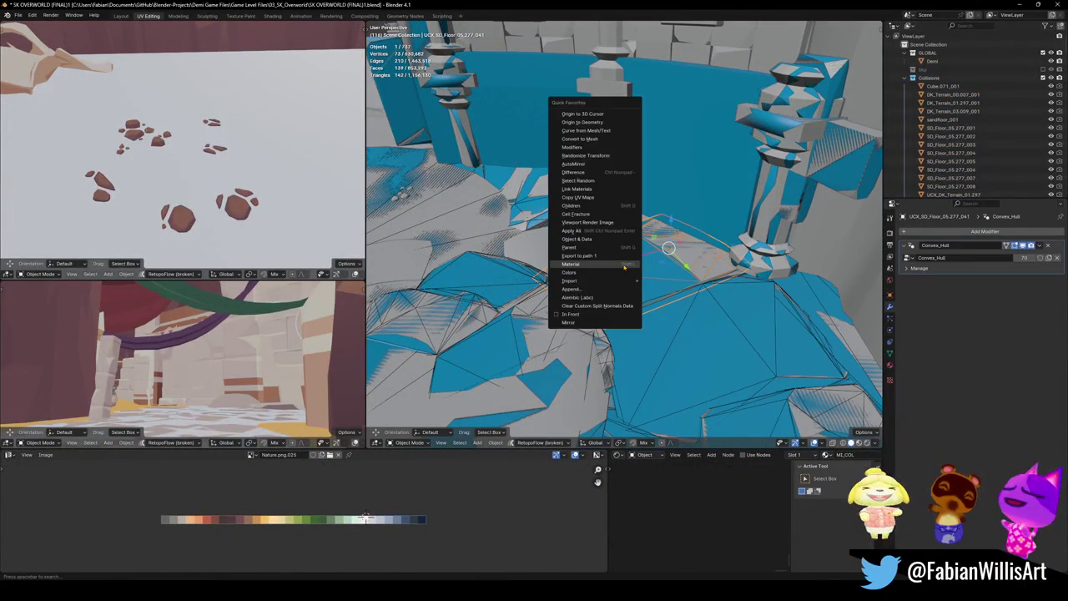
{"action": "left_click", "coordinate": [624, 266]}
{"action": "key", "text": "shift+h"}
{"action": "mouse_move", "coordinate": [630, 265]}
{"action": "middle_mouse_down"}
{"action": "mouse_move", "coordinate": [682, 233]}
{"action": "mouse_move", "coordinate": [645, 244]}
{"action": "middle_mouse_up"}
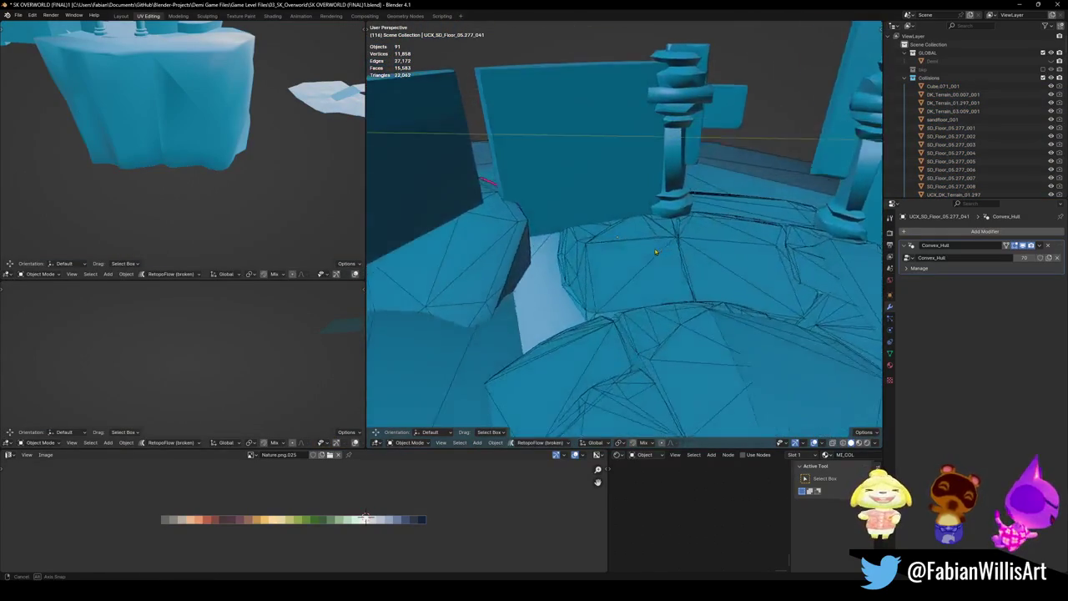
{"action": "key", "text": "alt+a"}
{"action": "key", "text": "alt+h"}
{"action": "left_click", "coordinate": [640, 224]}
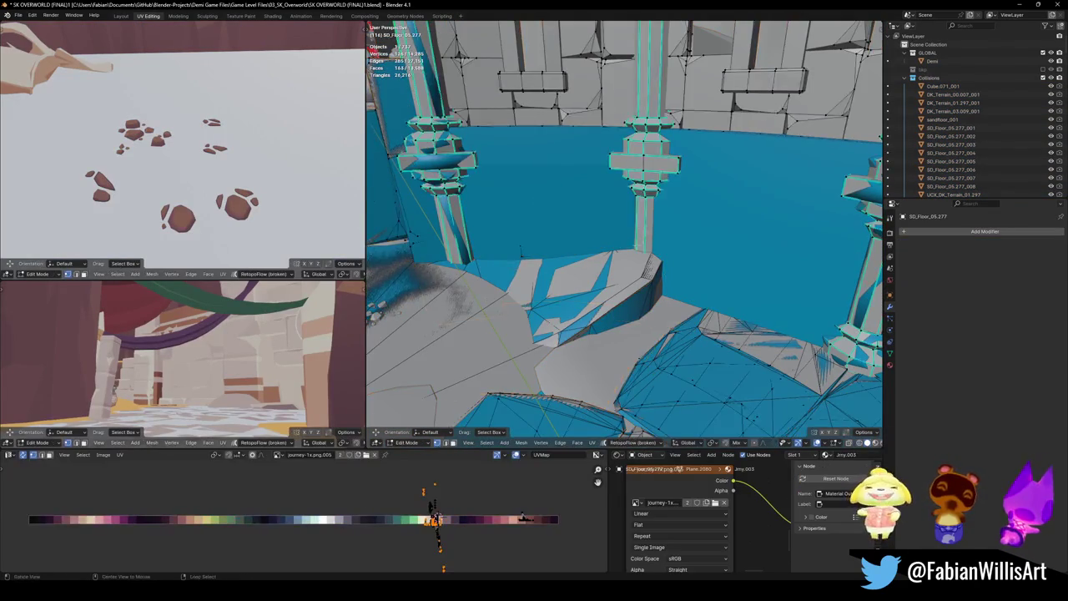
- Add a decimated mesh collider at ratio 0.820 to one linked pillar column
{"action": "key", "text": "Tab"}
{"action": "key", "text": "l"}
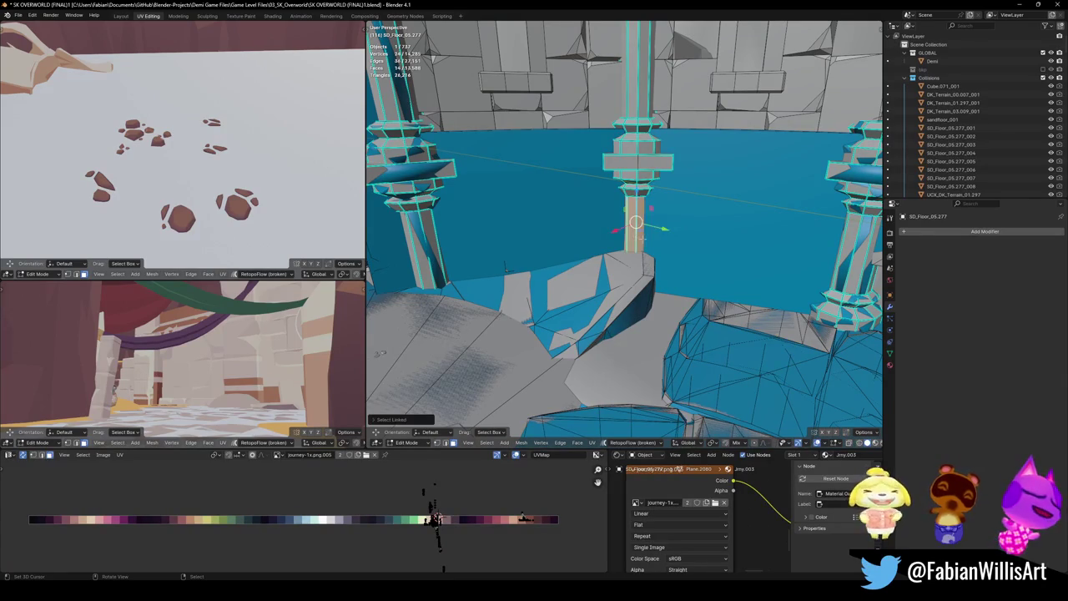
{"action": "middle_click_drag", "start_coordinate": [648, 231], "coordinate": [665, 231]}
{"action": "scroll", "coordinate": [649, 150], "scroll_direction": "down", "scroll_amount": 3}
{"action": "middle_click_drag", "start_coordinate": [649, 150], "coordinate": [652, 219]}
{"action": "key", "text": "shift+alt+c"}
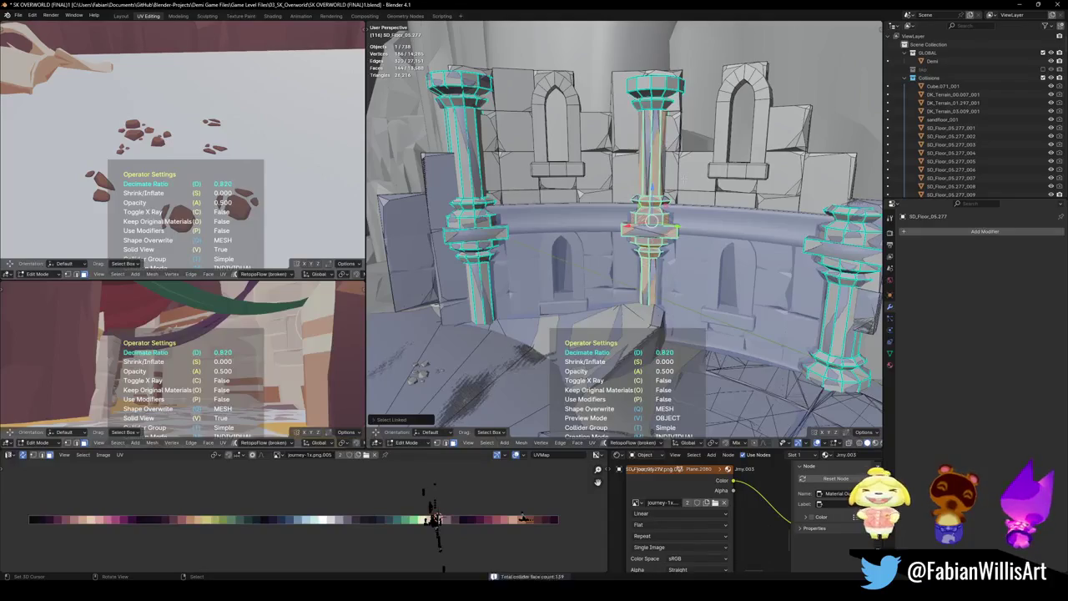
{"action": "key", "text": "Return"}
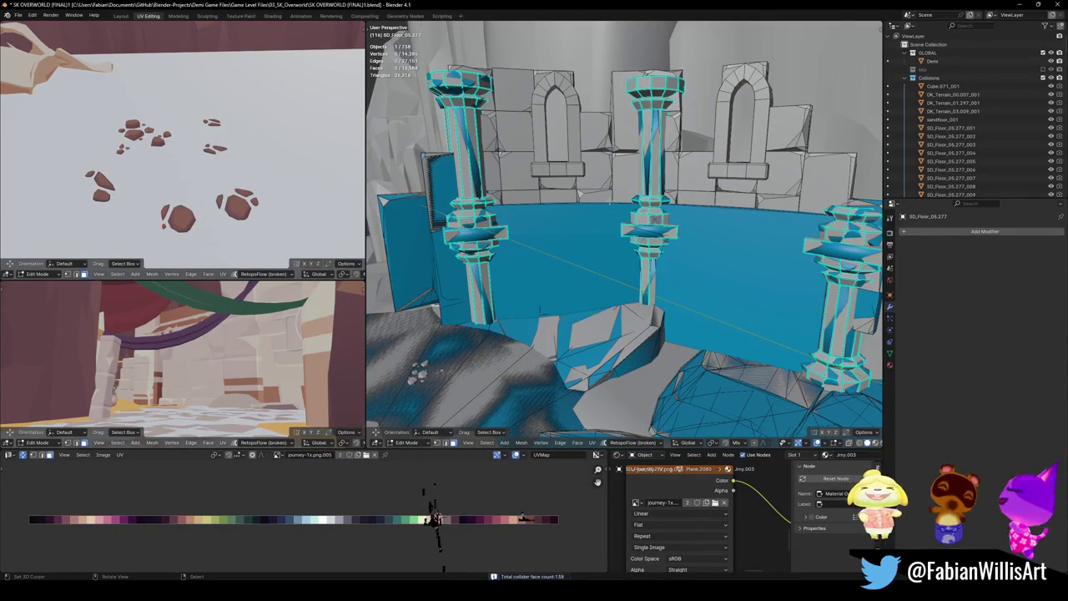
- Select more linked pillar geometry, then return to Object Mode with the pillar object selected
{"action": "key", "text": "l"}
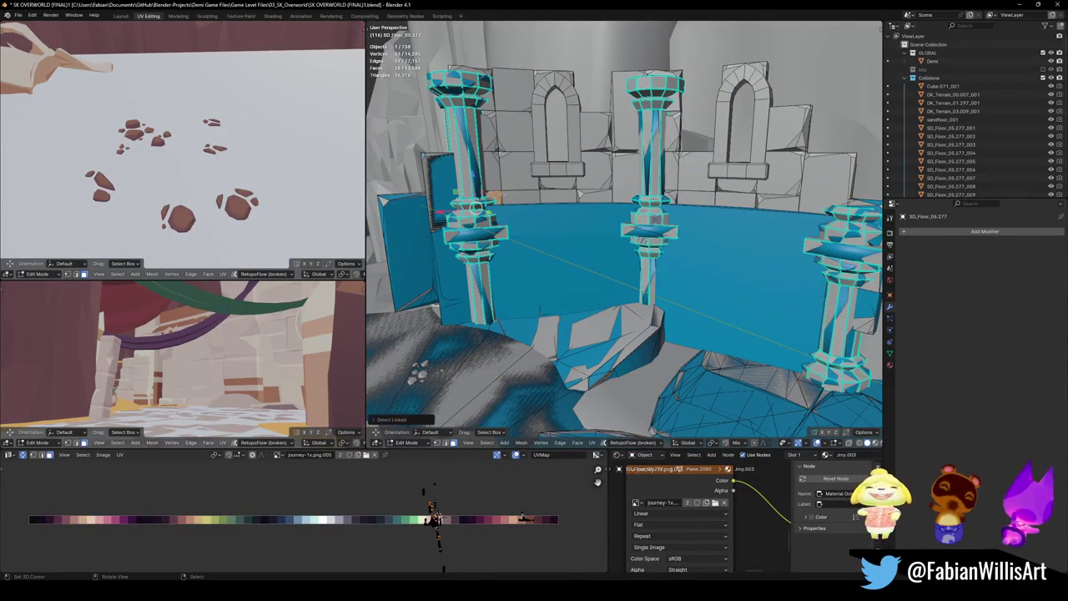
{"action": "key", "text": "l"}
{"action": "key", "text": "l"}
{"action": "key", "text": "l"}
{"action": "key", "text": "ctrl+Tab"}
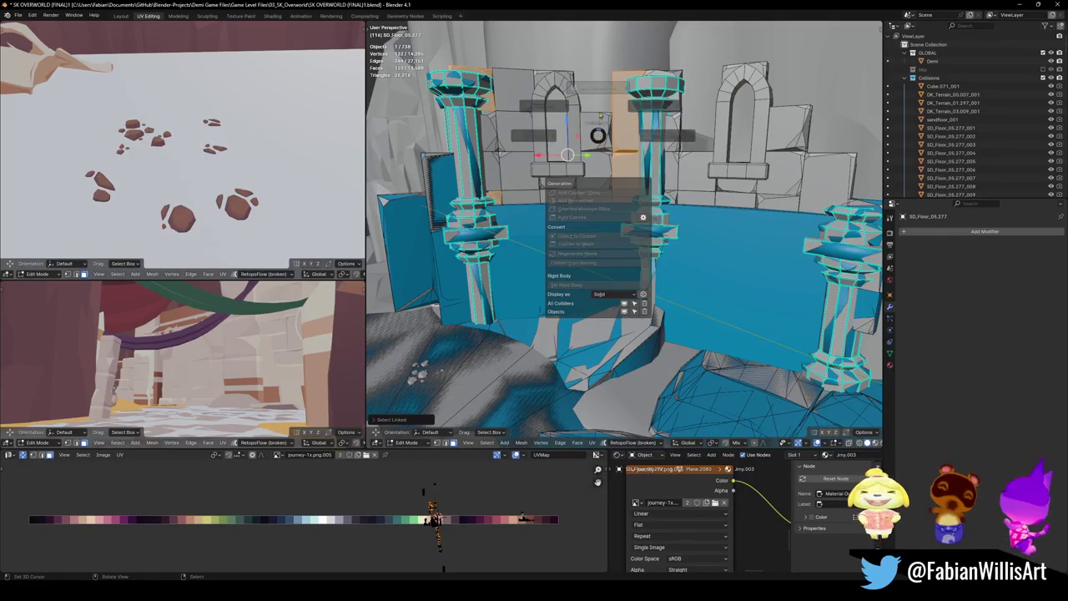
{"action": "left_click", "coordinate": [615, 147]}
{"action": "left_click", "coordinate": [615, 148]}
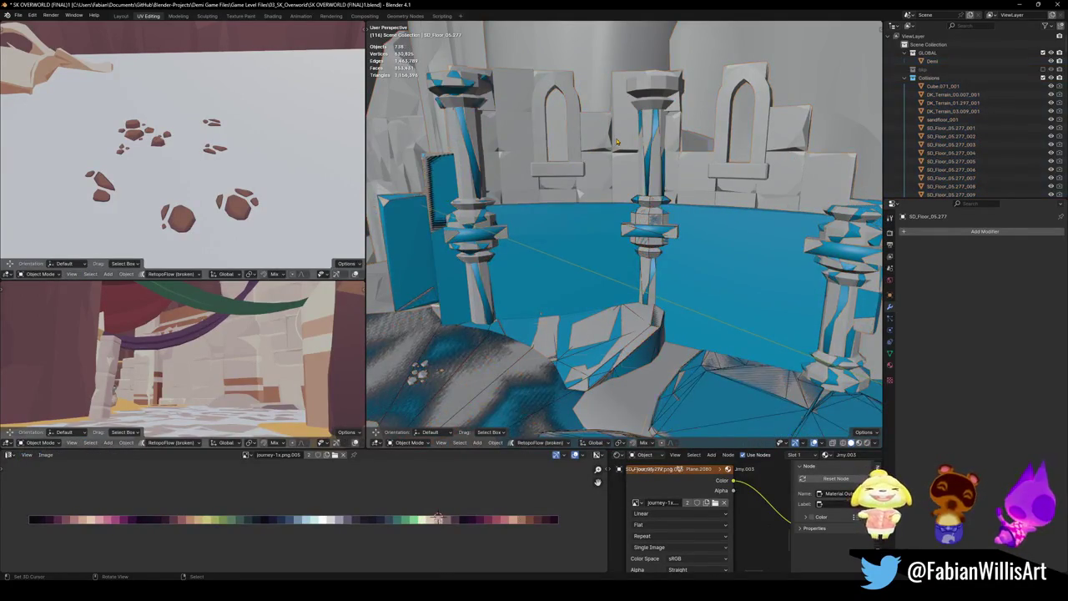
- Wrap the selected column parts in a blue convex hull collider
{"action": "key", "text": "Tab"}
{"action": "key", "text": "shift+alt+c"}
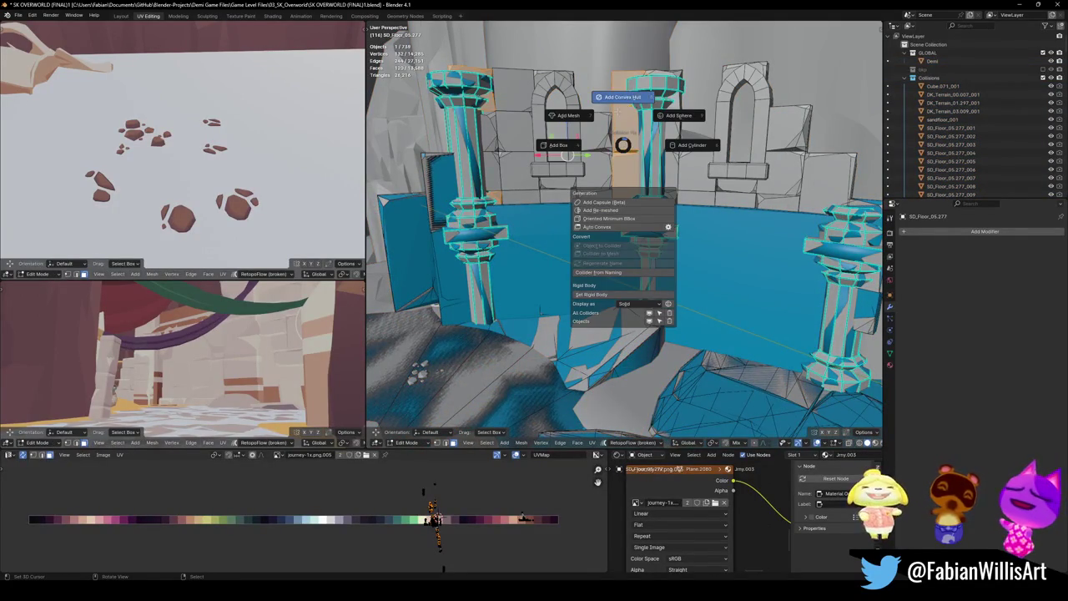
{"action": "left_click", "coordinate": [618, 121]}
{"action": "middle_click_drag", "start_coordinate": [618, 120], "coordinate": [624, 170]}
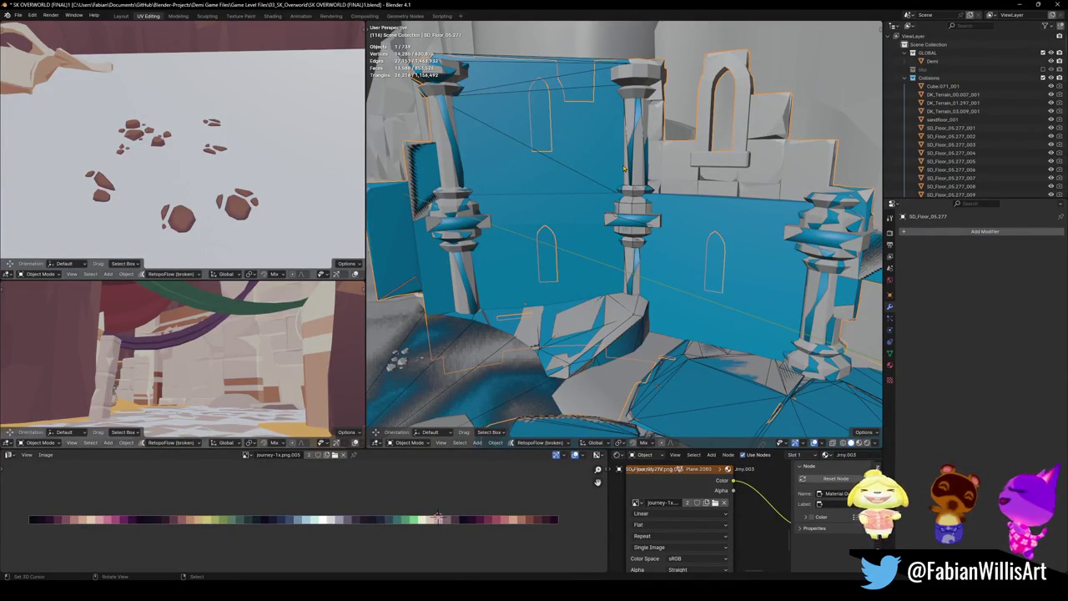
{"action": "mouse_move", "coordinate": [636, 170]}
{"action": "middle_mouse_down"}
{"action": "mouse_move", "coordinate": [607, 152]}
{"action": "mouse_move", "coordinate": [657, 216]}
{"action": "mouse_move", "coordinate": [638, 195]}
{"action": "middle_mouse_up"}
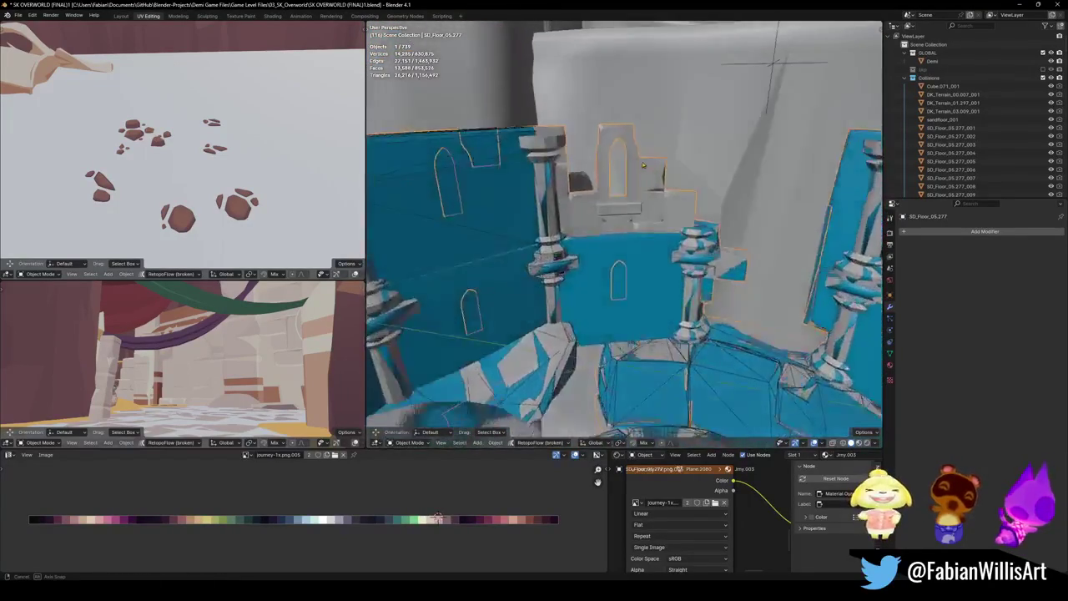
- Wrap the column top and the wall block right of the arch in a convex hull, then save
{"action": "key", "text": "Tab"}
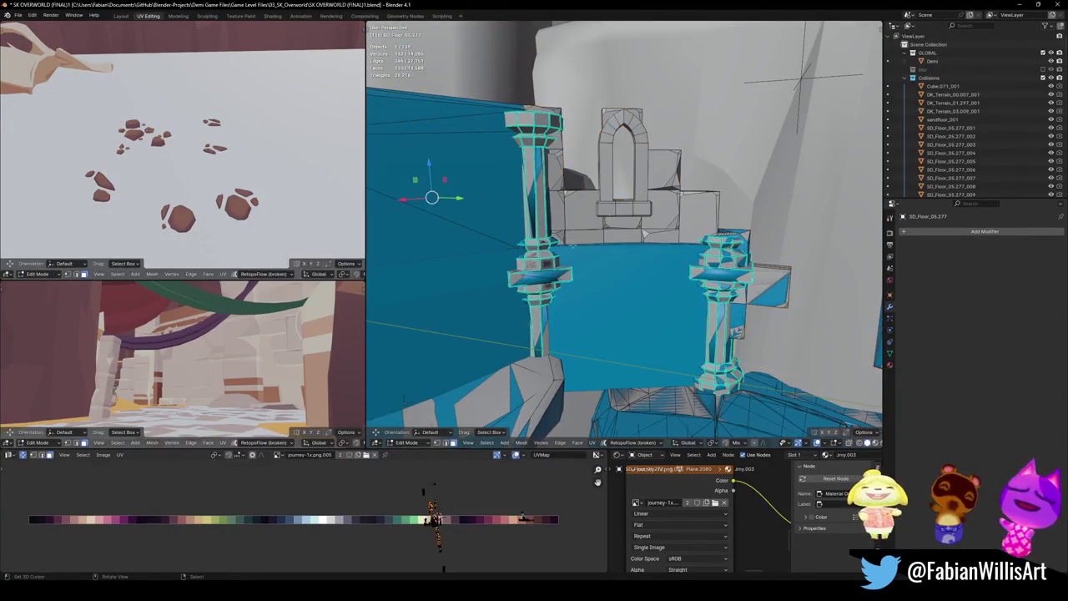
{"action": "key", "text": "l"}
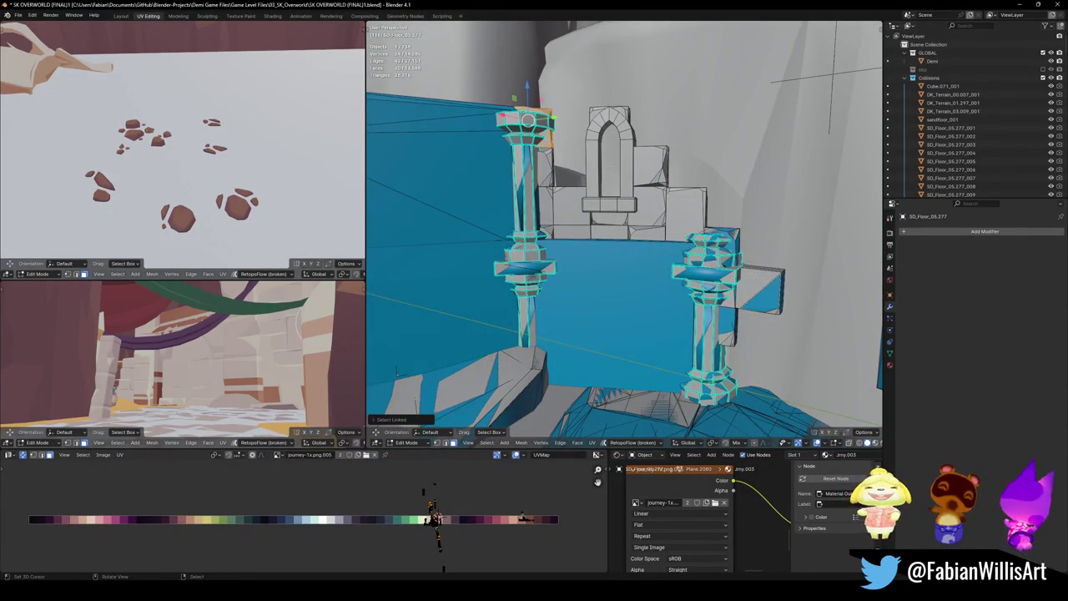
{"action": "key", "text": "l"}
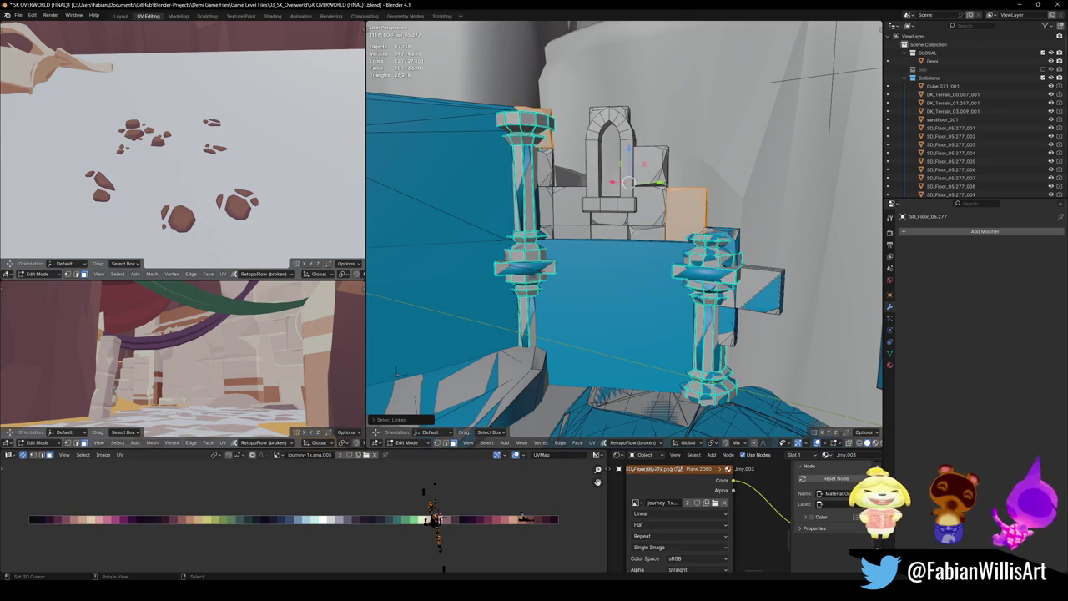
{"action": "key", "text": "shift+alt+c"}
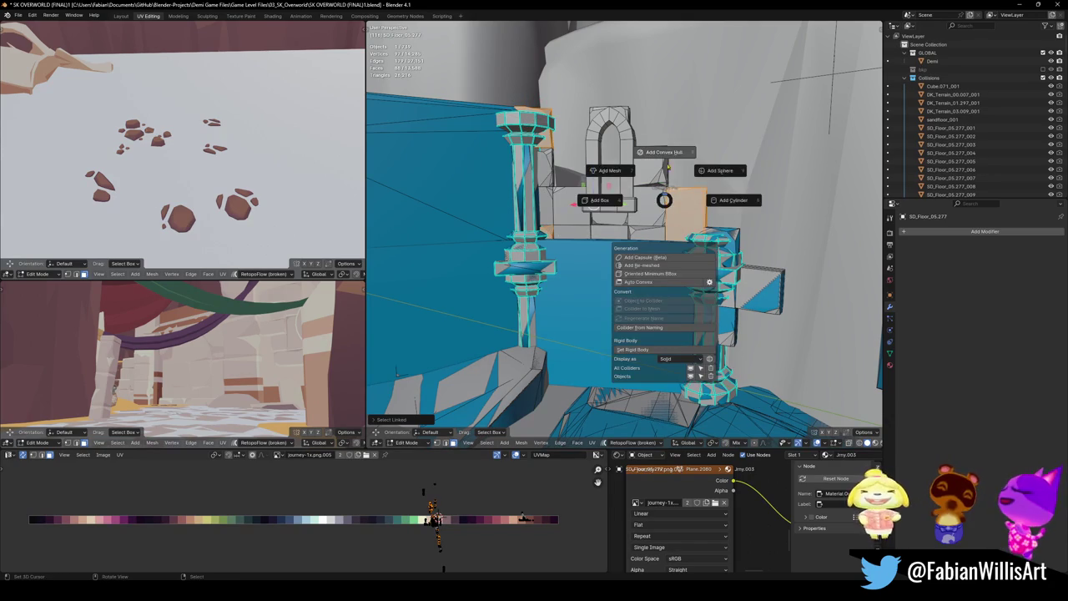
{"action": "left_click", "coordinate": [667, 154]}
{"action": "left_click", "coordinate": [668, 154]}
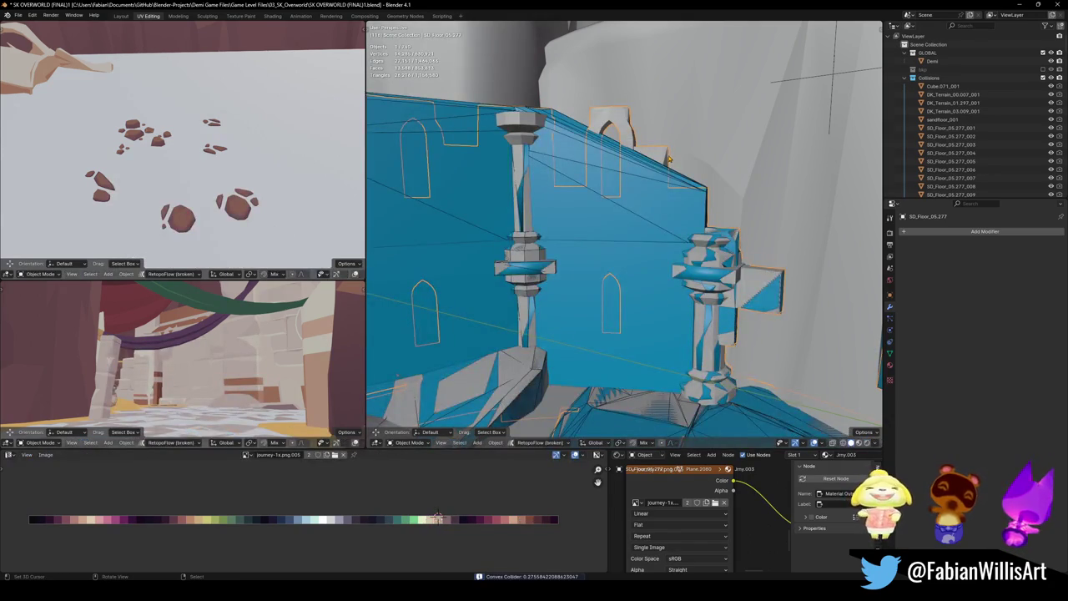
{"action": "middle_click_drag", "start_coordinate": [667, 154], "coordinate": [643, 205]}
{"action": "key", "text": "ctrl+s"}
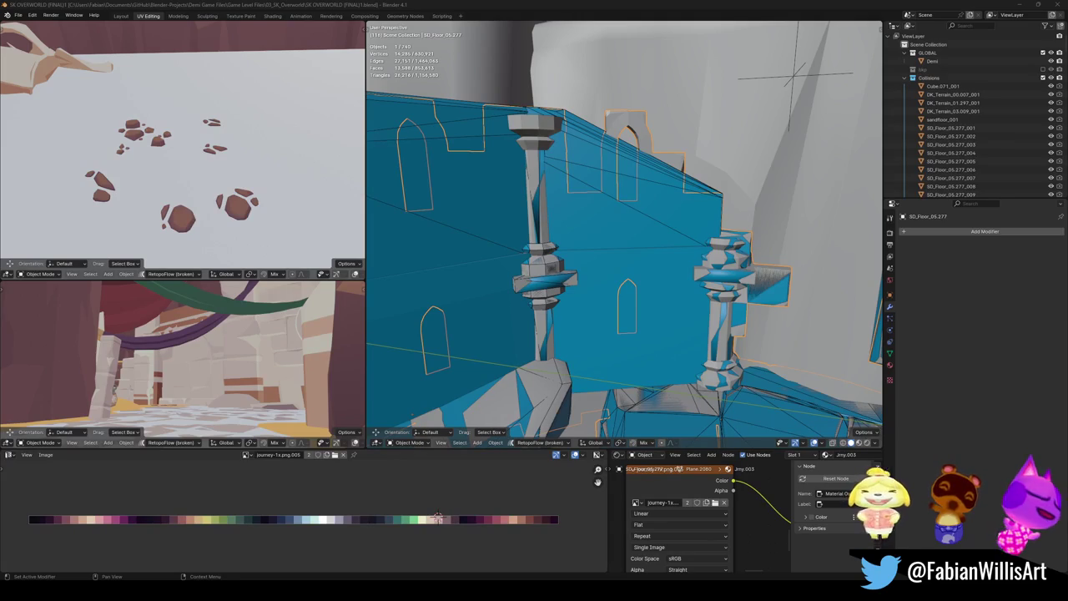
- Wrap the left pillar's cap and the tall block behind the right pillar in a convex hull
{"action": "mouse_move", "coordinate": [653, 256]}
{"action": "middle_mouse_down"}
{"action": "mouse_move", "coordinate": [501, 292]}
{"action": "mouse_move", "coordinate": [605, 230]}
{"action": "mouse_move", "coordinate": [621, 242]}
{"action": "mouse_move", "coordinate": [588, 237]}
{"action": "middle_mouse_up"}
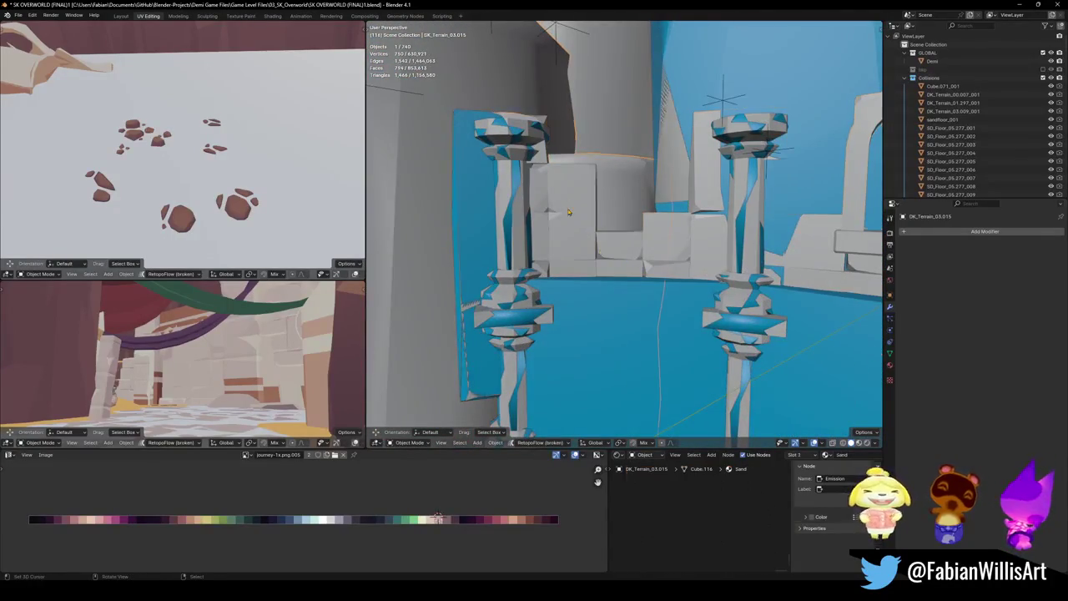
{"action": "key", "text": "Tab"}
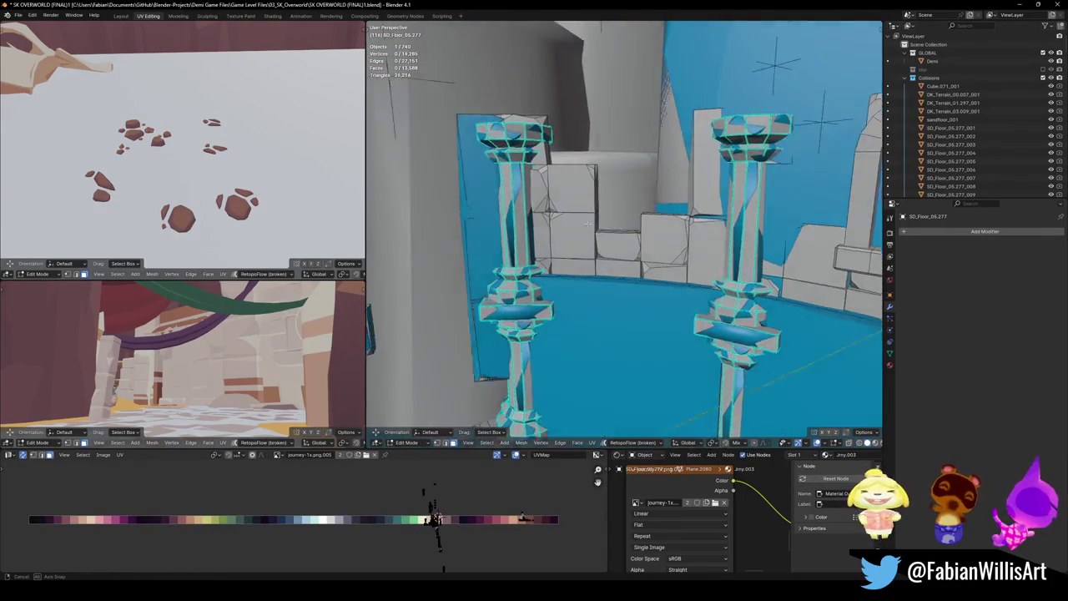
{"action": "middle_click_drag", "start_coordinate": [588, 237], "coordinate": [576, 250]}
{"action": "key", "text": "l"}
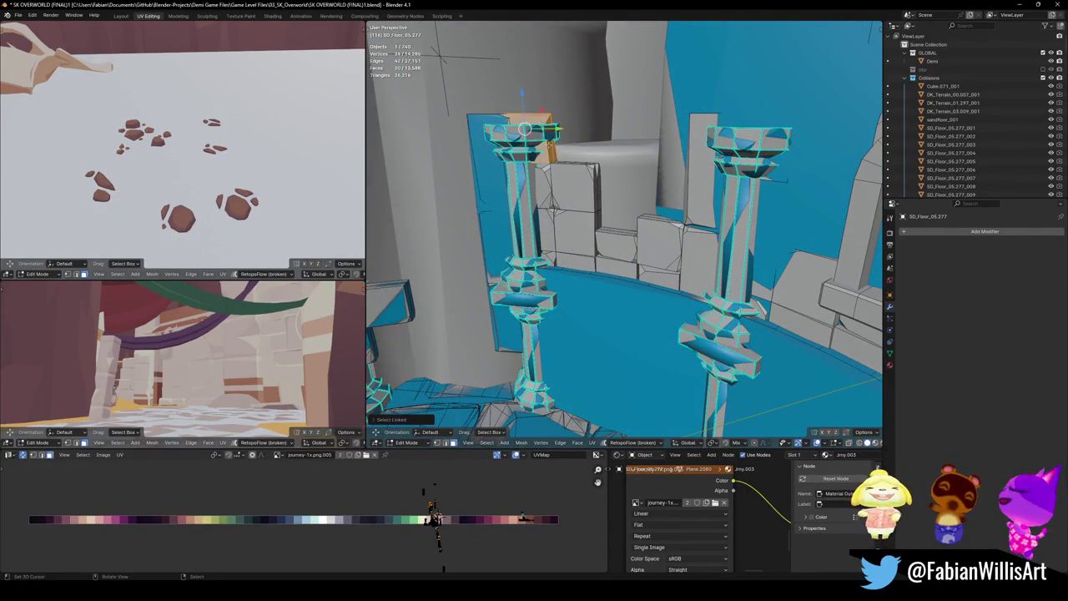
{"action": "middle_click_drag", "start_coordinate": [525, 121], "coordinate": [689, 179]}
{"action": "key", "text": "l"}
{"action": "key", "text": "l"}
{"action": "key", "text": "l"}
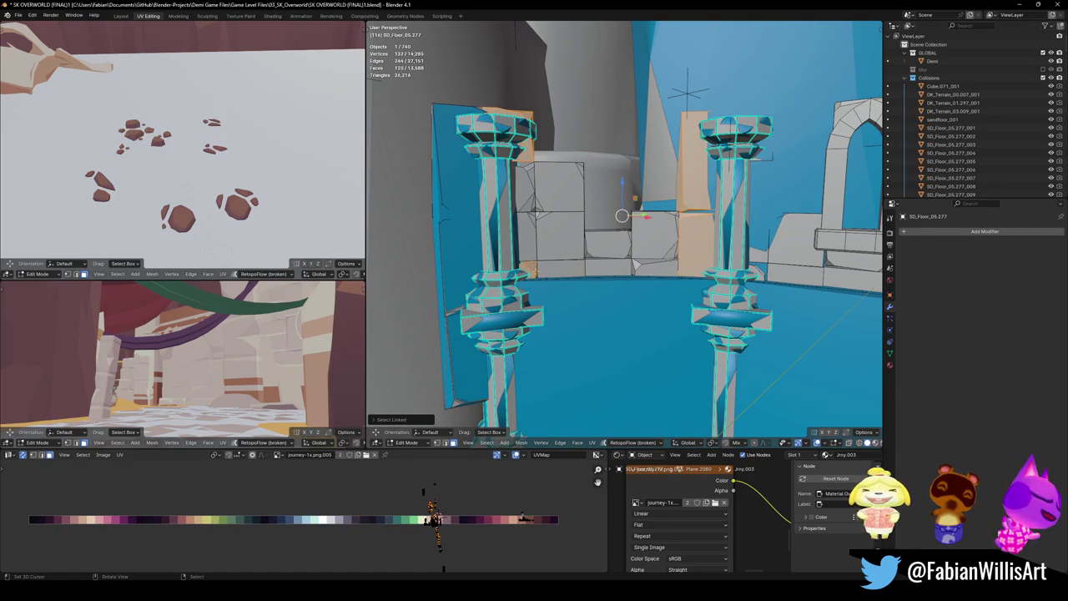
{"action": "middle_click_drag", "start_coordinate": [634, 250], "coordinate": [619, 276]}
{"action": "key", "text": "shift+alt+c"}
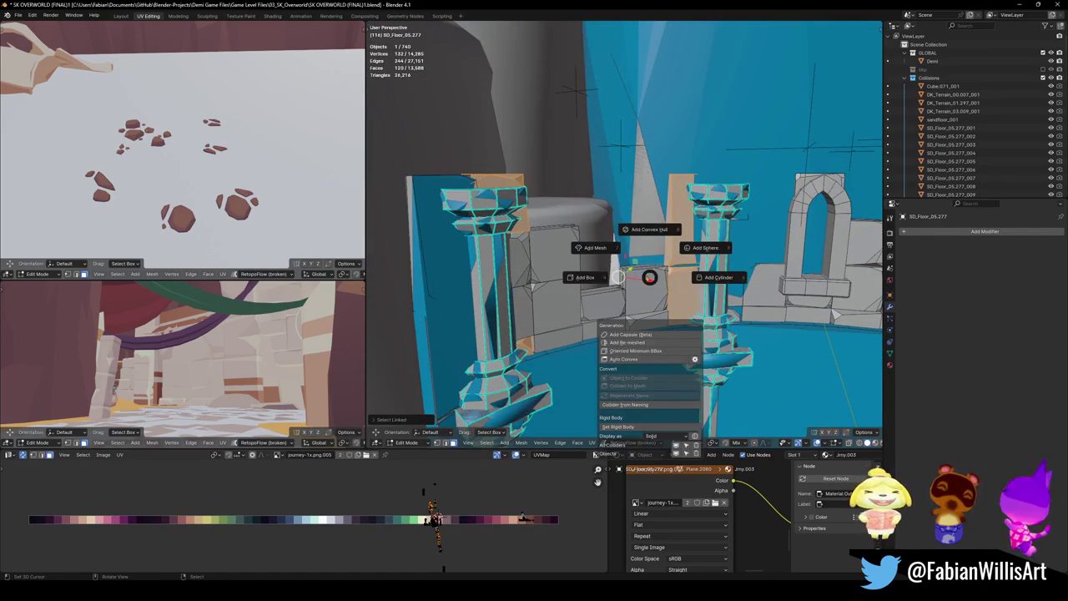
{"action": "left_click", "coordinate": [658, 243]}
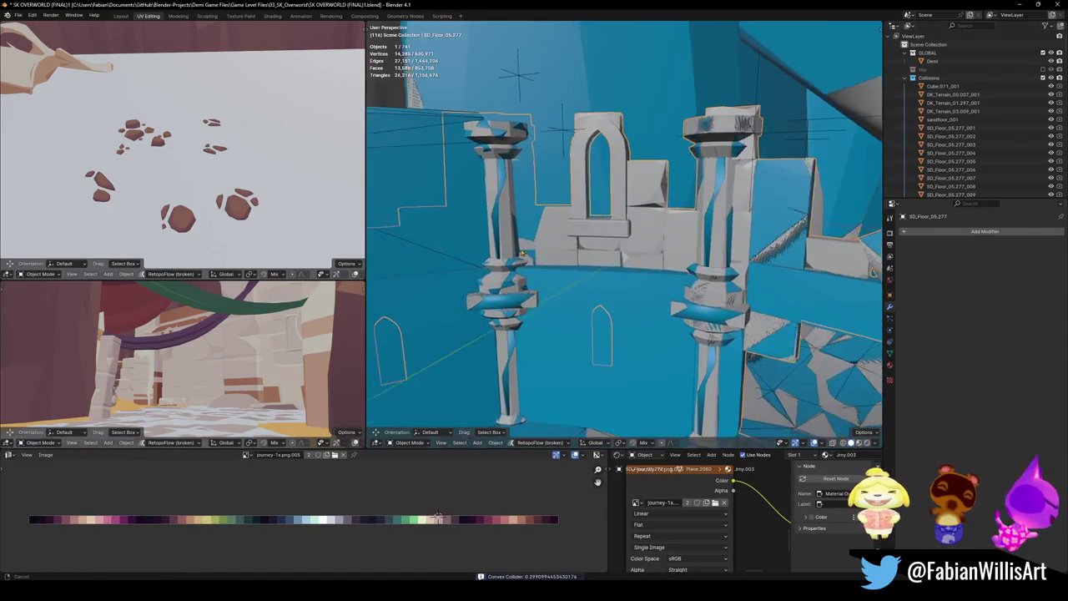
- Re-enter editing of the pillar mesh and clear its selection
{"action": "mouse_move", "coordinate": [520, 253]}
{"action": "middle_mouse_down"}
{"action": "mouse_move", "coordinate": [633, 289]}
{"action": "mouse_move", "coordinate": [610, 243]}
{"action": "middle_mouse_up"}
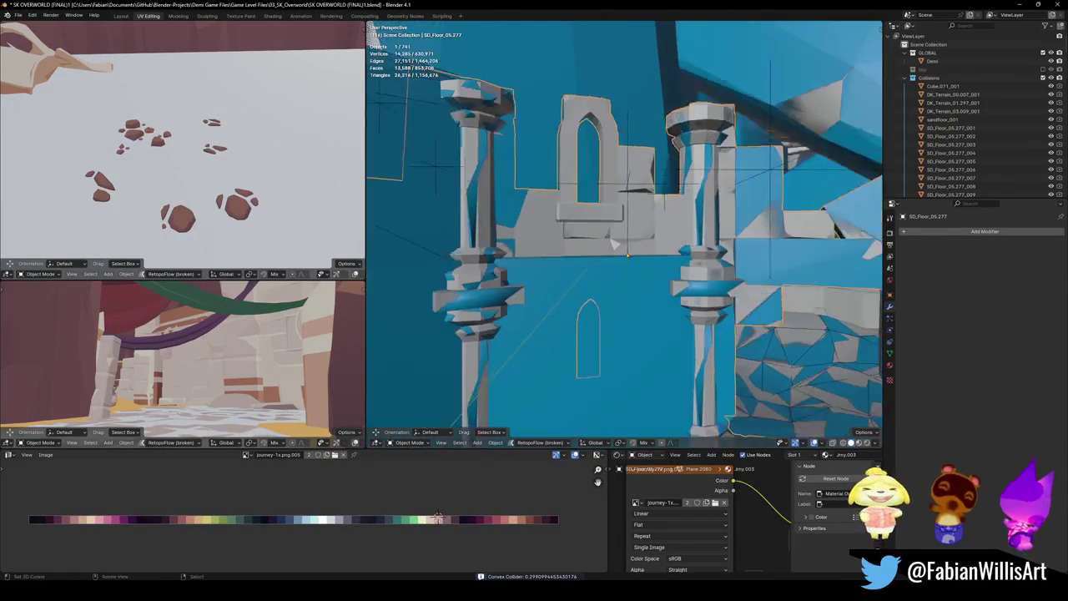
{"action": "key", "text": "Tab"}
{"action": "key", "text": "a"}
{"action": "key", "text": "alt+a"}
{"action": "mouse_move", "coordinate": [609, 242]}
{"action": "middle_mouse_down"}
{"action": "mouse_move", "coordinate": [632, 270]}
{"action": "mouse_move", "coordinate": [609, 296]}
{"action": "middle_mouse_up"}
{"action": "mouse_move", "coordinate": [722, 56]}
{"action": "middle_mouse_down"}
{"action": "mouse_move", "coordinate": [605, 64]}
{"action": "mouse_move", "coordinate": [475, 126]}
{"action": "mouse_move", "coordinate": [469, 148]}
{"action": "mouse_move", "coordinate": [534, 217]}
{"action": "mouse_move", "coordinate": [517, 209]}
{"action": "middle_mouse_up"}
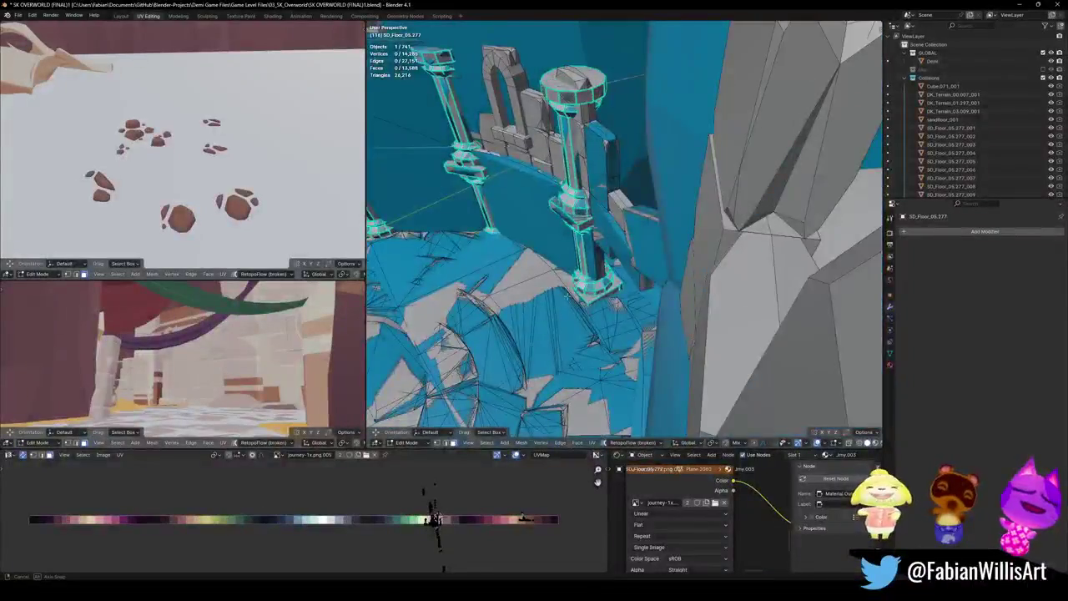
- Select the four wall pieces and the window ledge between the pillars, and wrap them in a convex hull
{"action": "mouse_move", "coordinate": [517, 209]}
{"action": "middle_mouse_down"}
{"action": "mouse_move", "coordinate": [620, 237]}
{"action": "mouse_move", "coordinate": [656, 265]}
{"action": "middle_mouse_up"}
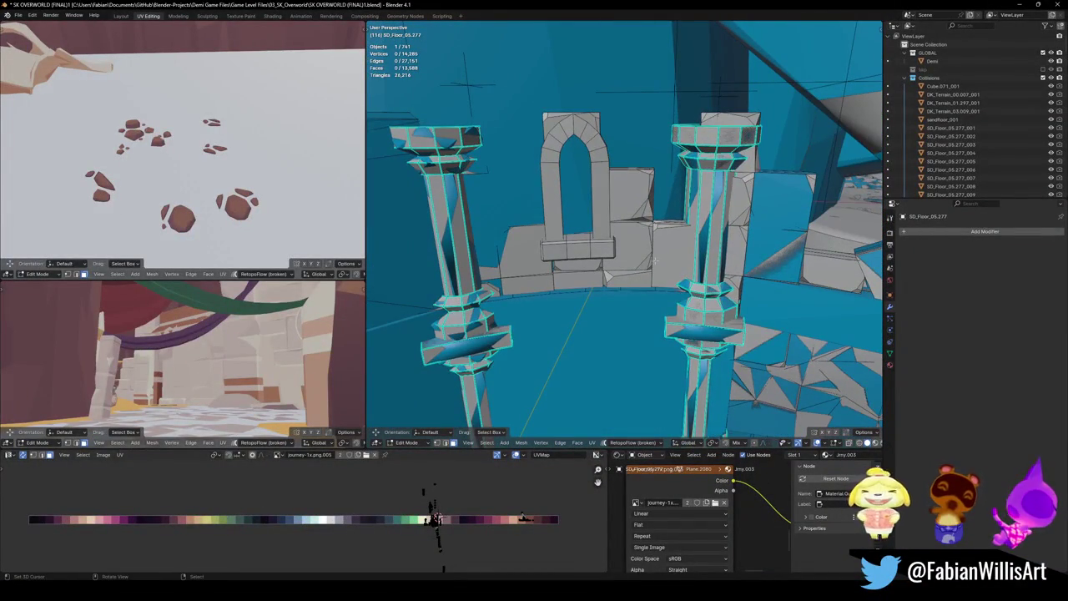
{"action": "mouse_move", "coordinate": [655, 264]}
{"action": "middle_mouse_down"}
{"action": "mouse_move", "coordinate": [634, 238]}
{"action": "mouse_move", "coordinate": [681, 259]}
{"action": "middle_mouse_up"}
{"action": "key", "text": "l"}
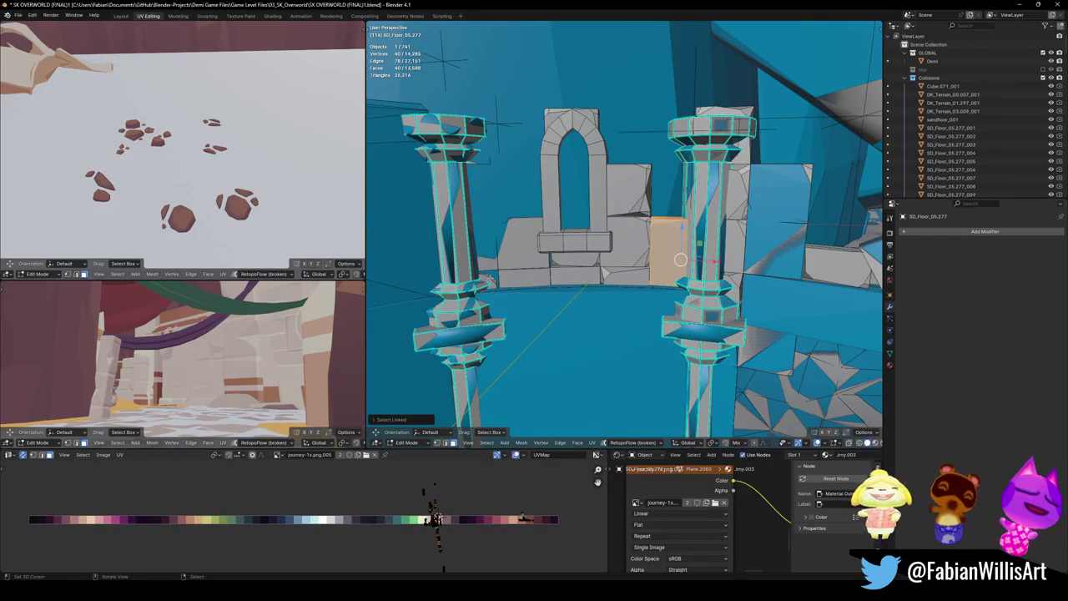
{"action": "key", "text": "l"}
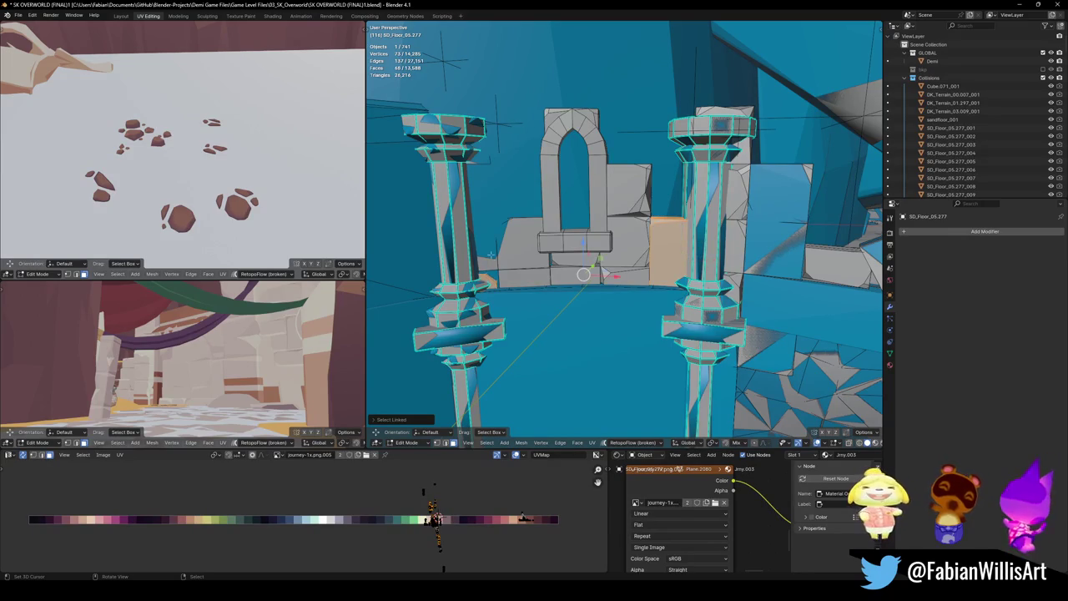
{"action": "key", "text": "l"}
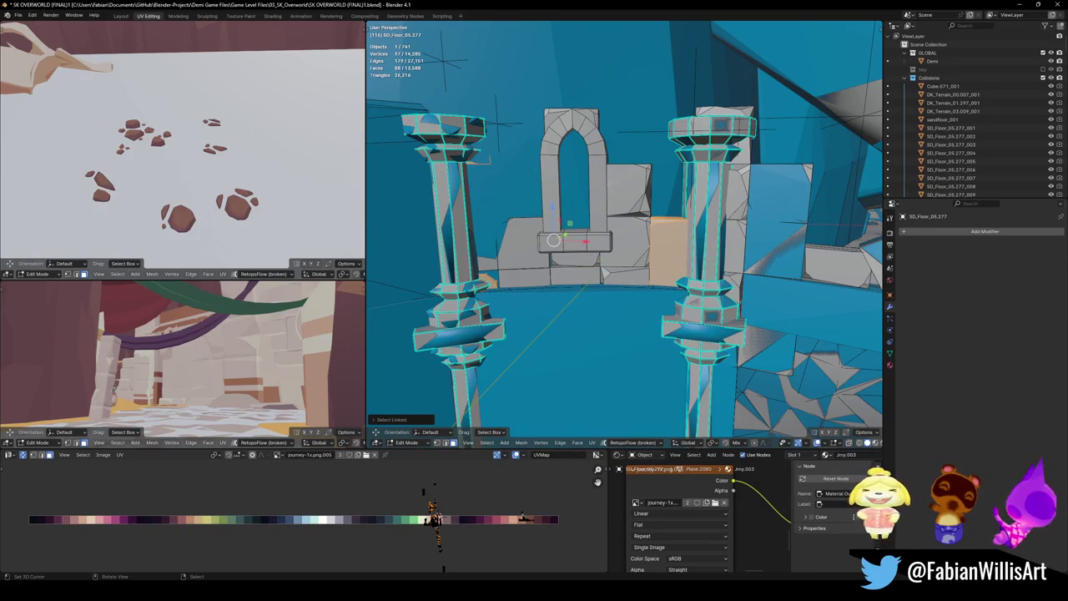
{"action": "key", "text": "l"}
{"action": "key", "text": "shift+c"}
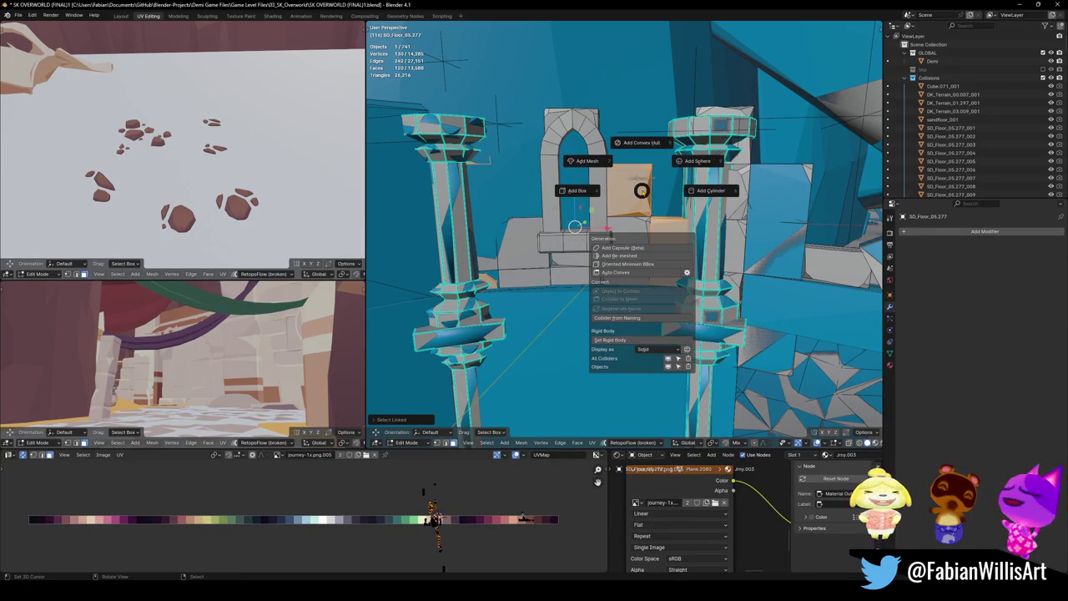
{"action": "left_click", "coordinate": [637, 147]}
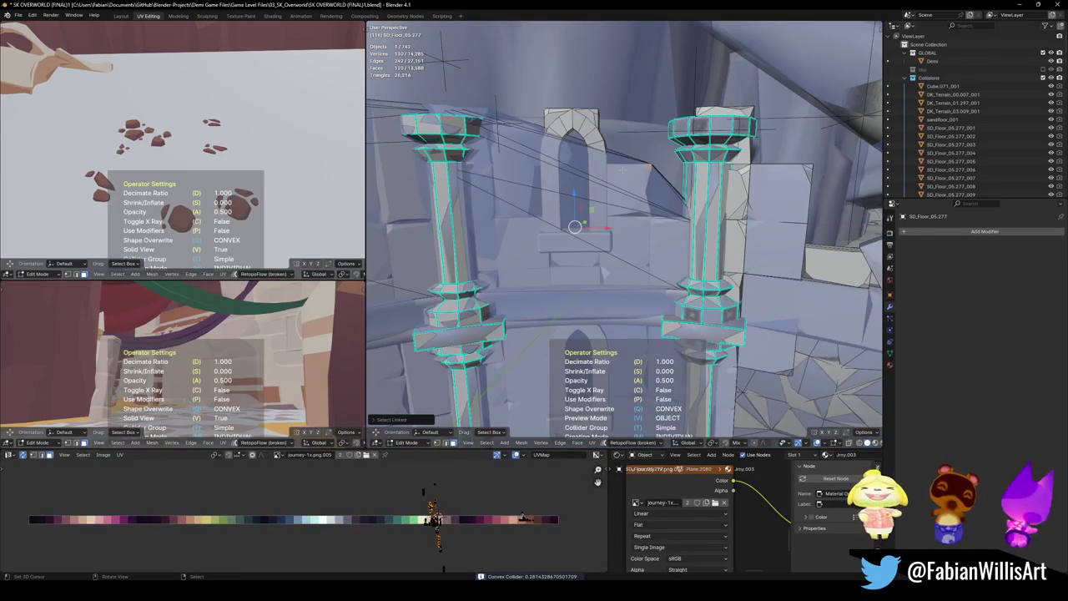
- Return to Object Mode to view the blue colliders and save the level
{"action": "key", "text": "Tab"}
{"action": "mouse_move", "coordinate": [622, 171]}
{"action": "middle_mouse_down"}
{"action": "mouse_move", "coordinate": [661, 263]}
{"action": "mouse_move", "coordinate": [651, 238]}
{"action": "mouse_move", "coordinate": [615, 212]}
{"action": "mouse_move", "coordinate": [577, 235]}
{"action": "middle_mouse_up"}
{"action": "key", "text": "ctrl+s"}
- Give the entire stone archway mesh a Mesh collider that follows its curve, and save
{"action": "left_click", "coordinate": [578, 234]}
{"action": "key", "text": "Tab"}
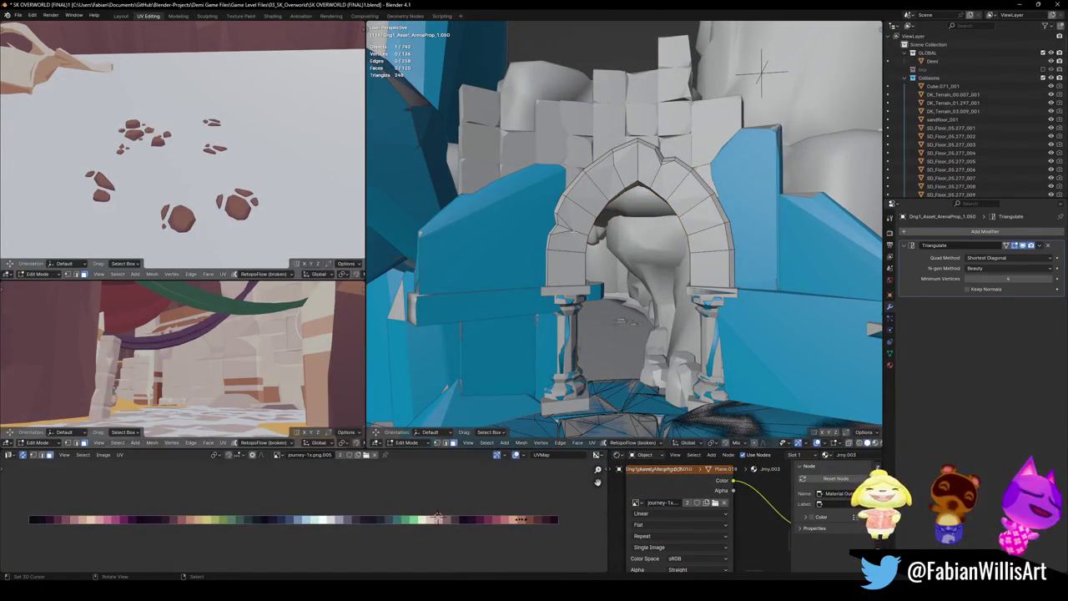
{"action": "key", "text": "a"}
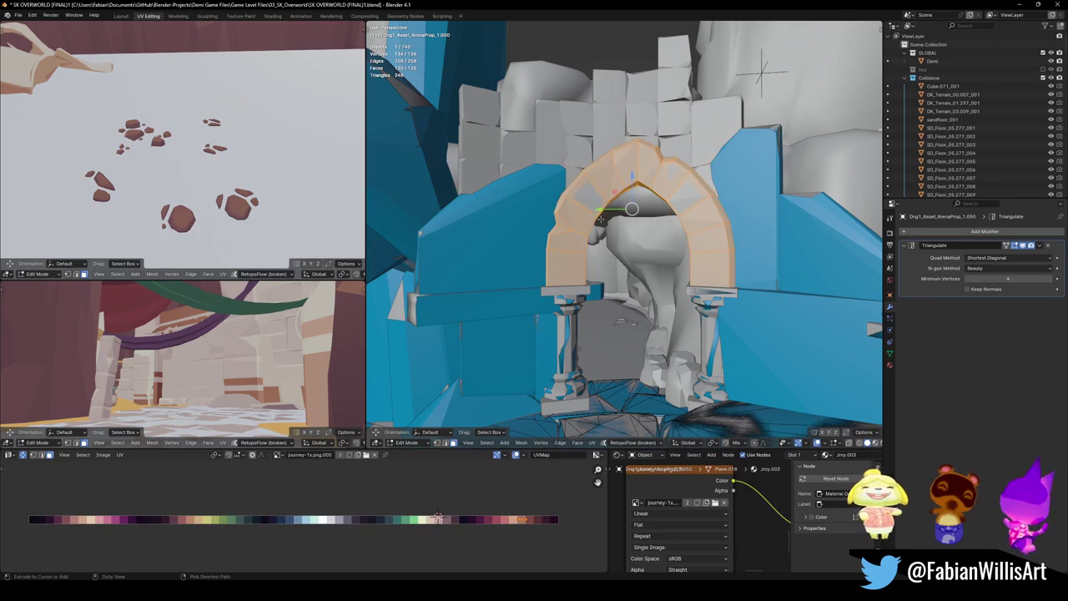
{"action": "key", "text": "shift+alt+c"}
{"action": "left_click", "coordinate": [544, 190]}
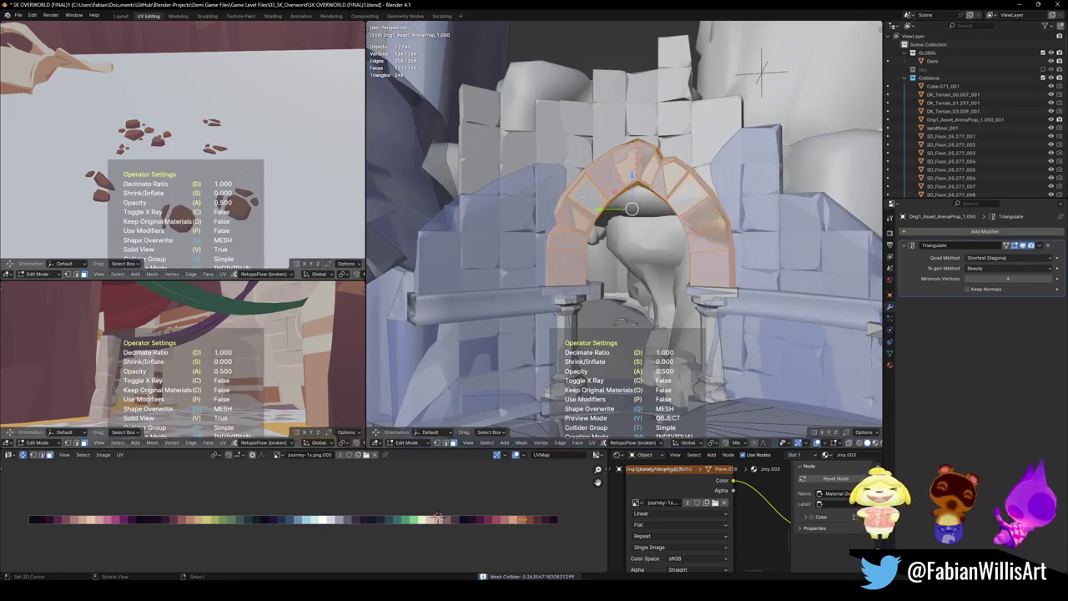
{"action": "left_click", "coordinate": [674, 243]}
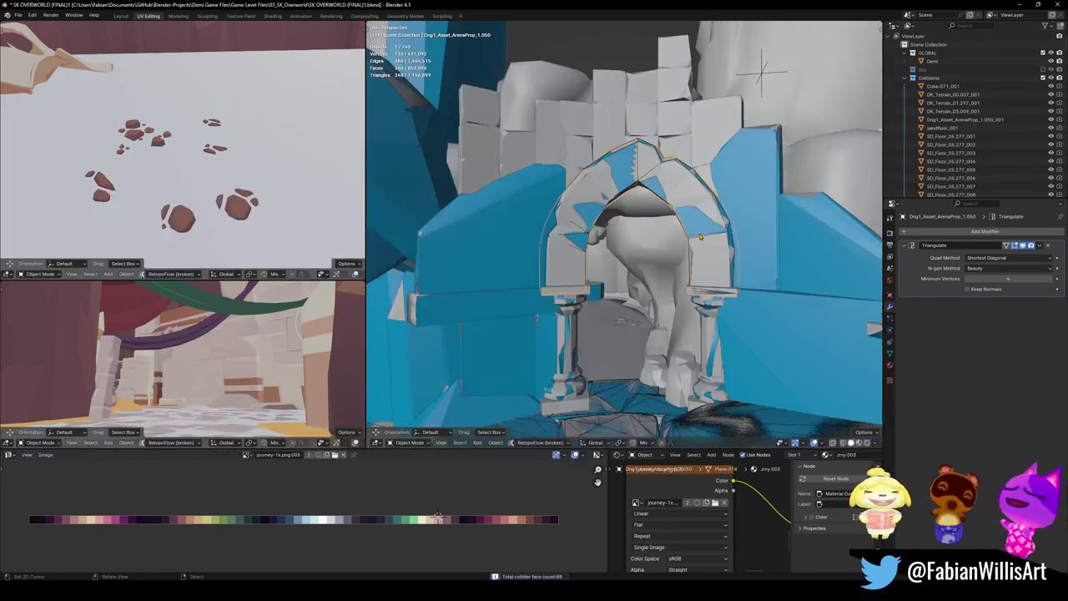
{"action": "key", "text": "alt+a"}
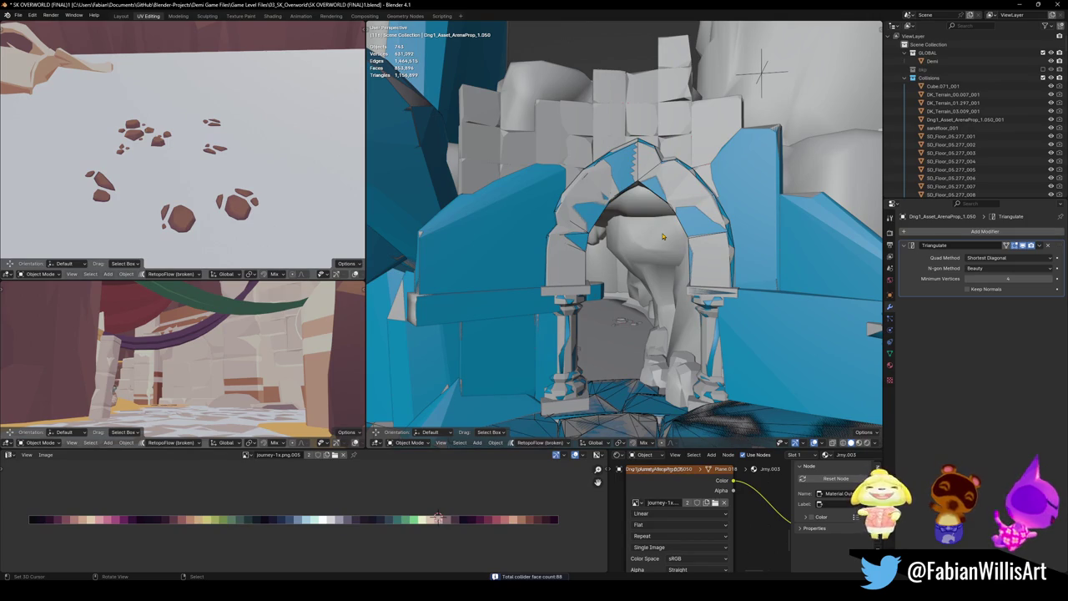
{"action": "mouse_move", "coordinate": [624, 234]}
{"action": "middle_mouse_down"}
{"action": "mouse_move", "coordinate": [634, 251]}
{"action": "mouse_move", "coordinate": [738, 267]}
{"action": "mouse_move", "coordinate": [637, 275]}
{"action": "middle_mouse_up"}
{"action": "key", "text": "ctrl+s"}
- Edit SD_Floor_05.002 and wrap the first front arc floor piece in a convex hull
{"action": "left_click", "coordinate": [639, 262]}
{"action": "mouse_move", "coordinate": [689, 294]}
{"action": "middle_mouse_down"}
{"action": "mouse_move", "coordinate": [679, 274]}
{"action": "mouse_move", "coordinate": [599, 319]}
{"action": "middle_mouse_up"}
{"action": "key", "text": "Tab"}
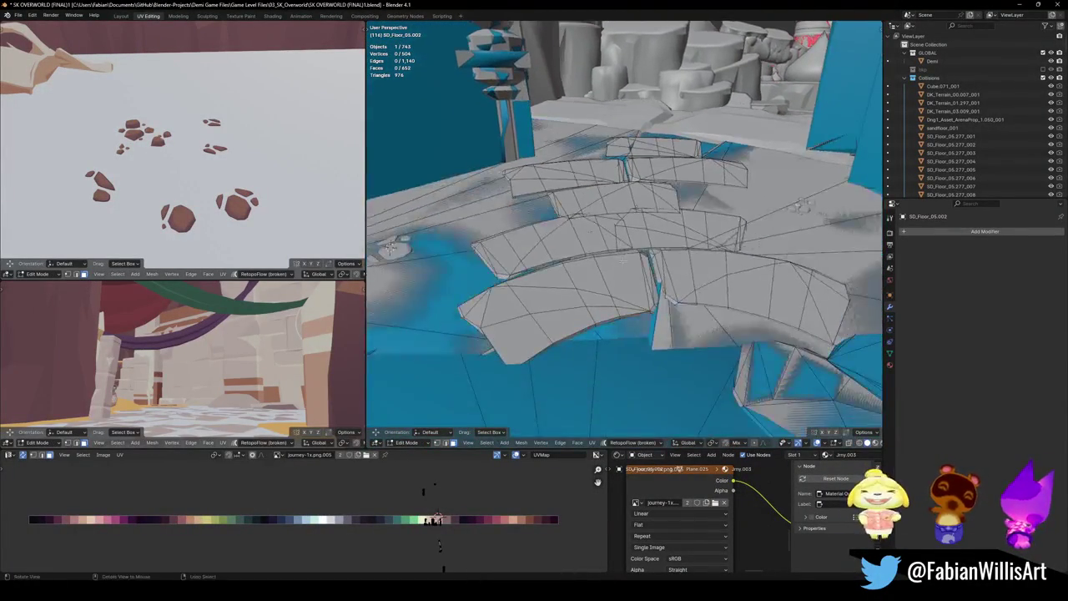
{"action": "key", "text": "l"}
- Add a second convex hull collider around the next front arc floor piece
{"action": "key", "text": "l"}
{"action": "mouse_move", "coordinate": [632, 286]}
{"action": "middle_mouse_down"}
{"action": "mouse_move", "coordinate": [639, 281]}
{"action": "mouse_move", "coordinate": [653, 306]}
{"action": "mouse_move", "coordinate": [626, 267]}
{"action": "mouse_move", "coordinate": [568, 265]}
{"action": "middle_mouse_up"}
{"action": "key", "text": "shift+alt+c"}
{"action": "left_click", "coordinate": [656, 230]}
{"action": "key", "text": "alt+a"}
{"action": "key", "text": "l"}
{"action": "key", "text": "l"}
{"action": "key", "text": "shift+alt+c"}
{"action": "left_click", "coordinate": [600, 214]}
{"action": "key", "text": "Tab"}
{"action": "middle_click_drag", "start_coordinate": [665, 292], "coordinate": [668, 290]}
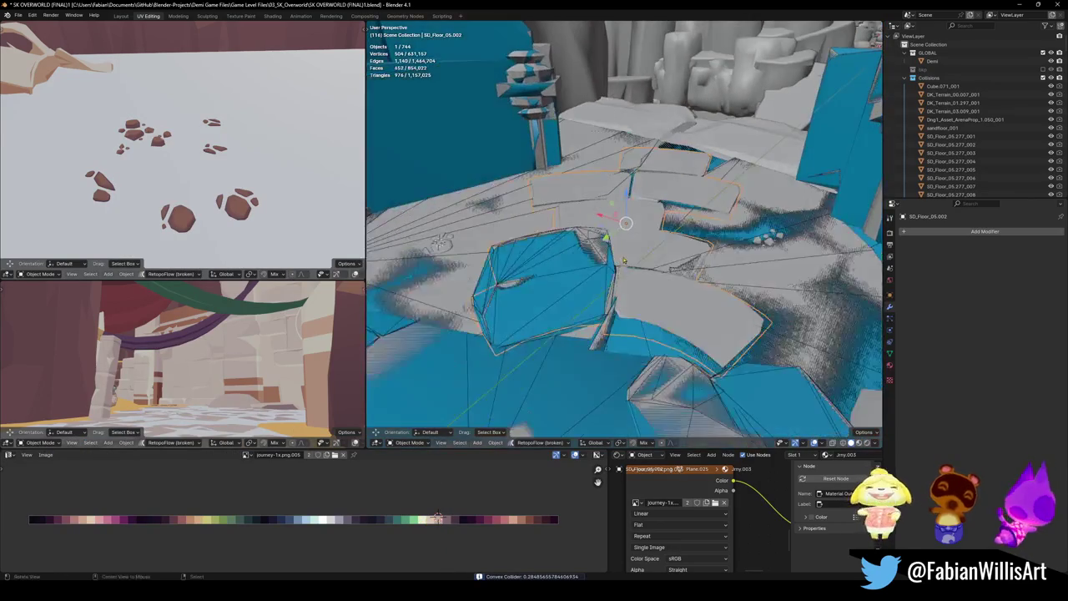
{"action": "key", "text": "Tab"}
- Convex-hull another floor slab island and select the next slab
{"action": "key", "text": "l"}
{"action": "key", "text": "l"}
{"action": "middle_click_drag", "start_coordinate": [634, 275], "coordinate": [624, 282]}
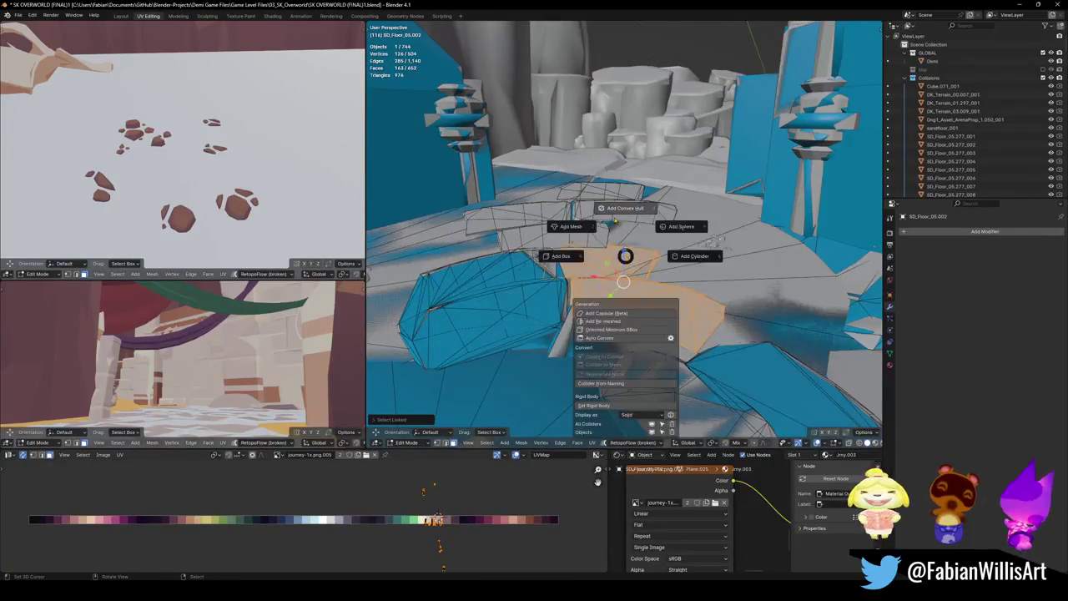
{"action": "key", "text": "alt+a"}
{"action": "key", "text": "l"}
{"action": "key", "text": "shift+alt+c"}
{"action": "left_click", "coordinate": [644, 306]}
{"action": "middle_click_drag", "start_coordinate": [644, 306], "coordinate": [652, 379]}
{"action": "key", "text": "alt+a"}
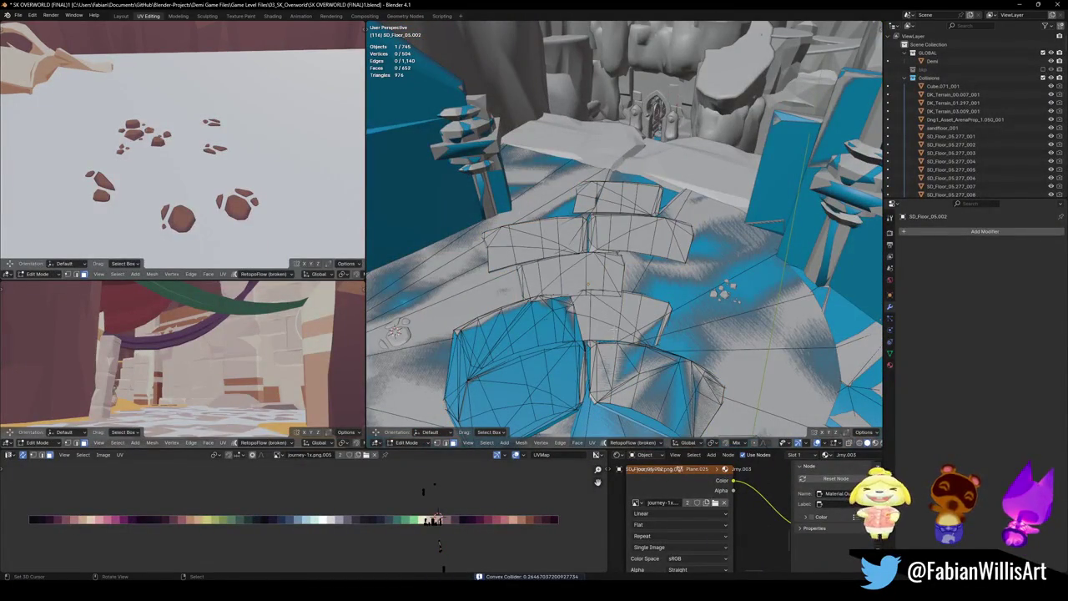
{"action": "key", "text": "l"}
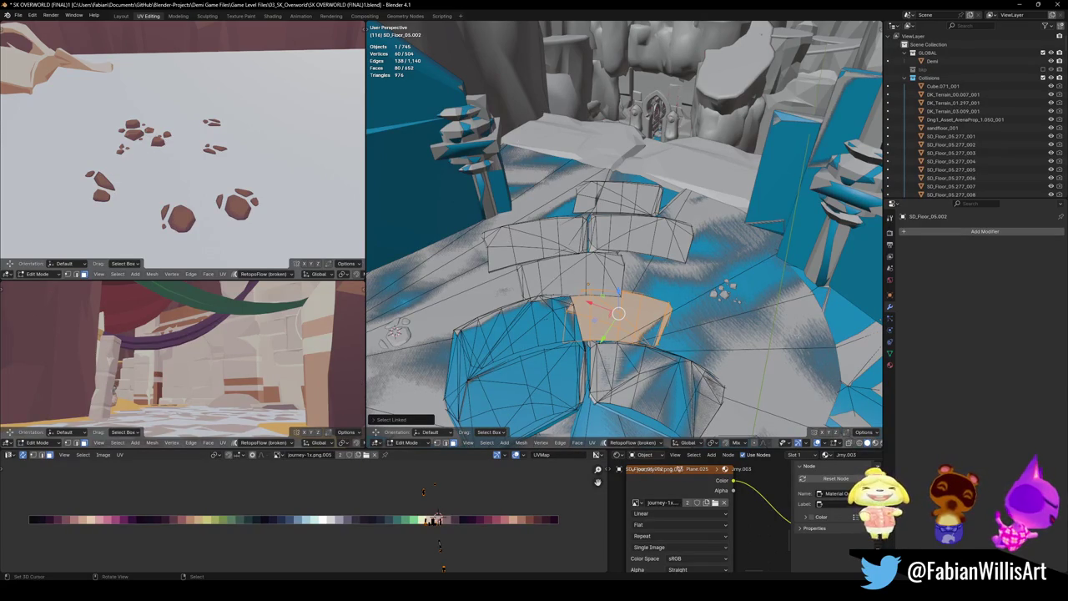
- Wrap the first floor slab piece in its own convex hull collider
{"action": "mouse_move", "coordinate": [618, 250]}
{"action": "middle_mouse_down"}
{"action": "mouse_move", "coordinate": [584, 267]}
{"action": "mouse_move", "coordinate": [617, 267]}
{"action": "middle_mouse_up"}
{"action": "key", "text": "alt+a"}
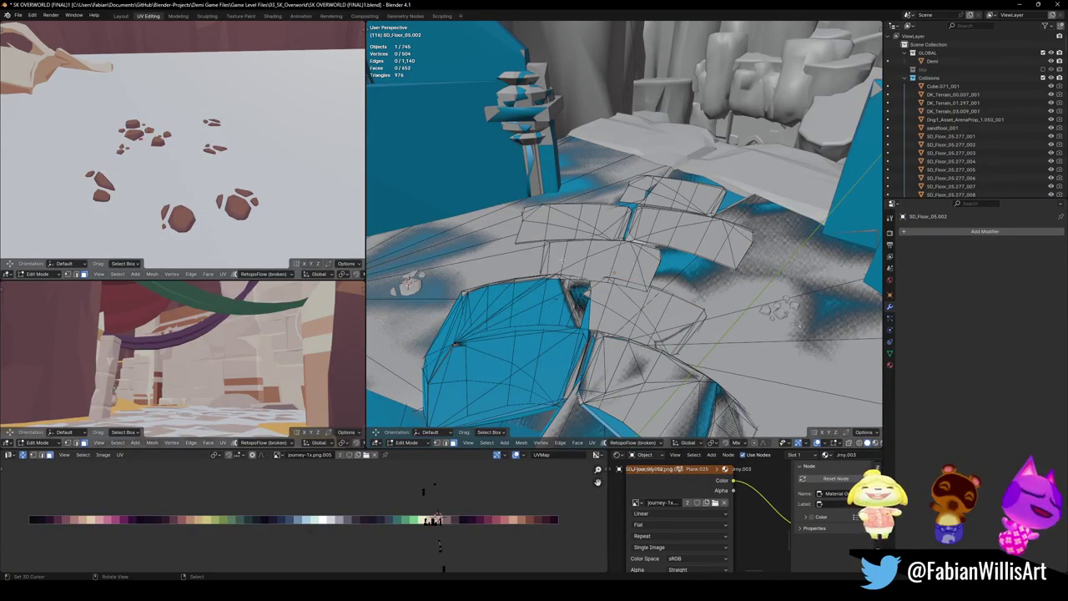
{"action": "key", "text": "l"}
{"action": "mouse_move", "coordinate": [564, 260]}
{"action": "middle_mouse_down"}
{"action": "mouse_move", "coordinate": [590, 231]}
{"action": "mouse_move", "coordinate": [638, 269]}
{"action": "middle_mouse_up"}
{"action": "key", "text": "shift+alt+c"}
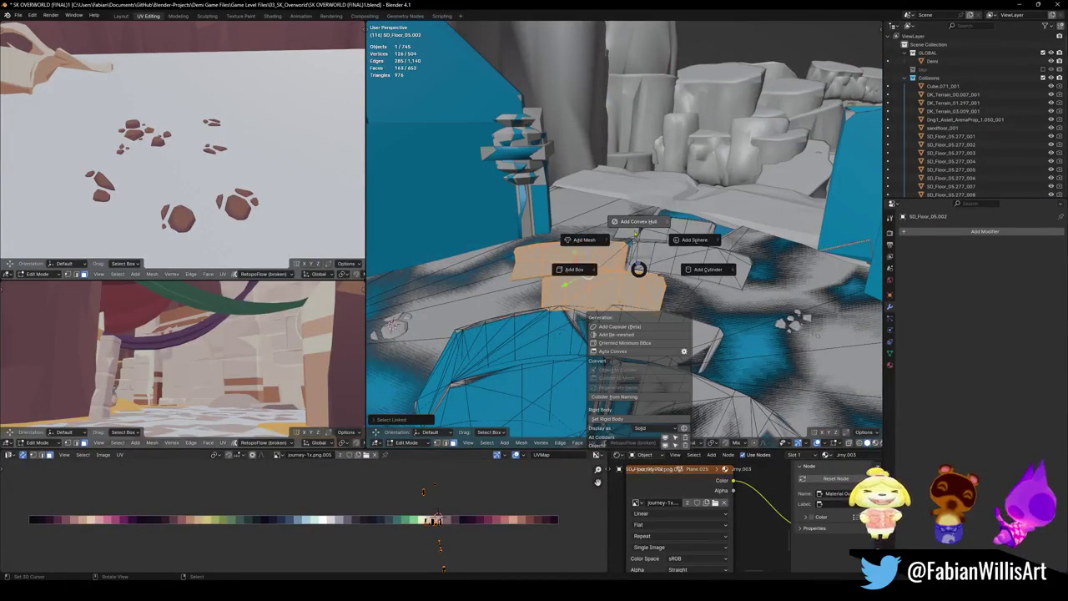
{"action": "left_click", "coordinate": [634, 222]}
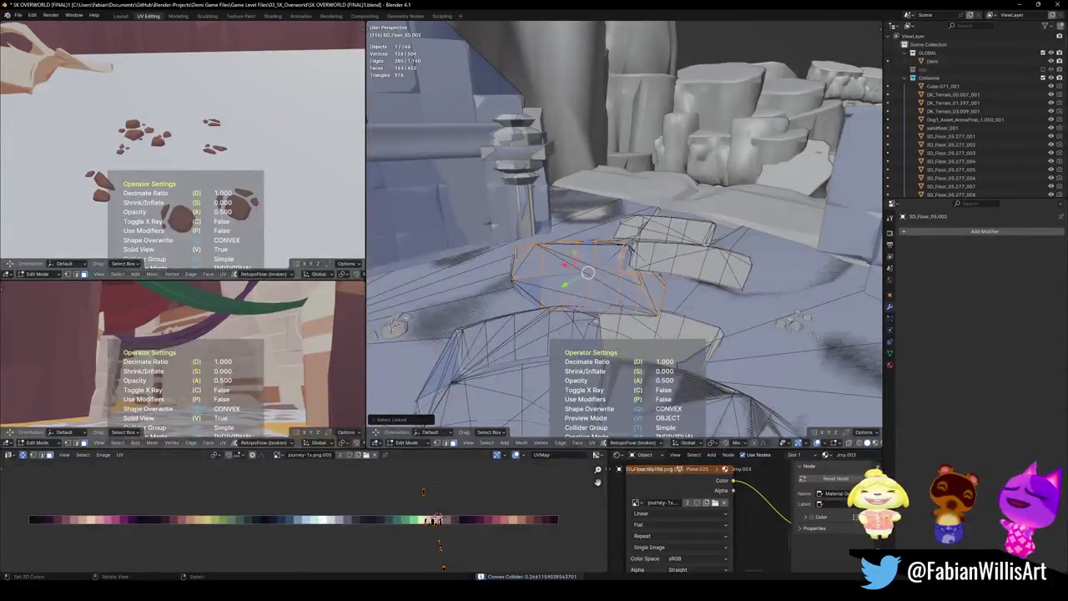
{"action": "key", "text": "Tab"}
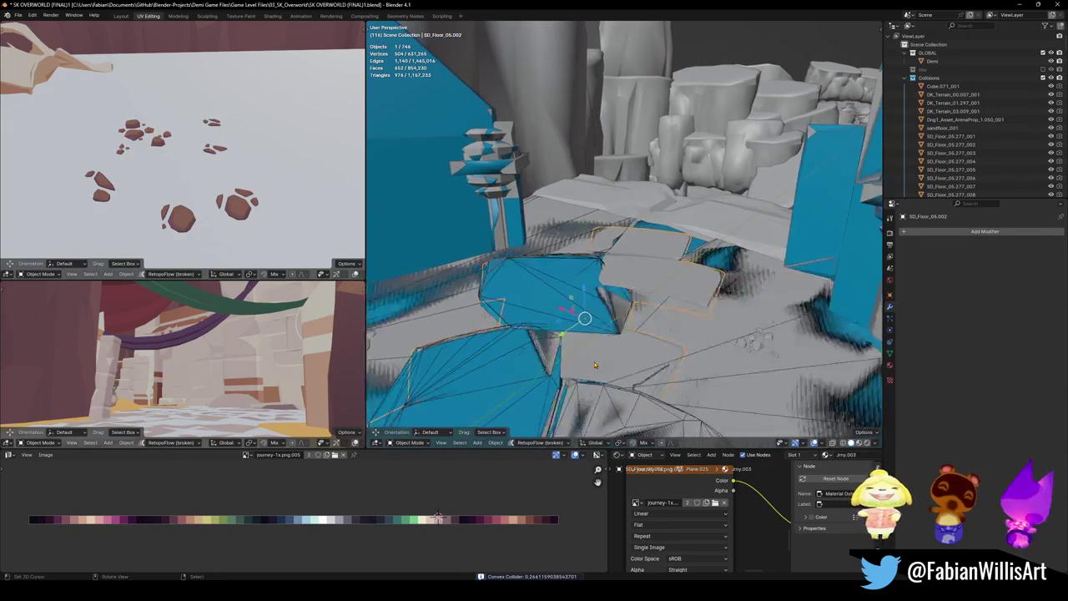
- Wrap two adjoining floor slab pieces together in one convex hull collider
{"action": "middle_click_drag", "start_coordinate": [621, 261], "coordinate": [553, 286]}
{"action": "key", "text": "l"}
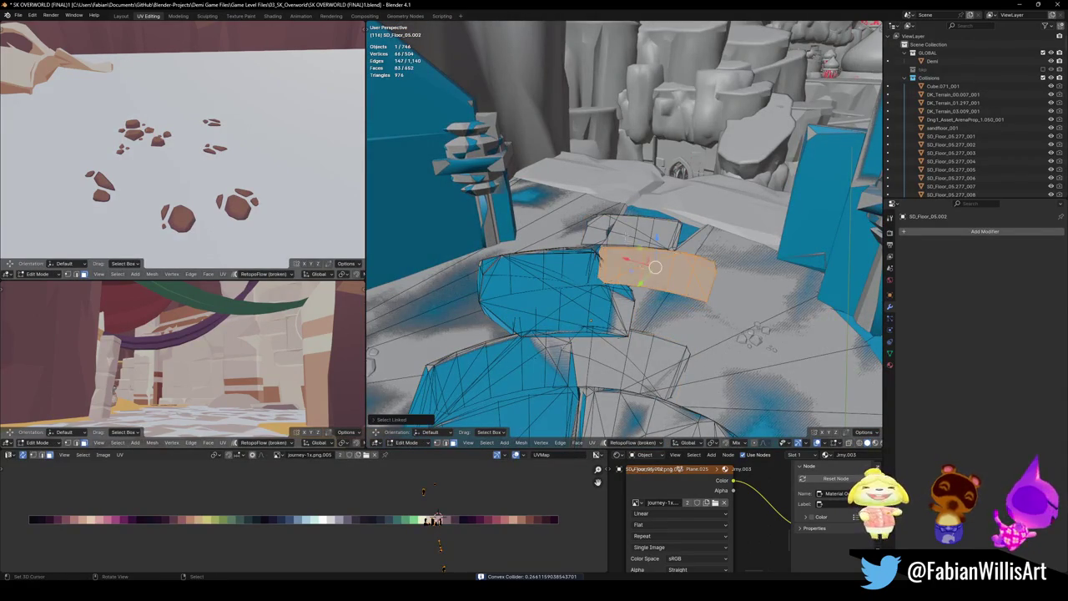
{"action": "key", "text": "l"}
{"action": "key", "text": "shift+alt+c"}
{"action": "left_click", "coordinate": [609, 198]}
{"action": "middle_click_drag", "start_coordinate": [590, 319], "coordinate": [624, 295]}
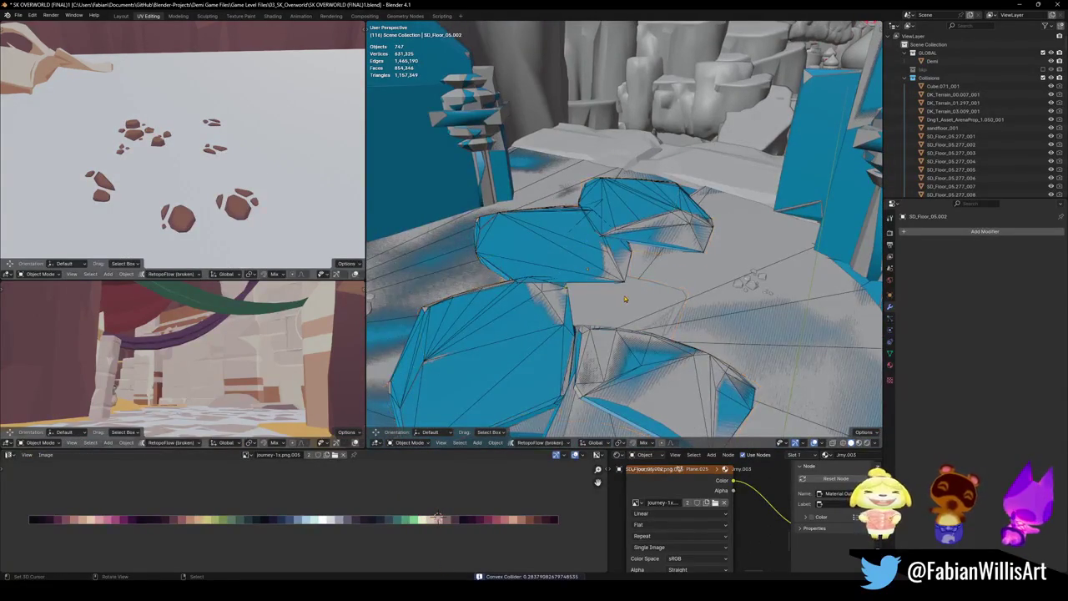
- Add a convex hull collider around the slab piece in front
{"action": "key", "text": "Tab"}
{"action": "key", "text": "l"}
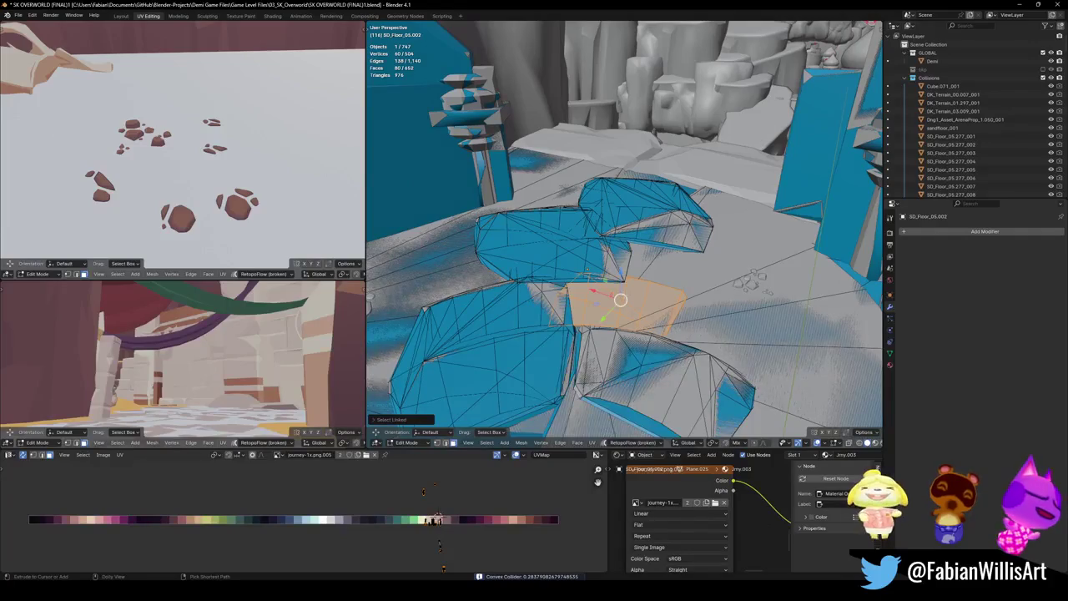
{"action": "key", "text": "shift+alt+c"}
{"action": "left_click", "coordinate": [589, 243]}
{"action": "mouse_move", "coordinate": [589, 243]}
{"action": "middle_mouse_down"}
{"action": "mouse_move", "coordinate": [659, 313]}
{"action": "mouse_move", "coordinate": [601, 267]}
{"action": "mouse_move", "coordinate": [623, 289]}
{"action": "middle_mouse_up"}
- Give the rock cluster Cube.244 a mesh collider and save the level
{"action": "left_click", "coordinate": [601, 267]}
{"action": "scroll", "coordinate": [623, 290], "scroll_direction": "down", "scroll_amount": 3}
{"action": "key", "text": "shift+alt+c"}
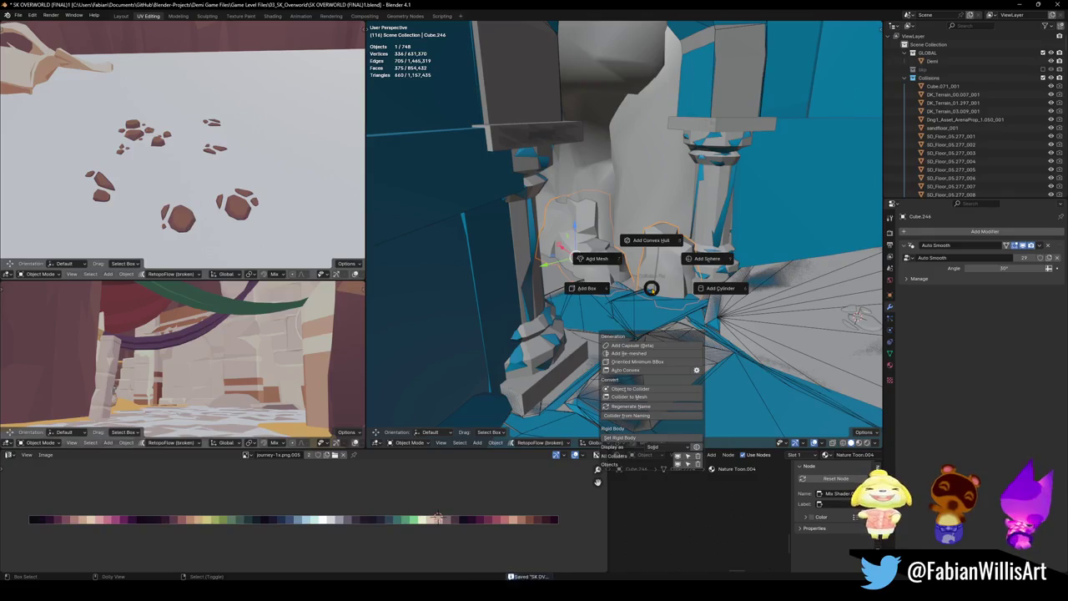
{"action": "left_click", "coordinate": [607, 267]}
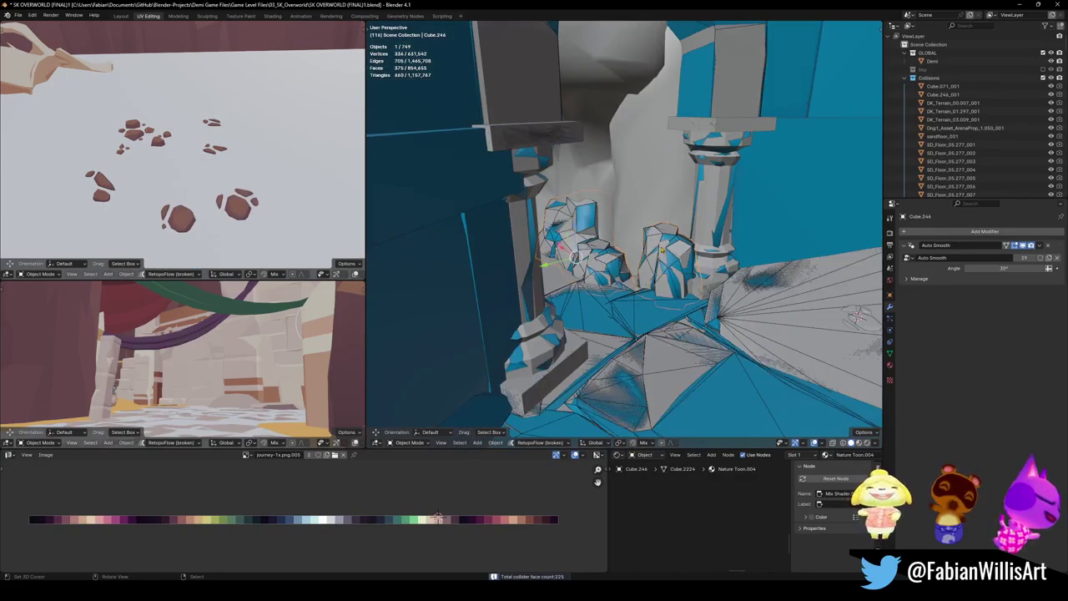
{"action": "left_click", "coordinate": [586, 221]}
{"action": "scroll", "coordinate": [586, 221], "scroll_direction": "up", "scroll_amount": 5}
{"action": "key", "text": "ctrl+s"}
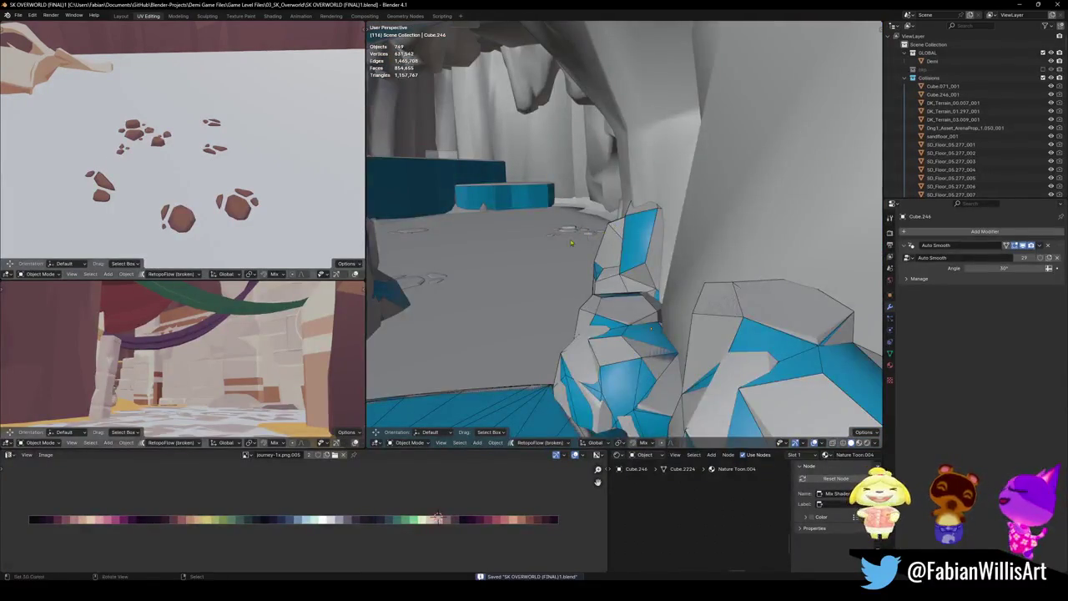
- Give the Plane.101 floor under the archway a convex hull, then a mesh collider, and save
{"action": "mouse_move", "coordinate": [586, 221]}
{"action": "middle_mouse_down"}
{"action": "mouse_move", "coordinate": [596, 284]}
{"action": "mouse_move", "coordinate": [630, 349]}
{"action": "middle_mouse_up"}
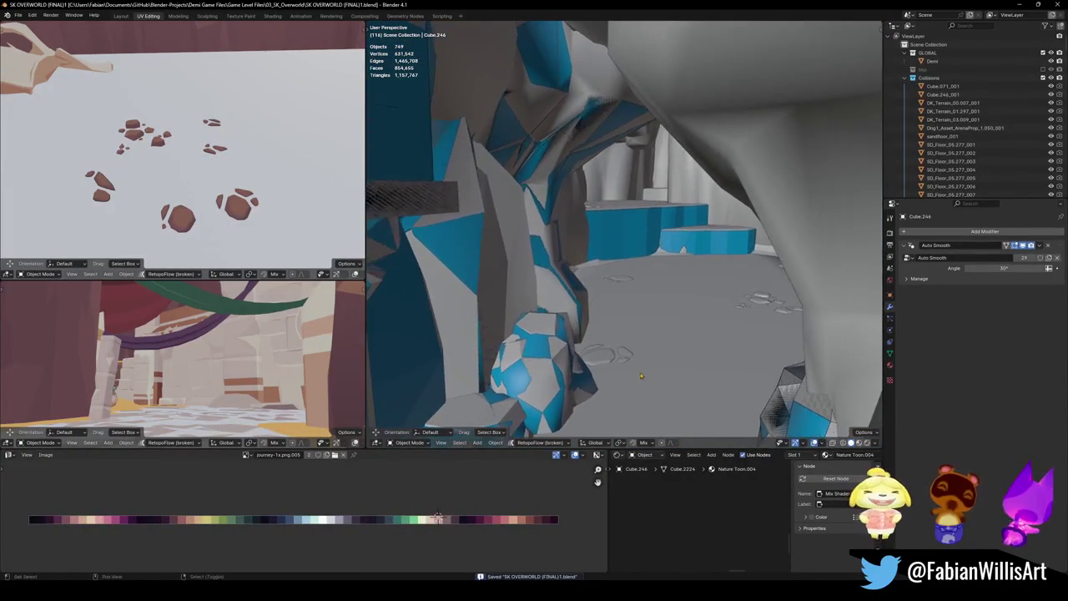
{"action": "mouse_move", "coordinate": [629, 349]}
{"action": "middle_mouse_down"}
{"action": "mouse_move", "coordinate": [686, 294]}
{"action": "mouse_move", "coordinate": [627, 298]}
{"action": "middle_mouse_up"}
{"action": "left_click", "coordinate": [686, 294]}
{"action": "key", "text": "shift+alt+c"}
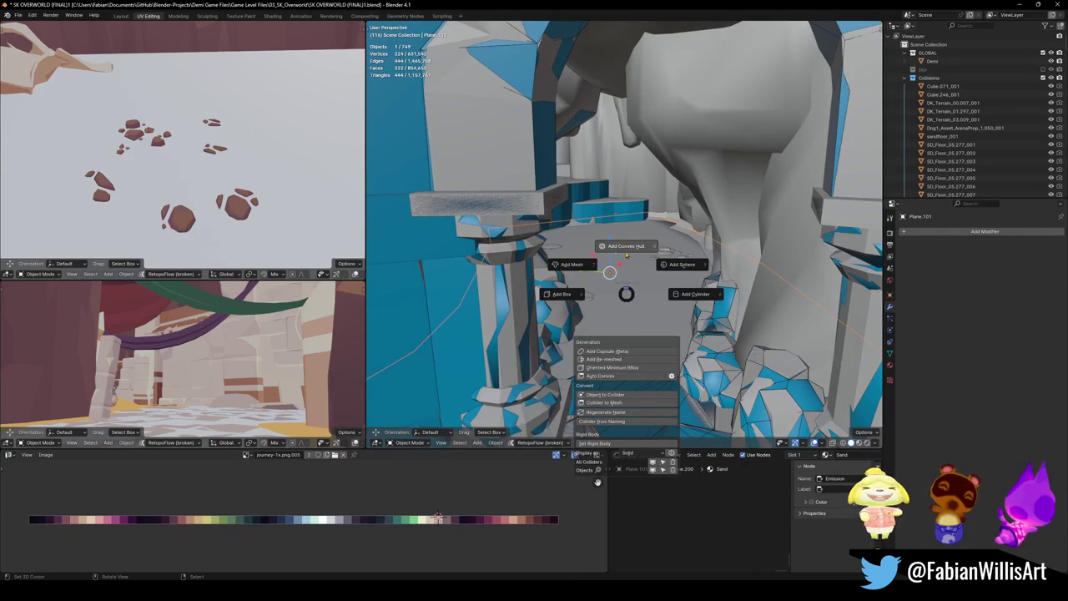
{"action": "left_click", "coordinate": [626, 253]}
{"action": "left_click", "coordinate": [626, 253]}
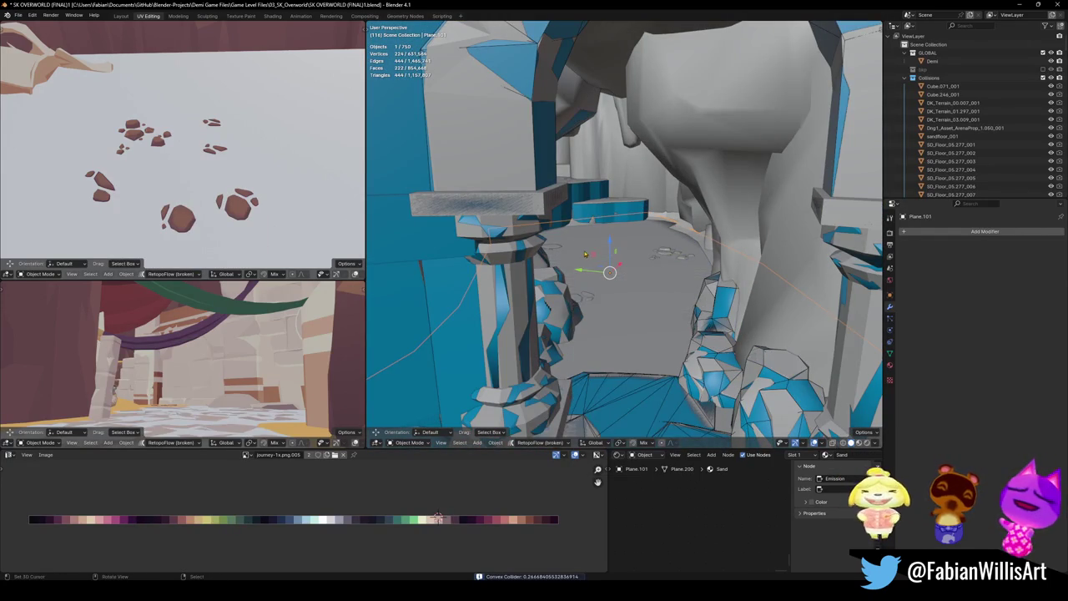
{"action": "key", "text": "shift+alt+c"}
{"action": "left_click", "coordinate": [532, 206]}
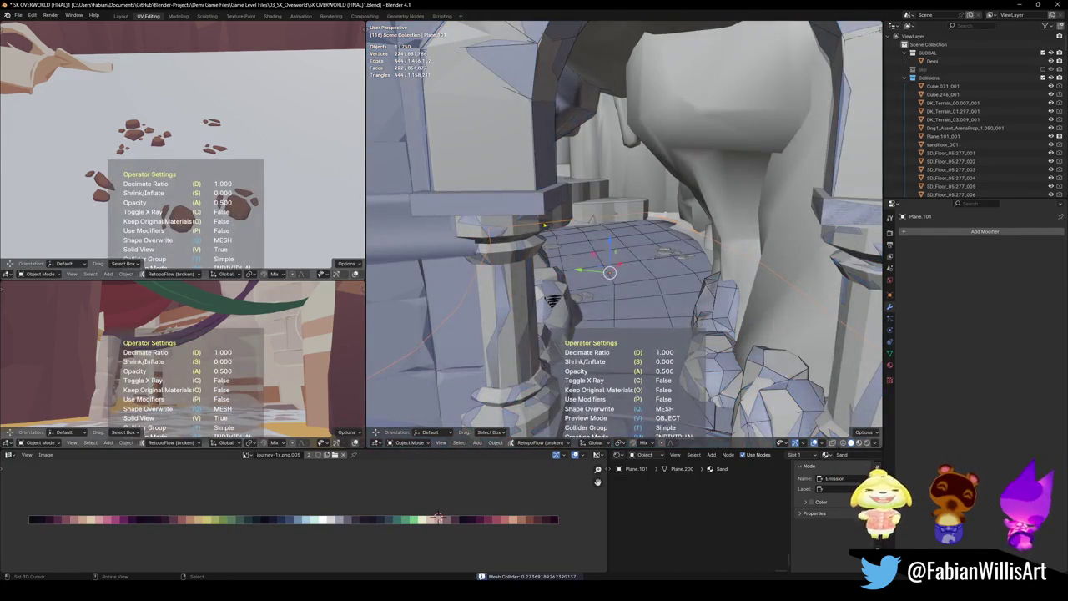
{"action": "left_click", "coordinate": [671, 233]}
{"action": "key", "text": "ctrl+s"}
- Add the 38-face mesh collider Plane.104_001 to the Plane.104 floor and save
{"action": "scroll", "coordinate": [619, 239], "scroll_direction": "up", "scroll_amount": 6}
{"action": "mouse_move", "coordinate": [619, 238]}
{"action": "middle_mouse_down"}
{"action": "mouse_move", "coordinate": [592, 307]}
{"action": "mouse_move", "coordinate": [657, 315]}
{"action": "middle_mouse_up"}
{"action": "left_click", "coordinate": [593, 307]}
{"action": "scroll", "coordinate": [658, 318], "scroll_direction": "down", "scroll_amount": 5}
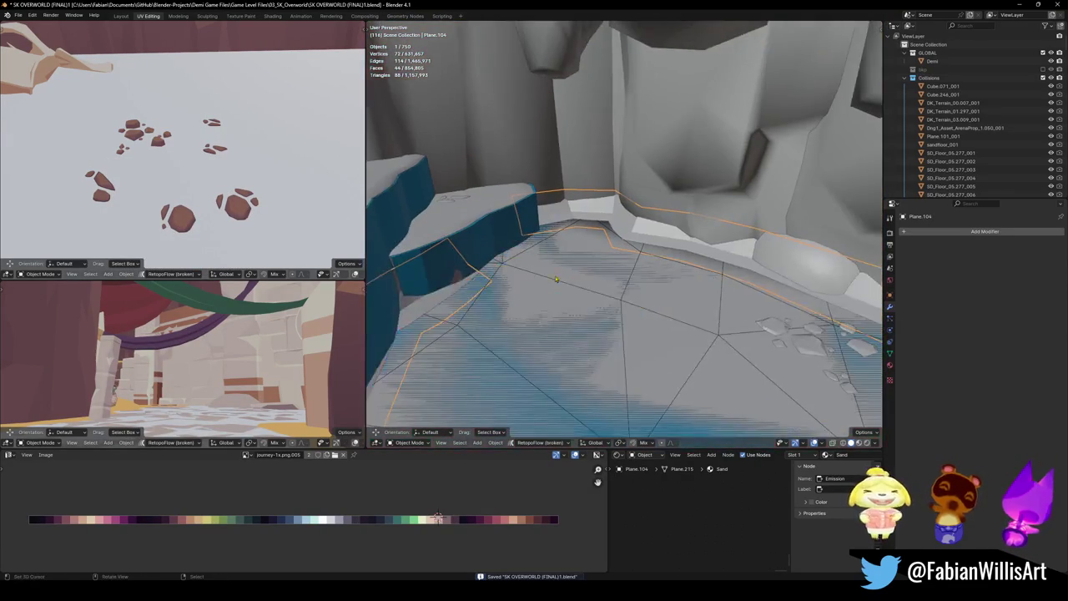
{"action": "key", "text": "shift+alt+c"}
{"action": "left_click", "coordinate": [557, 232]}
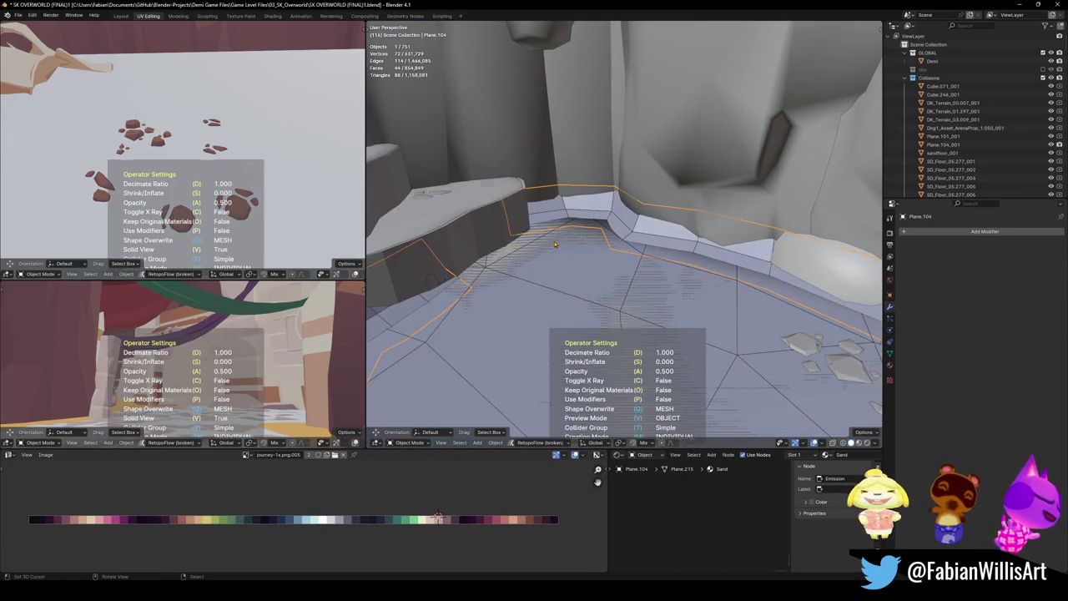
{"action": "mouse_move", "coordinate": [661, 240]}
{"action": "middle_mouse_down"}
{"action": "mouse_move", "coordinate": [645, 307]}
{"action": "mouse_move", "coordinate": [548, 329]}
{"action": "middle_mouse_up"}
{"action": "key", "text": "ctrl+s"}
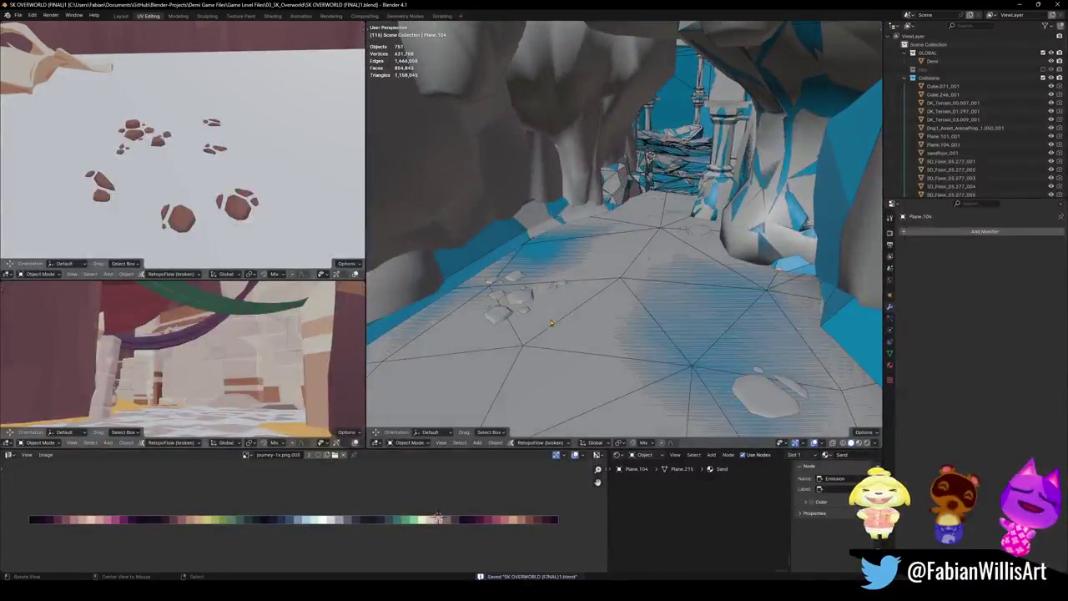
{"action": "scroll", "coordinate": [603, 182], "scroll_direction": "up", "scroll_amount": 3}
{"action": "mouse_move", "coordinate": [603, 182]}
{"action": "middle_mouse_down"}
{"action": "mouse_move", "coordinate": [649, 296]}
{"action": "mouse_move", "coordinate": [594, 272]}
{"action": "middle_mouse_up"}
- Save the level and frame the corridor pillar in view
{"action": "left_click", "coordinate": [595, 271]}
{"action": "mouse_move", "coordinate": [595, 271]}
{"action": "middle_mouse_down"}
{"action": "mouse_move", "coordinate": [583, 317]}
{"action": "mouse_move", "coordinate": [691, 307]}
{"action": "middle_mouse_up"}
{"action": "key", "text": "ctrl+s"}
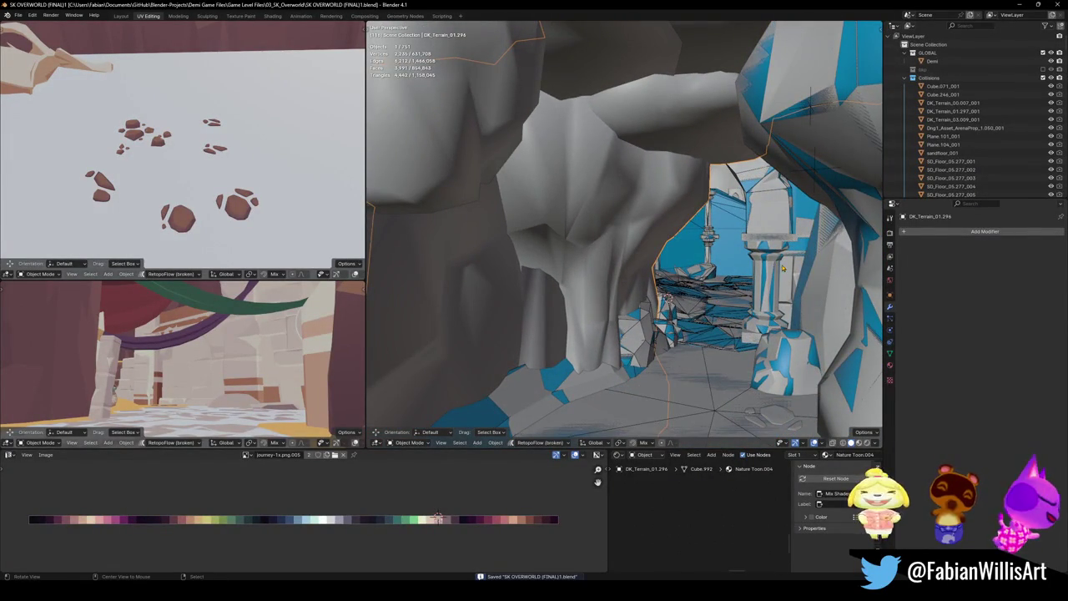
{"action": "left_click", "coordinate": [783, 269]}
{"action": "key", "text": "KP_Decimal"}
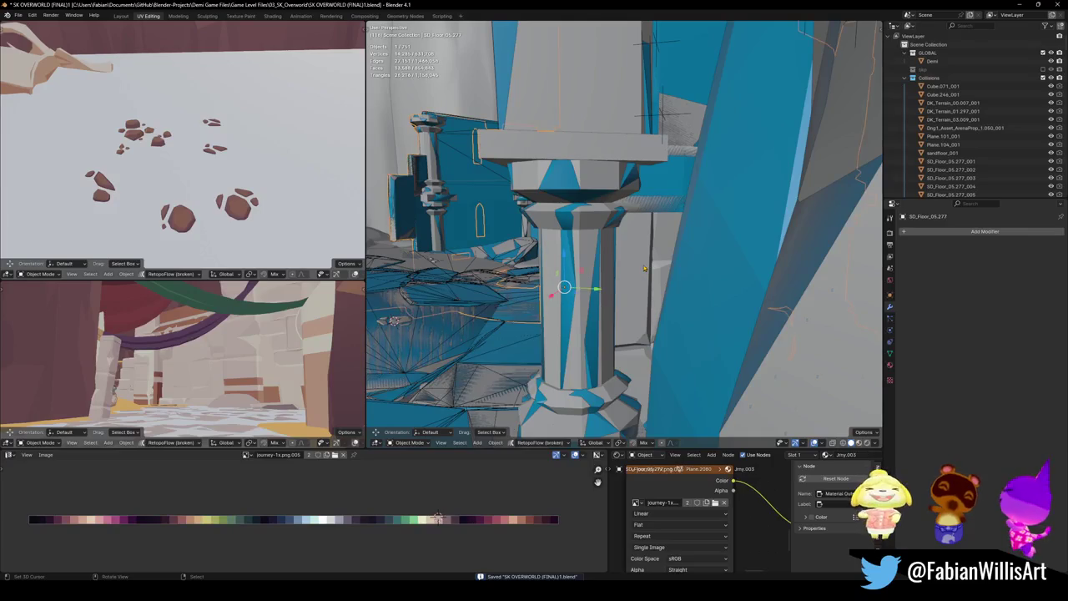
- Wrap the connected piece behind the pillar in a convex hull collider
{"action": "key", "text": "Tab"}
{"action": "key", "text": "l"}
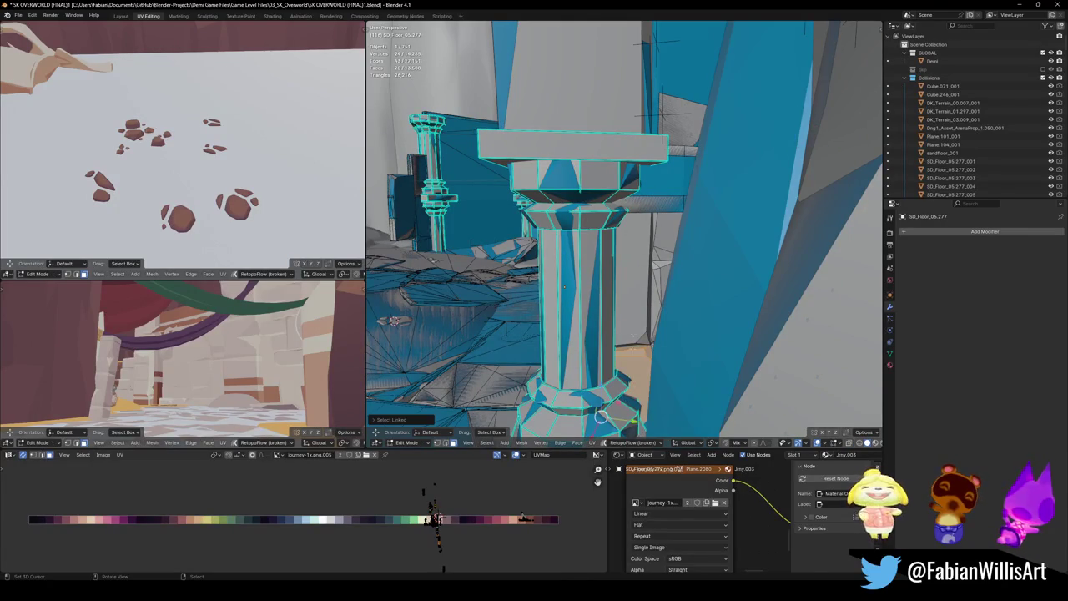
{"action": "key", "text": "shift+alt+c"}
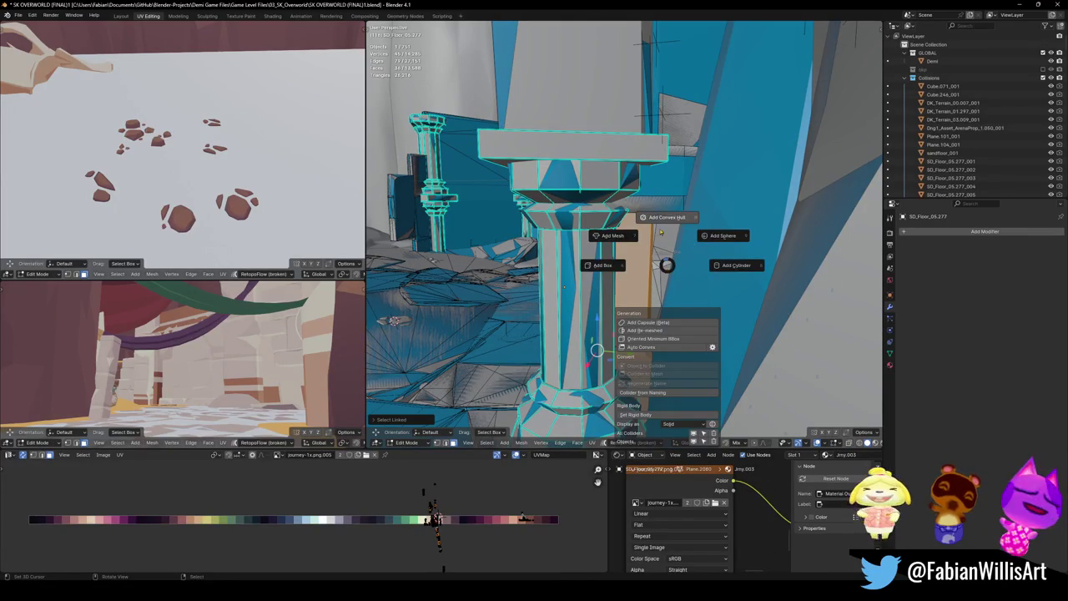
{"action": "left_click", "coordinate": [667, 219]}
{"action": "left_click", "coordinate": [622, 271]}
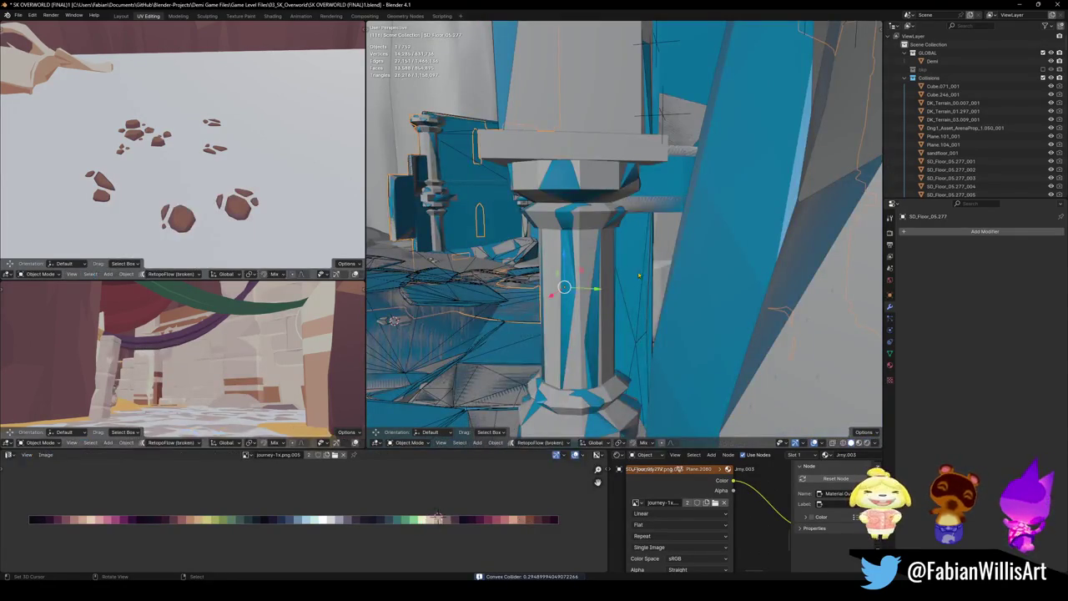
- Add a convex hull collider around the pillar part itself and save
{"action": "mouse_move", "coordinate": [655, 246]}
{"action": "middle_mouse_down"}
{"action": "mouse_move", "coordinate": [650, 313]}
{"action": "mouse_move", "coordinate": [619, 309]}
{"action": "mouse_move", "coordinate": [613, 279]}
{"action": "mouse_move", "coordinate": [622, 321]}
{"action": "middle_mouse_up"}
{"action": "scroll", "coordinate": [650, 313], "scroll_direction": "up", "scroll_amount": 5}
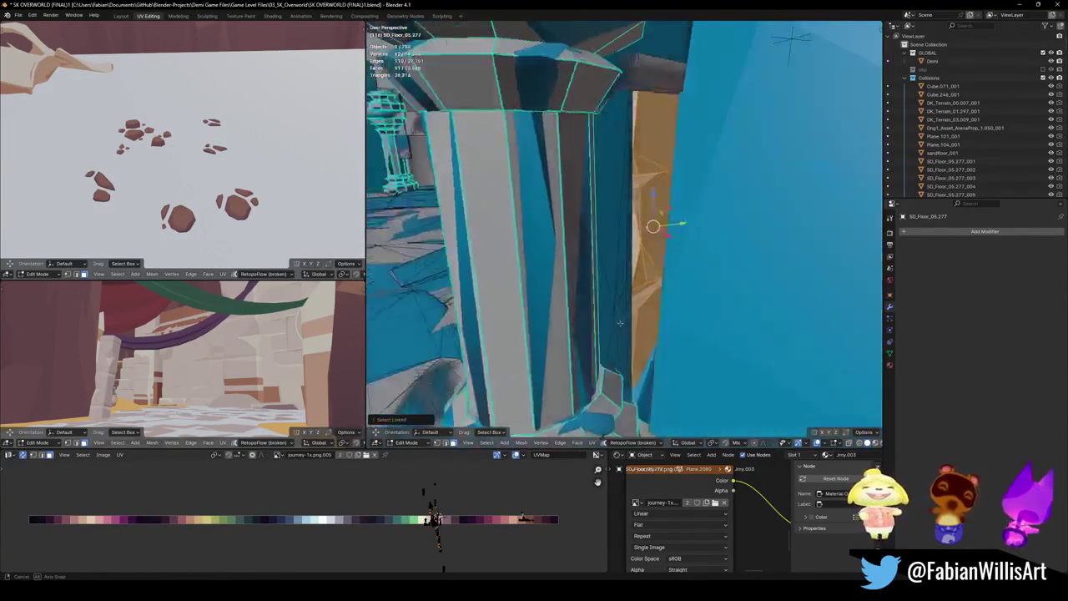
{"action": "mouse_move", "coordinate": [621, 321]}
{"action": "middle_mouse_down"}
{"action": "mouse_move", "coordinate": [627, 335]}
{"action": "mouse_move", "coordinate": [602, 308]}
{"action": "mouse_move", "coordinate": [674, 280]}
{"action": "middle_mouse_up"}
{"action": "key", "text": "shift+alt+c"}
{"action": "left_click", "coordinate": [627, 288]}
{"action": "key", "text": "ctrl+s"}
- Select the DK_Terrain_01.291 cliff terrain and nudge its position slightly
{"action": "left_click", "coordinate": [655, 286]}
{"action": "scroll", "coordinate": [648, 288], "scroll_direction": "up", "scroll_amount": 5}
{"action": "mouse_move", "coordinate": [648, 288]}
{"action": "middle_mouse_down"}
{"action": "mouse_move", "coordinate": [720, 303]}
{"action": "mouse_move", "coordinate": [558, 326]}
{"action": "mouse_move", "coordinate": [621, 297]}
{"action": "middle_mouse_up"}
{"action": "scroll", "coordinate": [558, 326], "scroll_direction": "up", "scroll_amount": 4}
{"action": "left_click", "coordinate": [600, 308]}
{"action": "key", "text": "Tab"}
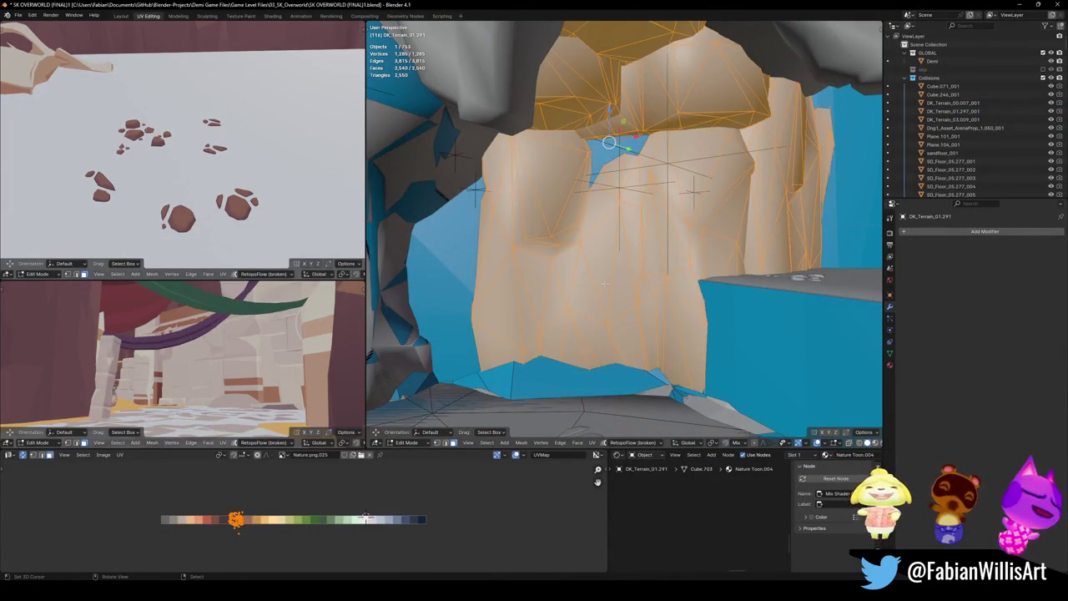
{"action": "key", "text": "Tab"}
{"action": "key", "text": "g"}
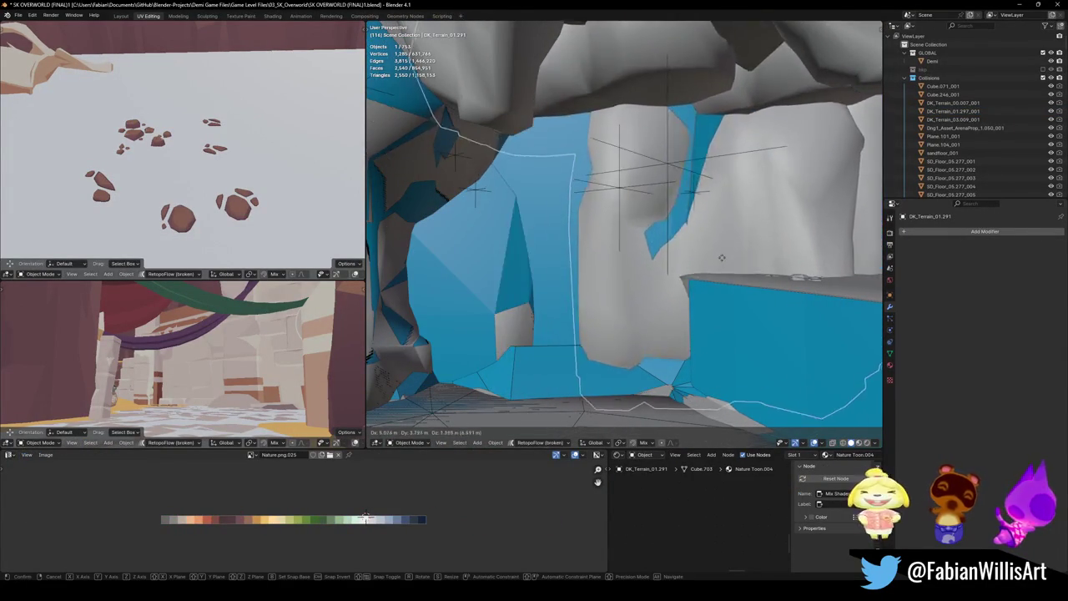
{"action": "left_click", "coordinate": [668, 257]}
{"action": "mouse_move", "coordinate": [643, 253]}
{"action": "middle_mouse_down"}
{"action": "mouse_move", "coordinate": [627, 267]}
{"action": "mouse_move", "coordinate": [643, 270]}
{"action": "middle_mouse_up"}
- Add a convex hull collider around the first cliff piece of DK_Terrain_01.291
{"action": "key", "text": "Tab"}
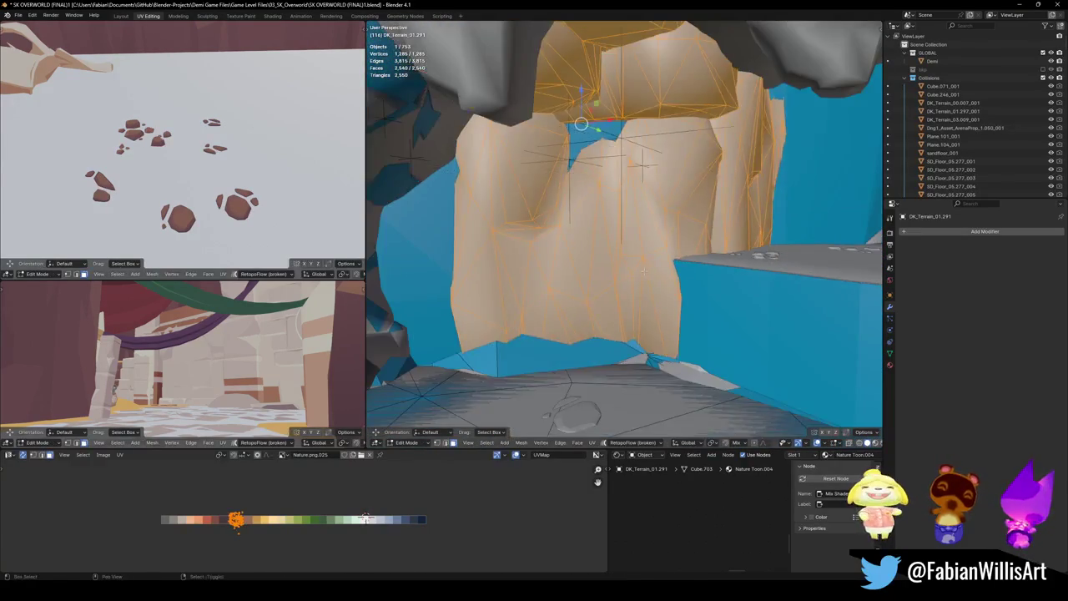
{"action": "key", "text": "alt+a"}
{"action": "key", "text": "l"}
{"action": "key", "text": "shift+c"}
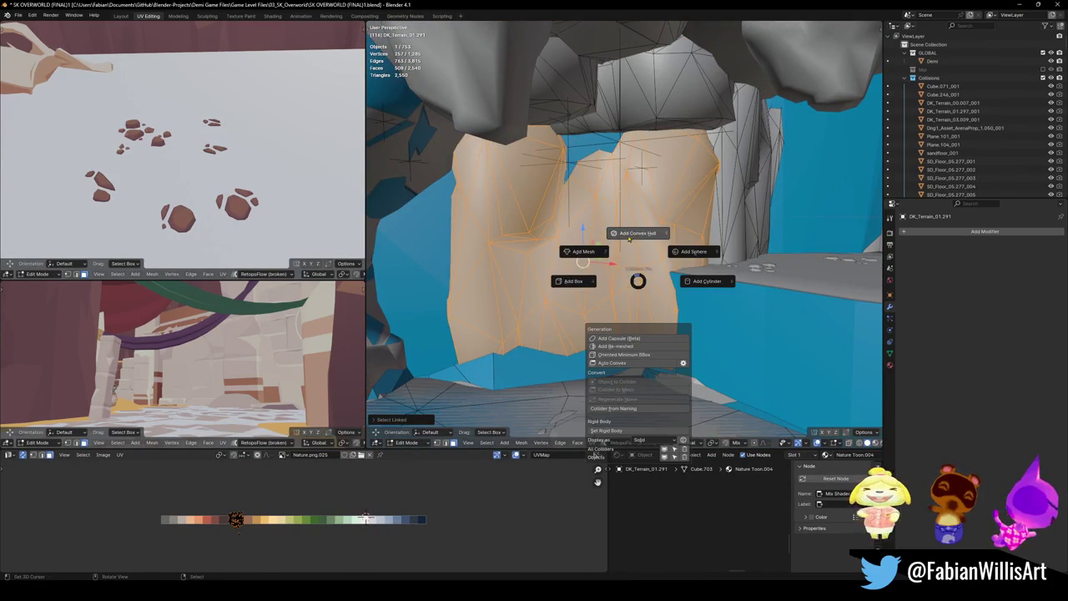
{"action": "left_click", "coordinate": [602, 253]}
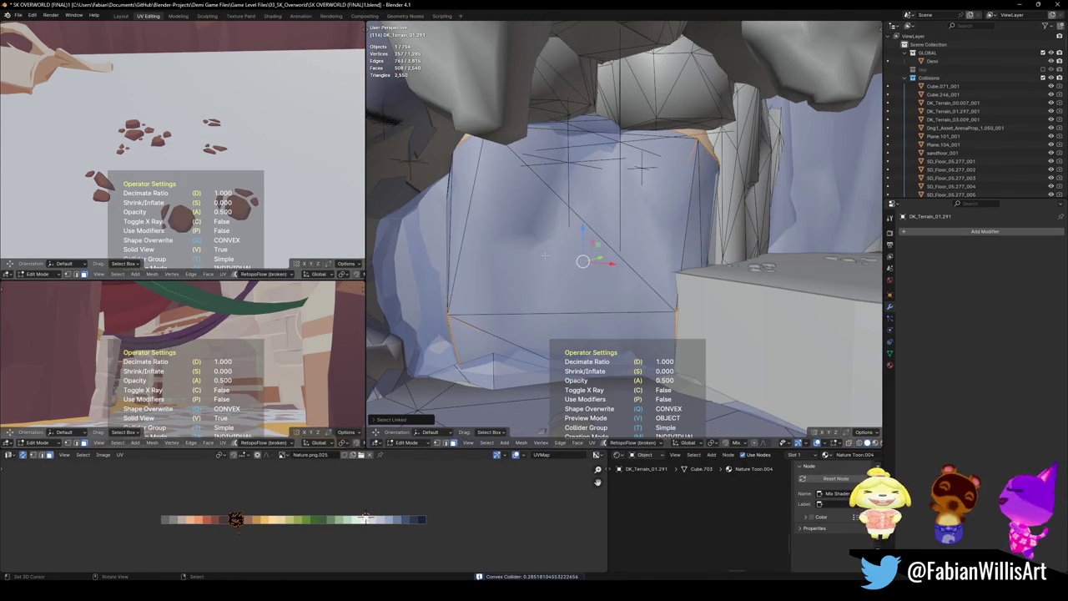
- Add a convex hull collider around the adjacent cliff piece
{"action": "key", "text": "alt+a"}
{"action": "middle_click_drag", "start_coordinate": [545, 255], "coordinate": [662, 239]}
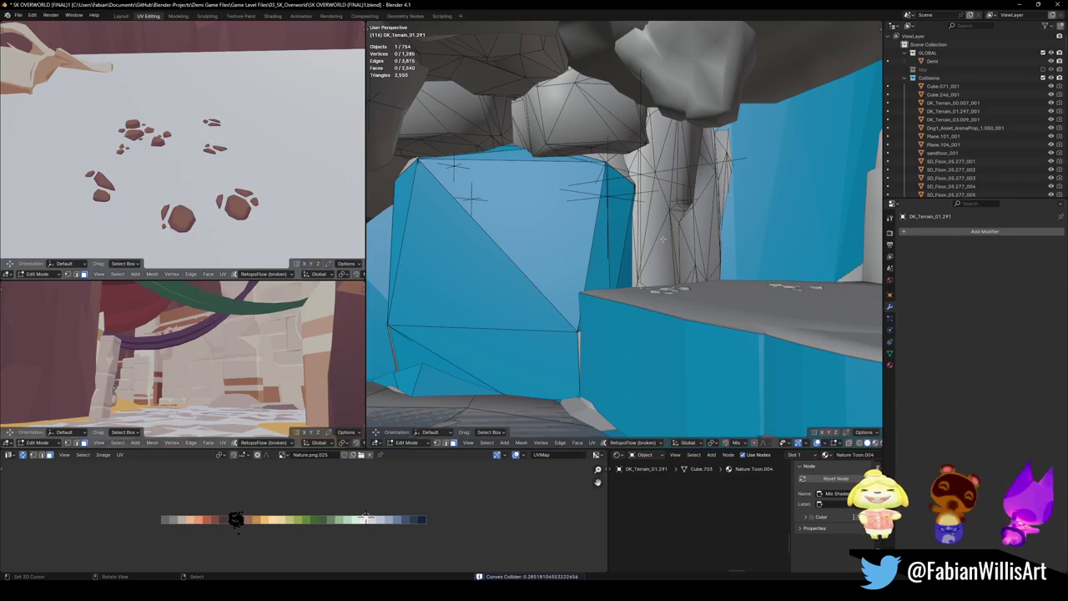
{"action": "key", "text": "l"}
{"action": "key", "text": "shift+c"}
{"action": "left_click", "coordinate": [656, 194]}
- Wrap the two overhead rocks together in one convex hull collider
{"action": "mouse_move", "coordinate": [656, 193]}
{"action": "middle_mouse_down"}
{"action": "mouse_move", "coordinate": [657, 257]}
{"action": "mouse_move", "coordinate": [623, 260]}
{"action": "mouse_move", "coordinate": [599, 192]}
{"action": "middle_mouse_up"}
{"action": "scroll", "coordinate": [657, 257], "scroll_direction": "up", "scroll_amount": 3}
{"action": "key", "text": "Tab"}
{"action": "key", "text": "l"}
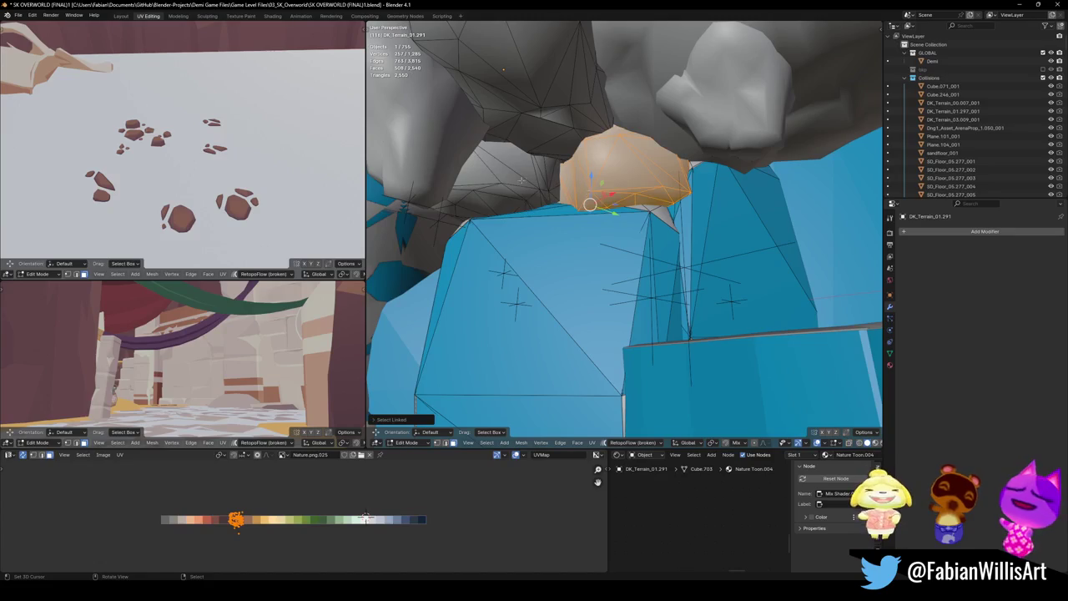
{"action": "key", "text": "l"}
{"action": "middle_click_drag", "start_coordinate": [517, 183], "coordinate": [587, 244]}
{"action": "key", "text": "shift+c"}
{"action": "left_click", "coordinate": [603, 215]}
- Confirm the rock hull and add a collision mesh over the overhanging rock ceiling
{"action": "left_click", "coordinate": [604, 215]}
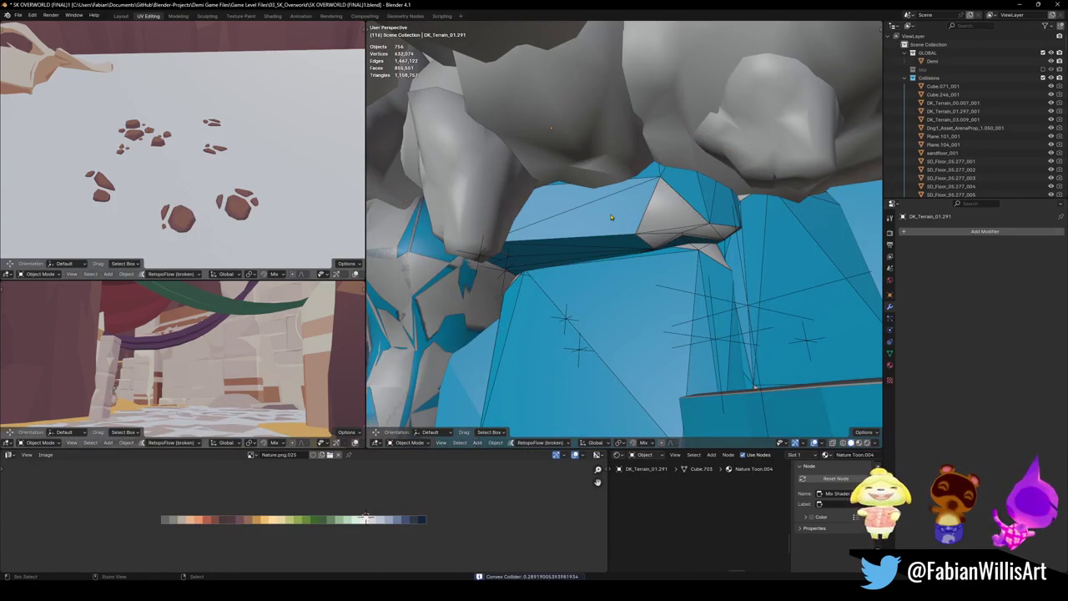
{"action": "key", "text": "shift+grave"}
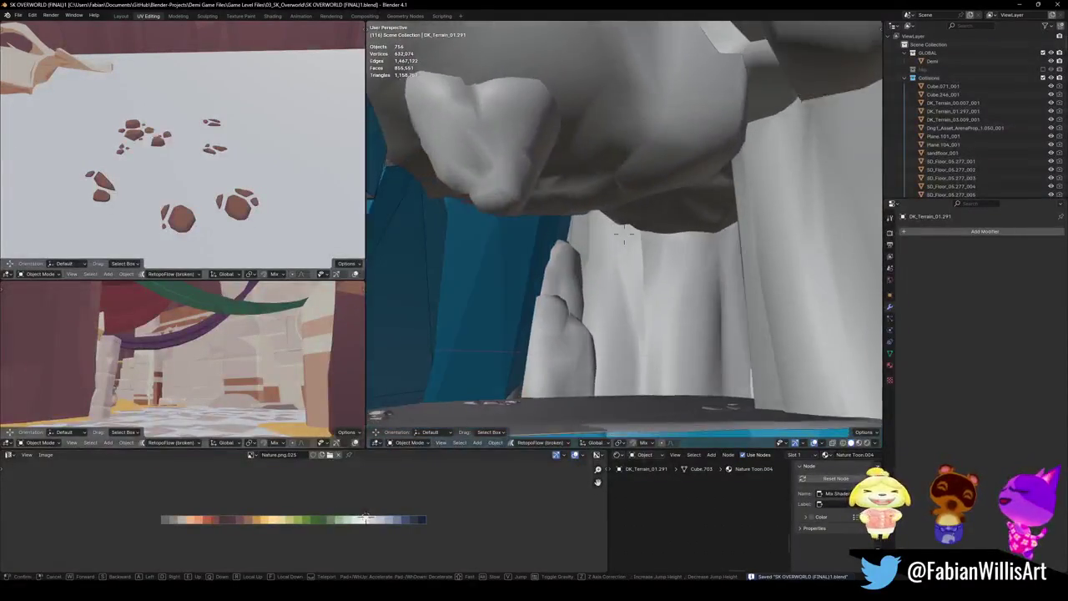
{"action": "left_click", "coordinate": [584, 201]}
{"action": "left_click", "coordinate": [585, 201]}
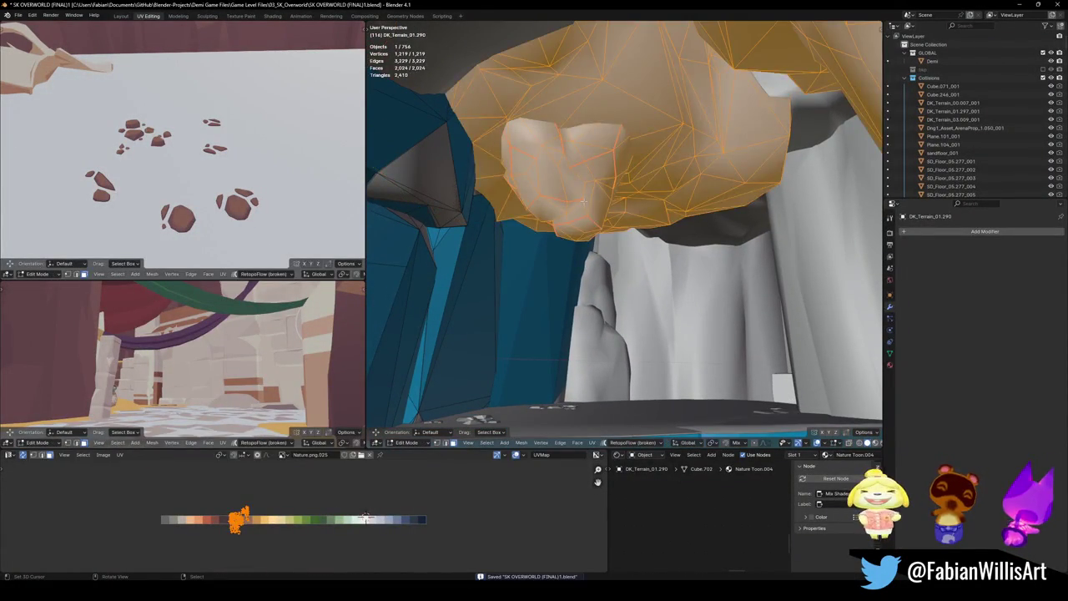
{"action": "key", "text": "shift+c"}
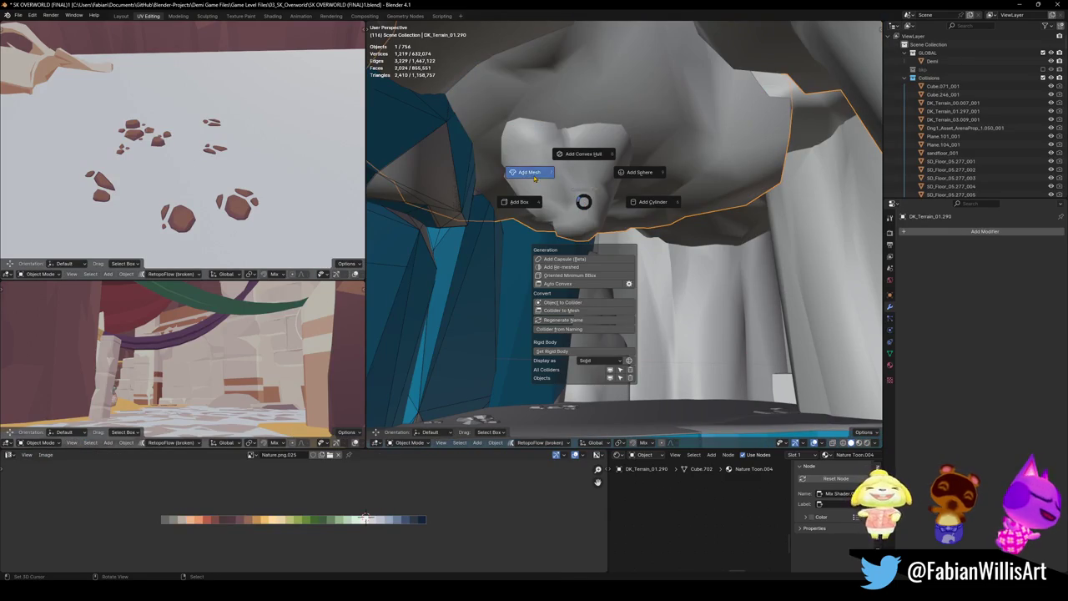
{"action": "left_click", "coordinate": [534, 177]}
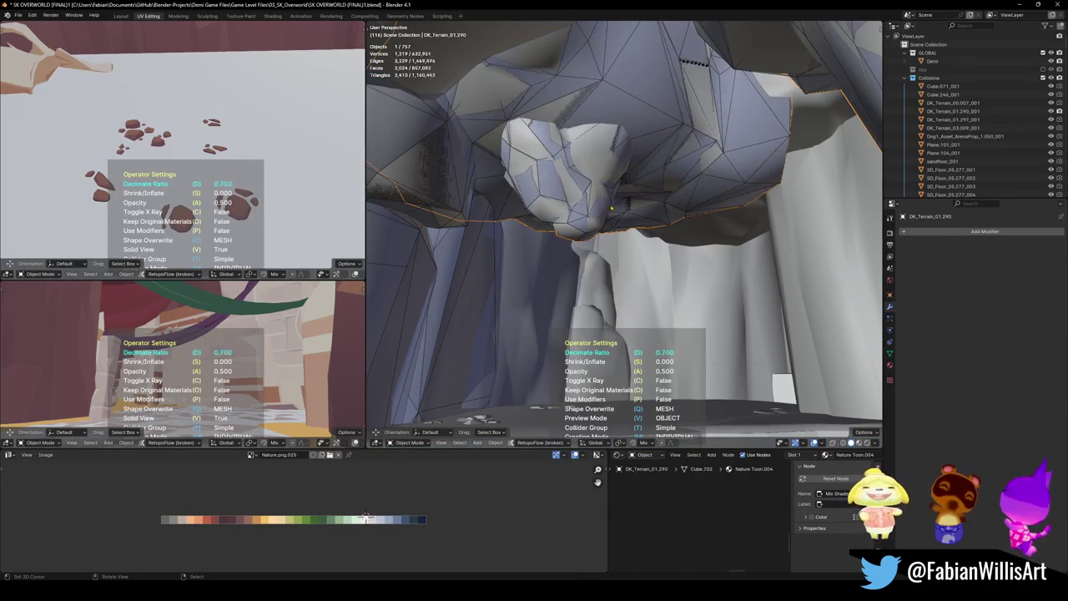
{"action": "left_click", "coordinate": [611, 248]}
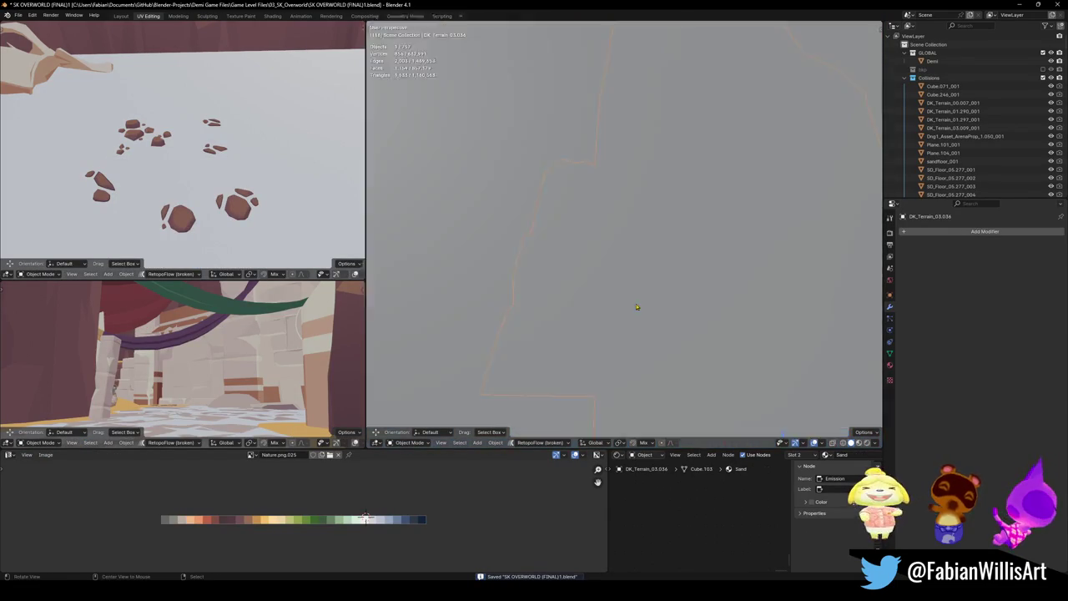
- Wrap the standing rock beneath the ceiling in a convex hull collider
{"action": "middle_click_drag", "start_coordinate": [610, 324], "coordinate": [574, 290]}
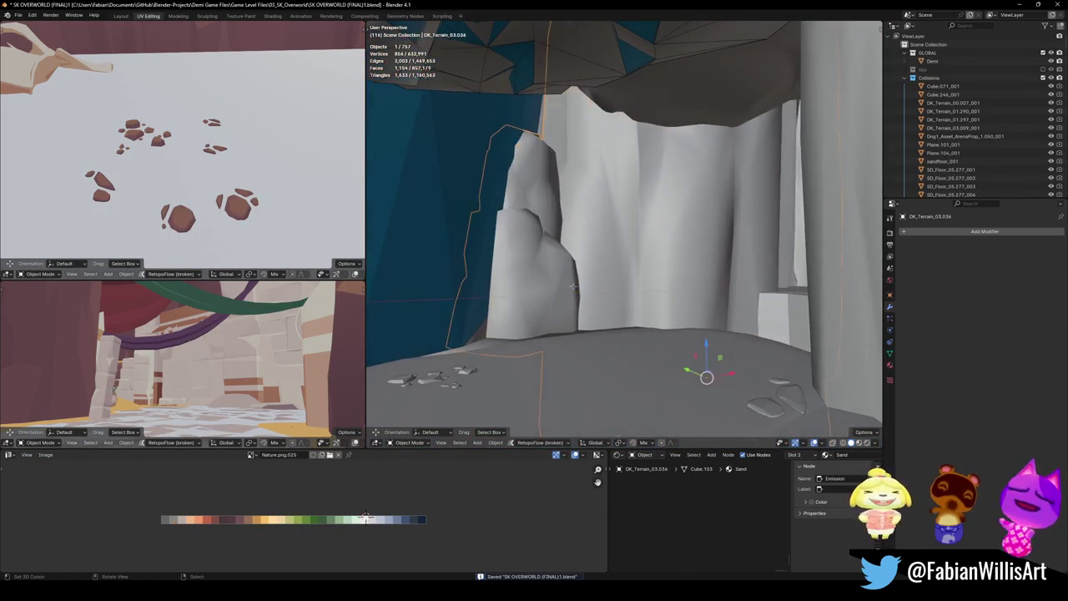
{"action": "key", "text": "Tab"}
{"action": "key", "text": "l"}
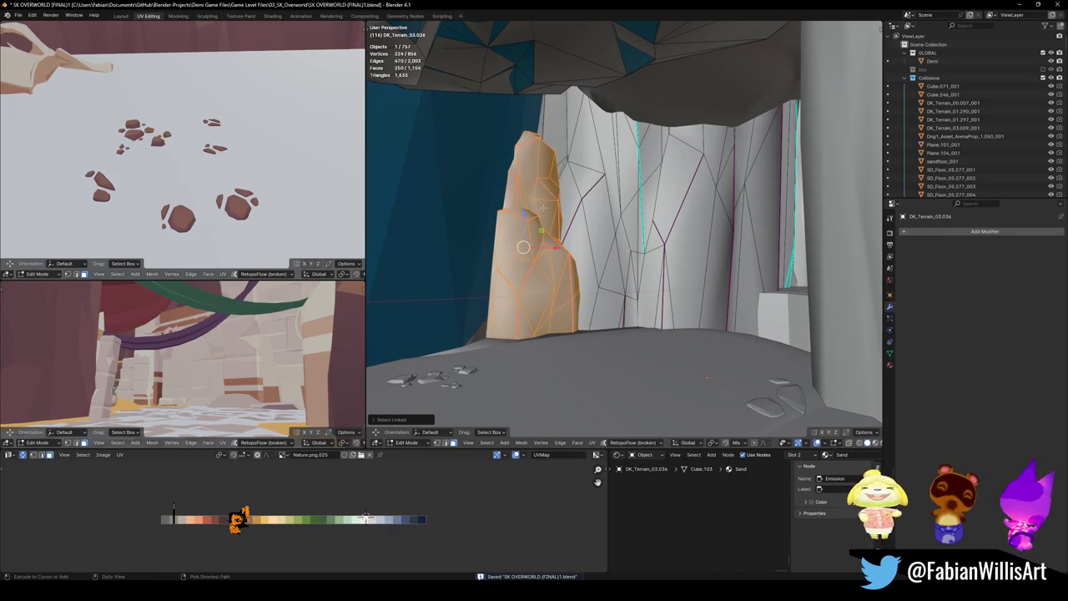
{"action": "key", "text": "shift+alt+c"}
{"action": "left_click", "coordinate": [541, 172]}
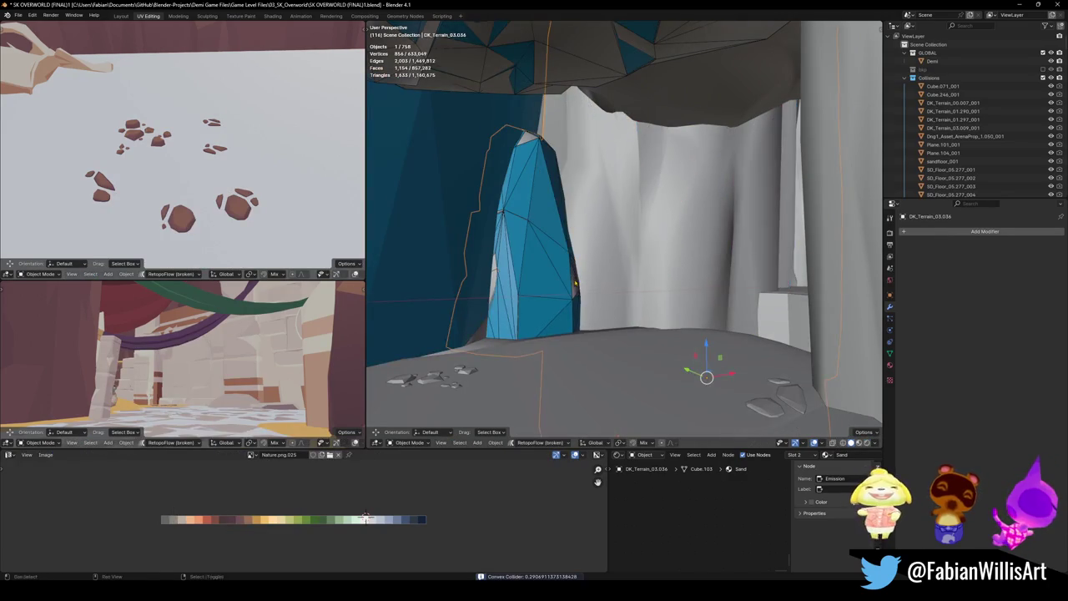
- Add a convex hull collider around the connected cliff wall behind the rock
{"action": "key", "text": "Tab"}
{"action": "middle_click_drag", "start_coordinate": [575, 290], "coordinate": [617, 249]}
{"action": "key", "text": "l"}
{"action": "key", "text": "shift+alt+c"}
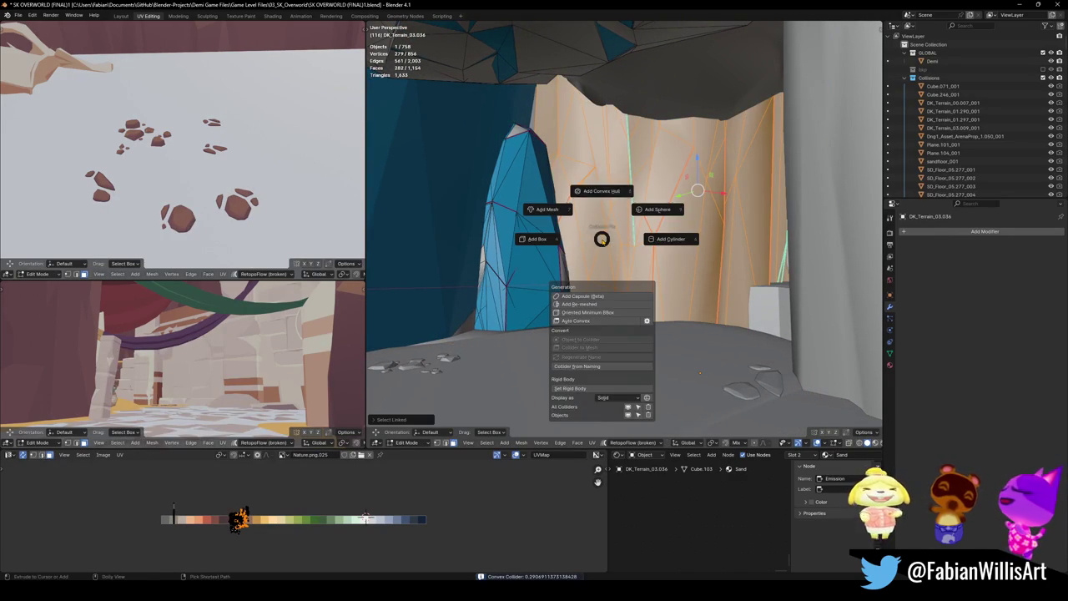
{"action": "left_click", "coordinate": [589, 191]}
{"action": "key", "text": "Tab"}
{"action": "scroll", "coordinate": [592, 217], "scroll_direction": "up", "scroll_amount": 5}
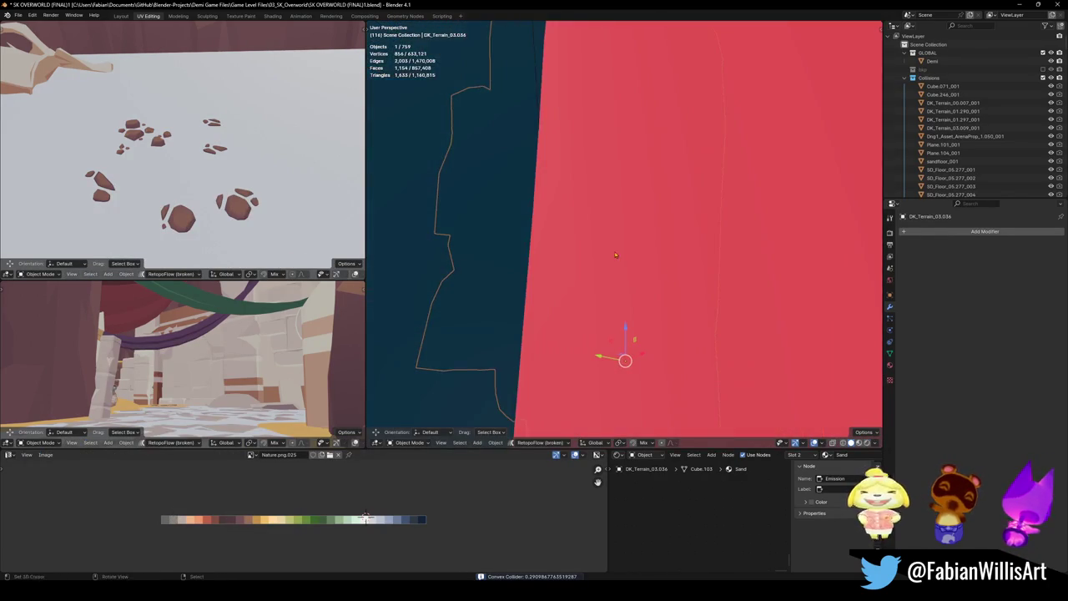
{"action": "mouse_move", "coordinate": [745, 267]}
{"action": "middle_mouse_down"}
{"action": "mouse_move", "coordinate": [655, 267]}
{"action": "mouse_move", "coordinate": [634, 251]}
{"action": "middle_mouse_up"}
{"action": "left_click", "coordinate": [634, 267]}
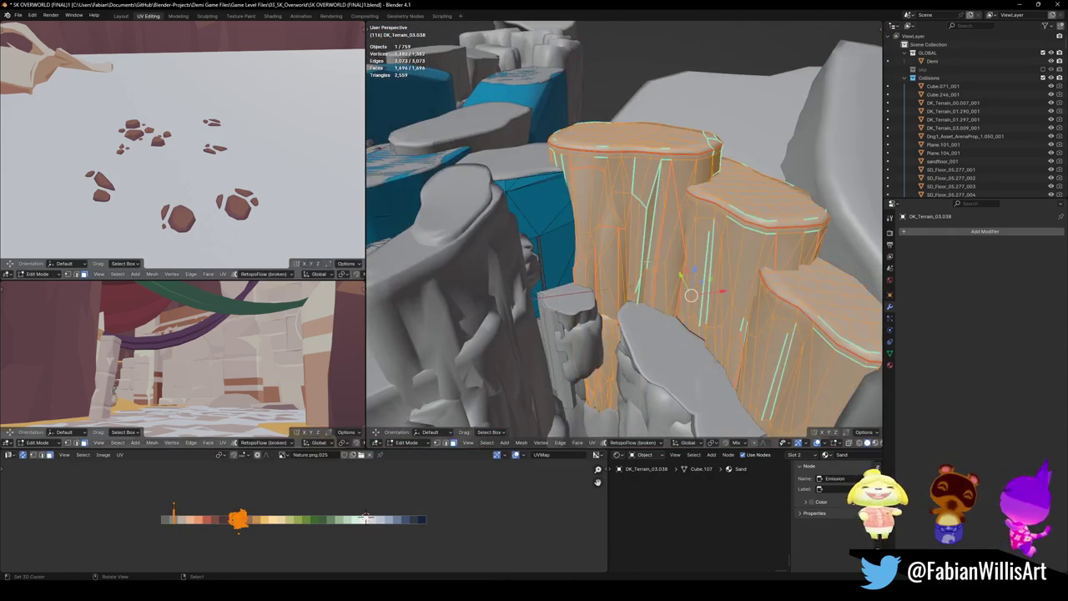
- Select the front cliff pillar, trying and discarding one hull for the whole pillar terrain
{"action": "key", "text": "Tab"}
{"action": "middle_click_drag", "start_coordinate": [628, 307], "coordinate": [623, 275], "text": "shift"}
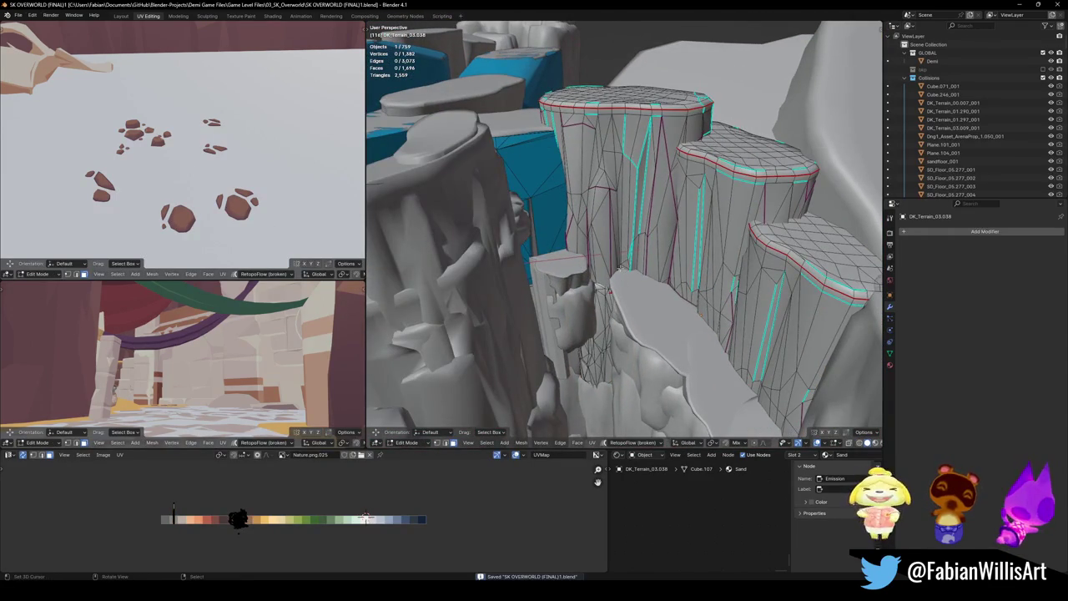
{"action": "key", "text": "l"}
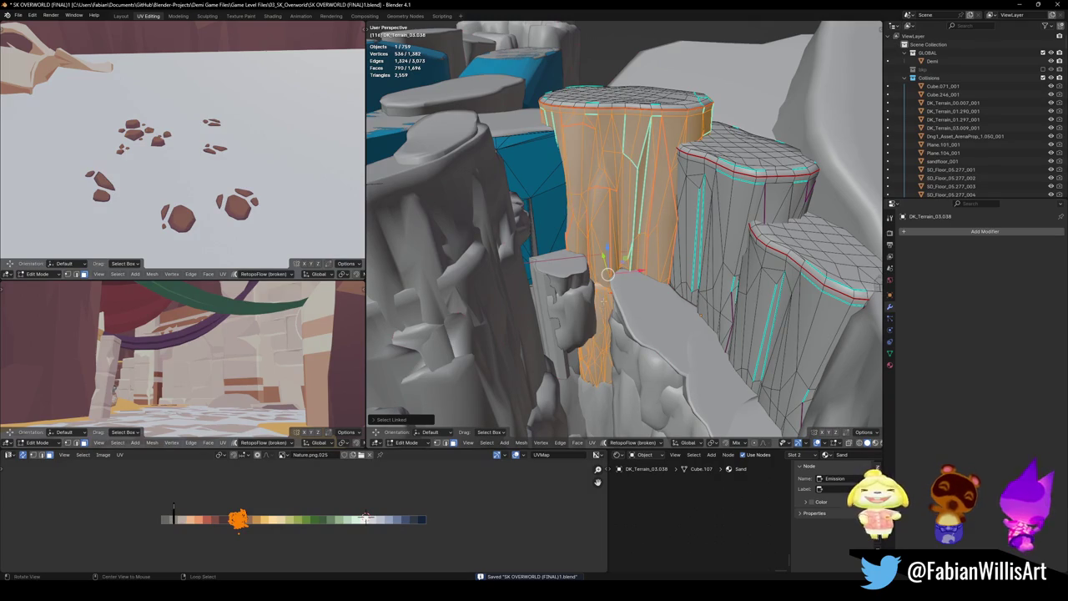
{"action": "scroll", "coordinate": [603, 298], "scroll_direction": "up", "scroll_amount": 3}
{"action": "mouse_move", "coordinate": [604, 299]}
{"action": "middle_mouse_down"}
{"action": "mouse_move", "coordinate": [623, 317]}
{"action": "mouse_move", "coordinate": [609, 392]}
{"action": "mouse_move", "coordinate": [613, 335]}
{"action": "middle_mouse_up"}
{"action": "key", "text": "Tab"}
{"action": "left_click", "coordinate": [607, 402], "text": "shift"}
{"action": "left_click", "coordinate": [618, 340]}
{"action": "scroll", "coordinate": [613, 334], "scroll_direction": "down", "scroll_amount": 3}
{"action": "key", "text": "shift+alt+c"}
{"action": "left_click", "coordinate": [588, 306]}
{"action": "key", "text": "Escape"}
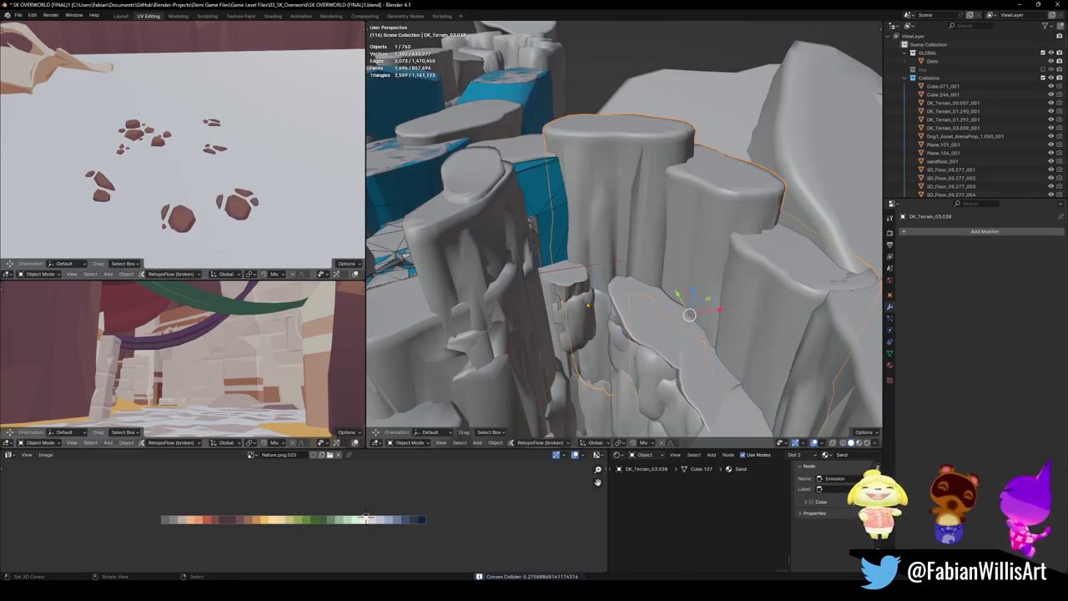
- Add convex hull colliders to the front pillar and the middle pillars
{"action": "key", "text": "Tab"}
{"action": "key", "text": "shift+alt+c"}
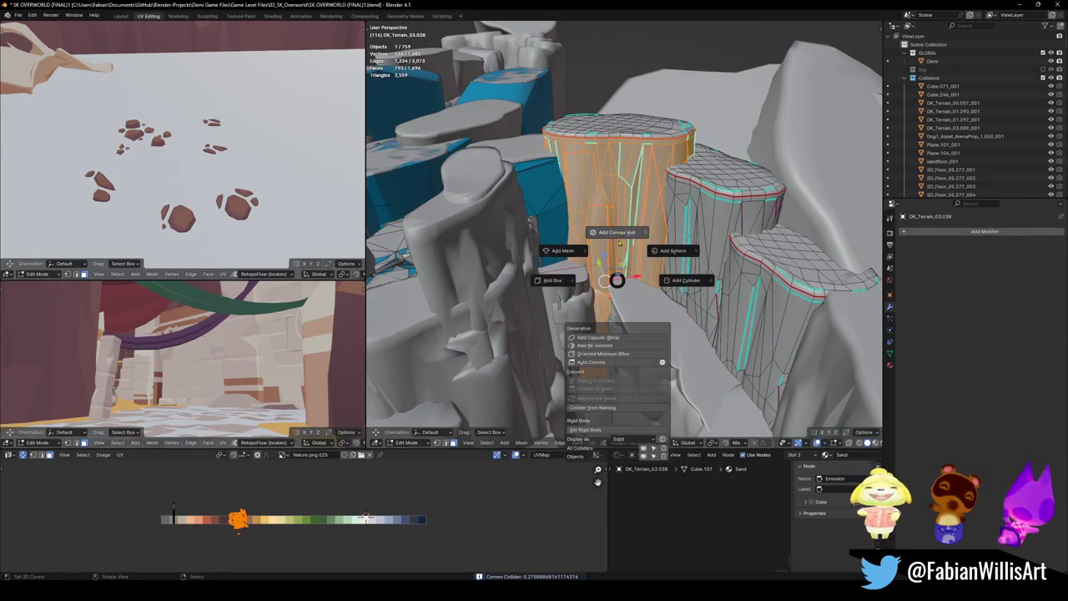
{"action": "left_click", "coordinate": [617, 234]}
{"action": "middle_click_drag", "start_coordinate": [617, 250], "coordinate": [505, 298]}
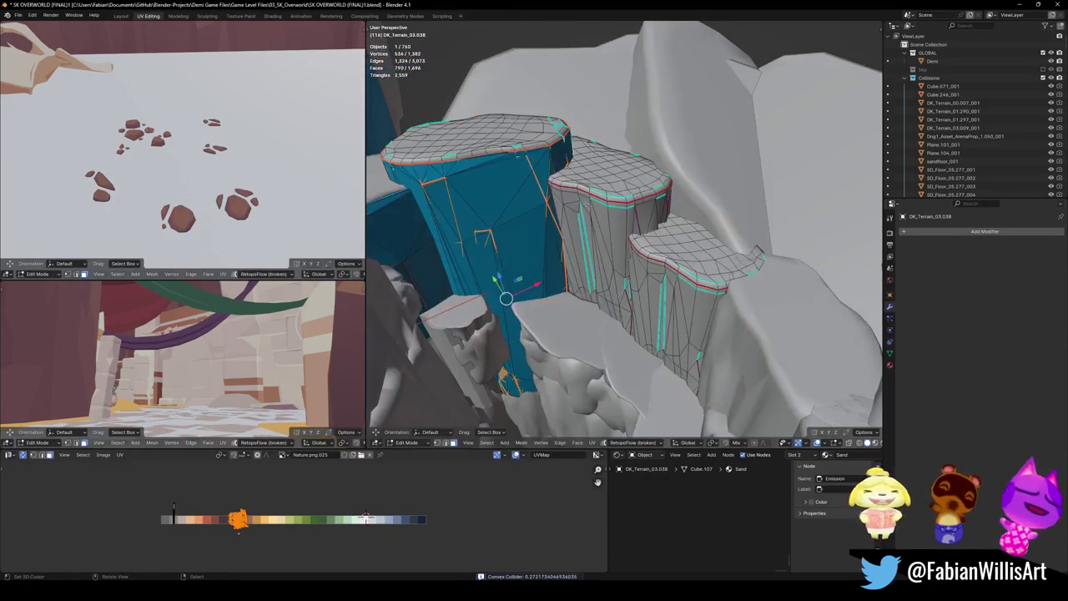
{"action": "key", "text": "l"}
{"action": "middle_click_drag", "start_coordinate": [607, 284], "coordinate": [677, 280]}
{"action": "key", "text": "shift+alt+c"}
{"action": "left_click", "coordinate": [685, 234]}
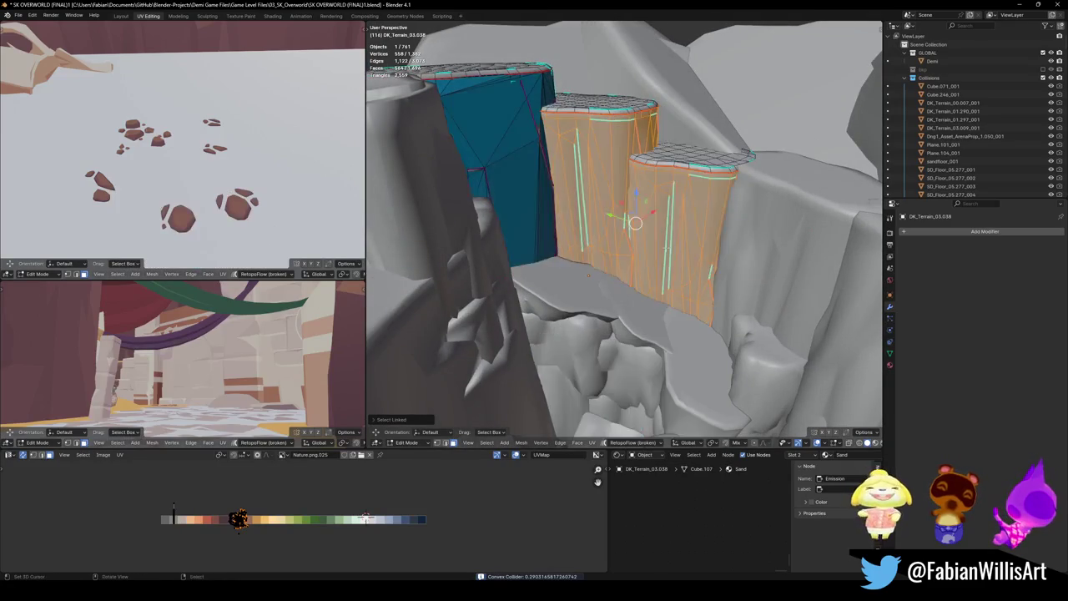
- Give the left and right pillars their own convex hull colliders
{"action": "middle_click_drag", "start_coordinate": [684, 237], "coordinate": [651, 267]}
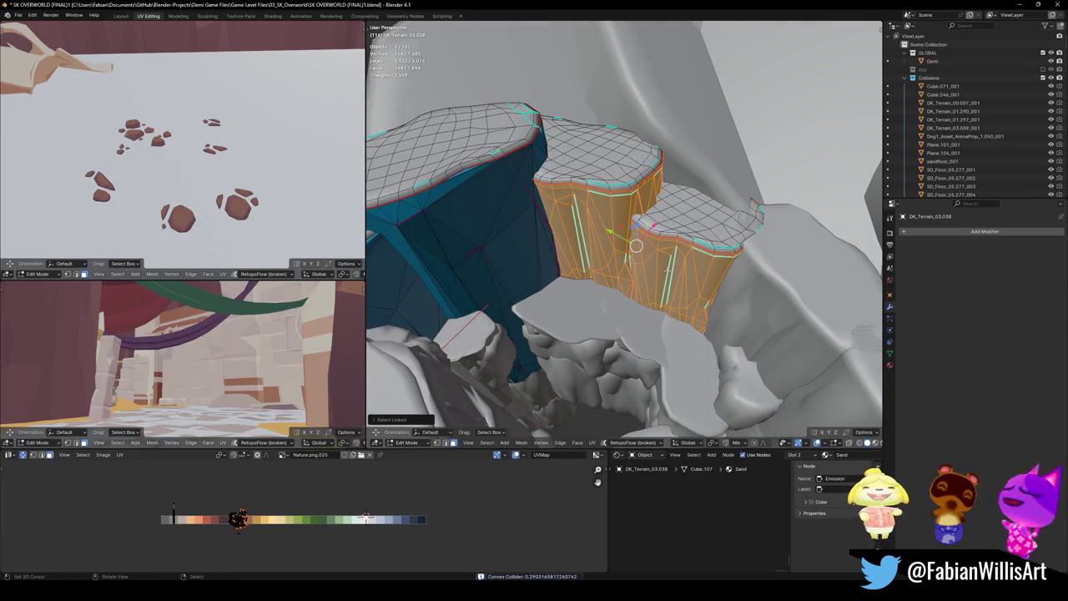
{"action": "key", "text": "alt+a"}
{"action": "key", "text": "l"}
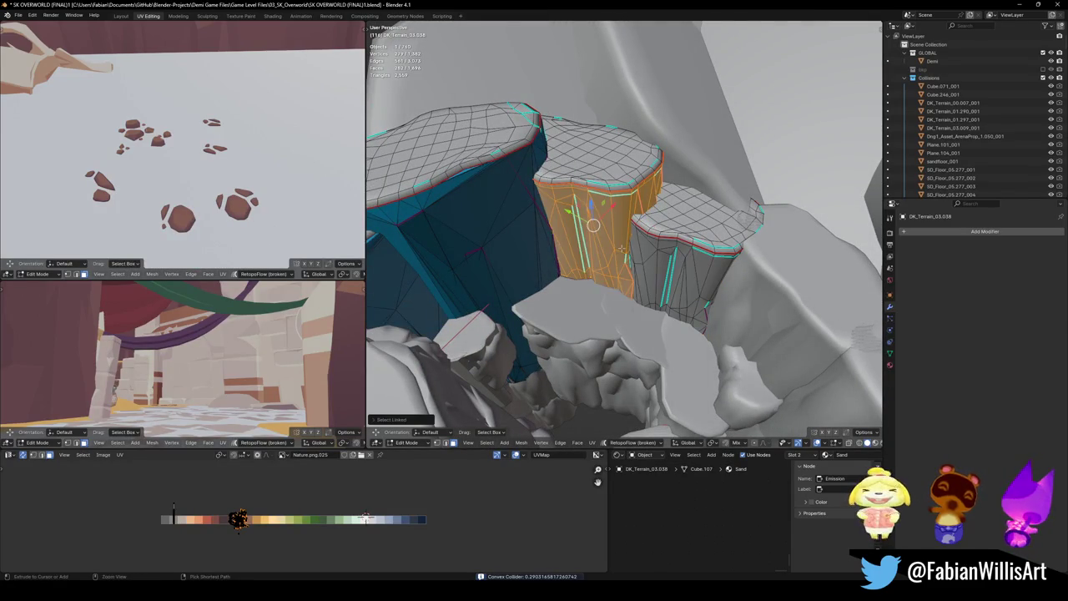
{"action": "key", "text": "shift+alt+c"}
{"action": "left_click", "coordinate": [602, 224]}
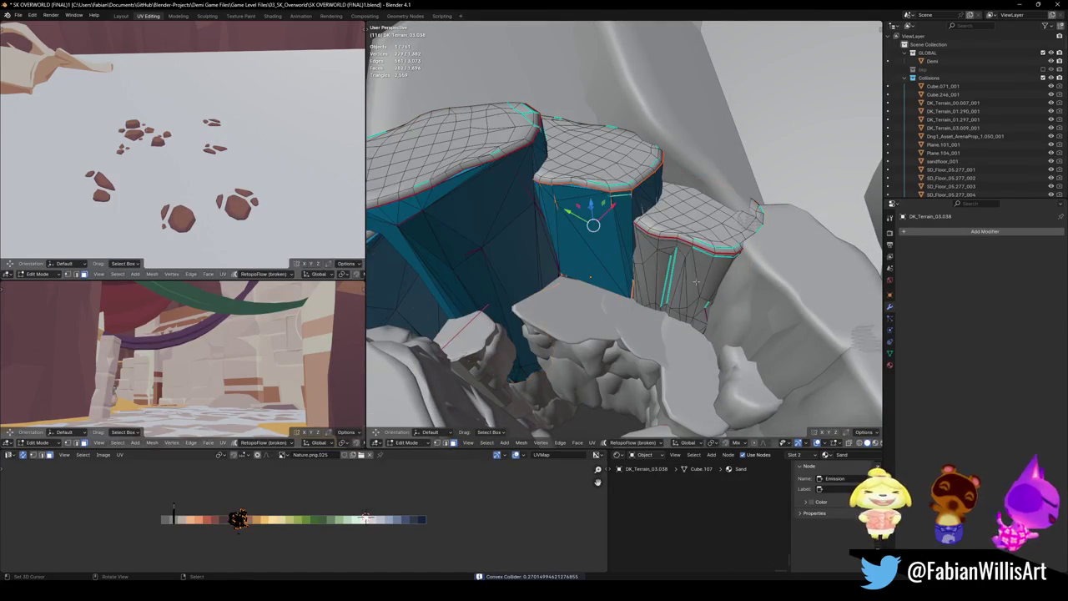
{"action": "key", "text": "l"}
{"action": "key", "text": "shift+alt+c"}
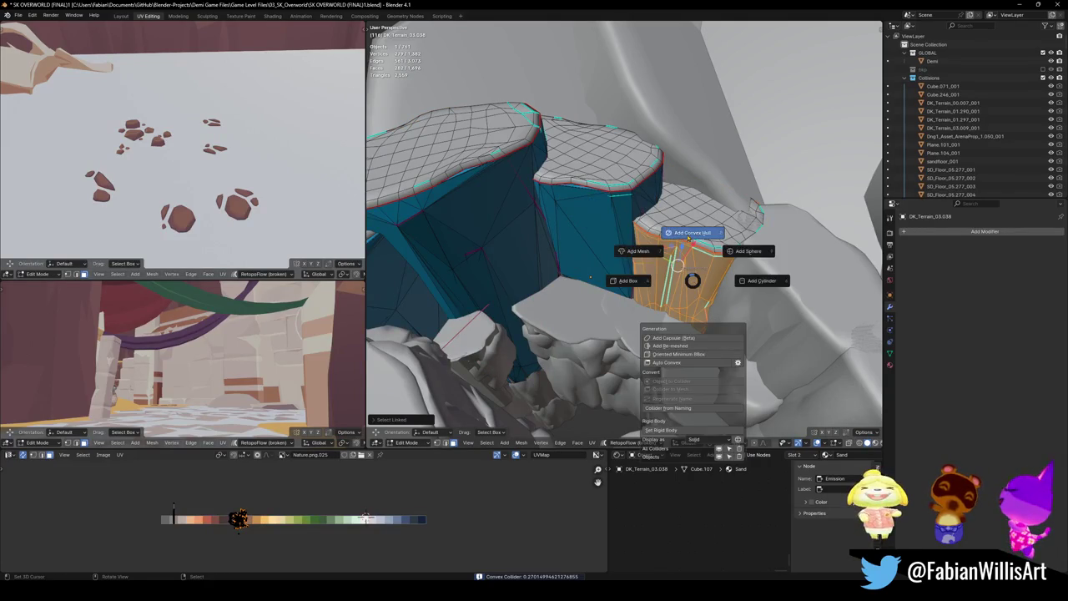
{"action": "left_click", "coordinate": [688, 238]}
{"action": "mouse_move", "coordinate": [584, 275]}
{"action": "middle_mouse_down"}
{"action": "mouse_move", "coordinate": [560, 286]}
{"action": "mouse_move", "coordinate": [637, 306]}
{"action": "mouse_move", "coordinate": [691, 346]}
{"action": "mouse_move", "coordinate": [698, 329]}
{"action": "mouse_move", "coordinate": [587, 281]}
{"action": "mouse_move", "coordinate": [541, 225]}
{"action": "mouse_move", "coordinate": [629, 295]}
{"action": "mouse_move", "coordinate": [629, 269]}
{"action": "mouse_move", "coordinate": [614, 281]}
{"action": "middle_mouse_up"}
- Add a convex hull collider around the connected part of the Terrain.004 pillar
{"action": "key", "text": "alt+a"}
{"action": "left_click", "coordinate": [629, 295]}
{"action": "key", "text": "Tab"}
{"action": "key", "text": "l"}
{"action": "key", "text": "shift+c"}
{"action": "left_click", "coordinate": [621, 239]}
- Inspect the rocky gap and isolate Terrain.004 in local view
{"action": "mouse_move", "coordinate": [615, 328]}
{"action": "middle_mouse_down"}
{"action": "mouse_move", "coordinate": [703, 281]}
{"action": "mouse_move", "coordinate": [658, 268]}
{"action": "mouse_move", "coordinate": [613, 277]}
{"action": "middle_mouse_up"}
{"action": "middle_click_drag", "start_coordinate": [613, 322], "coordinate": [621, 280]}
{"action": "key", "text": "Tab"}
{"action": "mouse_move", "coordinate": [604, 346]}
{"action": "middle_mouse_down"}
{"action": "mouse_move", "coordinate": [601, 320]}
{"action": "mouse_move", "coordinate": [643, 264]}
{"action": "middle_mouse_up"}
{"action": "key", "text": "KP_Divide"}
{"action": "scroll", "coordinate": [556, 341], "scroll_direction": "up", "scroll_amount": 3}
- Add a convex hull collider around the chosen rock, then exit Local view
{"action": "key", "text": "alt+a"}
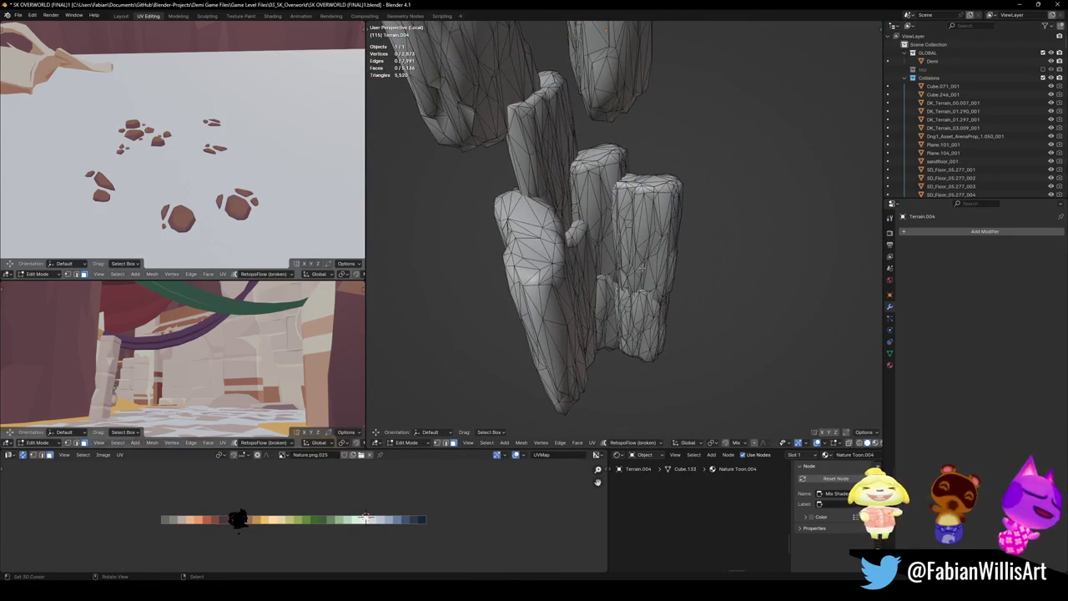
{"action": "middle_click_drag", "start_coordinate": [655, 227], "coordinate": [630, 226]}
{"action": "key", "text": "shift+c"}
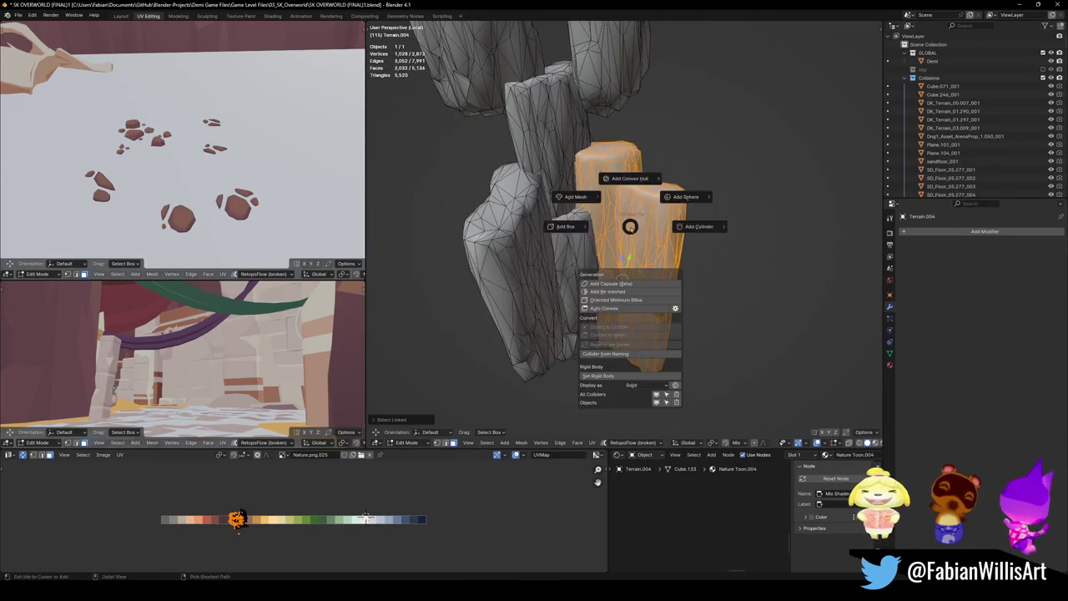
{"action": "left_click", "coordinate": [650, 182]}
{"action": "mouse_move", "coordinate": [650, 185]}
{"action": "middle_mouse_down"}
{"action": "mouse_move", "coordinate": [672, 274]}
{"action": "mouse_move", "coordinate": [627, 286]}
{"action": "mouse_move", "coordinate": [624, 259]}
{"action": "middle_mouse_up"}
{"action": "key", "text": "KP_Divide"}
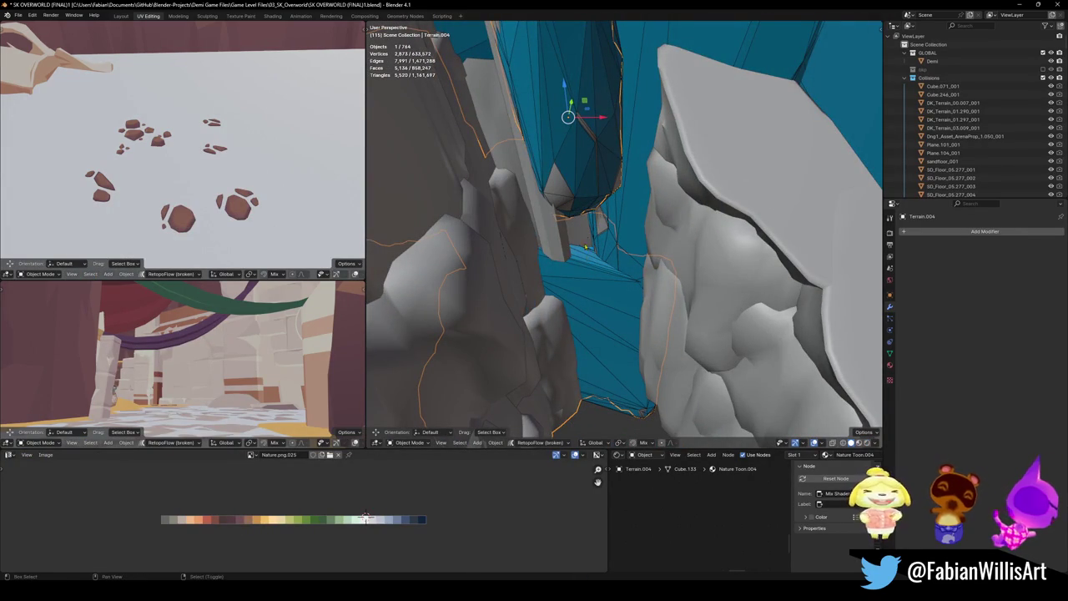
- Delete the unwanted collider and isolate the rock and pillar together in Local view
{"action": "mouse_move", "coordinate": [595, 270]}
{"action": "middle_mouse_down"}
{"action": "mouse_move", "coordinate": [667, 353]}
{"action": "mouse_move", "coordinate": [651, 333]}
{"action": "middle_mouse_up"}
{"action": "key", "text": "Delete"}
{"action": "left_click", "coordinate": [634, 317]}
{"action": "key", "text": "KP_Divide"}
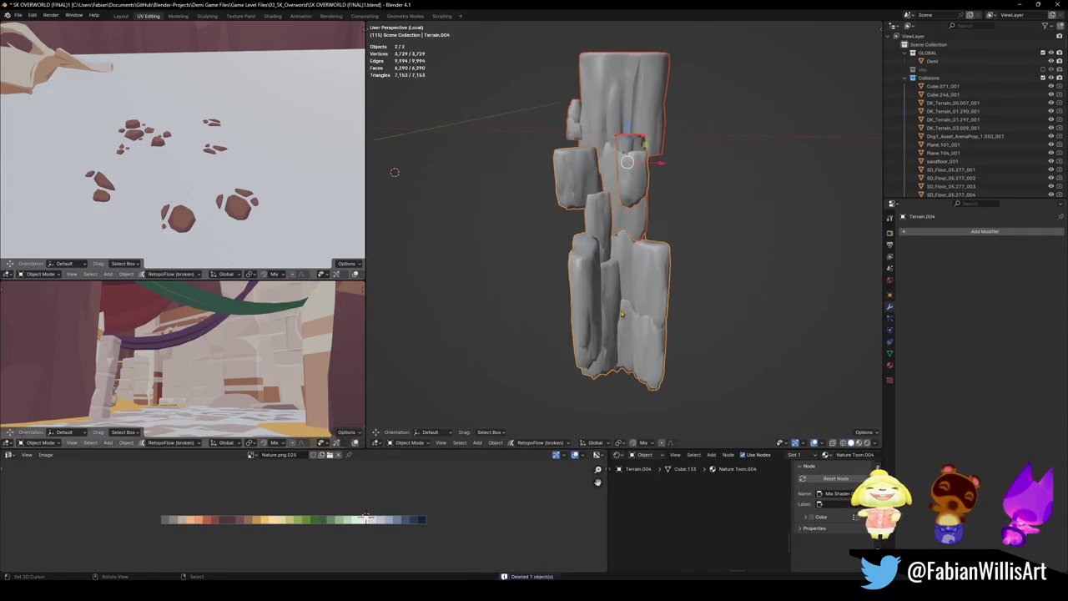
{"action": "scroll", "coordinate": [641, 298], "scroll_direction": "up", "scroll_amount": 3}
{"action": "middle_click_drag", "start_coordinate": [641, 298], "coordinate": [629, 233]}
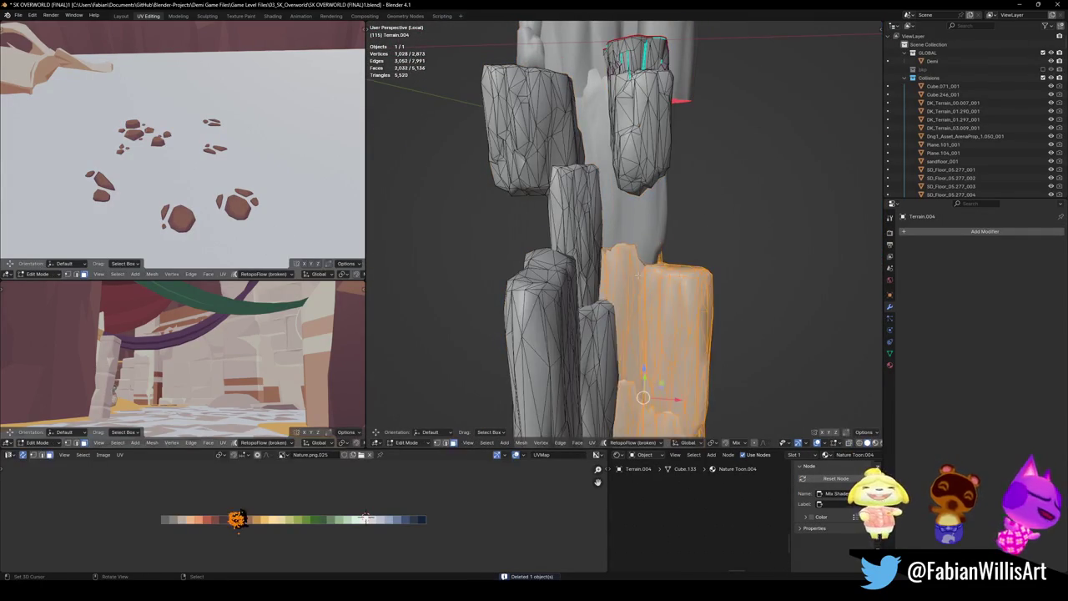
- Wrap the linked rock pieces, minus the right pillar, in a convex hull collider
{"action": "key", "text": "Tab"}
{"action": "key", "text": "Tab"}
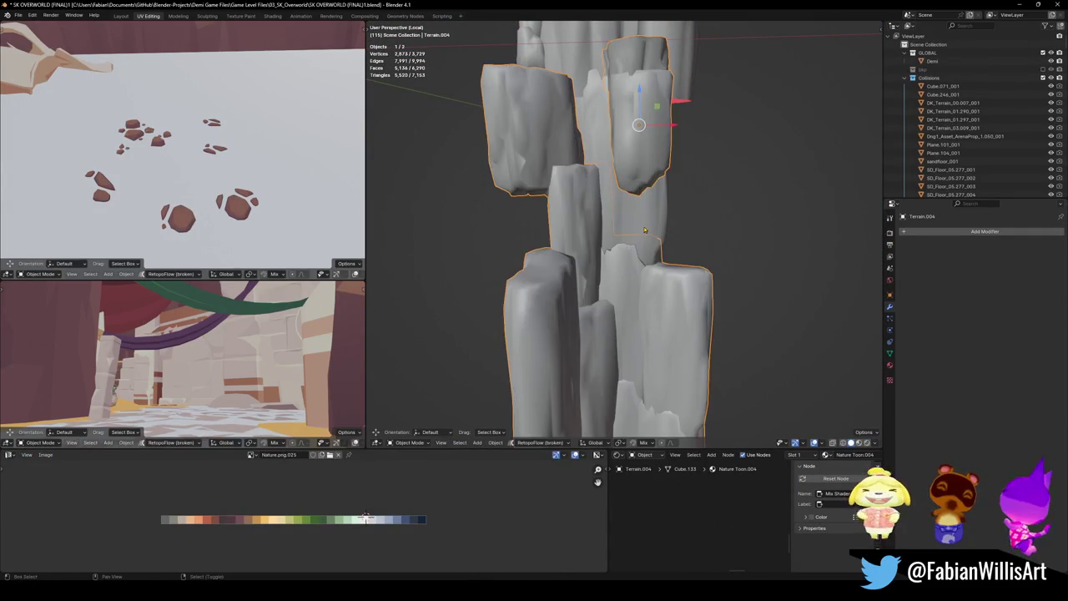
{"action": "left_click", "coordinate": [638, 236], "text": "shift"}
{"action": "key", "text": "Tab"}
{"action": "key", "text": "l"}
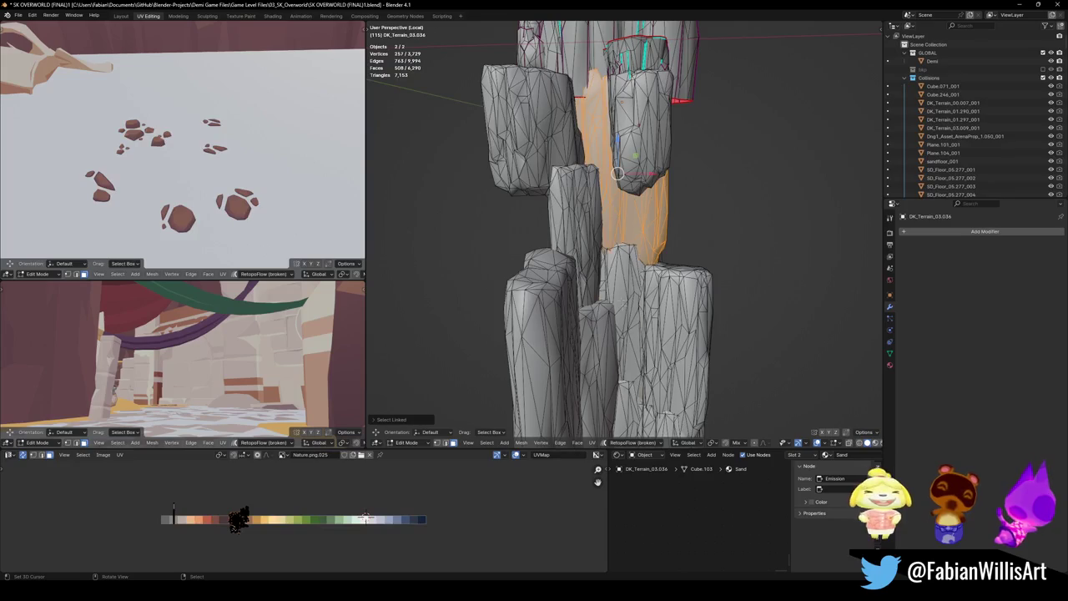
{"action": "key", "text": "KP_Decimal"}
{"action": "key", "text": "l"}
{"action": "key", "text": "shift+s"}
{"action": "key", "text": "shift+l"}
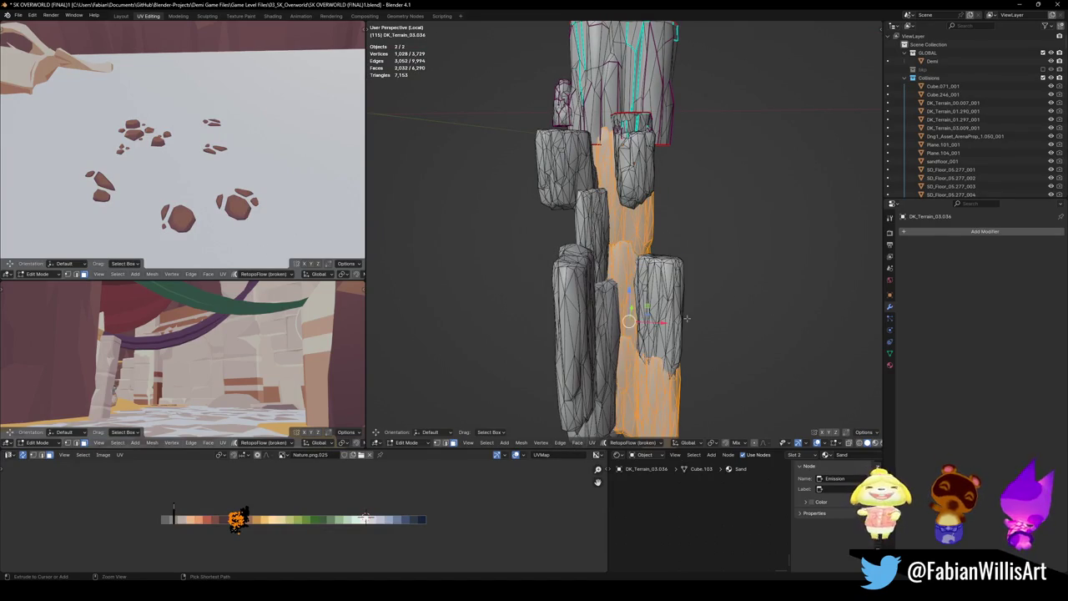
{"action": "key", "text": "shift+c"}
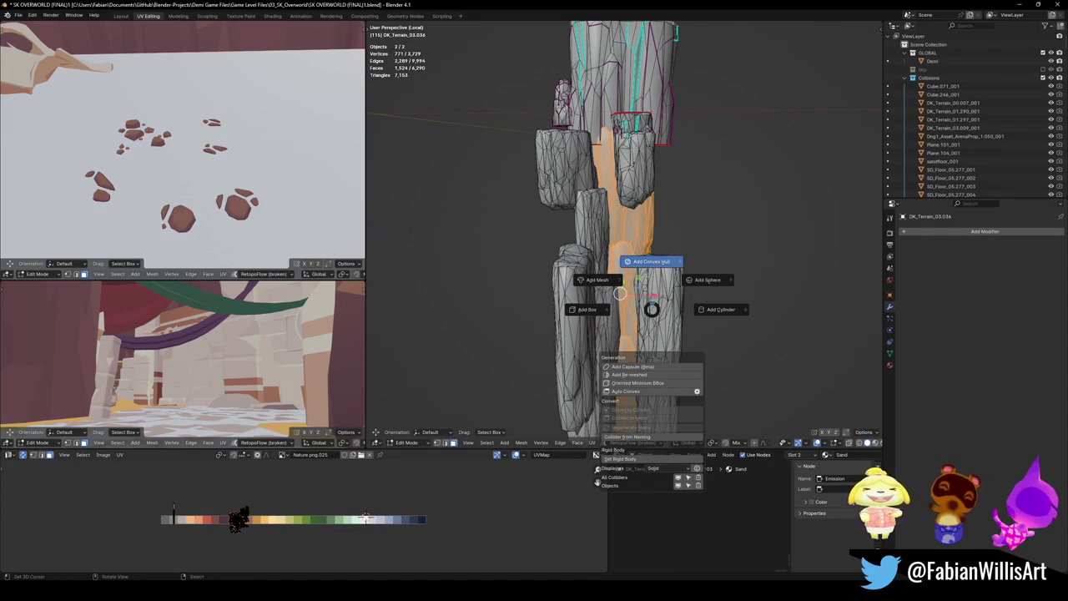
{"action": "left_click", "coordinate": [647, 282]}
- Give the right rock island its own convex hull collider
{"action": "key", "text": "Tab"}
{"action": "key", "text": "a"}
{"action": "key", "text": "alt+a"}
{"action": "key", "text": "l"}
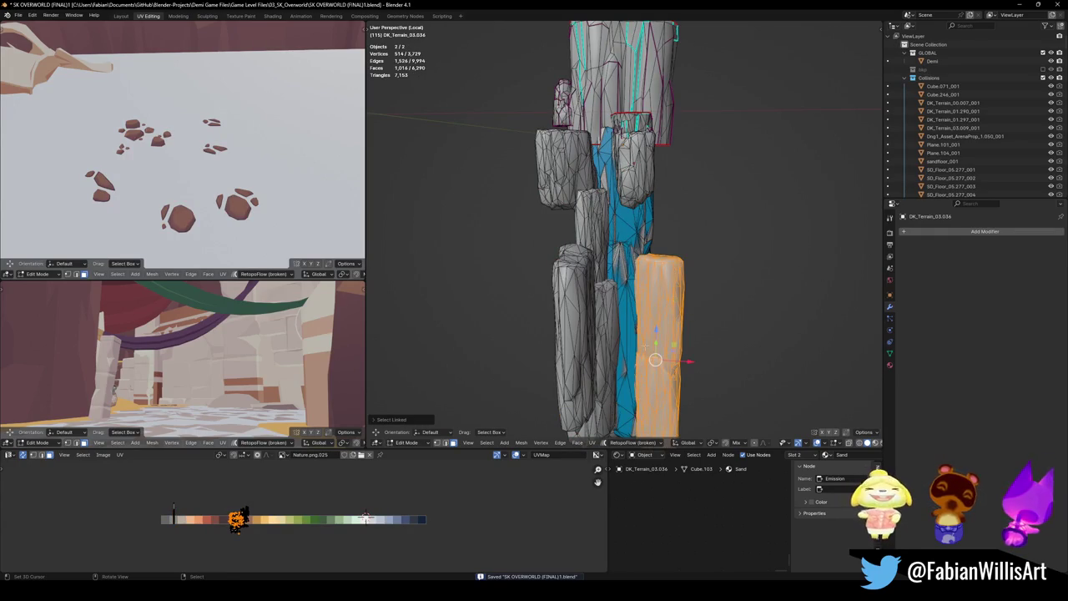
{"action": "key", "text": "shift+alt+c"}
{"action": "left_click", "coordinate": [648, 290]}
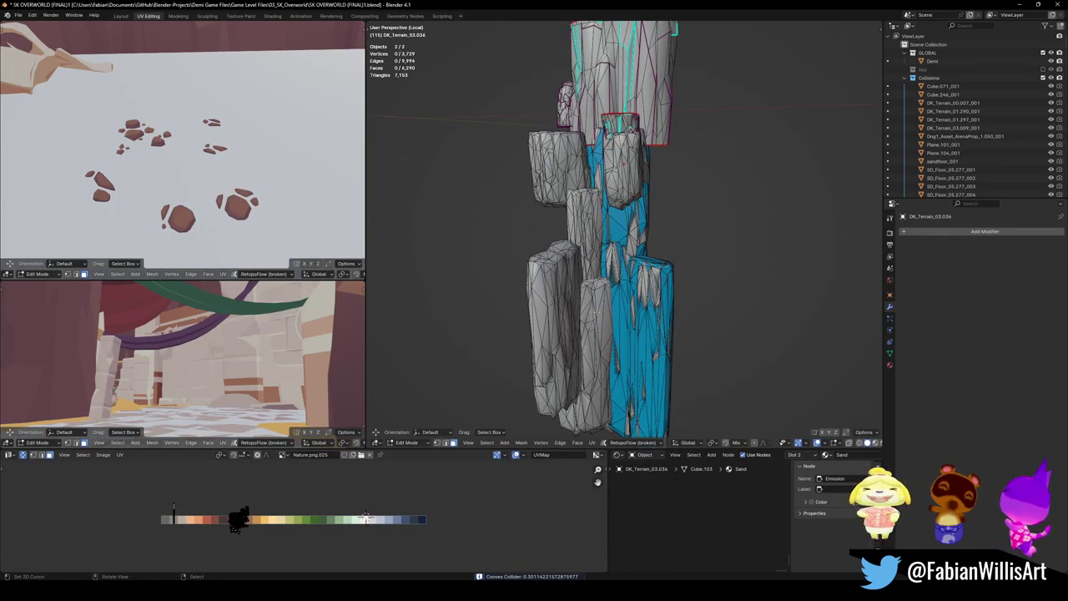
- Create convex hull colliders for the connected rock pillar parts
{"action": "scroll", "coordinate": [595, 312], "scroll_direction": "up", "scroll_amount": 4}
{"action": "scroll", "coordinate": [573, 351], "scroll_direction": "up", "scroll_amount": 1}
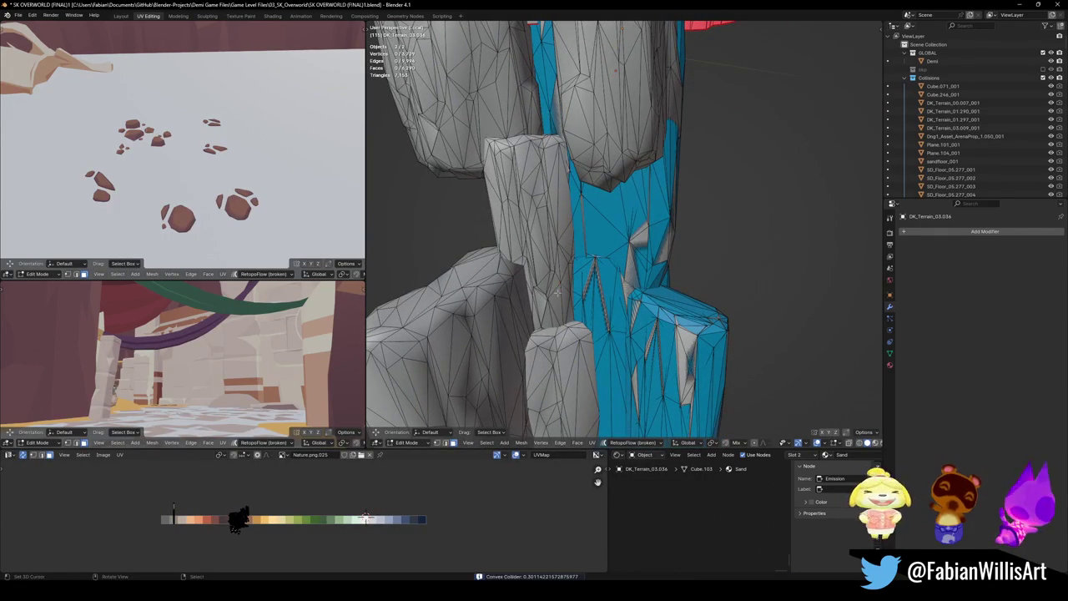
{"action": "key", "text": "l"}
{"action": "key", "text": "l"}
{"action": "mouse_move", "coordinate": [559, 288]}
{"action": "middle_mouse_down"}
{"action": "mouse_move", "coordinate": [591, 299]}
{"action": "mouse_move", "coordinate": [568, 308]}
{"action": "middle_mouse_up"}
{"action": "key", "text": "shift+alt+c"}
{"action": "left_click", "coordinate": [597, 260]}
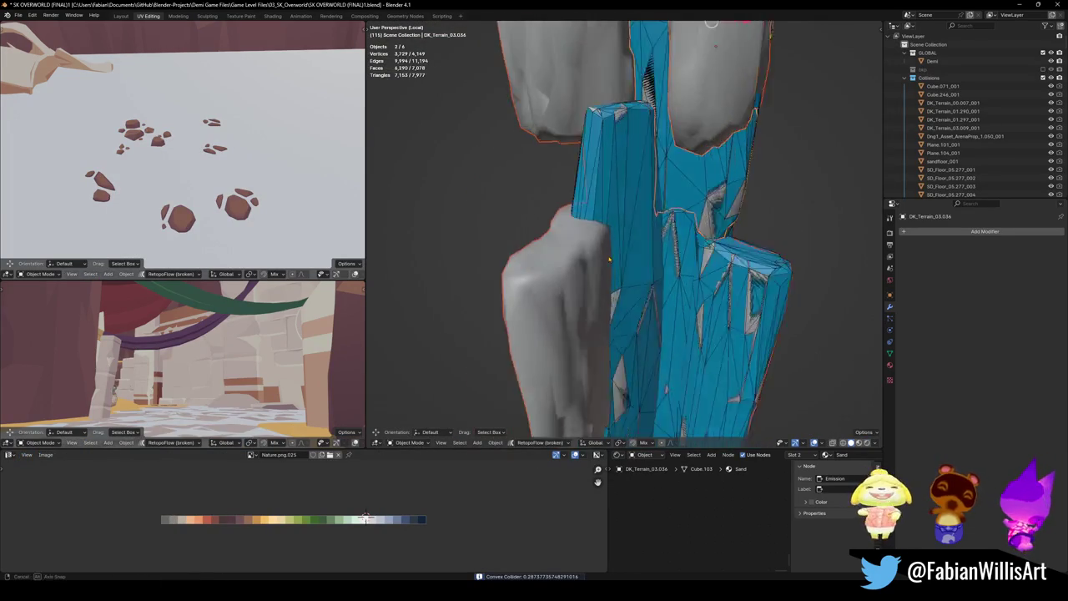
- Add a convex hull collider around the left pillar of Terrain.004
{"action": "left_click", "coordinate": [568, 308]}
{"action": "key", "text": "Tab"}
{"action": "scroll", "coordinate": [575, 309], "scroll_direction": "down", "scroll_amount": 3}
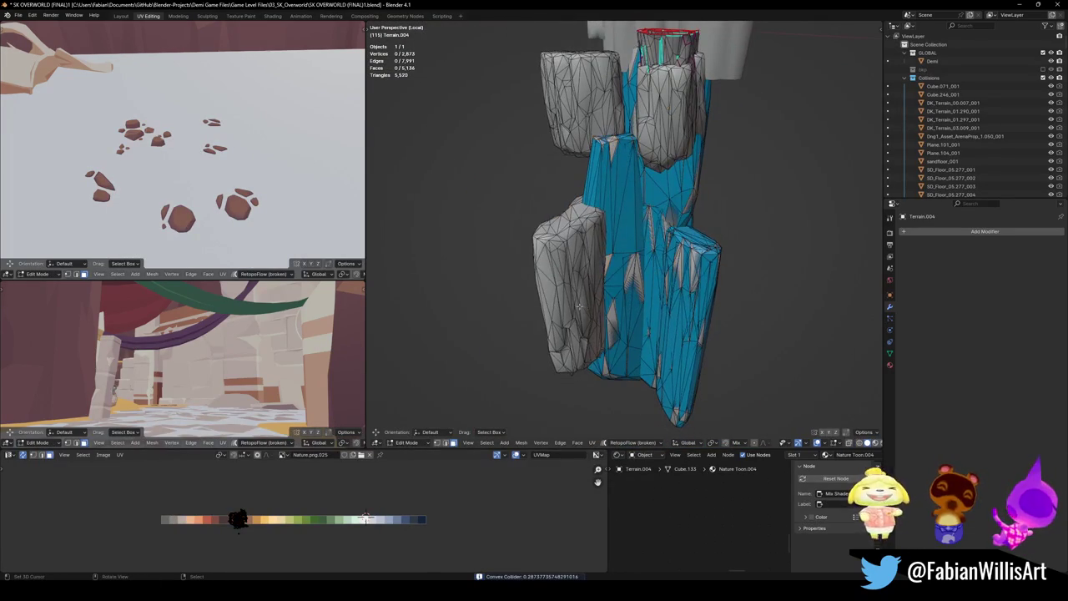
{"action": "key", "text": "l"}
{"action": "key", "text": "shift+alt+c"}
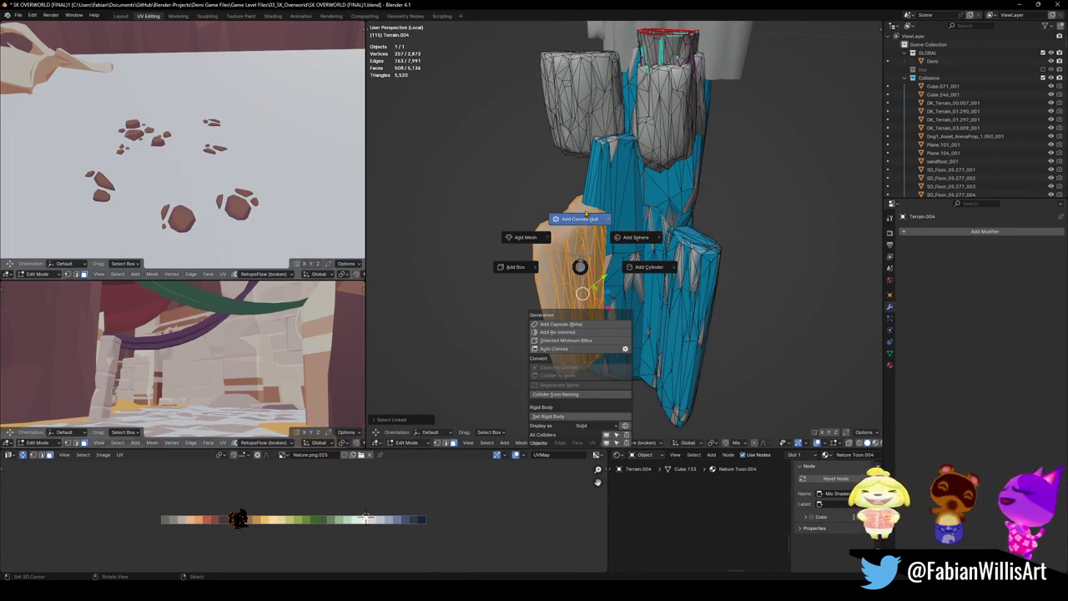
{"action": "left_click", "coordinate": [587, 214]}
- Add a convex hull collider to the left rock
{"action": "mouse_move", "coordinate": [587, 215]}
{"action": "middle_mouse_down"}
{"action": "mouse_move", "coordinate": [580, 331]}
{"action": "mouse_move", "coordinate": [582, 256]}
{"action": "mouse_move", "coordinate": [592, 308]}
{"action": "middle_mouse_up"}
{"action": "key", "text": "Tab"}
{"action": "key", "text": "l"}
{"action": "key", "text": "shift+alt+c"}
{"action": "left_click", "coordinate": [585, 239]}
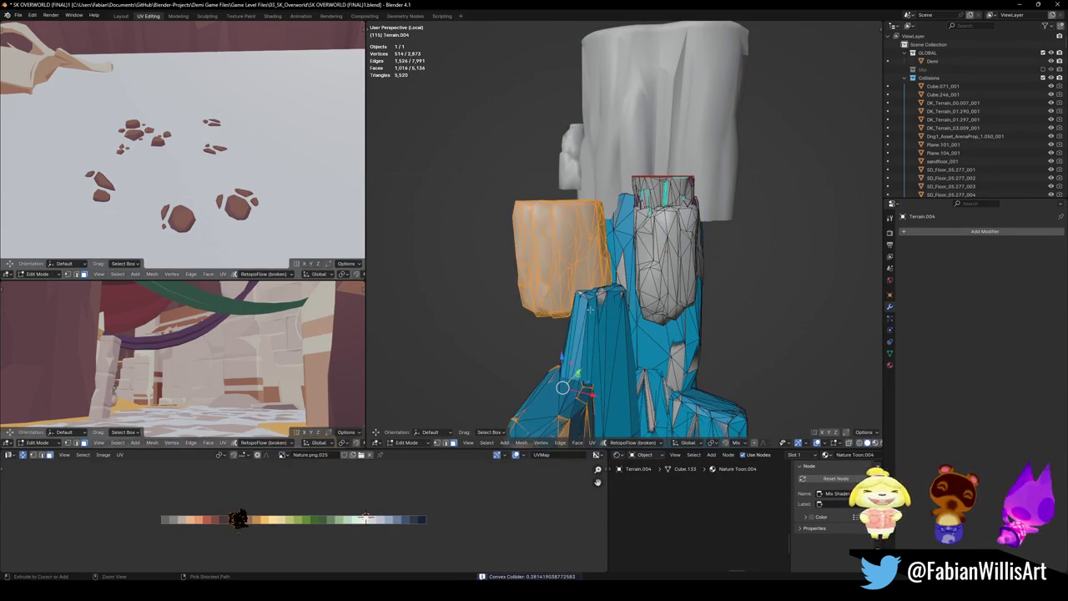
- Wrap the remaining left rock in a convex hull and show the whole level again
{"action": "key", "text": "alt+a"}
{"action": "key", "text": "l"}
{"action": "key", "text": "shift+alt+c"}
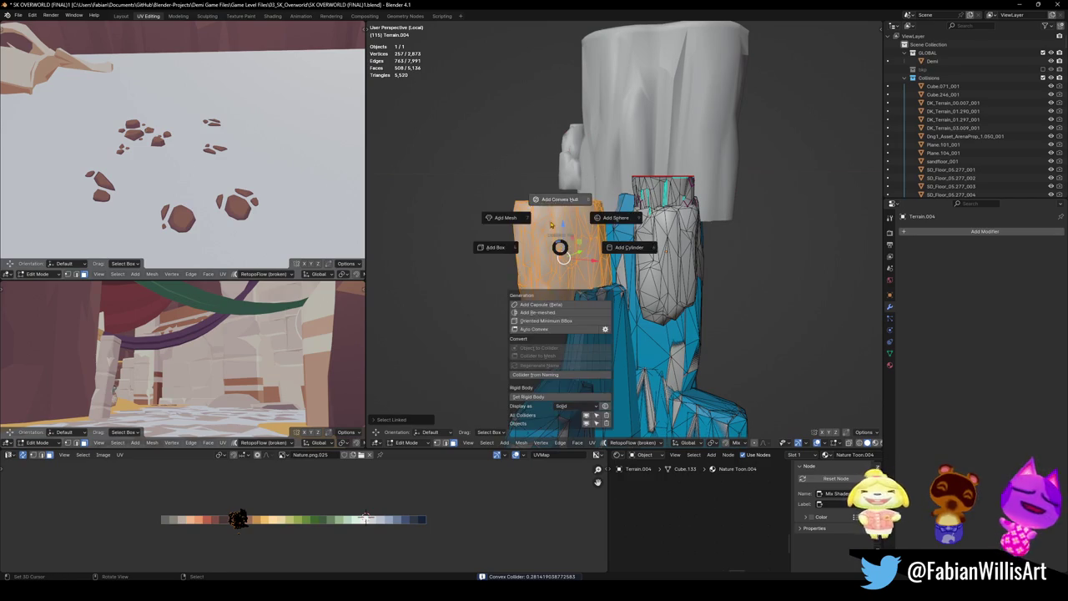
{"action": "left_click", "coordinate": [551, 202]}
{"action": "middle_click_drag", "start_coordinate": [551, 203], "coordinate": [549, 214]}
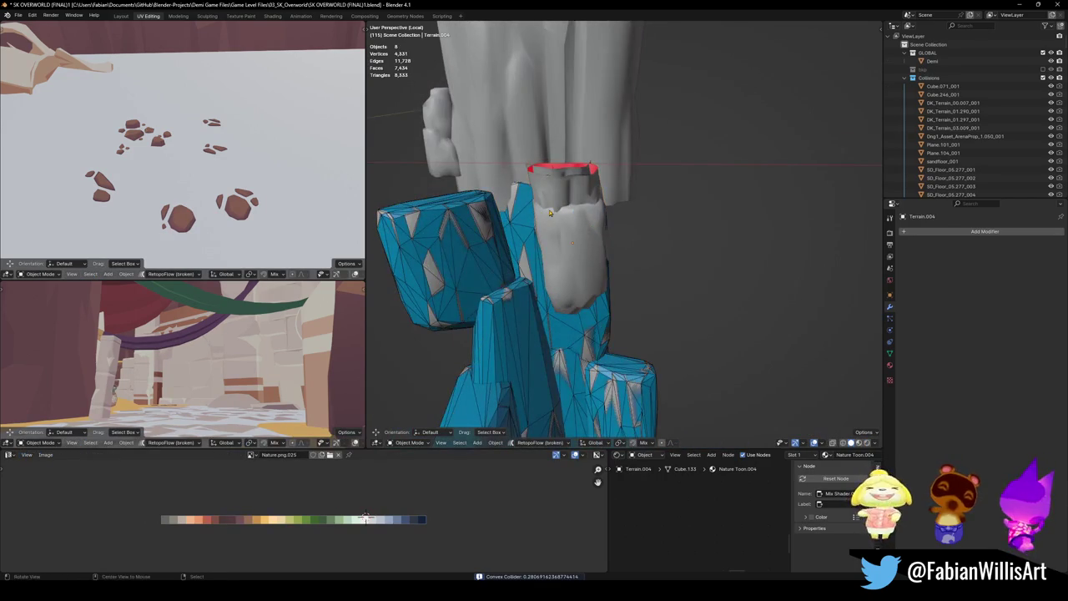
{"action": "key", "text": "KP_Divide"}
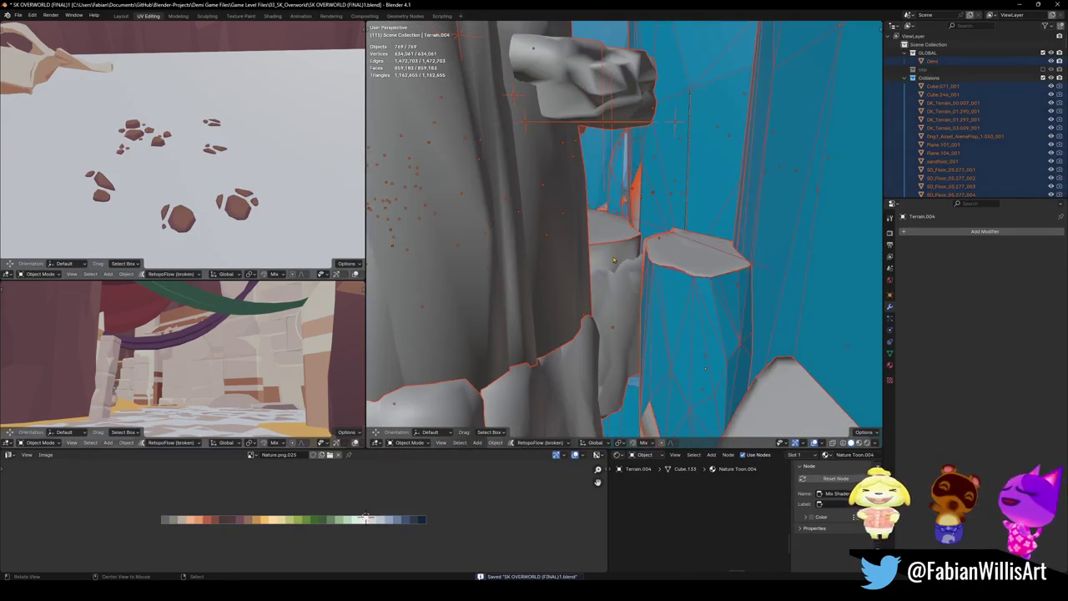
- Select the rock Forest Block Large.005 and isolate it in Local view
{"action": "mouse_move", "coordinate": [626, 262]}
{"action": "middle_mouse_down"}
{"action": "mouse_move", "coordinate": [614, 292]}
{"action": "mouse_move", "coordinate": [657, 343]}
{"action": "mouse_move", "coordinate": [609, 337]}
{"action": "mouse_move", "coordinate": [642, 304]}
{"action": "middle_mouse_up"}
{"action": "left_click", "coordinate": [614, 292]}
{"action": "key", "text": "KP_Decimal"}
{"action": "key", "text": "KP_Divide"}
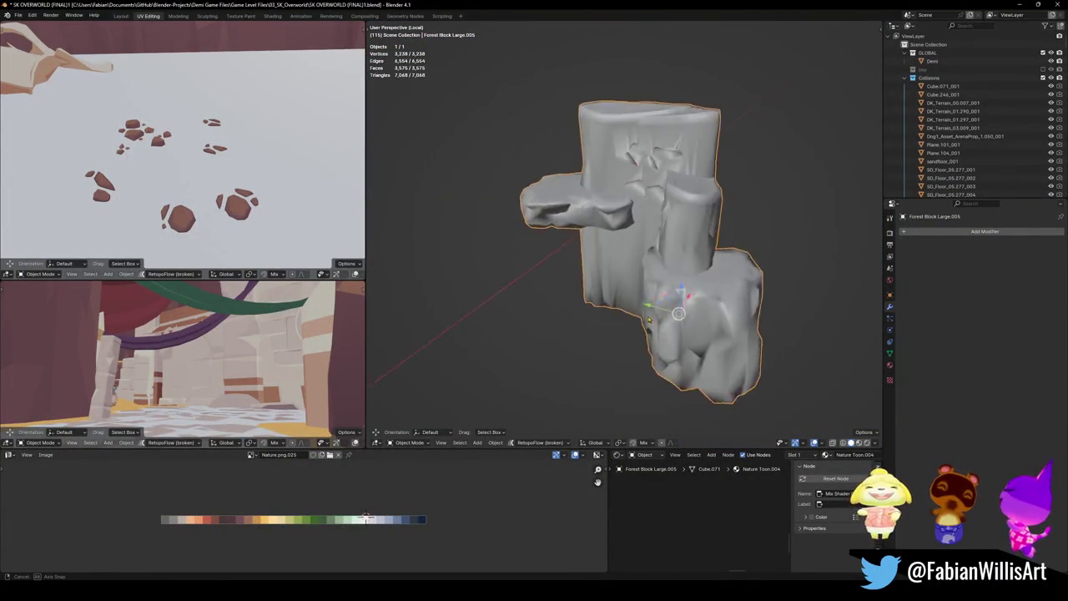
- Add a convex hull collider around the rock's overhanging ledge
{"action": "key", "text": "Tab"}
{"action": "scroll", "coordinate": [642, 304], "scroll_direction": "up", "scroll_amount": 3}
{"action": "key", "text": "alt+a"}
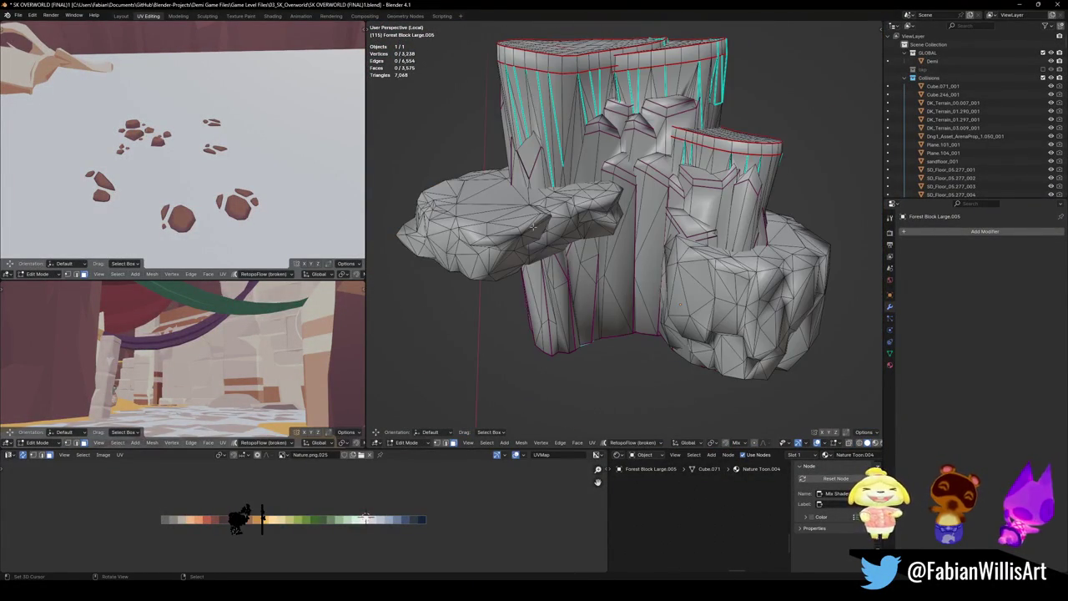
{"action": "key", "text": "l"}
{"action": "key", "text": "k"}
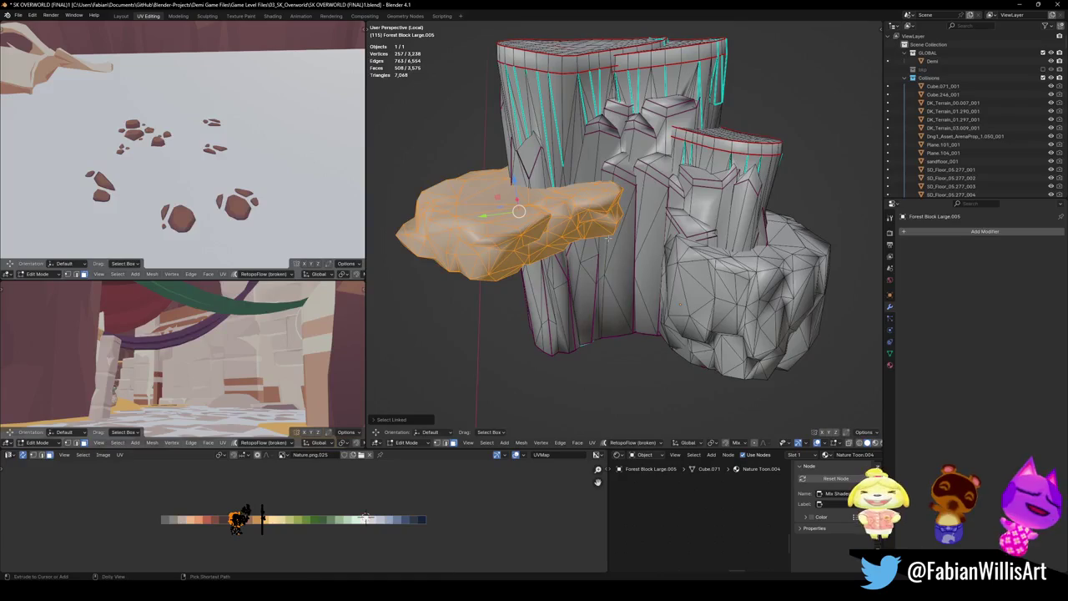
{"action": "key", "text": "shift+alt+c"}
{"action": "left_click", "coordinate": [604, 194]}
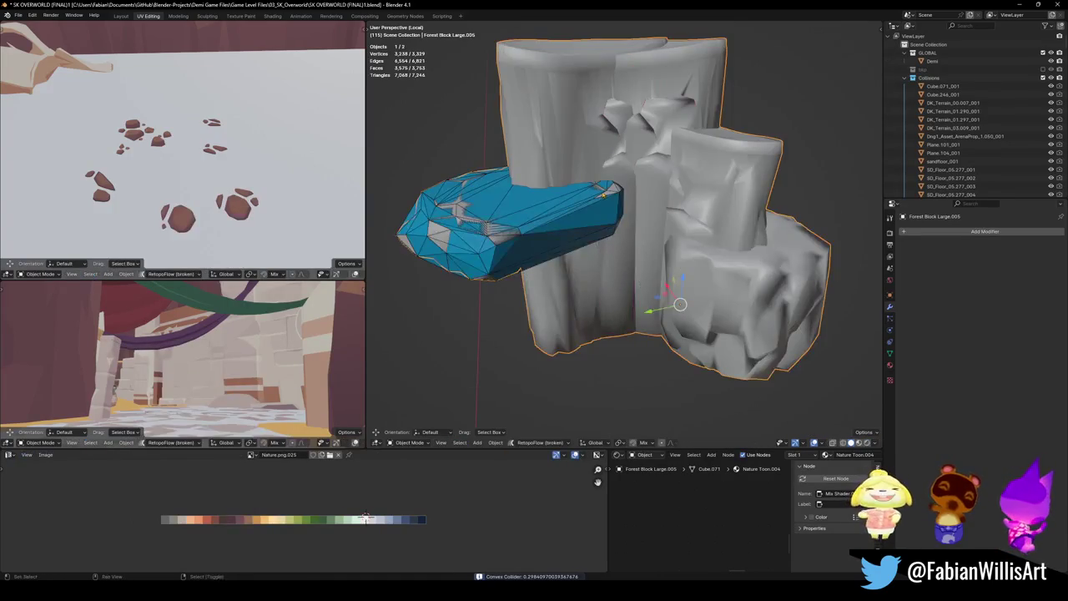
- Wrap both tall rock columns in their own convex hull colliders
{"action": "key", "text": "l"}
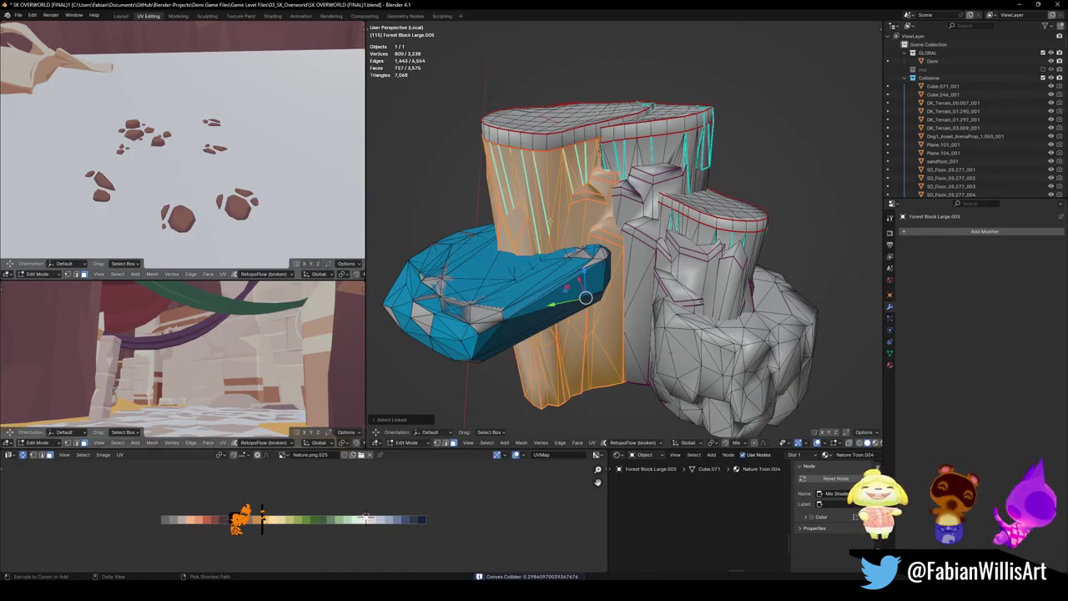
{"action": "key", "text": "shift+alt+c"}
{"action": "left_click", "coordinate": [552, 185]}
{"action": "mouse_move", "coordinate": [552, 185]}
{"action": "middle_mouse_down"}
{"action": "mouse_move", "coordinate": [580, 246]}
{"action": "mouse_move", "coordinate": [507, 256]}
{"action": "mouse_move", "coordinate": [534, 276]}
{"action": "mouse_move", "coordinate": [466, 311]}
{"action": "mouse_move", "coordinate": [686, 315]}
{"action": "mouse_move", "coordinate": [540, 283]}
{"action": "middle_mouse_up"}
{"action": "key", "text": "l"}
{"action": "key", "text": "shift+c"}
{"action": "left_click", "coordinate": [680, 282]}
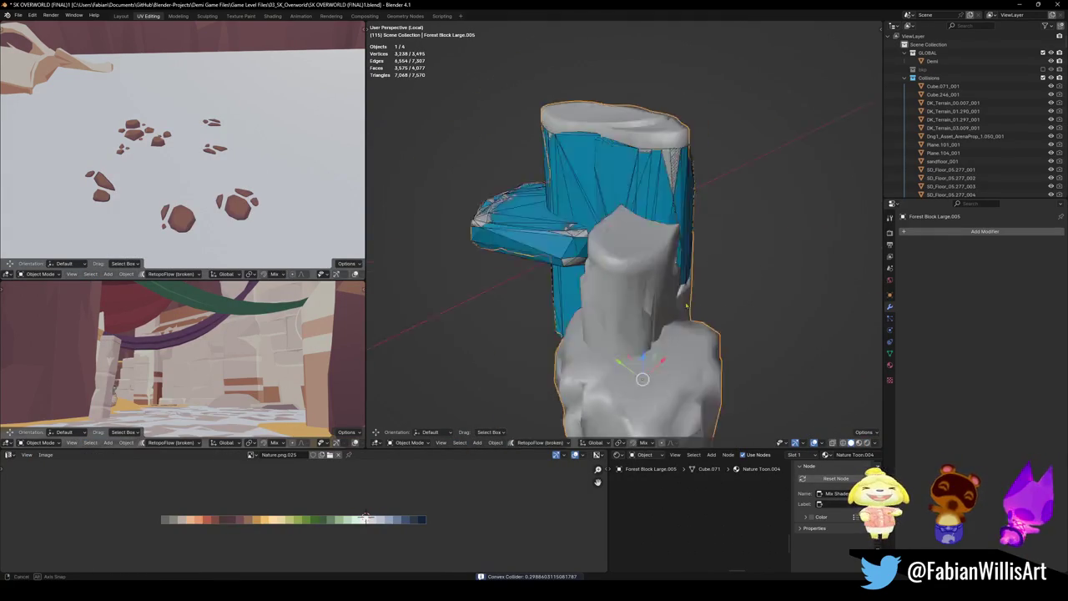
- Add a convex hull collider around the middle rock piece
{"action": "key", "text": "Tab"}
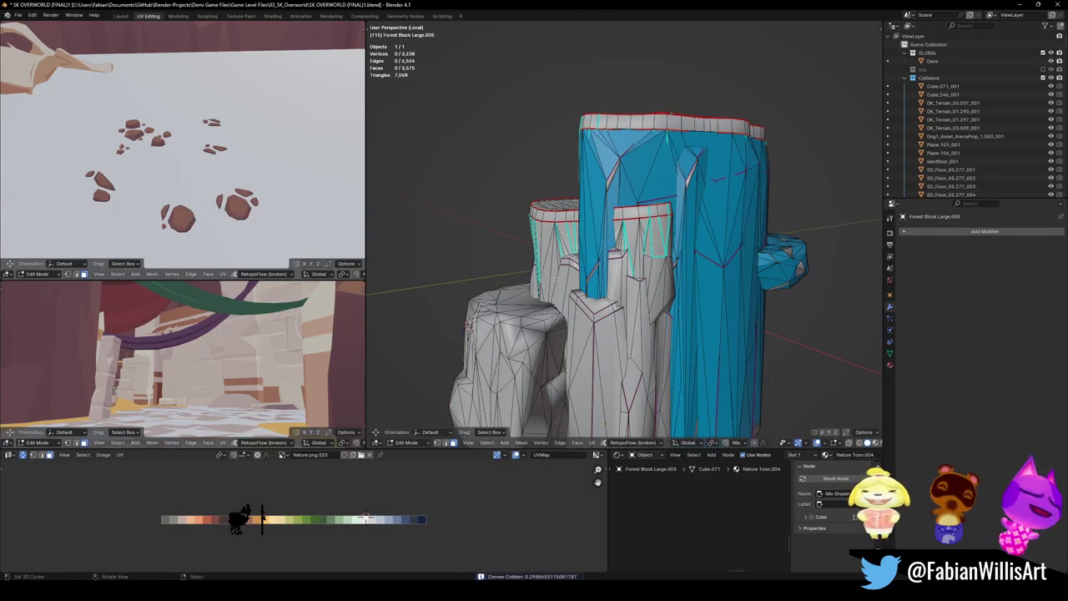
{"action": "key", "text": "l"}
{"action": "middle_click_drag", "start_coordinate": [601, 334], "coordinate": [732, 282]}
{"action": "key", "text": "shift+c"}
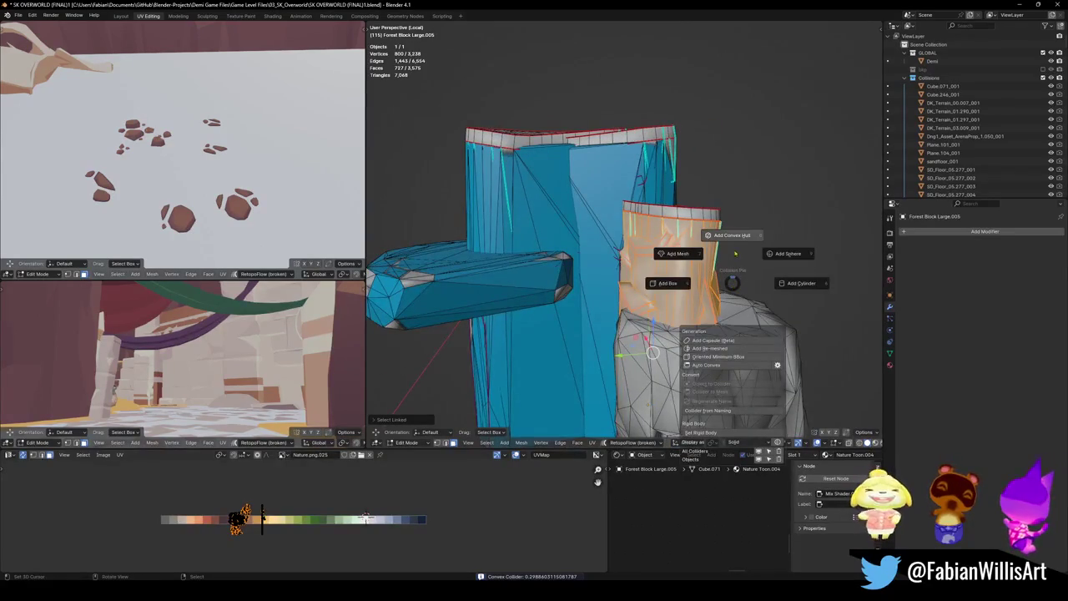
{"action": "left_click", "coordinate": [731, 235]}
{"action": "mouse_move", "coordinate": [731, 235]}
{"action": "middle_mouse_down"}
{"action": "mouse_move", "coordinate": [673, 309]}
{"action": "mouse_move", "coordinate": [615, 293]}
{"action": "middle_mouse_up"}
- Give the bottom boulder a simplified mesh collider, save, and return to the full level
{"action": "key", "text": "alt+a"}
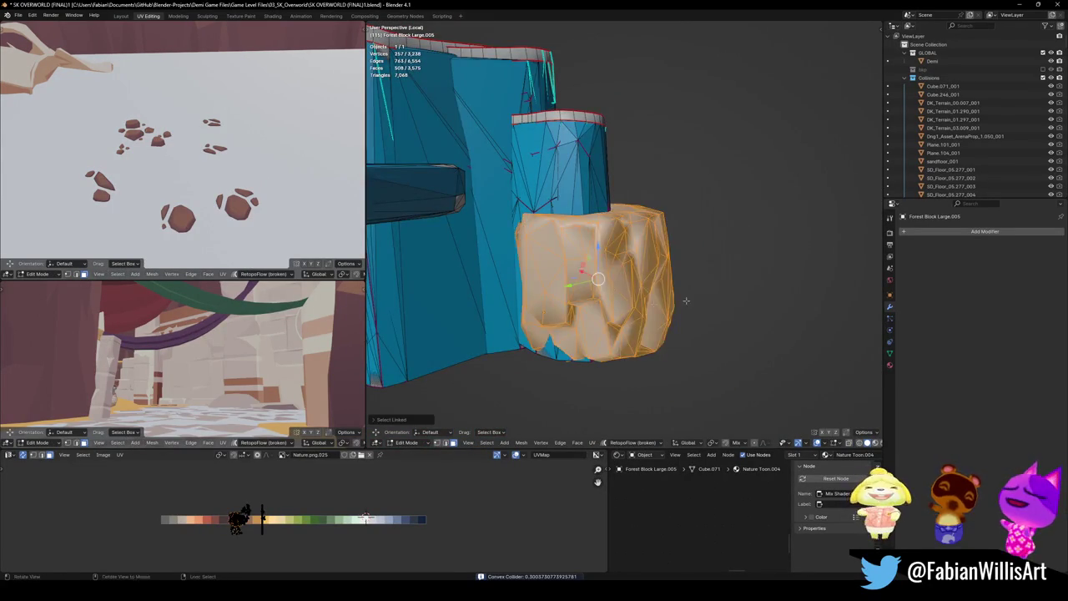
{"action": "middle_click_drag", "start_coordinate": [686, 300], "coordinate": [582, 302]}
{"action": "key", "text": "shift+c"}
{"action": "left_click", "coordinate": [524, 285]}
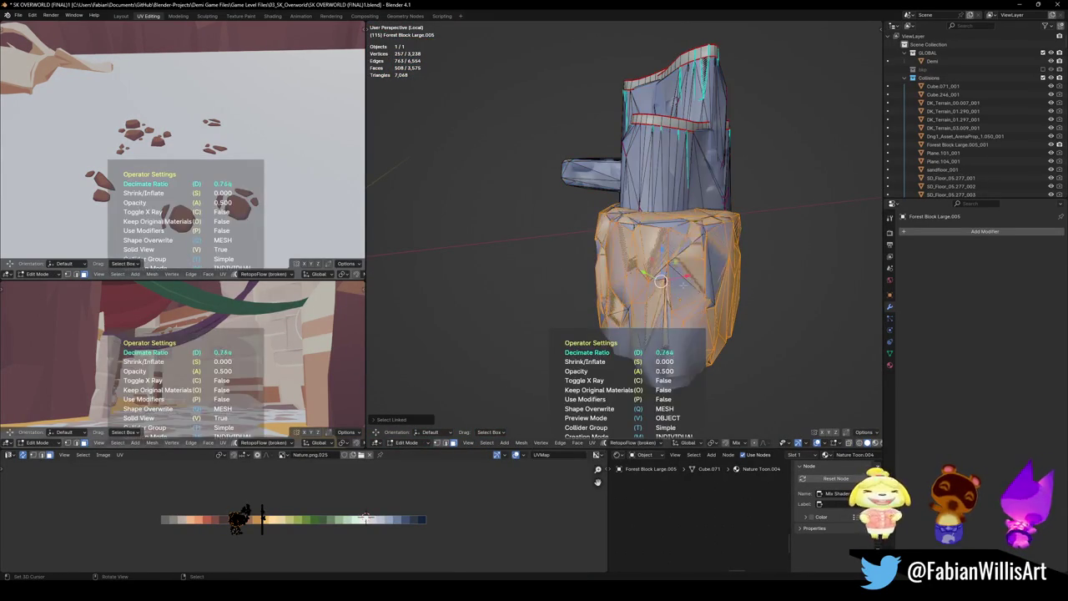
{"action": "key", "text": "Tab"}
{"action": "middle_click_drag", "start_coordinate": [634, 275], "coordinate": [584, 283]}
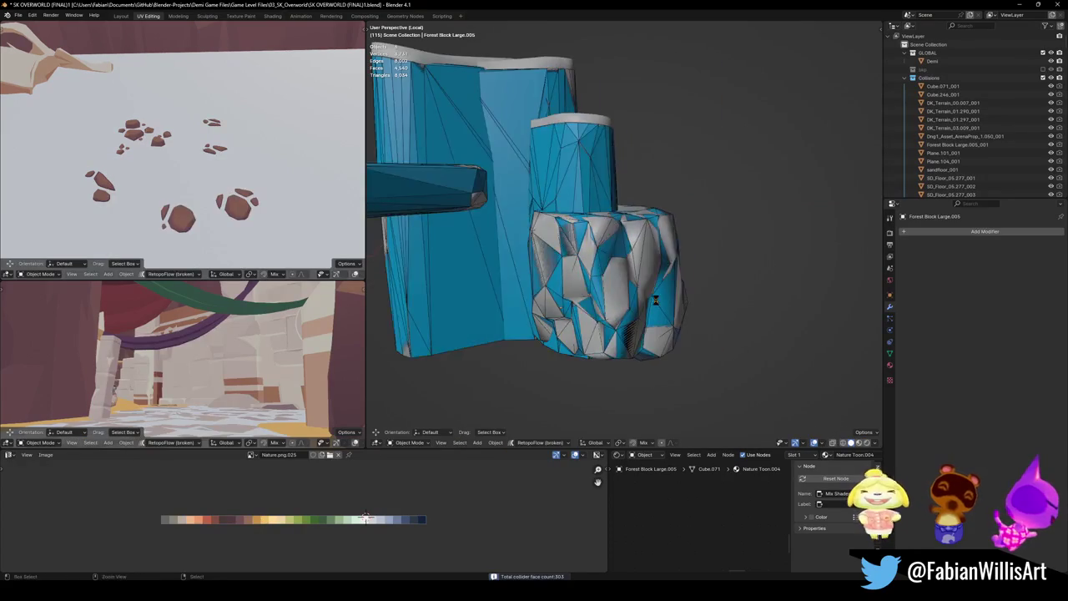
{"action": "key", "text": "ctrl+s"}
{"action": "key", "text": "KP_Divide"}
{"action": "key", "text": "shift+grave"}
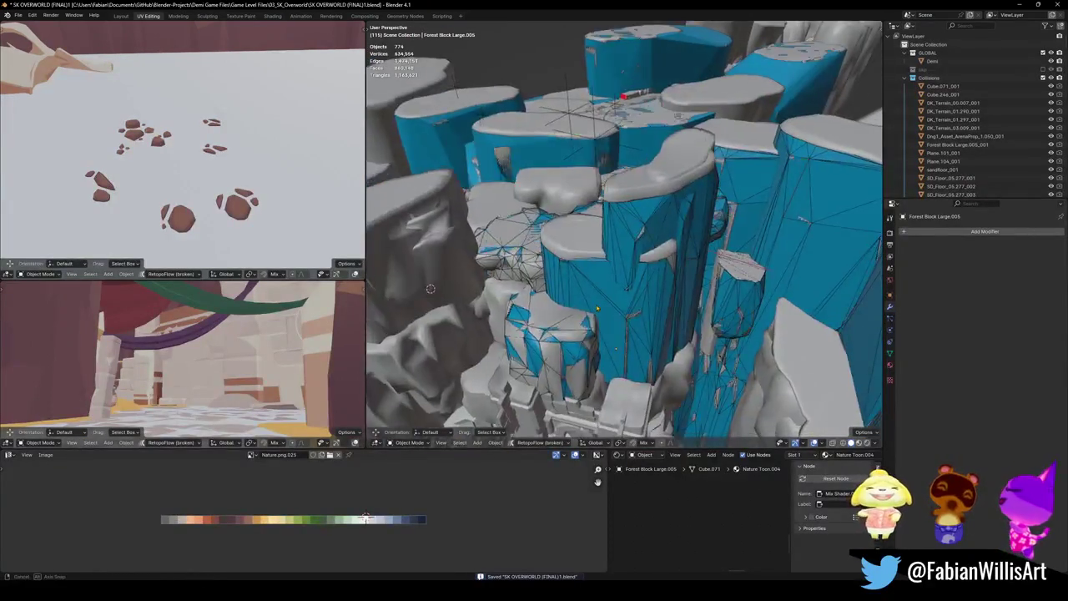
- Walk forward through the ledges to the floor area, looking for missing colliders
{"action": "key", "text": "w"}
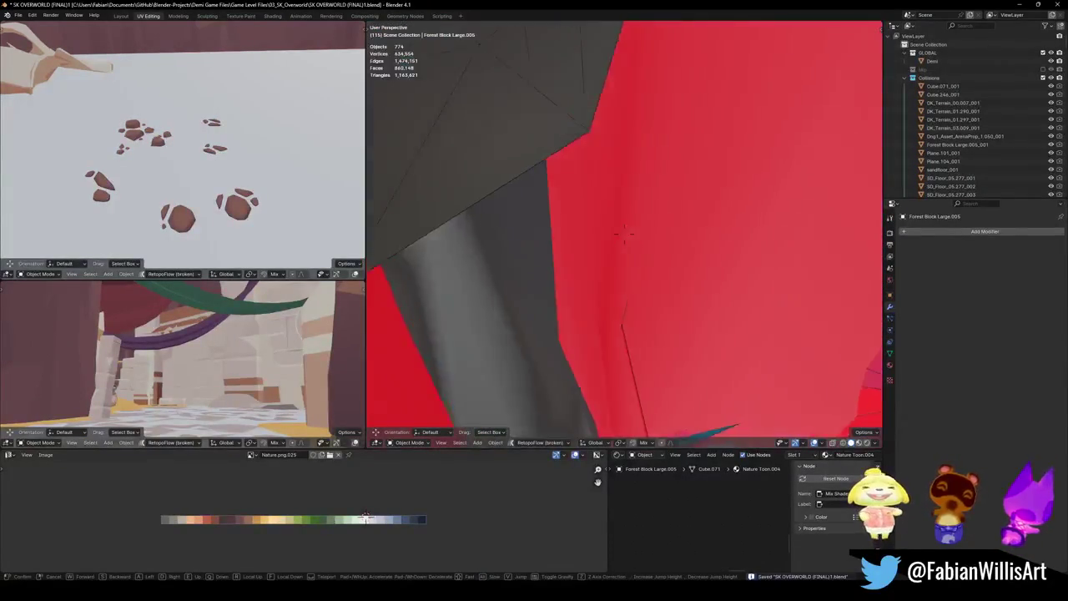
{"action": "key", "text": "w"}
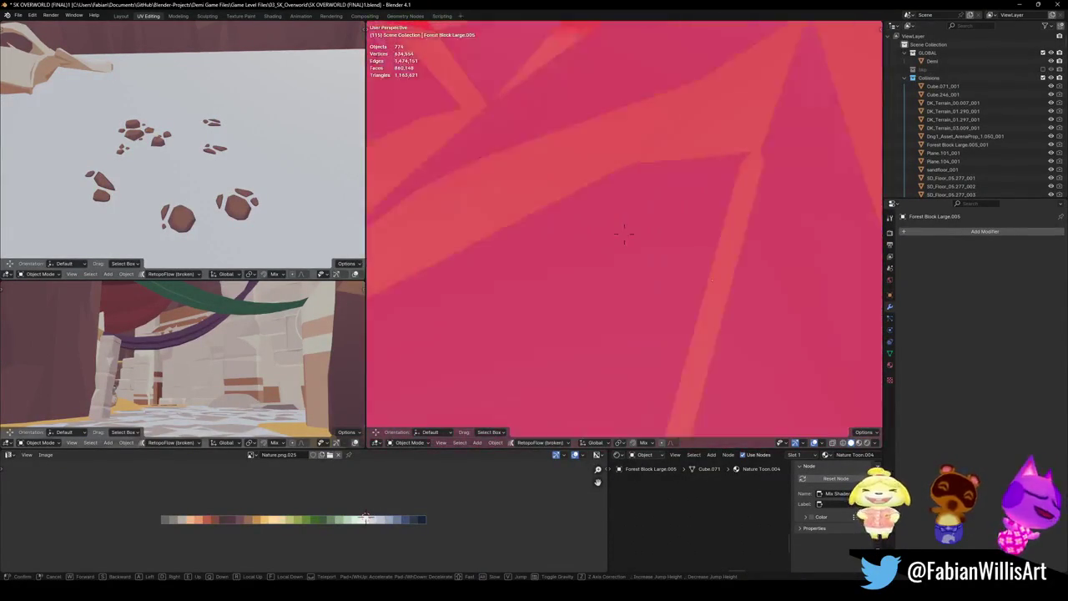
{"action": "key", "text": "w"}
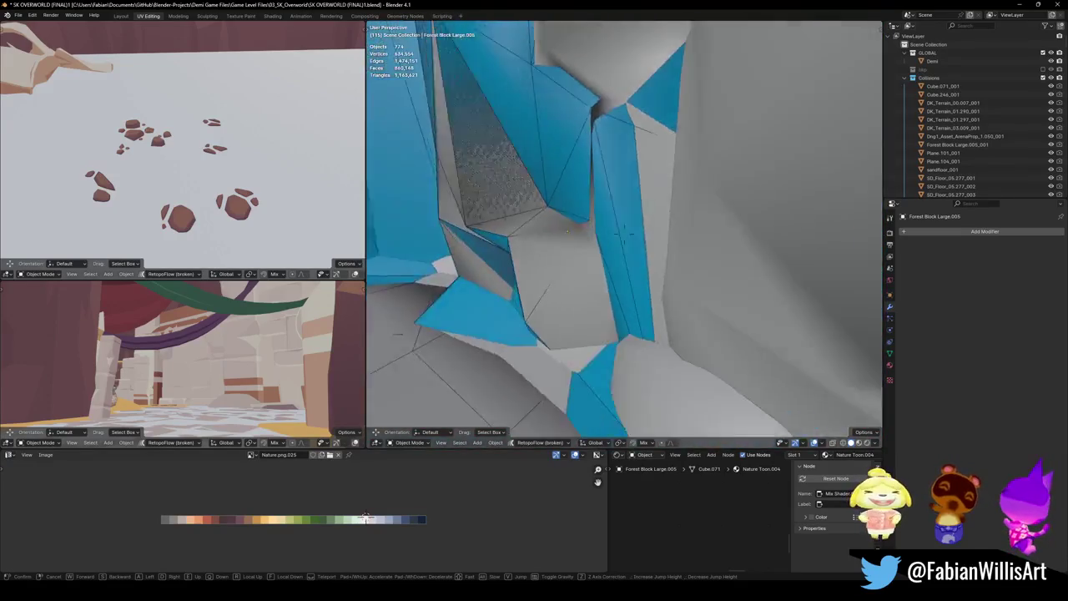
{"action": "key", "text": "w"}
{"action": "left_click", "coordinate": [667, 325]}
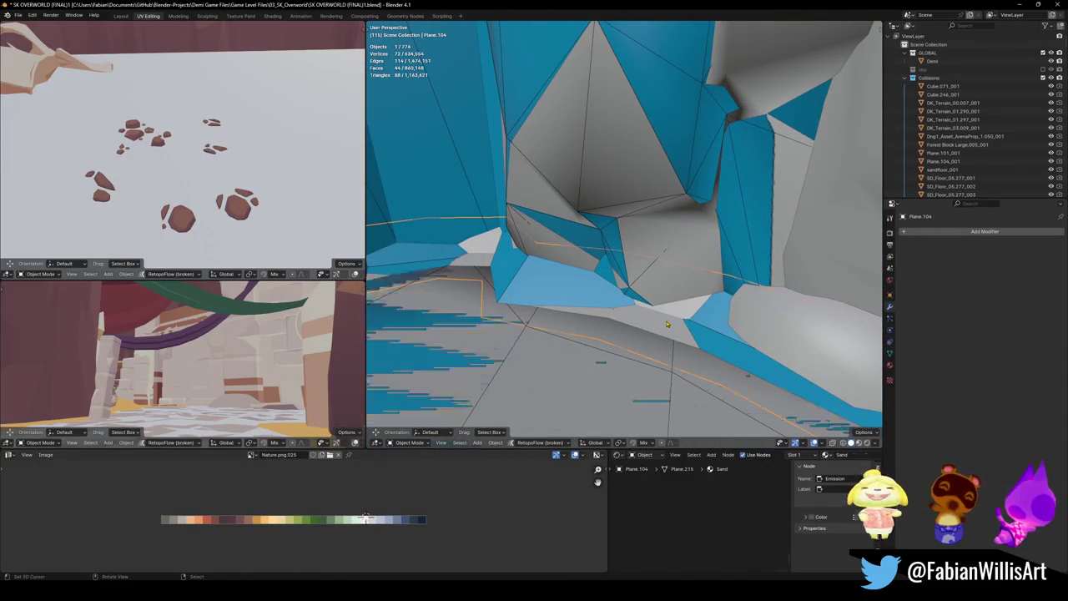
- Delete the stray floor collider plane, add a mesh collider for Plane.104, and save
{"action": "left_click", "coordinate": [713, 328]}
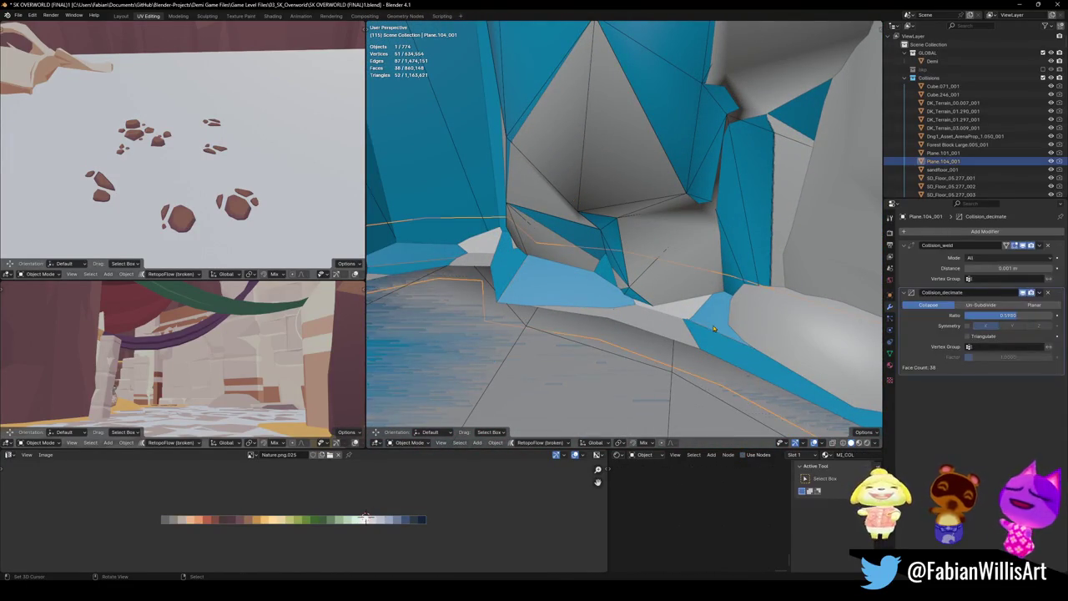
{"action": "key", "text": "Delete"}
{"action": "left_click", "coordinate": [697, 338]}
{"action": "key", "text": "shift+c"}
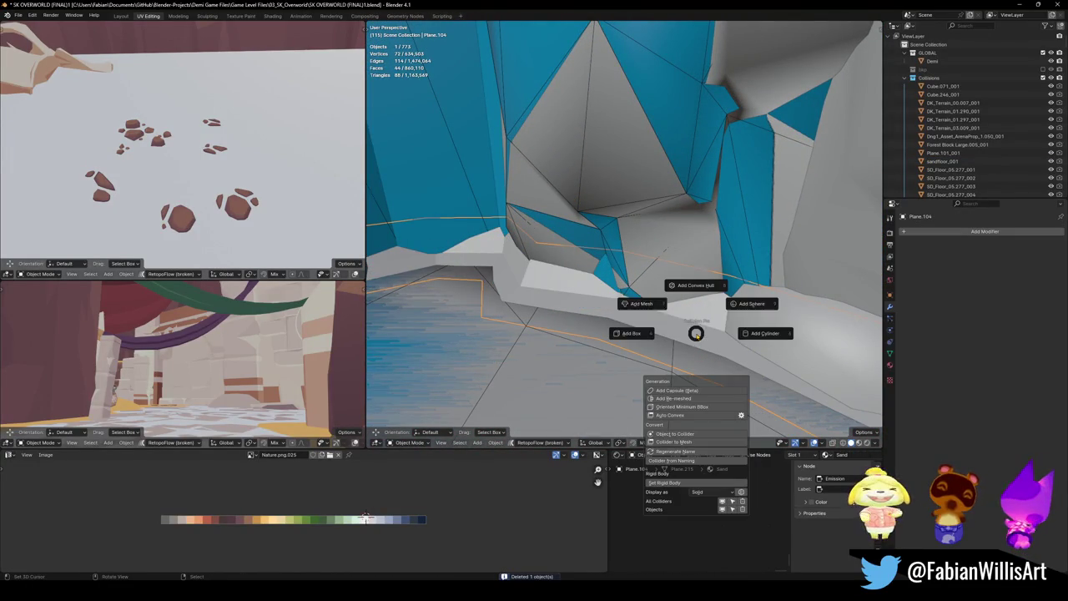
{"action": "left_click", "coordinate": [642, 303]}
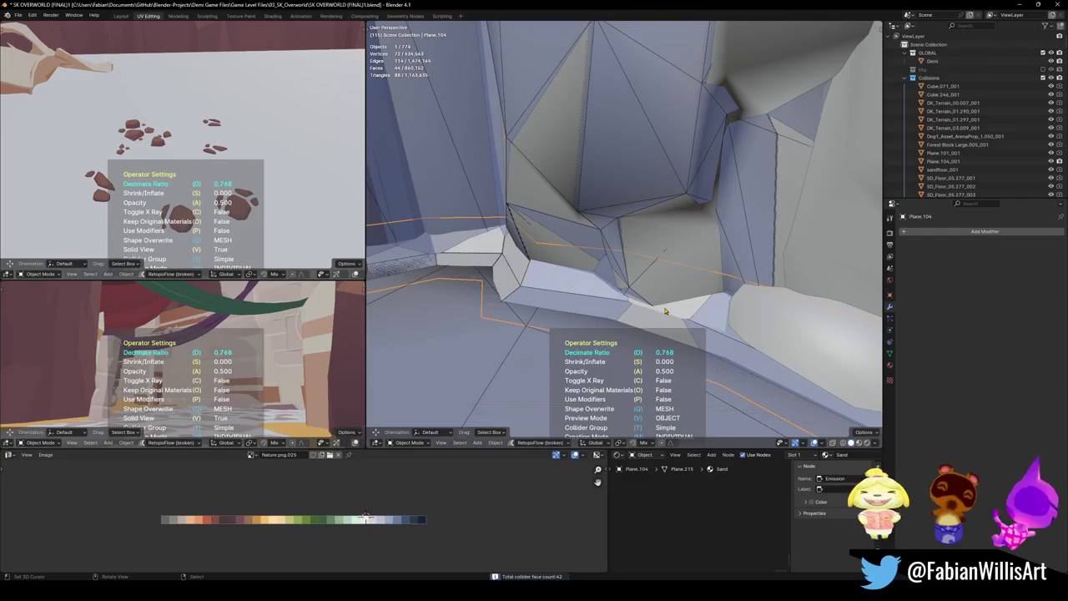
{"action": "key", "text": "ctrl+z"}
{"action": "key", "text": "ctrl+s"}
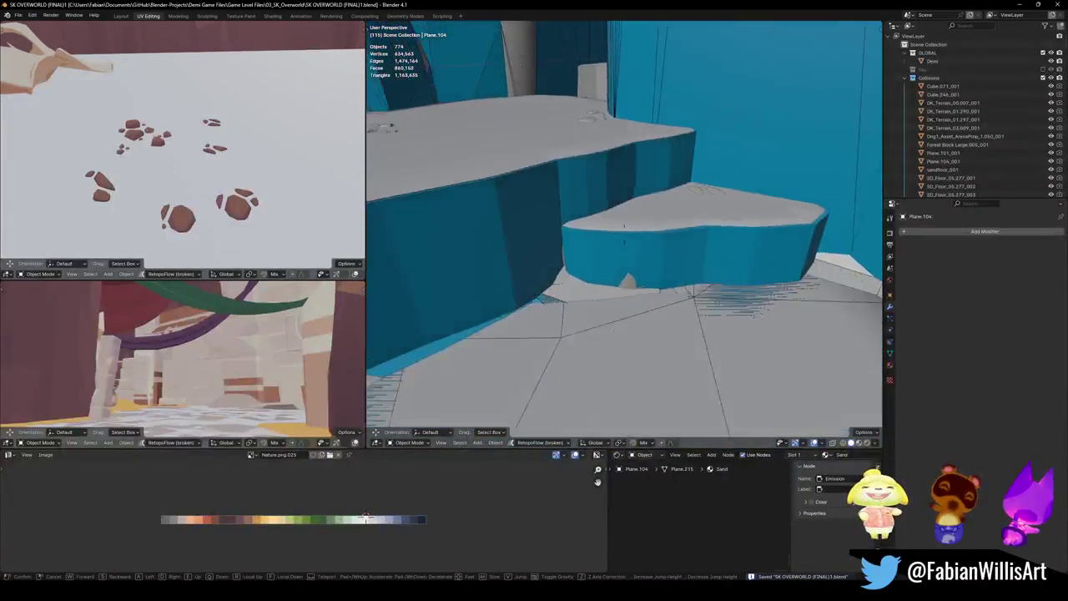
- Reposition the sand floor, give it a decimated mesh collider at 0.326 ratio, and save
{"action": "left_click", "coordinate": [651, 242]}
{"action": "key", "text": "g"}
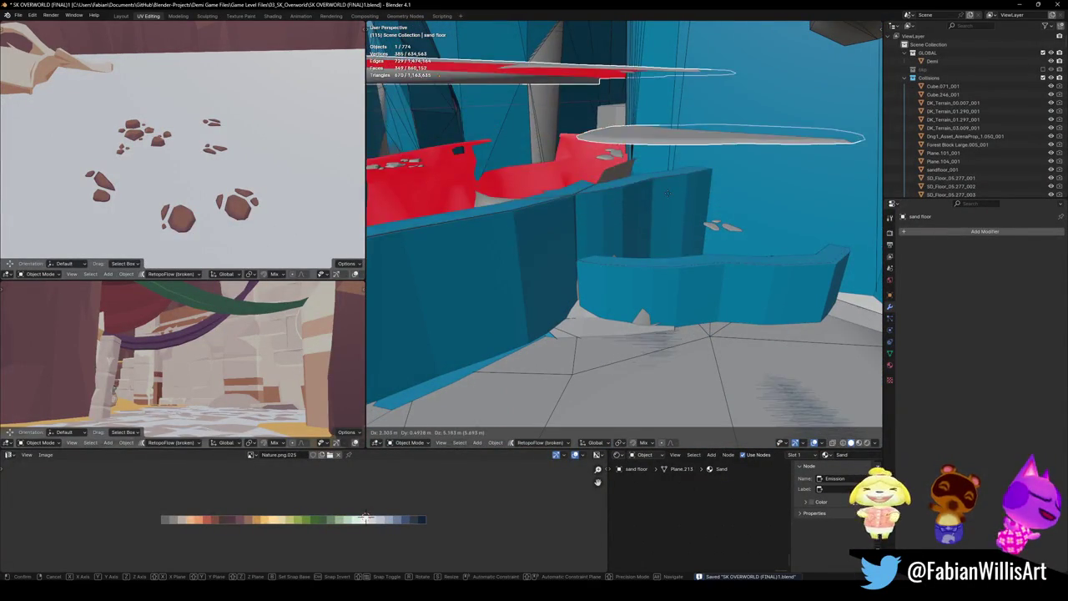
{"action": "left_click", "coordinate": [661, 210]}
{"action": "mouse_move", "coordinate": [661, 210]}
{"action": "middle_mouse_down"}
{"action": "mouse_move", "coordinate": [644, 256]}
{"action": "mouse_move", "coordinate": [666, 283]}
{"action": "middle_mouse_up"}
{"action": "key", "text": "shift+alt+c"}
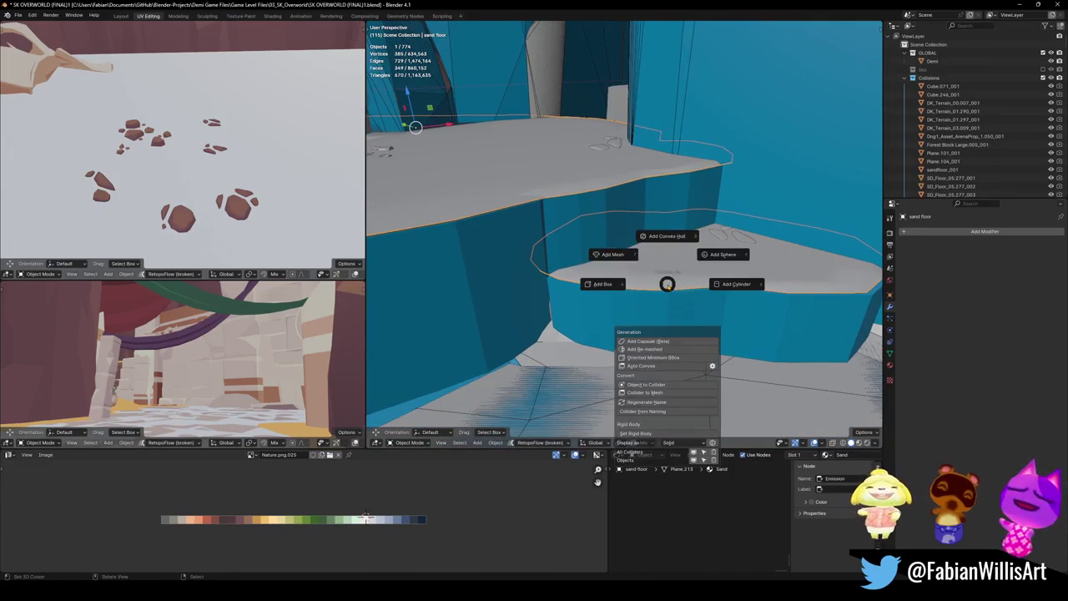
{"action": "left_click", "coordinate": [610, 256]}
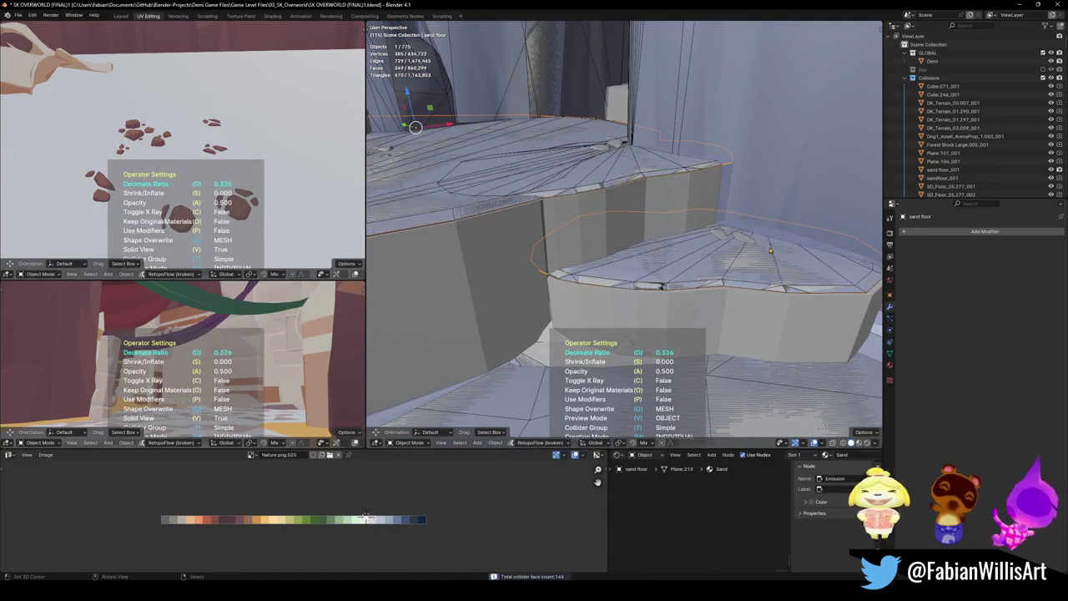
{"action": "left_click", "coordinate": [760, 252]}
{"action": "middle_click_drag", "start_coordinate": [761, 252], "coordinate": [685, 276]}
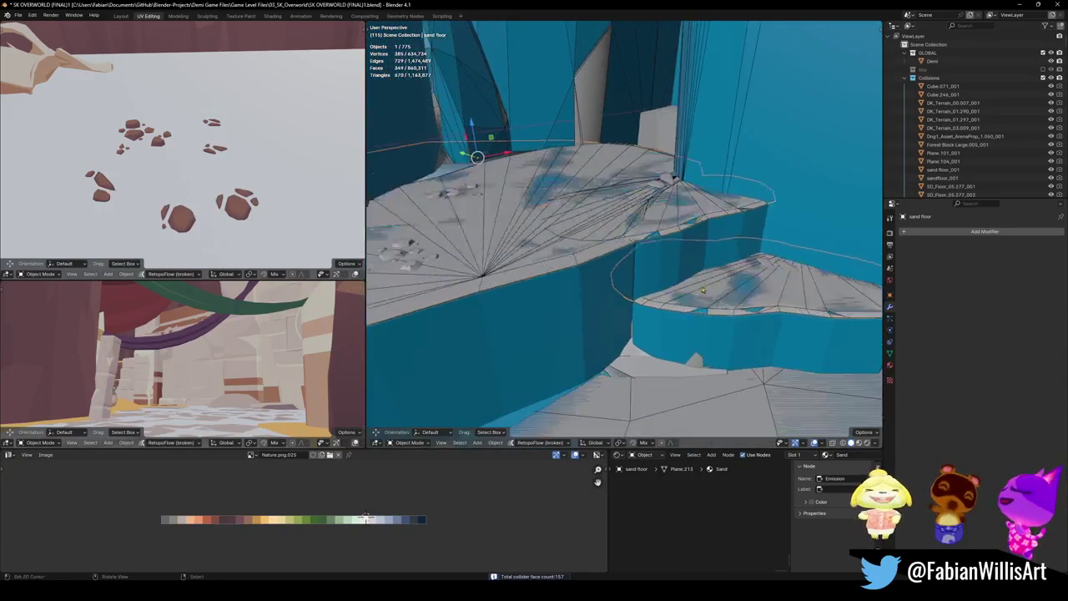
{"action": "key", "text": "ctrl+s"}
- Walk through the level again and select the pillar DK_Terrain_01.036
{"action": "key", "text": "shift+grave"}
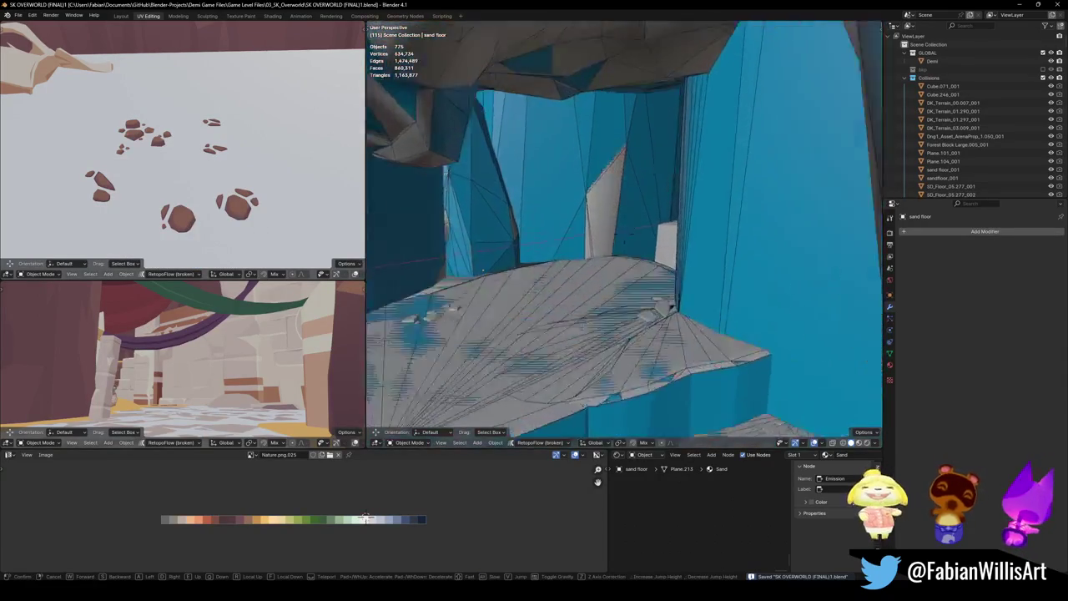
{"action": "key", "text": "w"}
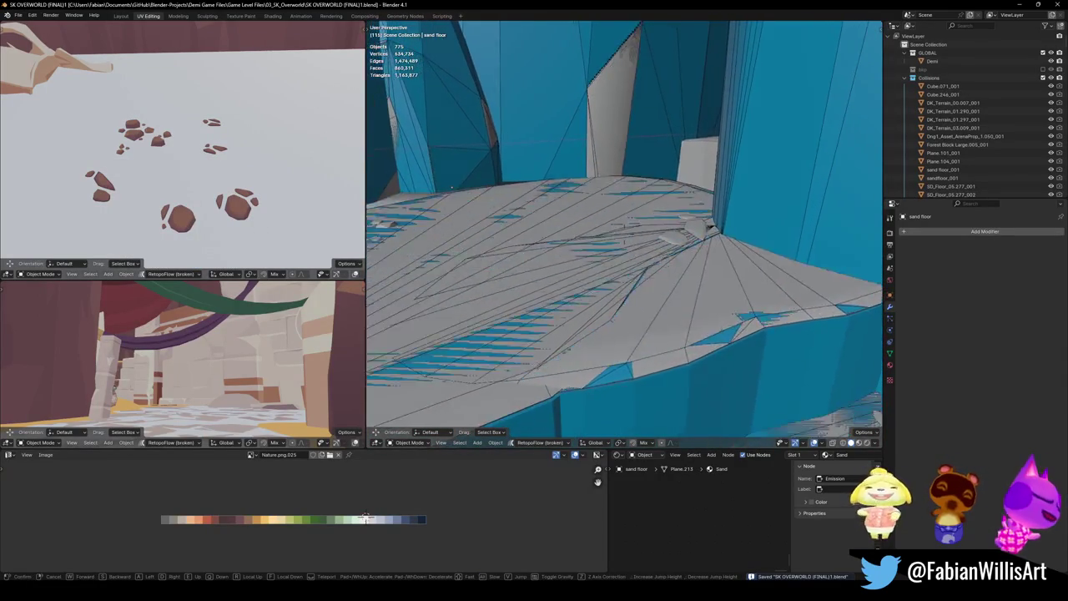
{"action": "key", "text": "w"}
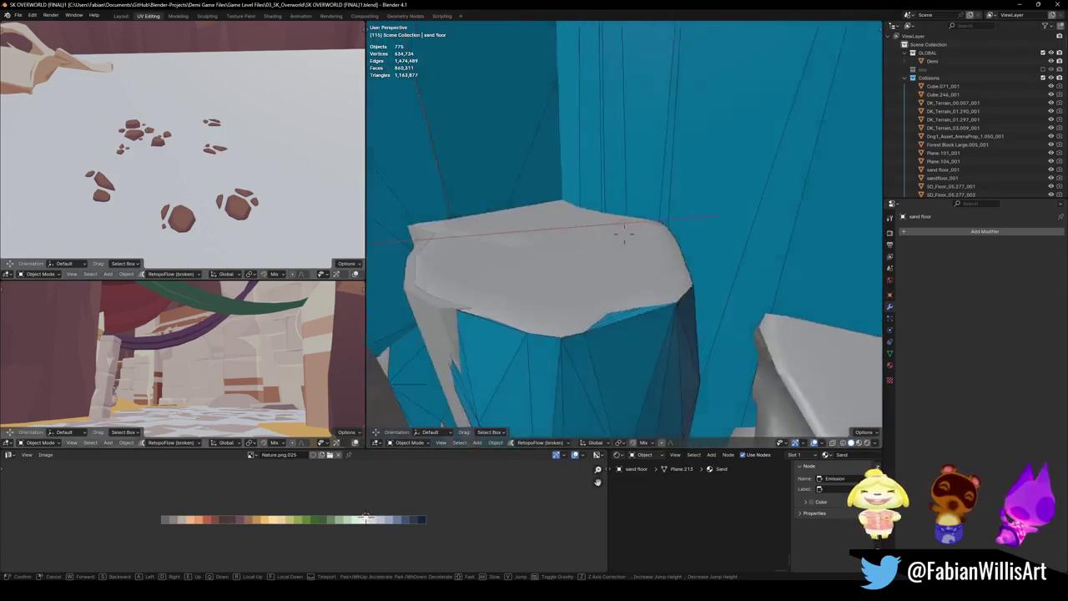
{"action": "left_click", "coordinate": [614, 244]}
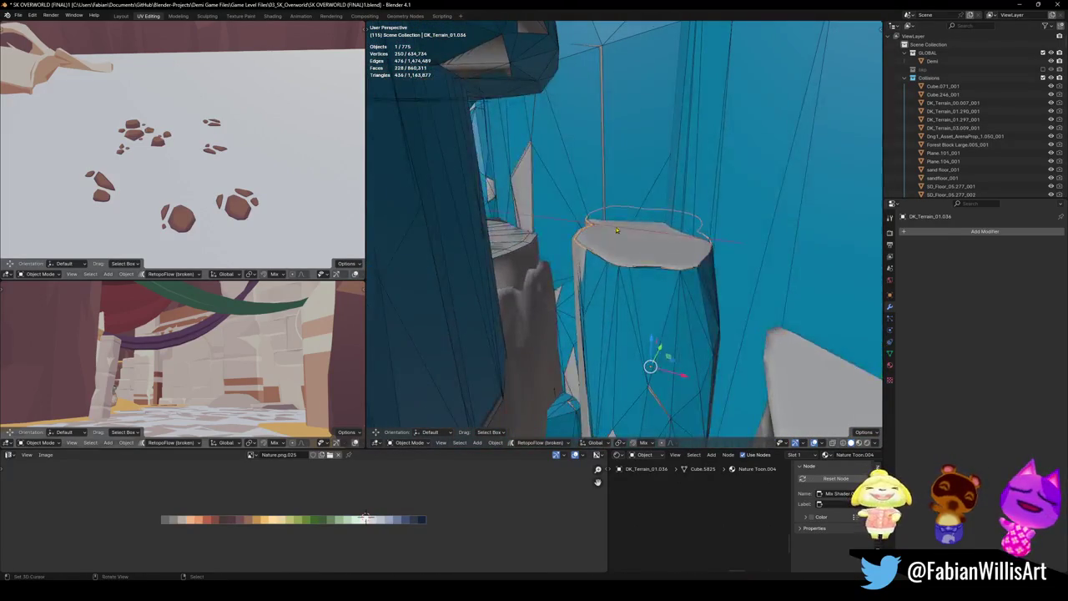
- Add a mesh collider to the DK_Terrain_01.036 pillar top and save
{"action": "key", "text": "shift+alt+c"}
{"action": "left_click", "coordinate": [644, 224]}
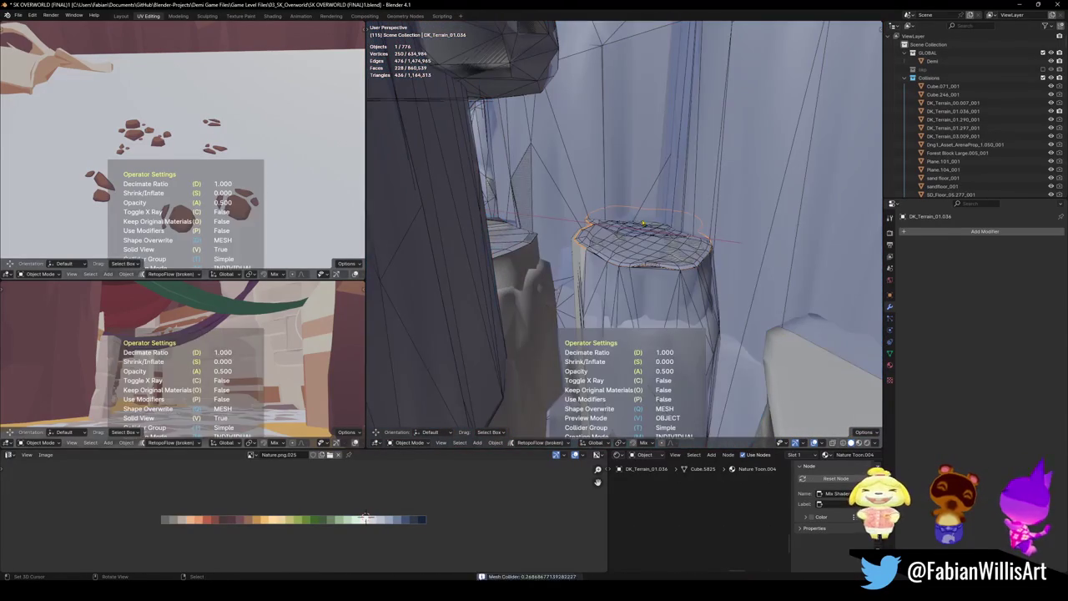
{"action": "left_click", "coordinate": [756, 231]}
{"action": "key", "text": "alt+a"}
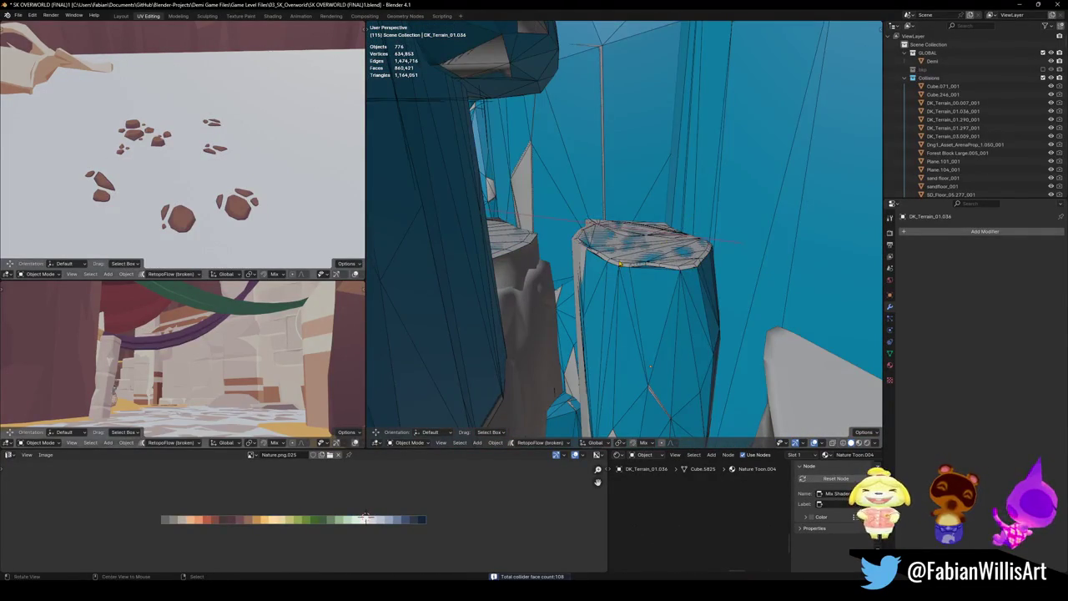
{"action": "key", "text": "shift+grave"}
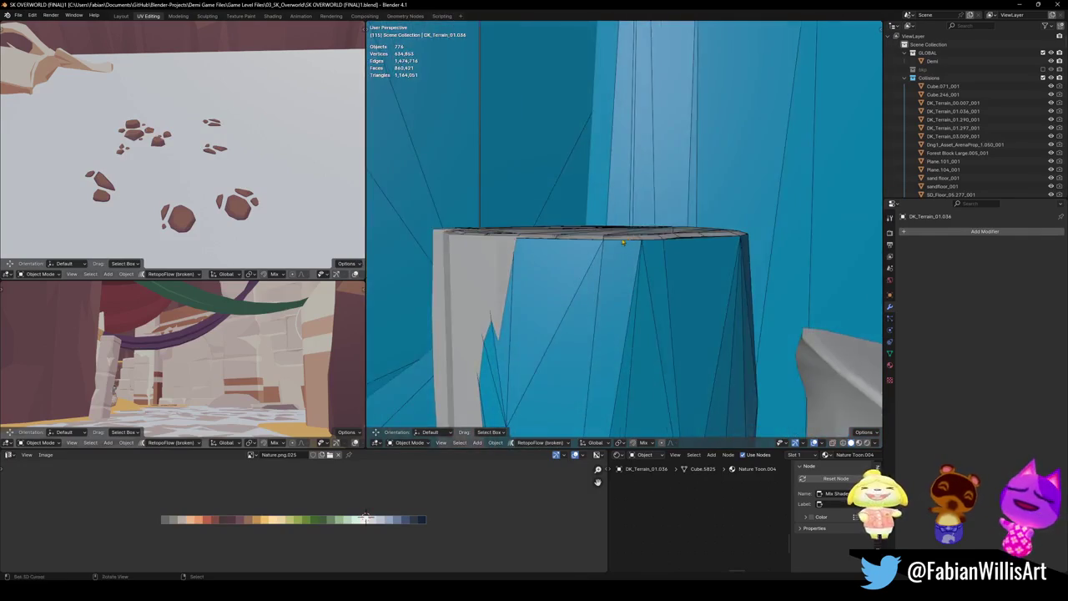
{"action": "mouse_move", "coordinate": [622, 242]}
{"action": "middle_mouse_down"}
{"action": "mouse_move", "coordinate": [586, 276]}
{"action": "mouse_move", "coordinate": [615, 269]}
{"action": "mouse_move", "coordinate": [716, 289]}
{"action": "mouse_move", "coordinate": [651, 272]}
{"action": "mouse_move", "coordinate": [597, 211]}
{"action": "mouse_move", "coordinate": [612, 219]}
{"action": "mouse_move", "coordinate": [526, 203]}
{"action": "middle_mouse_up"}
{"action": "left_click", "coordinate": [617, 250]}
{"action": "key", "text": "ctrl+s"}
- Create a mesh collider over the top of rock DK_Terrain_03.032
{"action": "scroll", "coordinate": [653, 280], "scroll_direction": "up", "scroll_amount": 2}
{"action": "left_click", "coordinate": [653, 281]}
{"action": "key", "text": "Tab"}
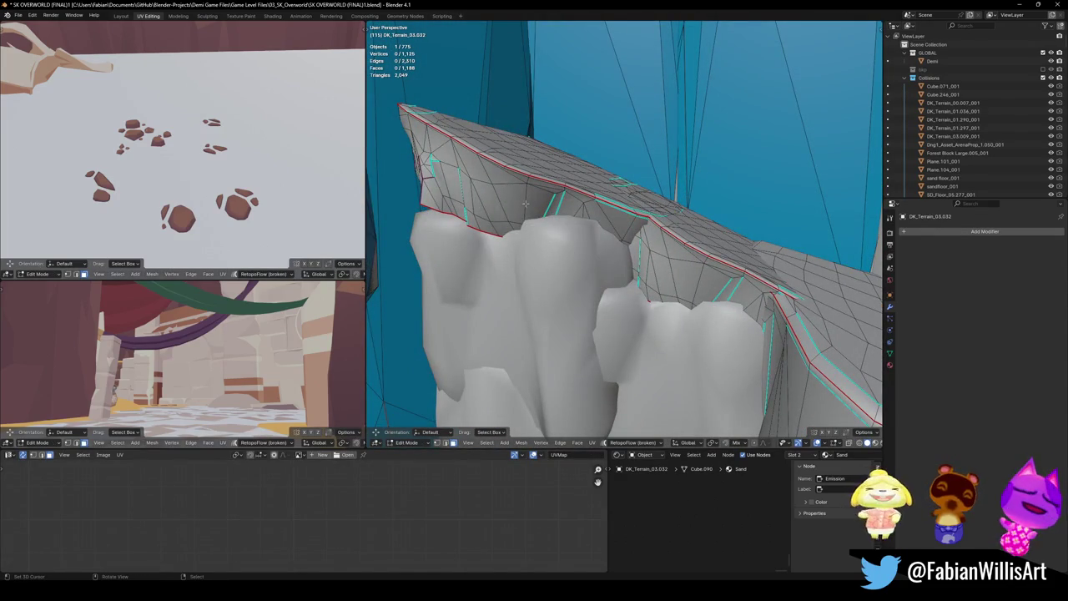
{"action": "key", "text": "l"}
{"action": "key", "text": "l"}
{"action": "key", "text": "shift+c"}
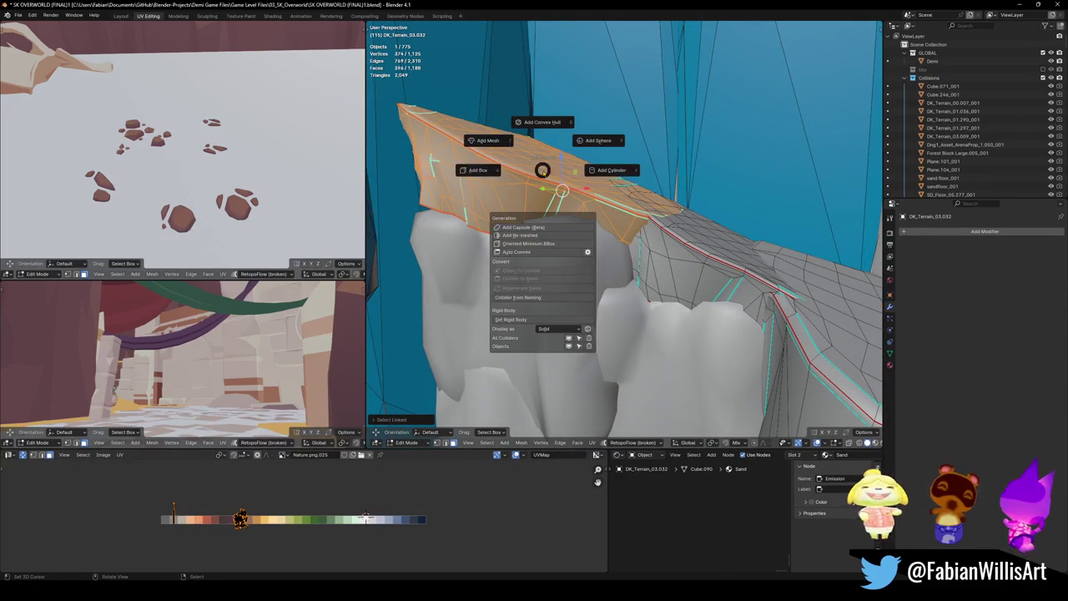
{"action": "left_click", "coordinate": [498, 146]}
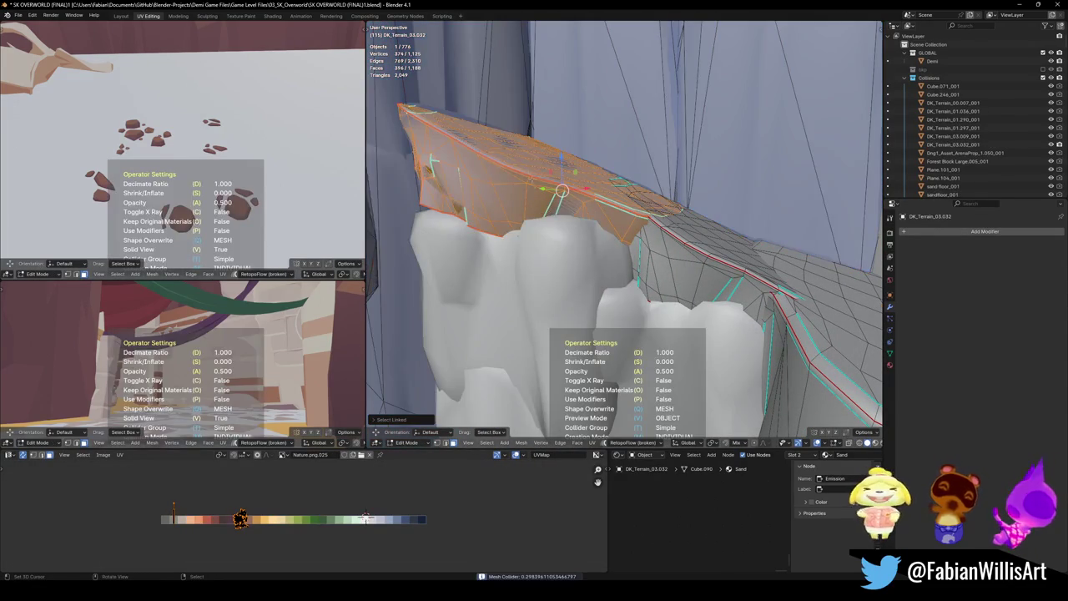
{"action": "left_click", "coordinate": [706, 198]}
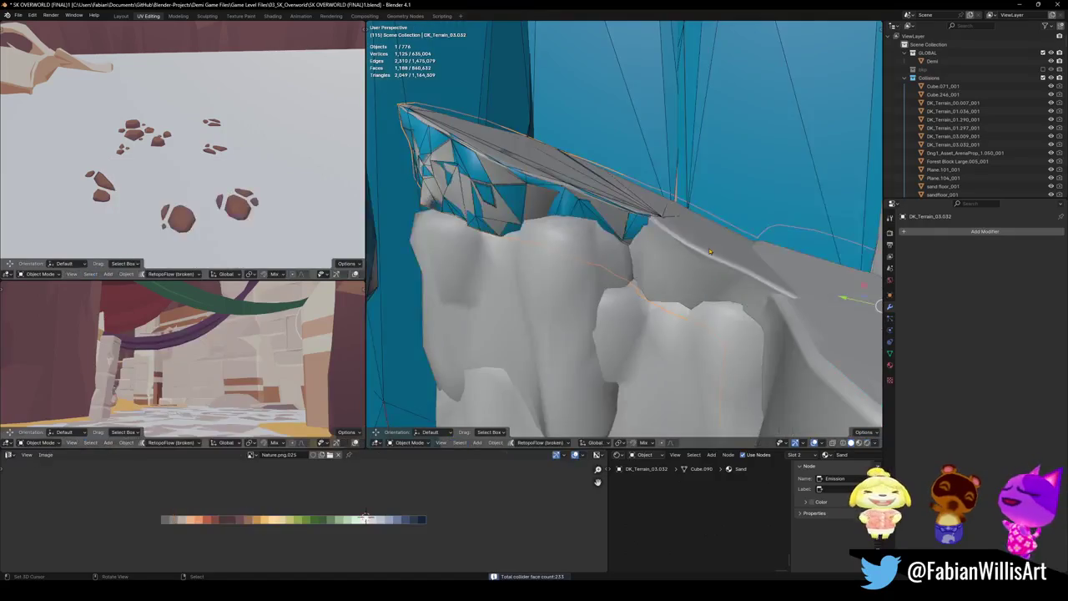
{"action": "middle_click_drag", "start_coordinate": [707, 198], "coordinate": [652, 260]}
- Give the adjacent DK_Terrain_03.032 rock piece a mesh collider instead of a convex hull
{"action": "key", "text": "Tab"}
{"action": "key", "text": "alt+a"}
{"action": "key", "text": "l"}
{"action": "middle_click_drag", "start_coordinate": [681, 261], "coordinate": [613, 210]}
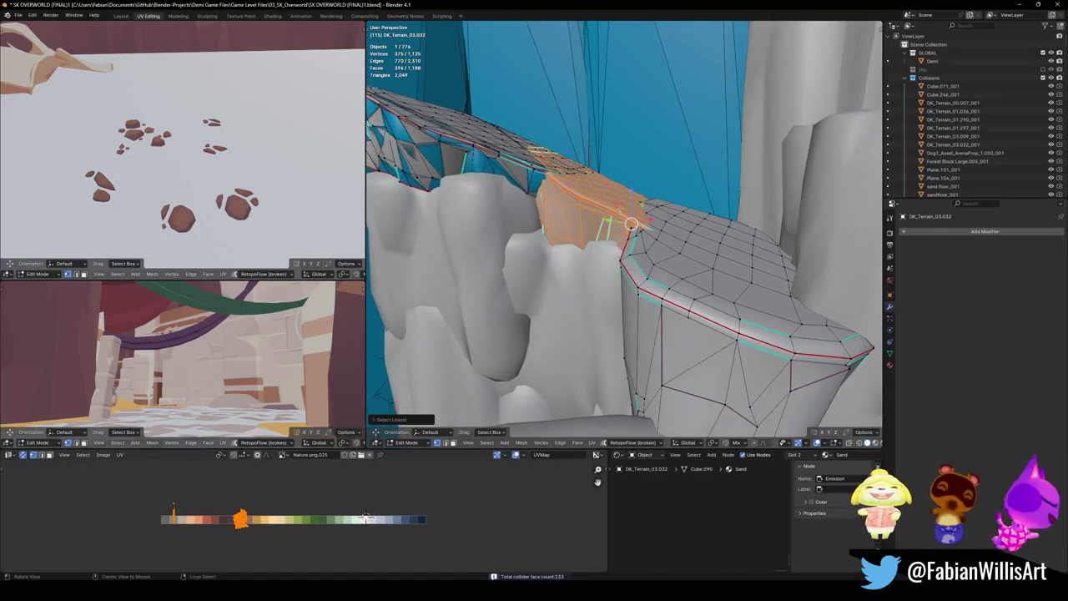
{"action": "key", "text": "shift+c"}
{"action": "left_click", "coordinate": [611, 164]}
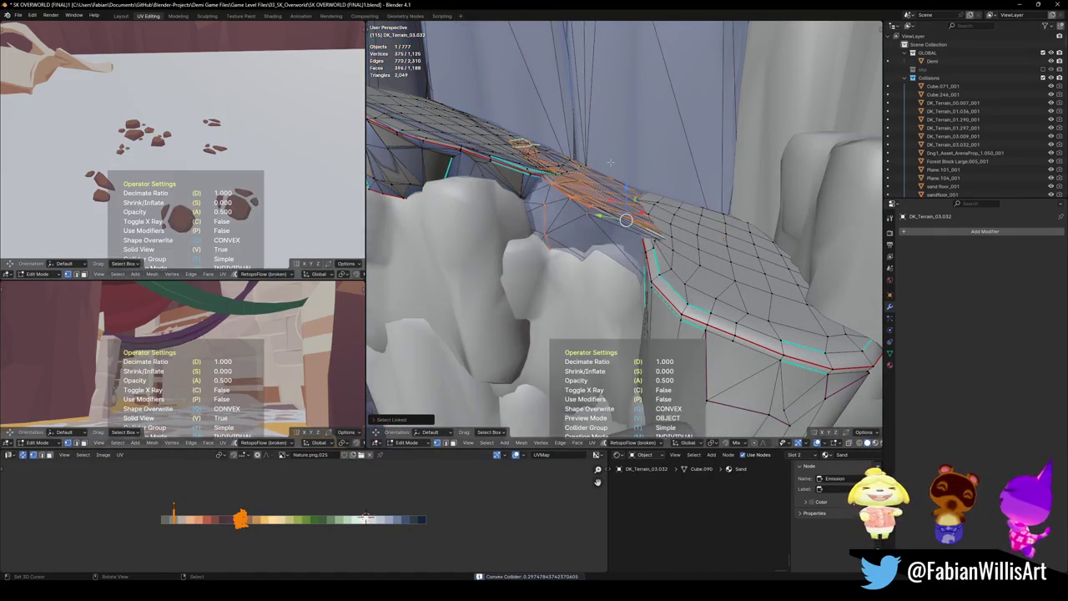
{"action": "key", "text": "ctrl+z"}
{"action": "key", "text": "shift+c"}
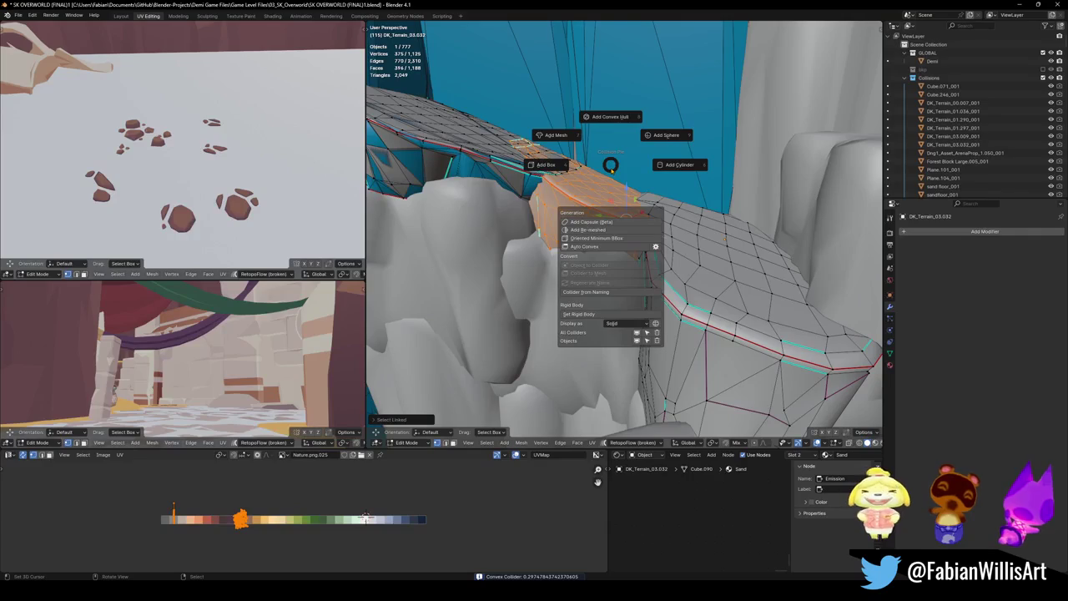
{"action": "left_click", "coordinate": [559, 139]}
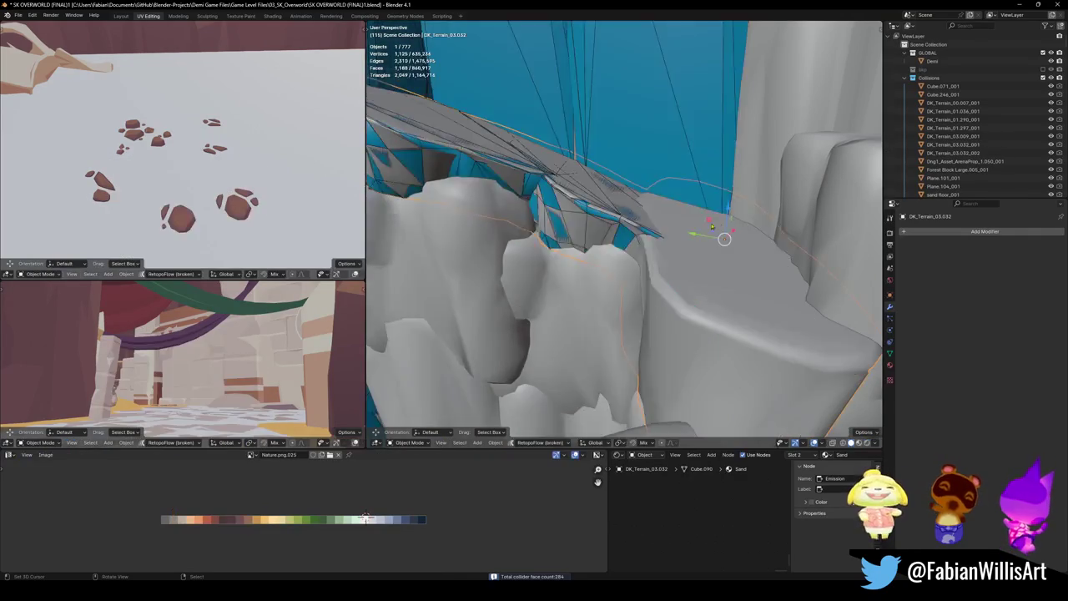
{"action": "middle_click_drag", "start_coordinate": [642, 225], "coordinate": [615, 250]}
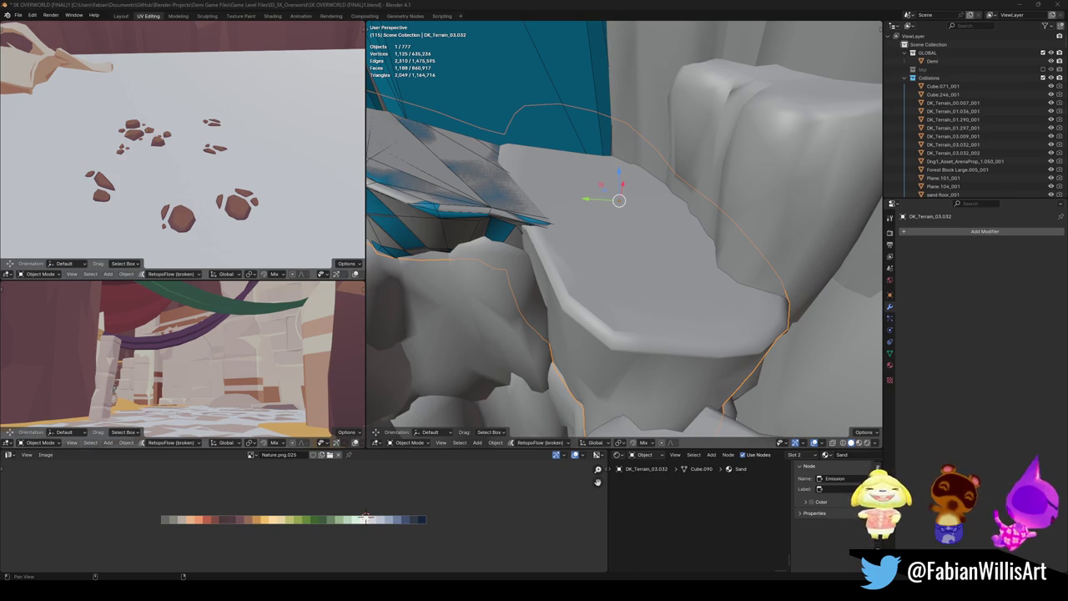
- Select the next flat ledge of DK_Terrain_03.032 and add mesh collider DK_Terrain_03.032_003 over it
{"action": "mouse_move", "coordinate": [564, 260]}
{"action": "middle_mouse_down"}
{"action": "mouse_move", "coordinate": [652, 264]}
{"action": "mouse_move", "coordinate": [607, 267]}
{"action": "middle_mouse_up"}
{"action": "key", "text": "Tab"}
{"action": "key", "text": "alt+a"}
{"action": "key", "text": "l"}
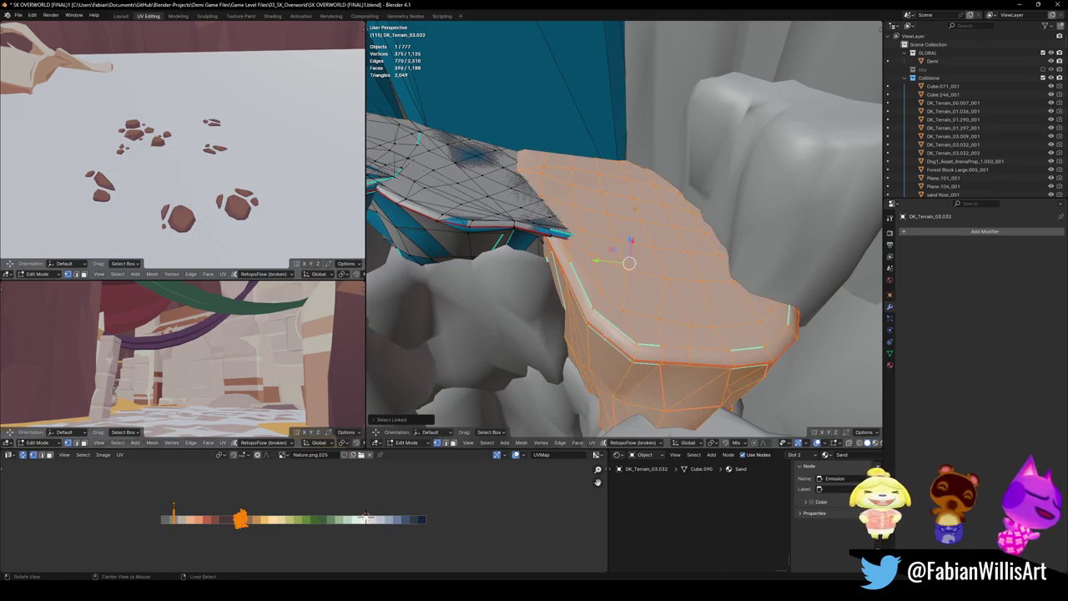
{"action": "middle_click_drag", "start_coordinate": [633, 207], "coordinate": [624, 321]}
{"action": "key", "text": "shift+alt+c"}
{"action": "left_click", "coordinate": [568, 291]}
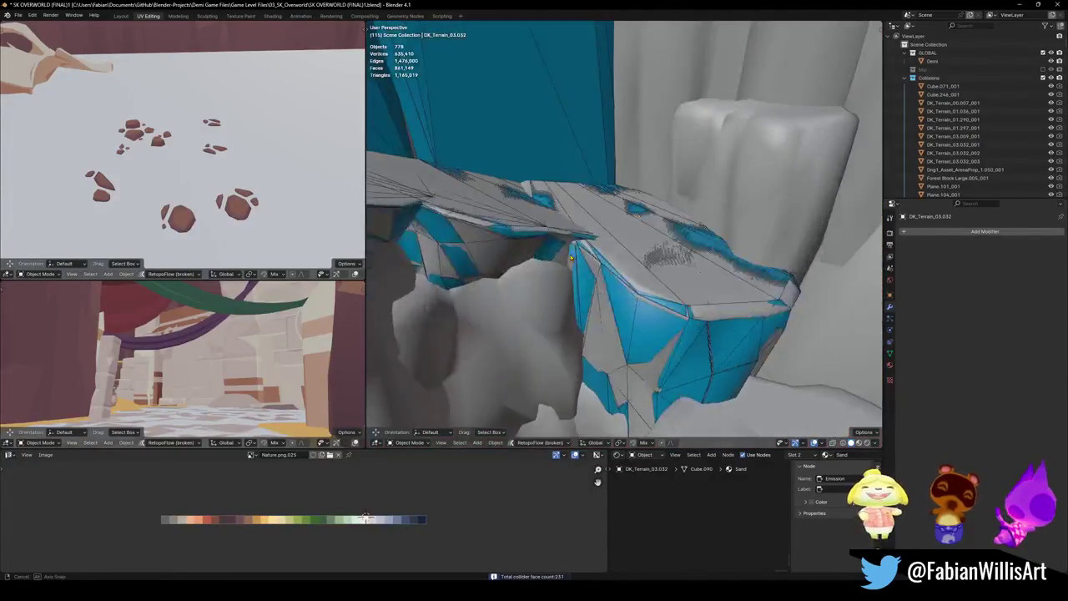
{"action": "mouse_move", "coordinate": [572, 257]}
{"action": "middle_mouse_down"}
{"action": "mouse_move", "coordinate": [613, 274]}
{"action": "mouse_move", "coordinate": [725, 277]}
{"action": "mouse_move", "coordinate": [632, 351]}
{"action": "mouse_move", "coordinate": [549, 342]}
{"action": "middle_mouse_up"}
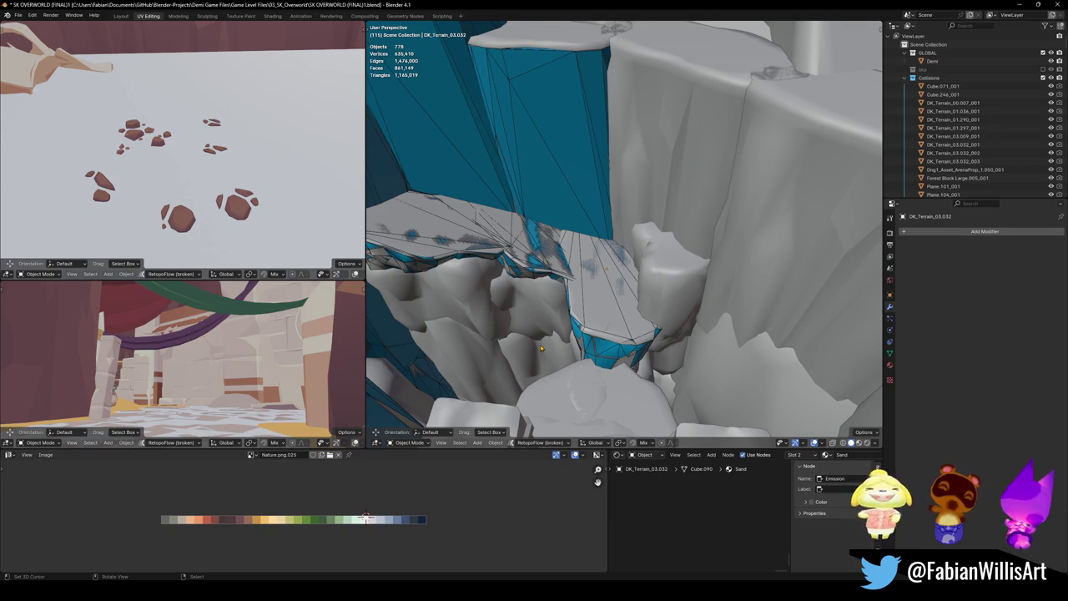
- Select the small rock in DK_Terrain_03.040 and wrap it in a convex hull collider
{"action": "middle_click_drag", "start_coordinate": [627, 291], "coordinate": [653, 251]}
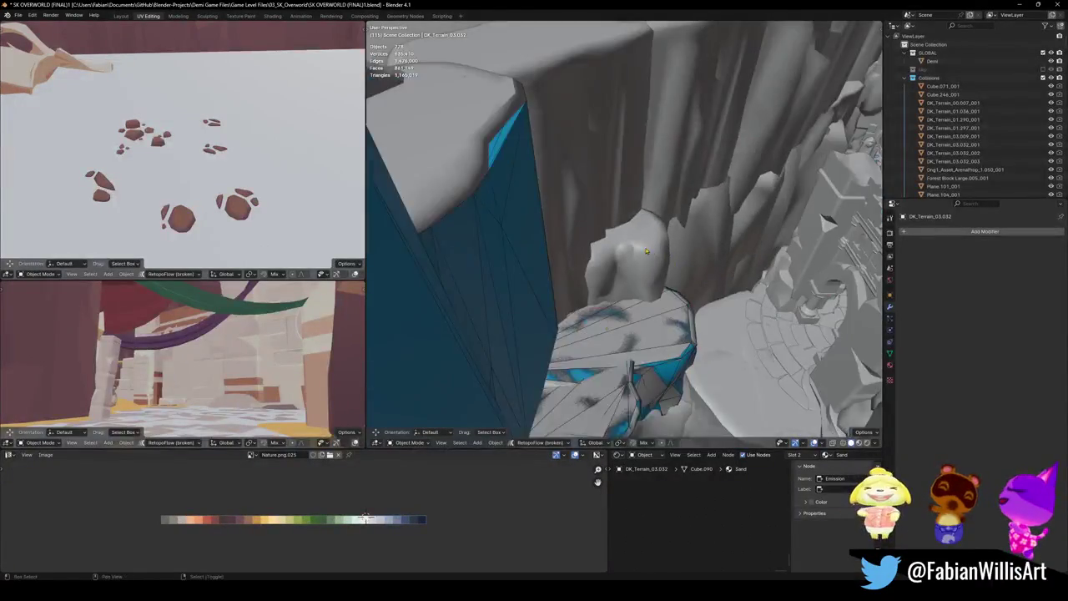
{"action": "left_click", "coordinate": [652, 251]}
{"action": "key", "text": "Tab"}
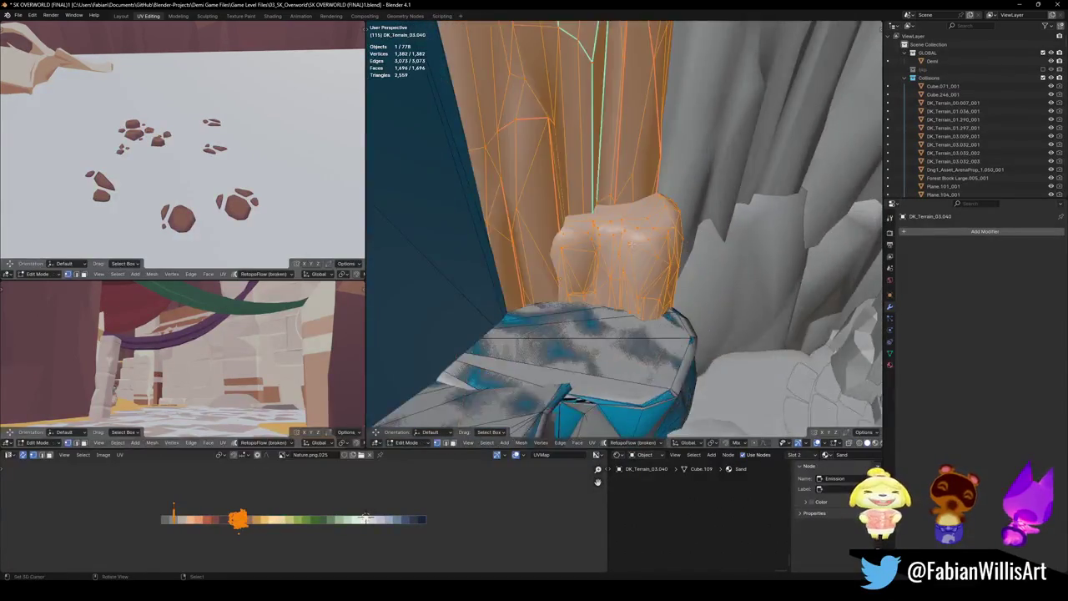
{"action": "middle_click_drag", "start_coordinate": [630, 244], "coordinate": [620, 272]}
{"action": "key", "text": "alt+a"}
{"action": "key", "text": "l"}
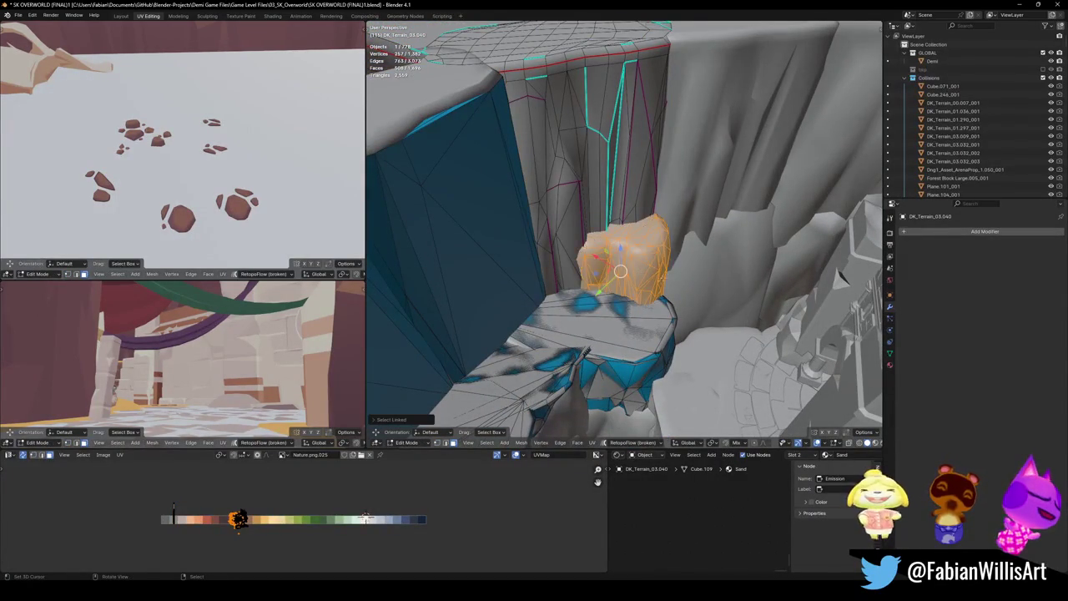
{"action": "key", "text": "shift+alt+c"}
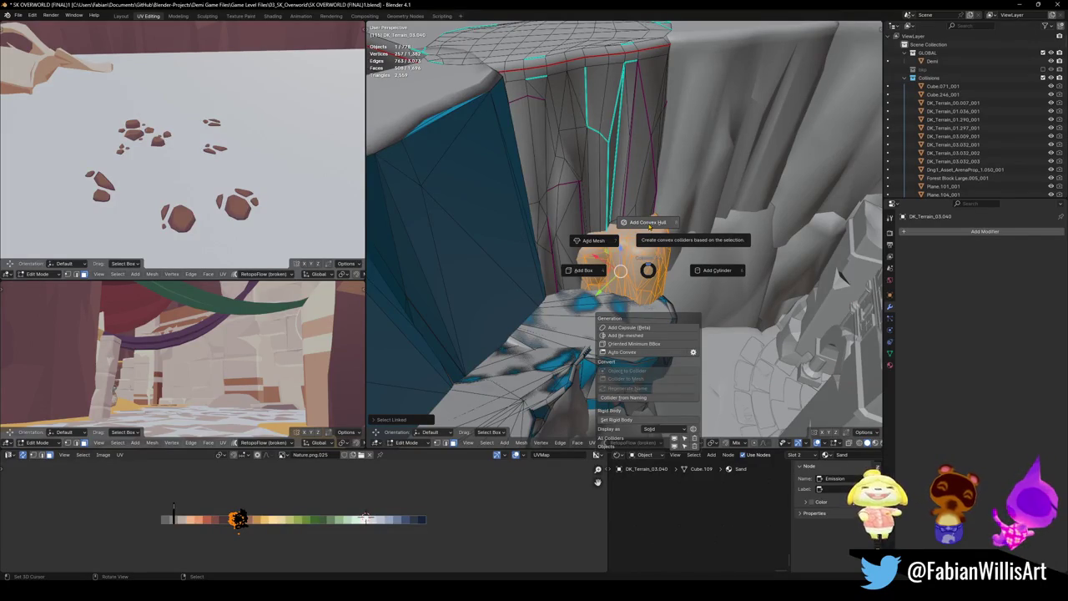
{"action": "left_click", "coordinate": [650, 224]}
{"action": "key", "text": "Return"}
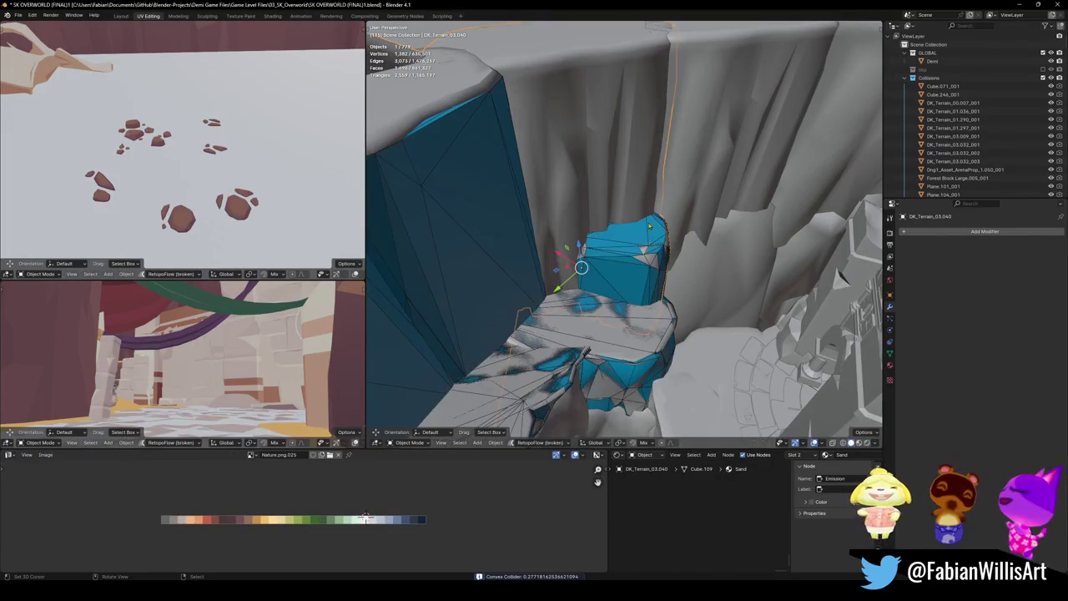
- Orbit and zoom around the terrain to inspect the new blue convex hull collider
{"action": "middle_click_drag", "start_coordinate": [625, 250], "coordinate": [634, 275]}
{"action": "middle_click_drag", "start_coordinate": [669, 313], "coordinate": [660, 298]}
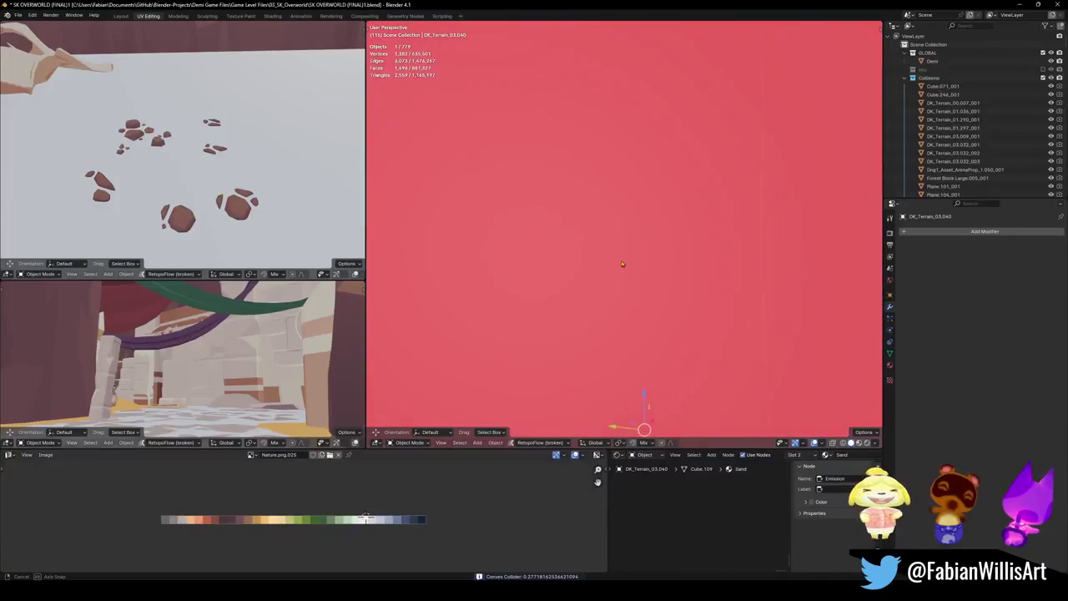
{"action": "scroll", "coordinate": [661, 298], "scroll_direction": "down", "scroll_amount": 3}
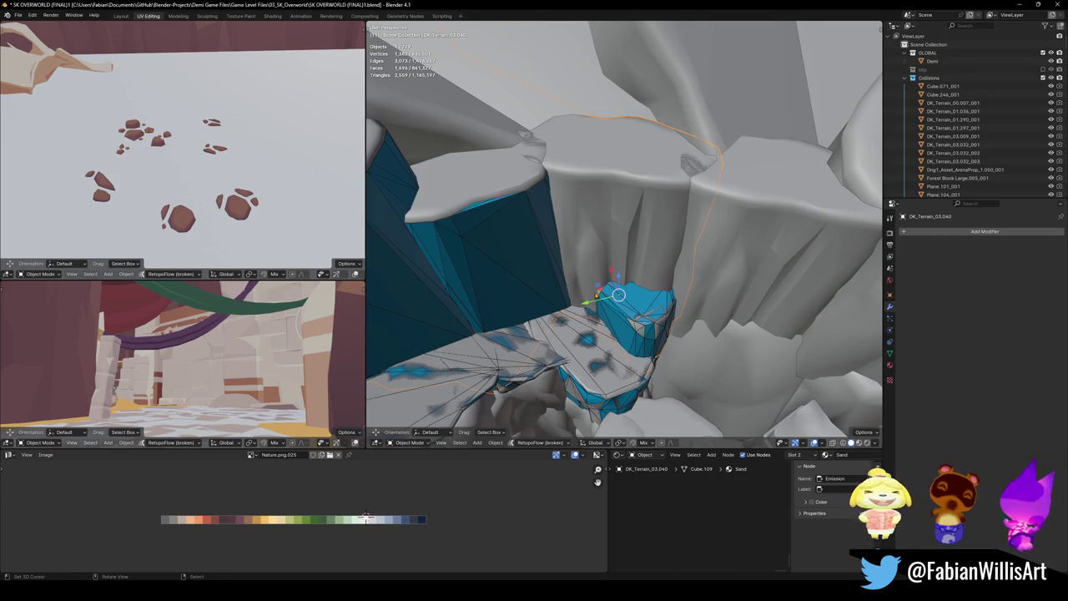
{"action": "key", "text": "F3"}
{"action": "middle_click_drag", "start_coordinate": [701, 277], "coordinate": [618, 264]}
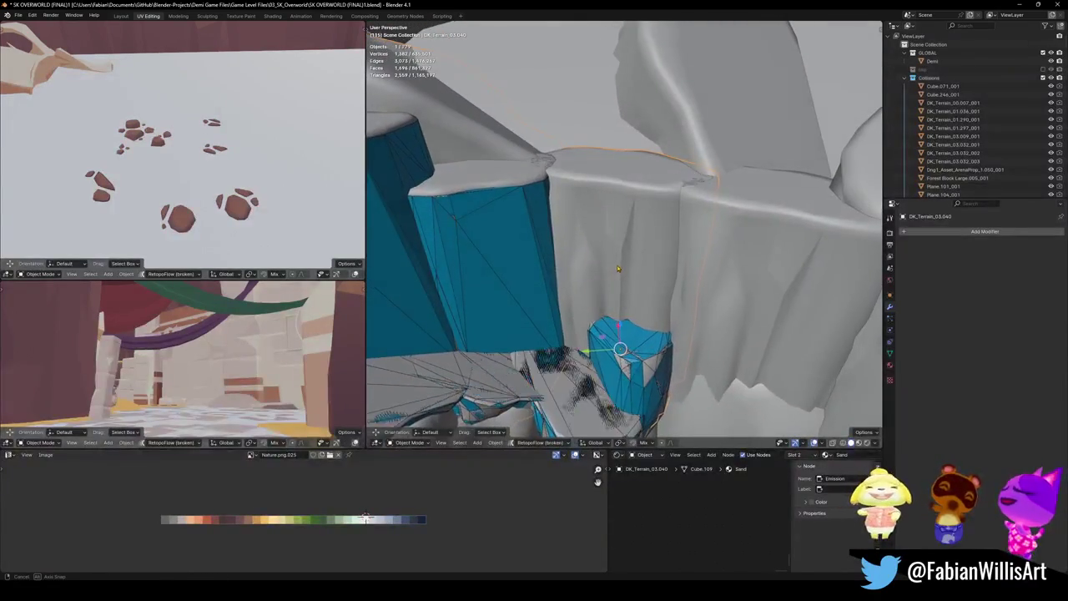
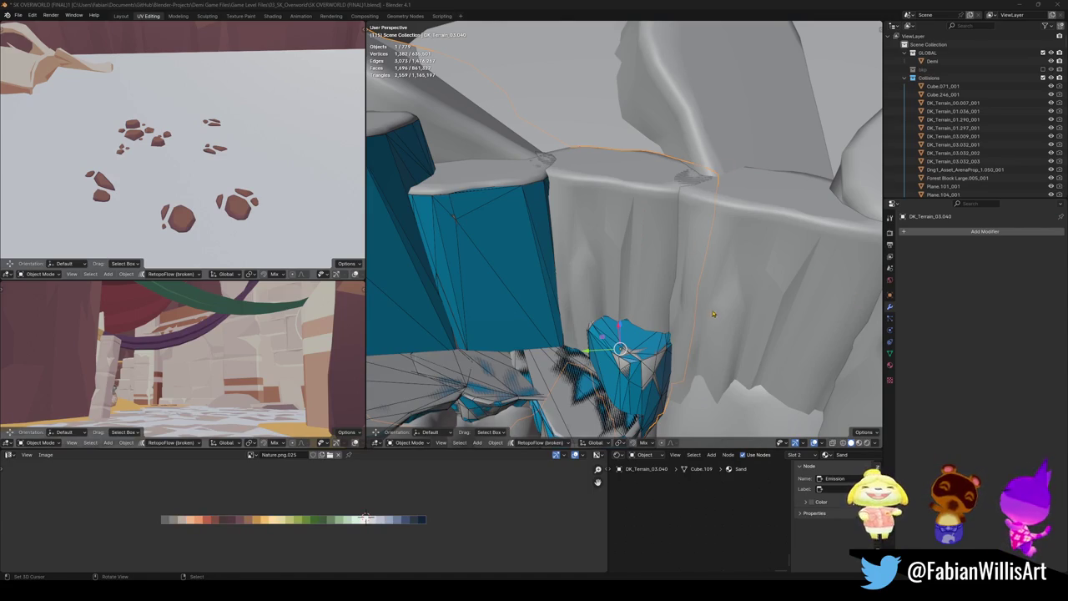
- Add a convex hull collider around the L-selected cliff wall of DK_Terrain_03.040, then save
{"action": "mouse_move", "coordinate": [591, 314]}
{"action": "middle_mouse_down"}
{"action": "mouse_move", "coordinate": [627, 299]}
{"action": "mouse_move", "coordinate": [623, 282]}
{"action": "middle_mouse_up"}
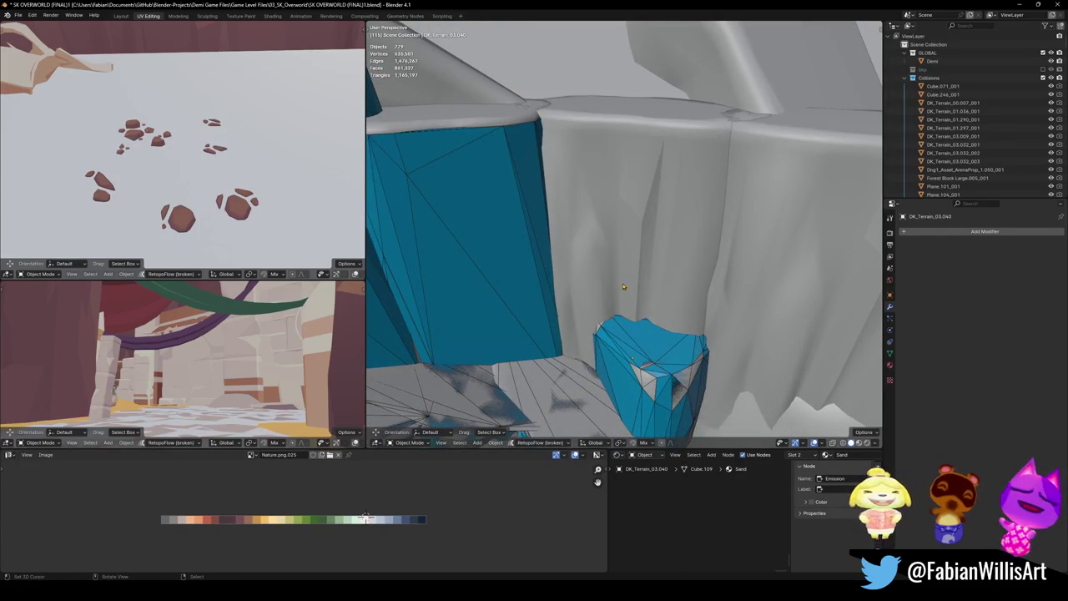
{"action": "key", "text": "Tab"}
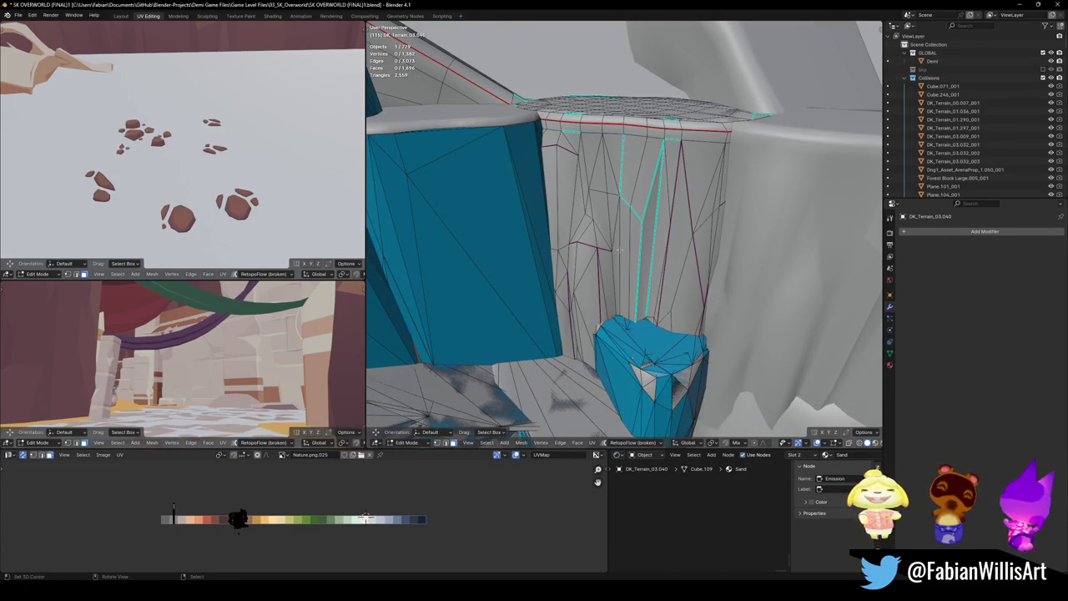
{"action": "key", "text": "l"}
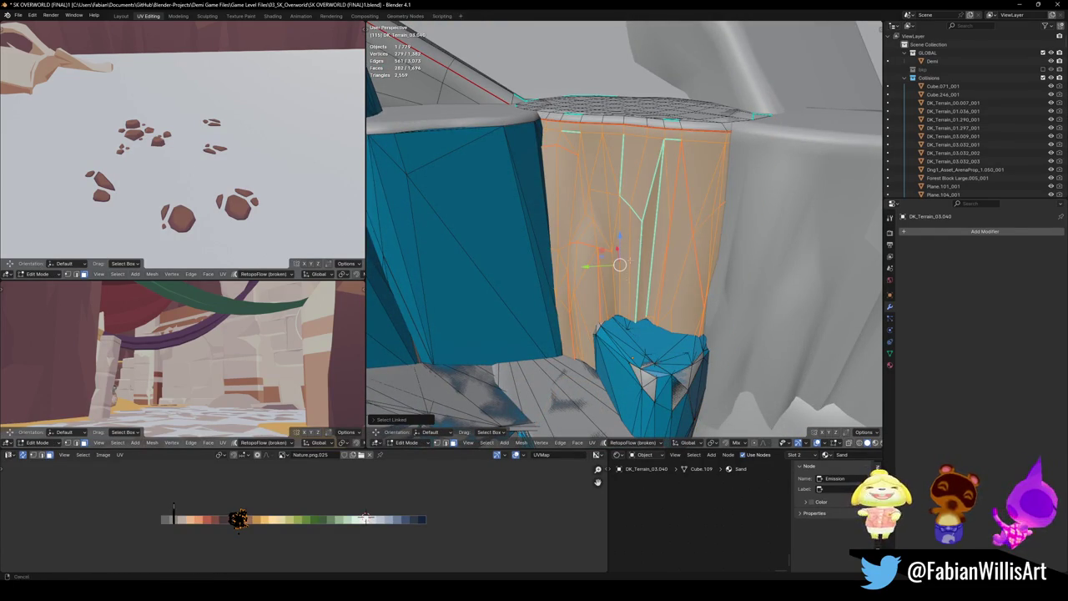
{"action": "middle_click_drag", "start_coordinate": [638, 242], "coordinate": [629, 223]}
{"action": "key", "text": "shift+c"}
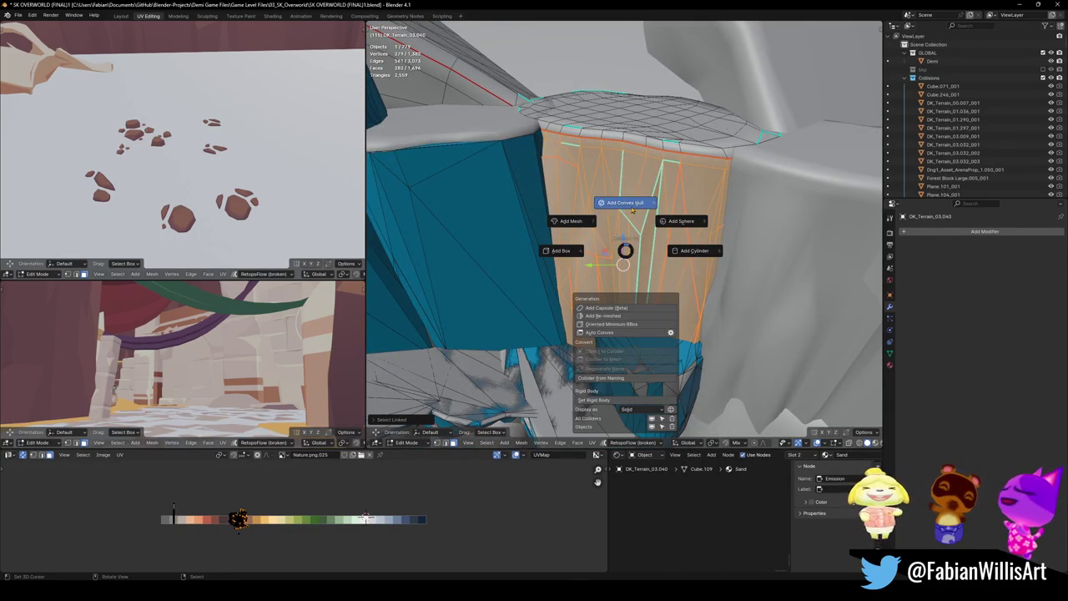
{"action": "left_click", "coordinate": [631, 210]}
{"action": "mouse_move", "coordinate": [609, 354]}
{"action": "middle_mouse_down"}
{"action": "mouse_move", "coordinate": [604, 302]}
{"action": "mouse_move", "coordinate": [727, 344]}
{"action": "mouse_move", "coordinate": [727, 294]}
{"action": "mouse_move", "coordinate": [625, 267]}
{"action": "mouse_move", "coordinate": [629, 294]}
{"action": "middle_mouse_up"}
{"action": "key", "text": "ctrl+s"}
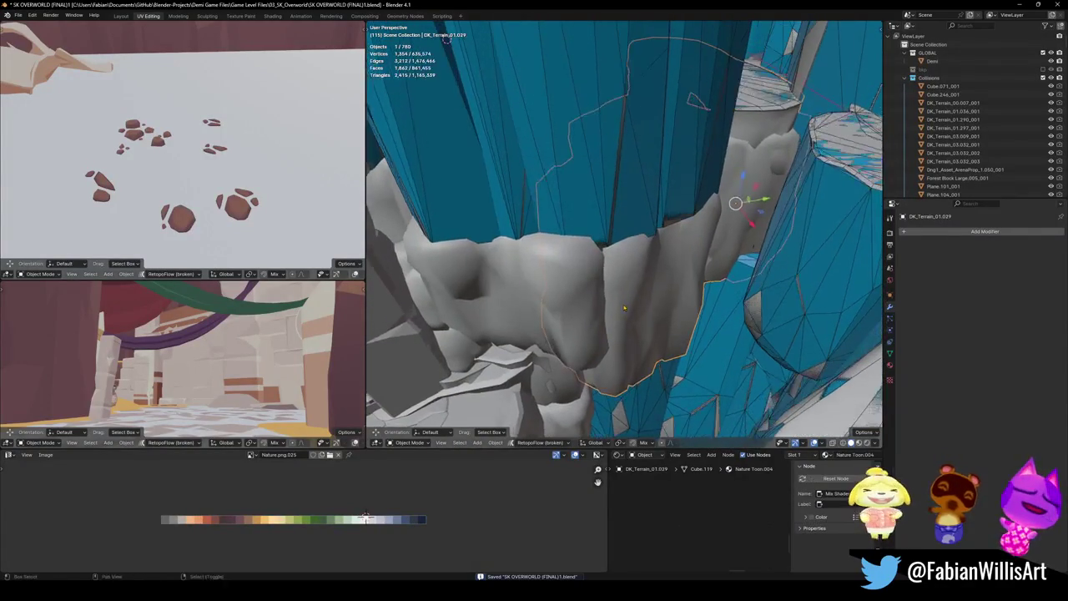
- Select rock DK_Terrain_01.029 and pick out one connected piece in Edit Mode
{"action": "left_click", "coordinate": [630, 294]}
{"action": "key", "text": "Tab"}
{"action": "key", "text": "a"}
{"action": "key", "text": "alt+a"}
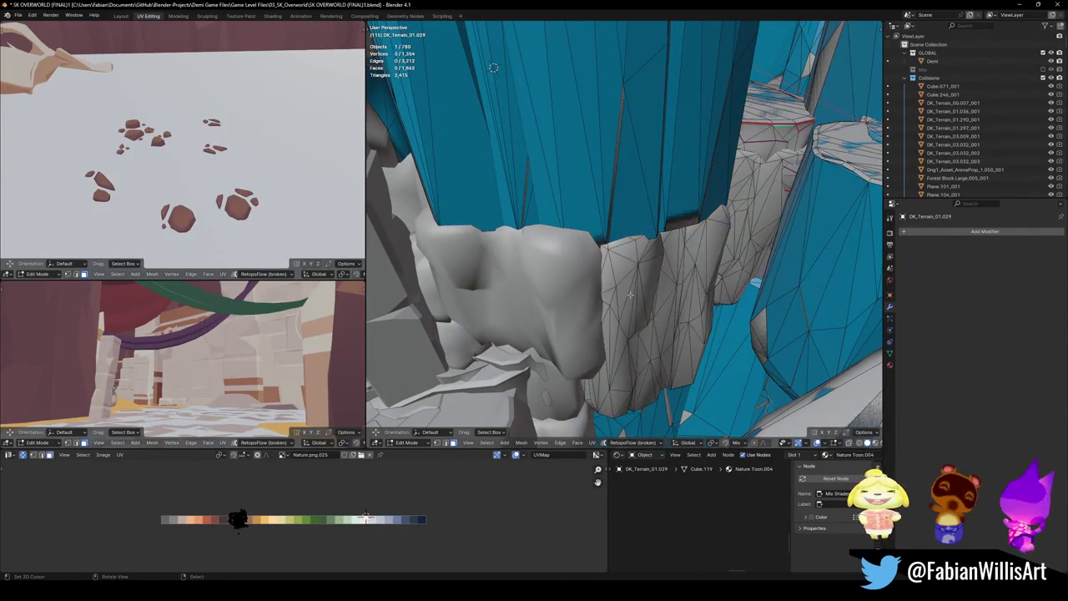
{"action": "key", "text": "l"}
{"action": "middle_click_drag", "start_coordinate": [630, 294], "coordinate": [722, 268]}
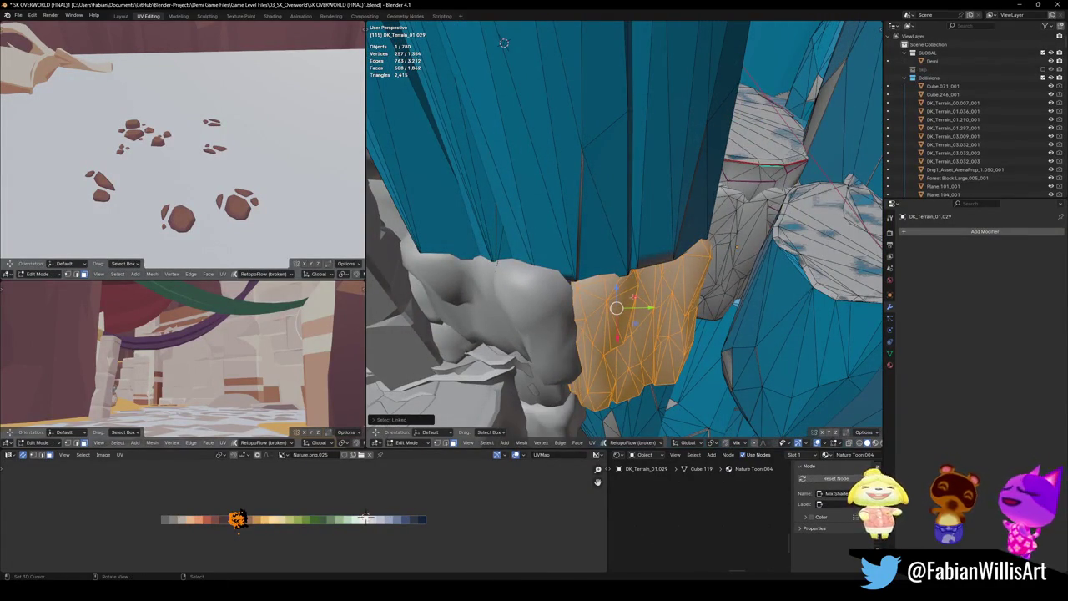
{"action": "key", "text": "Tab"}
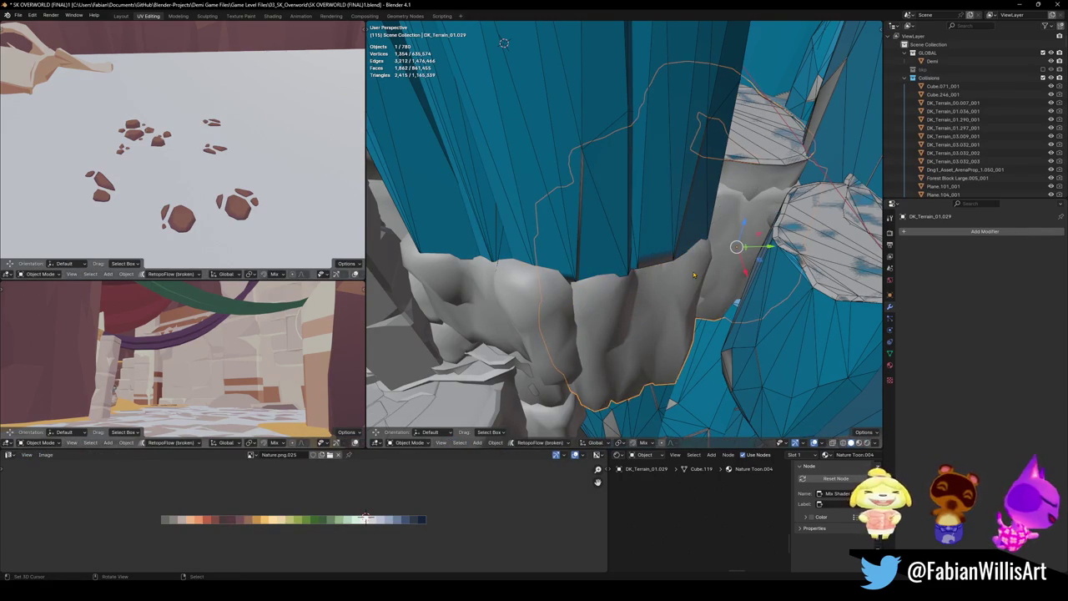
- Isolate the rock in local view and wrap its first pillar in a convex hull collider
{"action": "key", "text": "KP_Divide"}
{"action": "key", "text": "Tab"}
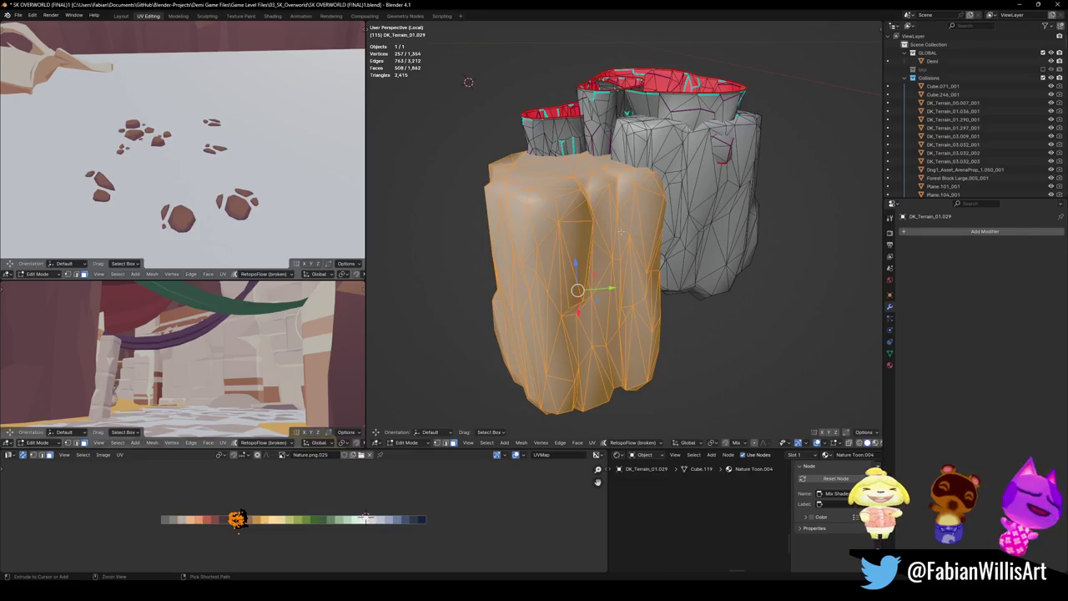
{"action": "key", "text": "shift+c"}
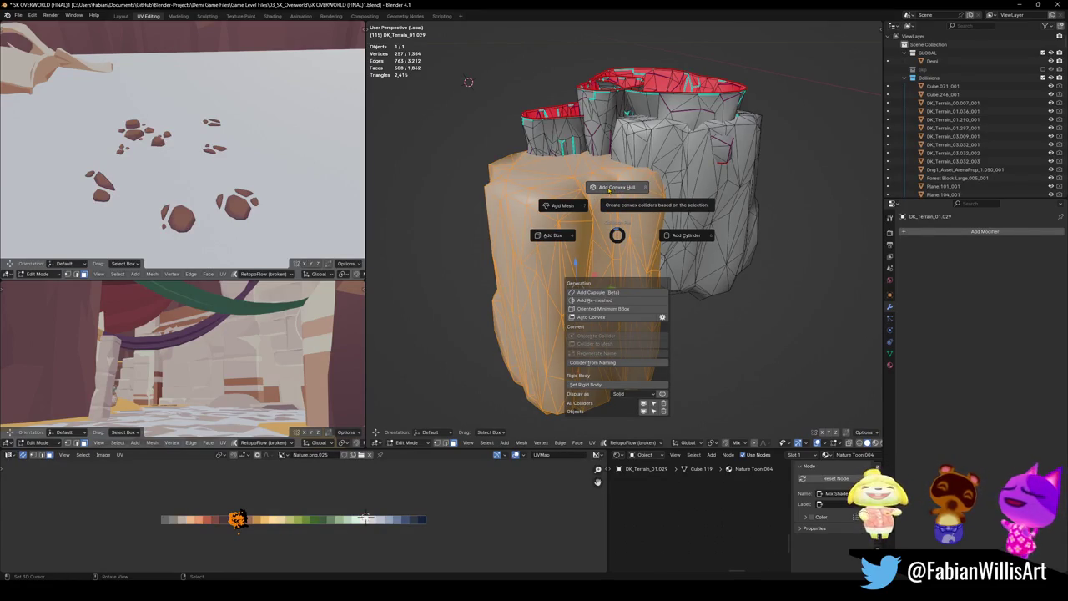
{"action": "left_click", "coordinate": [609, 190]}
{"action": "key", "text": "alt+a"}
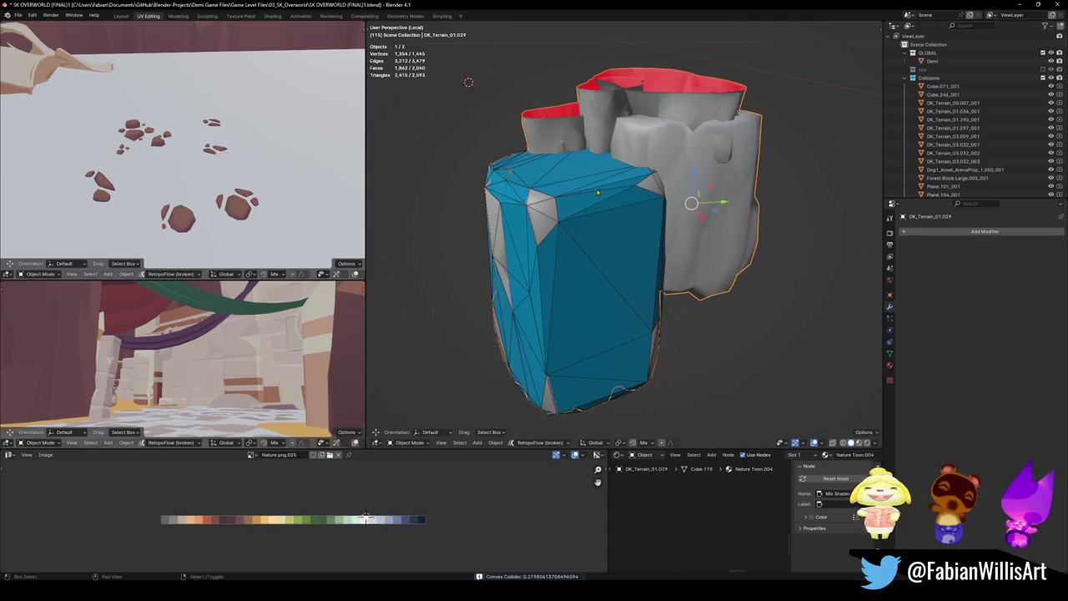
- Add a convex hull collider over the second pillar, then return to the full level view
{"action": "middle_click_drag", "start_coordinate": [595, 188], "coordinate": [629, 221]}
{"action": "key", "text": "l"}
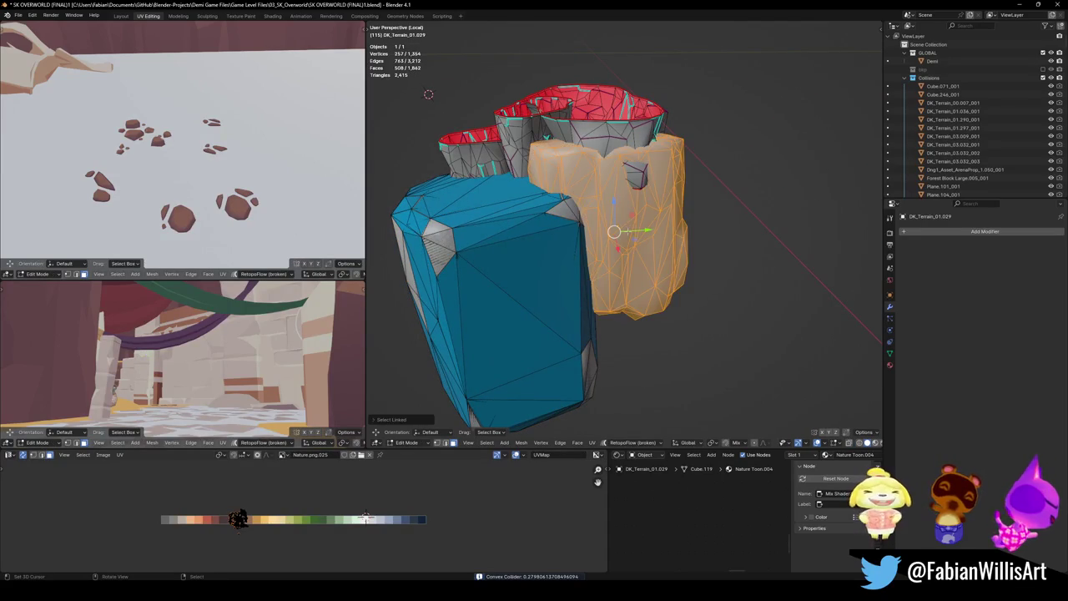
{"action": "key", "text": "shift+c"}
{"action": "left_click", "coordinate": [627, 185]}
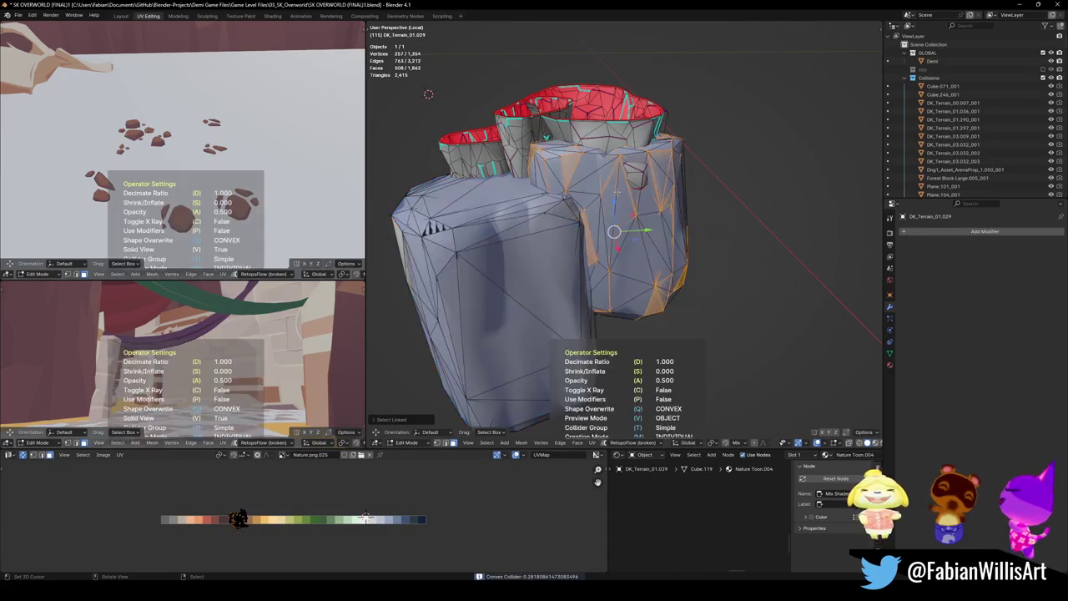
{"action": "key", "text": "Tab"}
{"action": "middle_click_drag", "start_coordinate": [617, 197], "coordinate": [623, 290]}
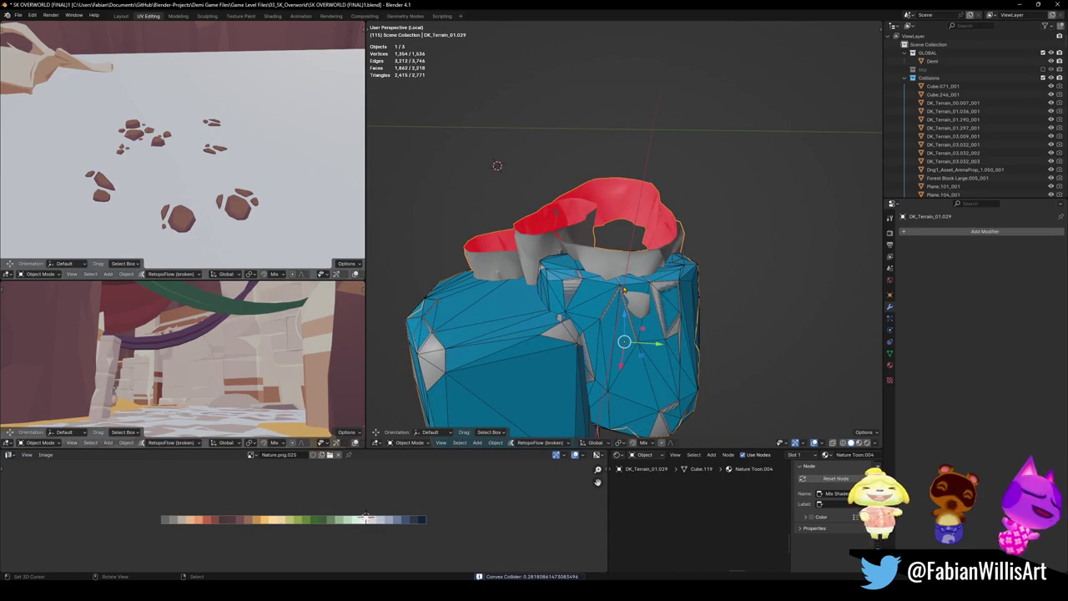
{"action": "key", "text": "KP_Divide"}
{"action": "middle_click_drag", "start_coordinate": [504, 43], "coordinate": [534, 101]}
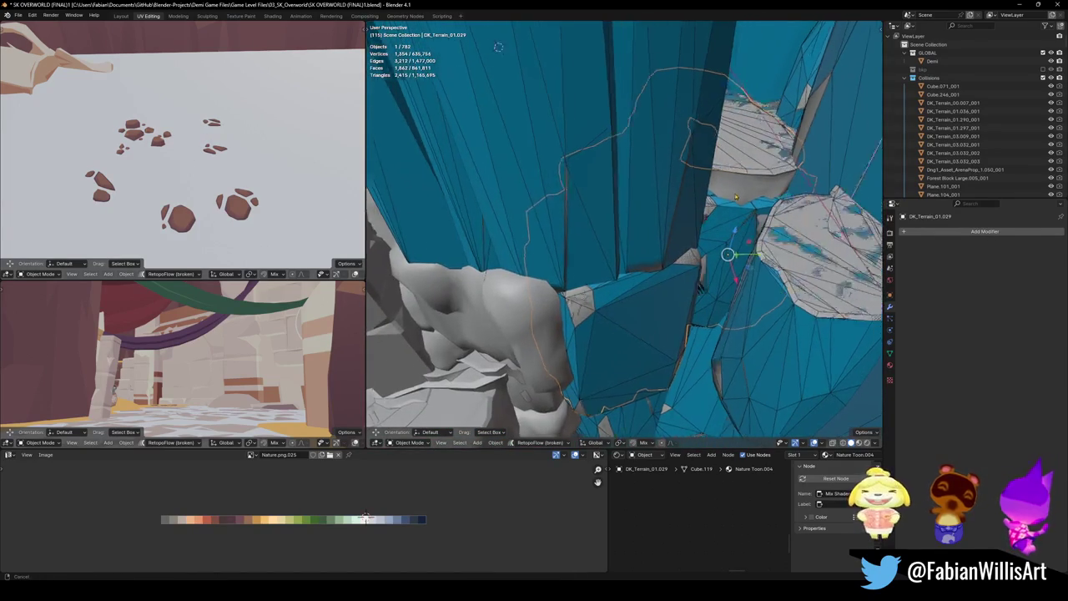
- Select the ledge piece of DK_Terrain_01.029 in vertex mode and wrap it in a convex hull collider
{"action": "mouse_move", "coordinate": [651, 261]}
{"action": "middle_mouse_down"}
{"action": "mouse_move", "coordinate": [626, 286]}
{"action": "mouse_move", "coordinate": [633, 254]}
{"action": "middle_mouse_up"}
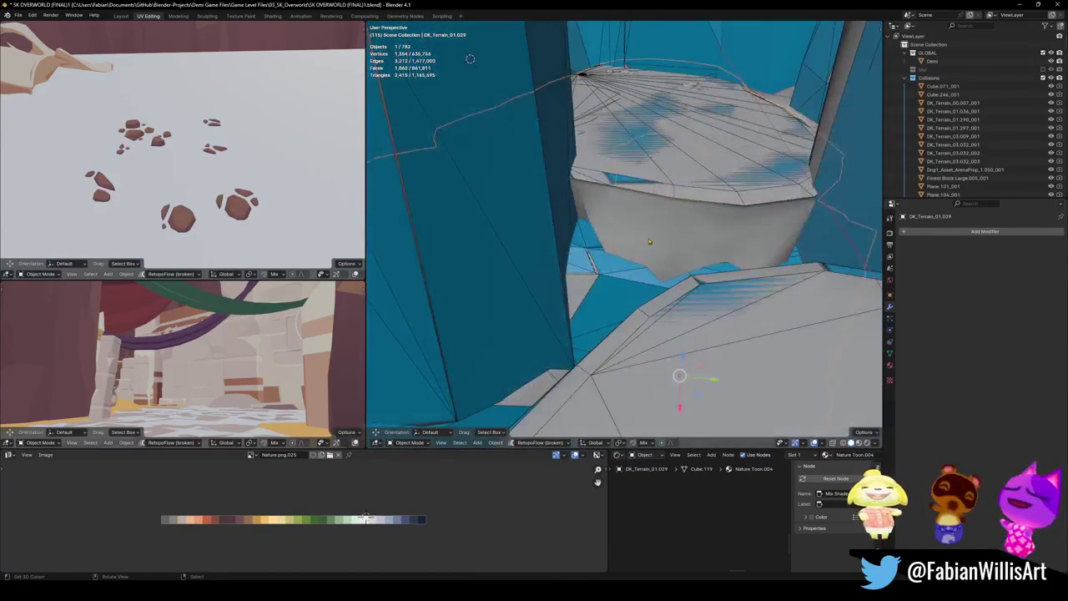
{"action": "key", "text": "Tab"}
{"action": "key", "text": "1"}
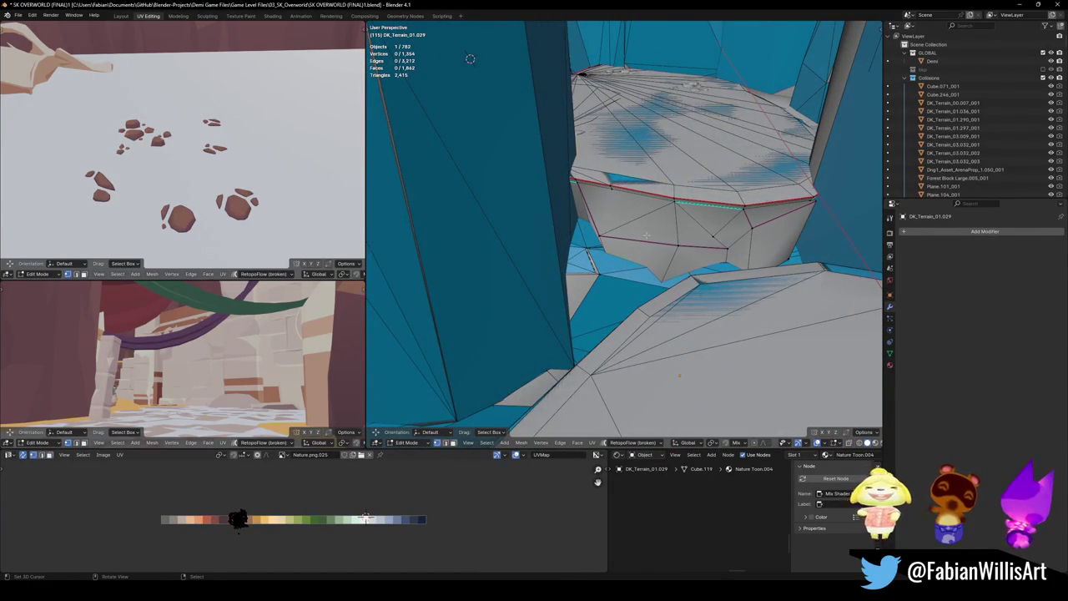
{"action": "middle_click_drag", "start_coordinate": [650, 237], "coordinate": [608, 241]}
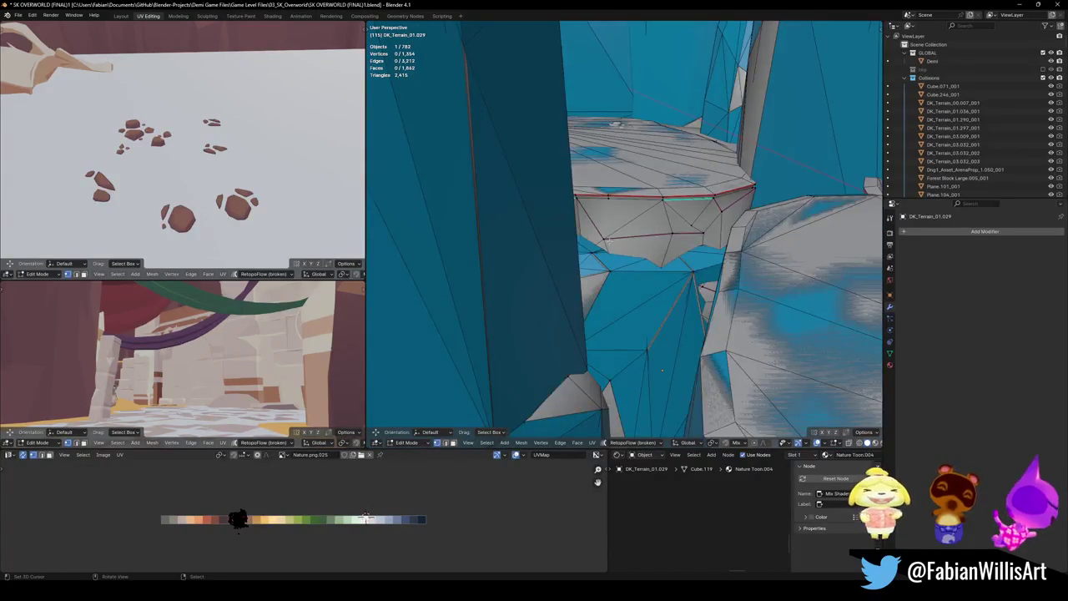
{"action": "key", "text": "l"}
{"action": "key", "text": "shift+alt+c"}
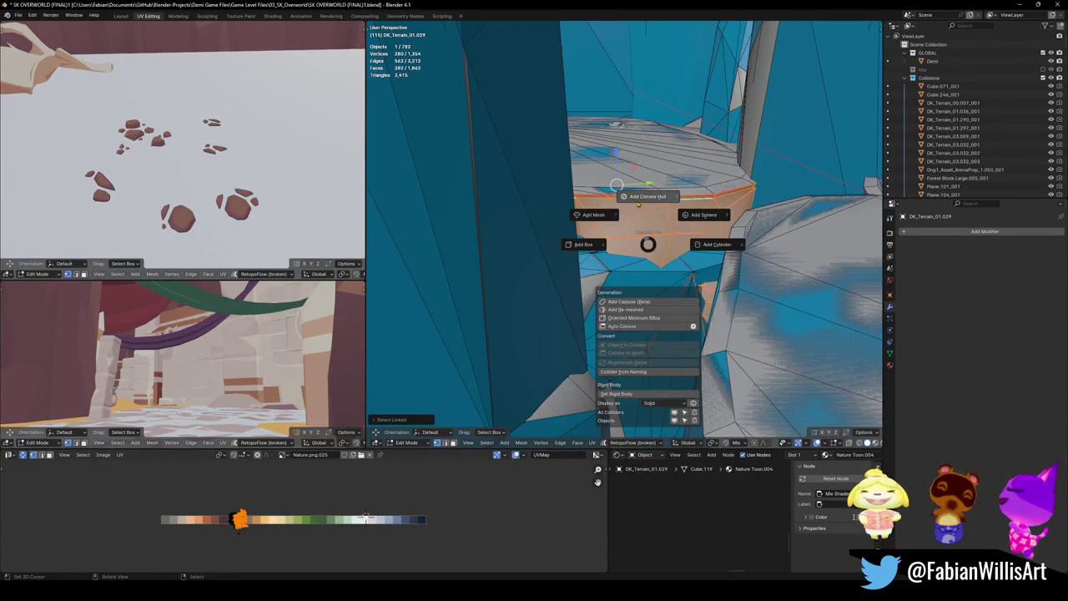
{"action": "left_click", "coordinate": [638, 201]}
{"action": "mouse_move", "coordinate": [638, 201]}
{"action": "middle_mouse_down"}
{"action": "mouse_move", "coordinate": [632, 251]}
{"action": "mouse_move", "coordinate": [673, 300]}
{"action": "mouse_move", "coordinate": [658, 365]}
{"action": "mouse_move", "coordinate": [651, 320]}
{"action": "middle_mouse_up"}
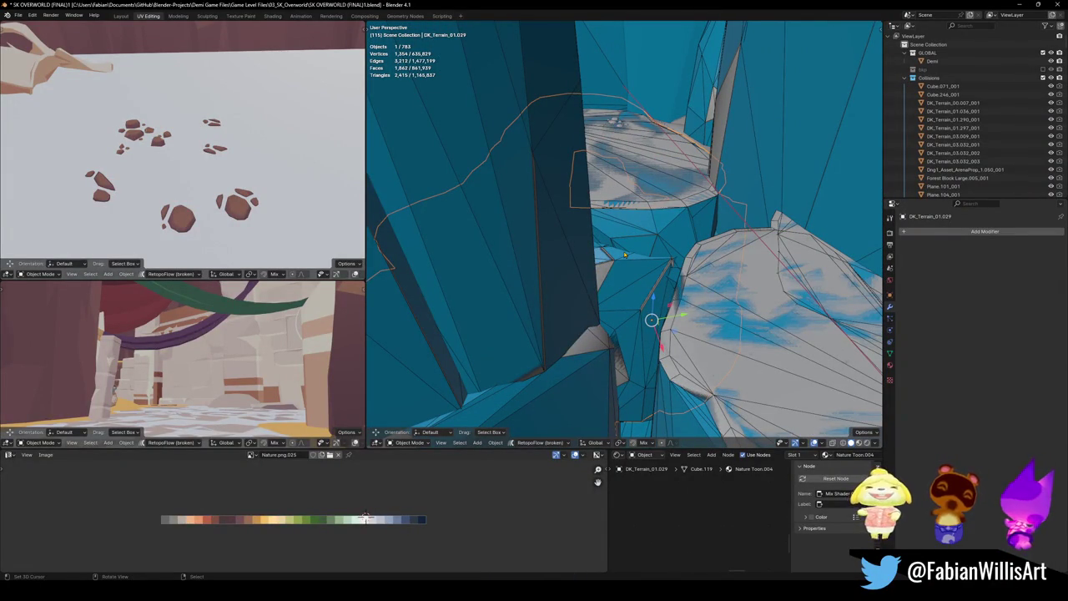
{"action": "mouse_move", "coordinate": [657, 186]}
{"action": "middle_mouse_down", "text": "ctrl"}
{"action": "mouse_move", "coordinate": [606, 222]}
{"action": "mouse_move", "coordinate": [716, 206]}
{"action": "mouse_move", "coordinate": [684, 250]}
{"action": "middle_mouse_up", "text": "ctrl"}
{"action": "key", "text": "shift+grave"}
{"action": "key", "text": "w"}
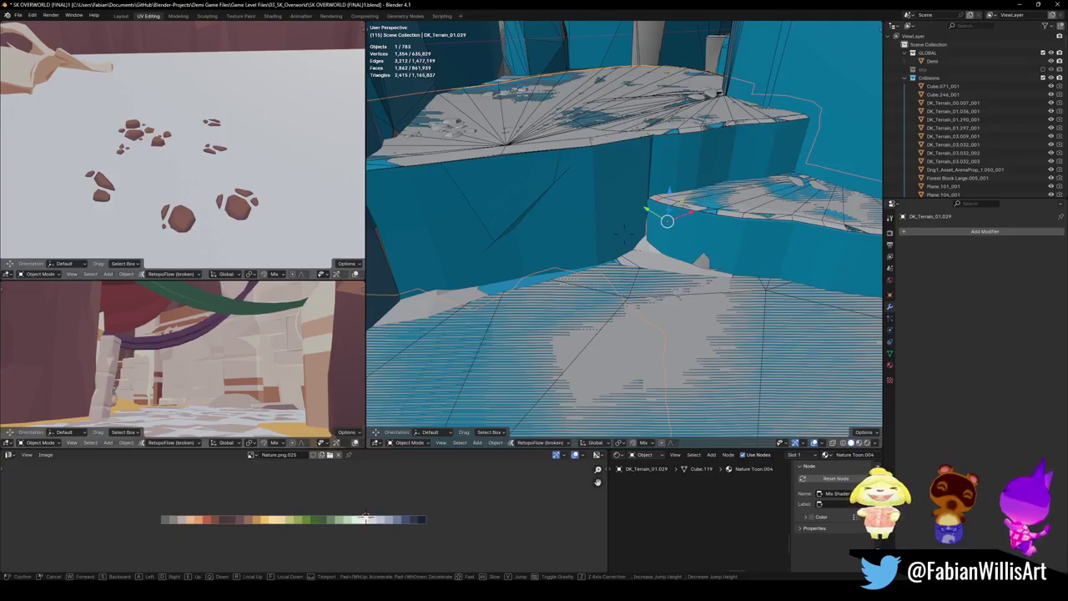
{"action": "key", "text": "w"}
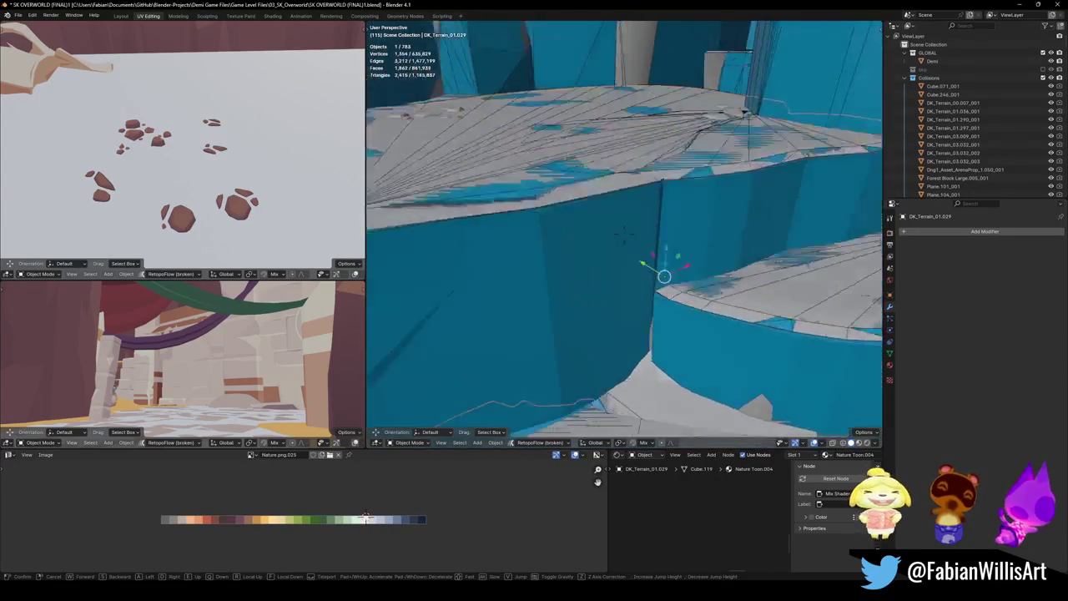
{"action": "key", "text": "w"}
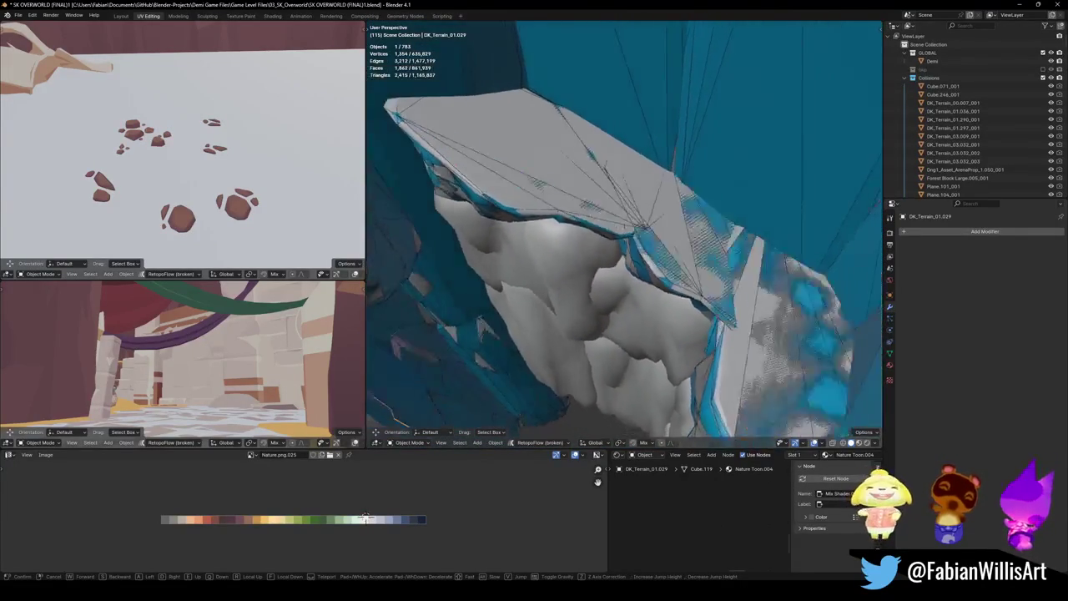
{"action": "key", "text": "Return"}
{"action": "scroll", "coordinate": [618, 276], "scroll_direction": "up", "scroll_amount": 3}
{"action": "scroll", "coordinate": [617, 275], "scroll_direction": "down", "scroll_amount": 3}
{"action": "mouse_move", "coordinate": [617, 276]}
{"action": "middle_mouse_down"}
{"action": "mouse_move", "coordinate": [621, 257]}
{"action": "mouse_move", "coordinate": [611, 269]}
{"action": "middle_mouse_up"}
{"action": "scroll", "coordinate": [611, 269], "scroll_direction": "up", "scroll_amount": 3}
{"action": "scroll", "coordinate": [578, 274], "scroll_direction": "down", "scroll_amount": 3}
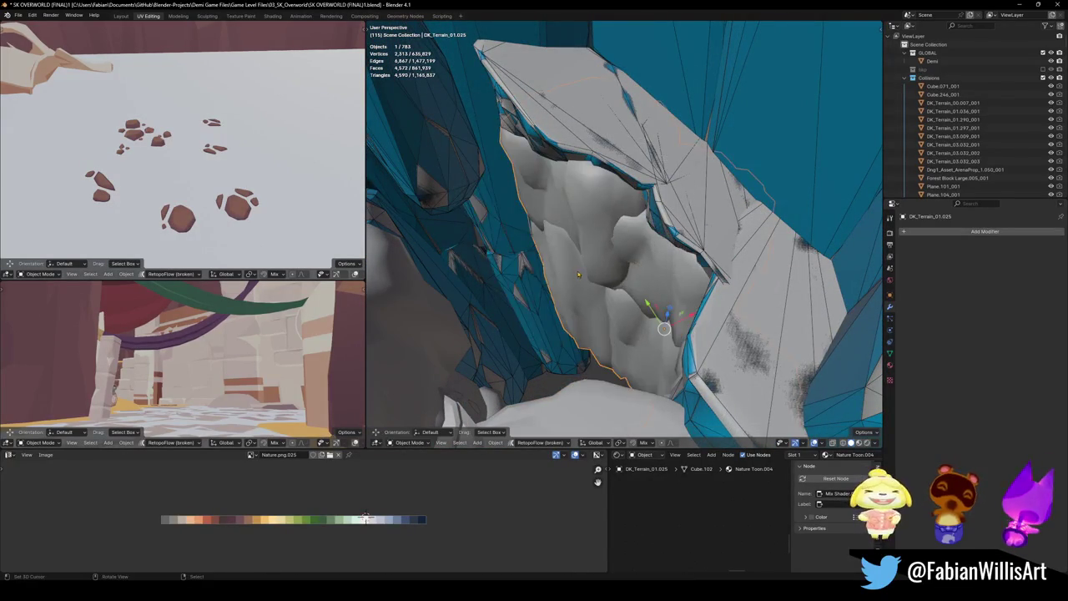
{"action": "scroll", "coordinate": [630, 267], "scroll_direction": "up", "scroll_amount": 3}
{"action": "mouse_move", "coordinate": [629, 267]}
{"action": "middle_mouse_down"}
{"action": "mouse_move", "coordinate": [629, 253]}
{"action": "mouse_move", "coordinate": [622, 269]}
{"action": "middle_mouse_up"}
- Isolate rock DK_Terrain_01.025 and wrap its first pillar in a convex hull collider
{"action": "scroll", "coordinate": [629, 253], "scroll_direction": "down", "scroll_amount": 3}
{"action": "key", "text": "slash"}
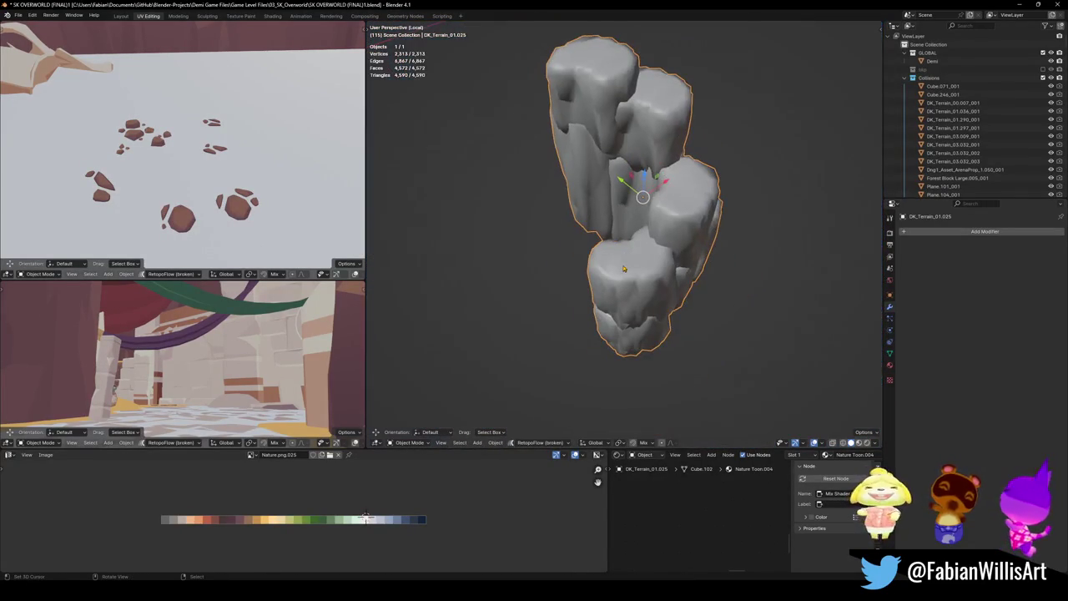
{"action": "mouse_move", "coordinate": [623, 190]}
{"action": "middle_mouse_down"}
{"action": "mouse_move", "coordinate": [660, 215]}
{"action": "mouse_move", "coordinate": [577, 245]}
{"action": "middle_mouse_up"}
{"action": "key", "text": "Tab"}
{"action": "key", "text": "alt+a"}
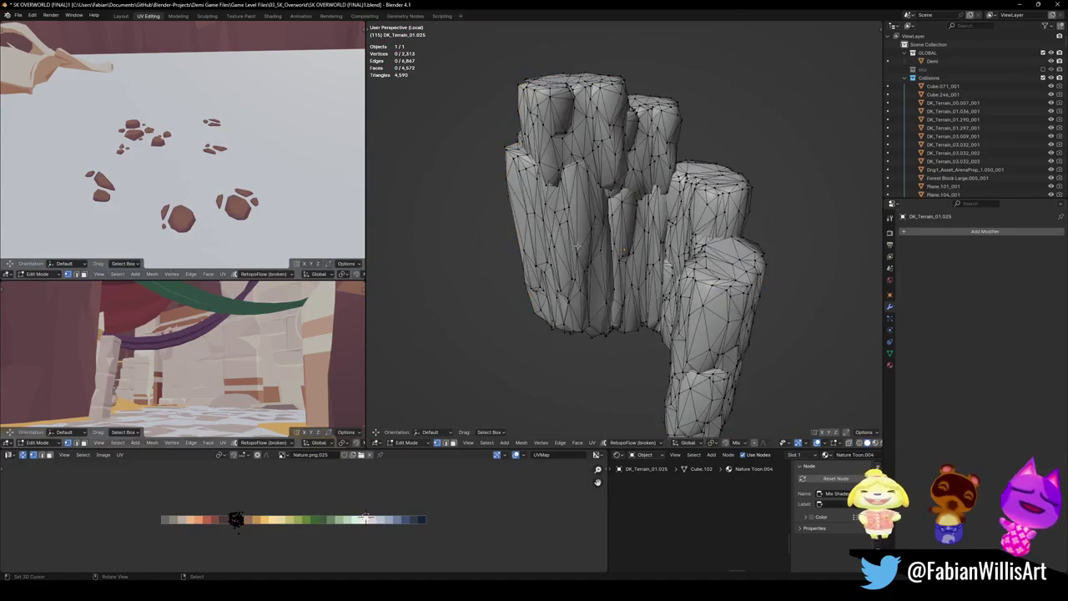
{"action": "key", "text": "l"}
{"action": "key", "text": "l"}
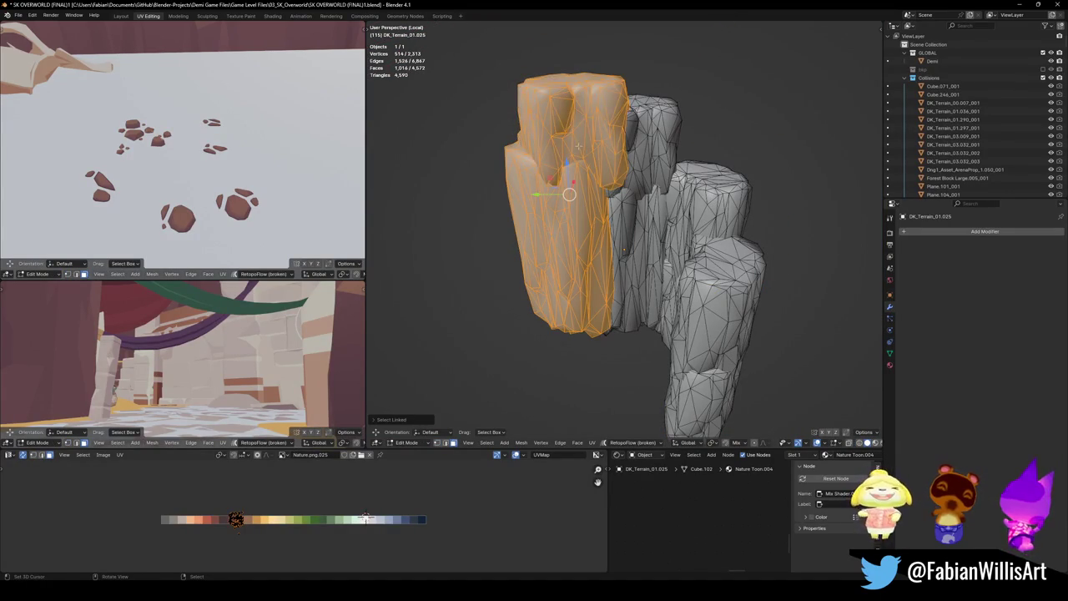
{"action": "key", "text": "shift+c"}
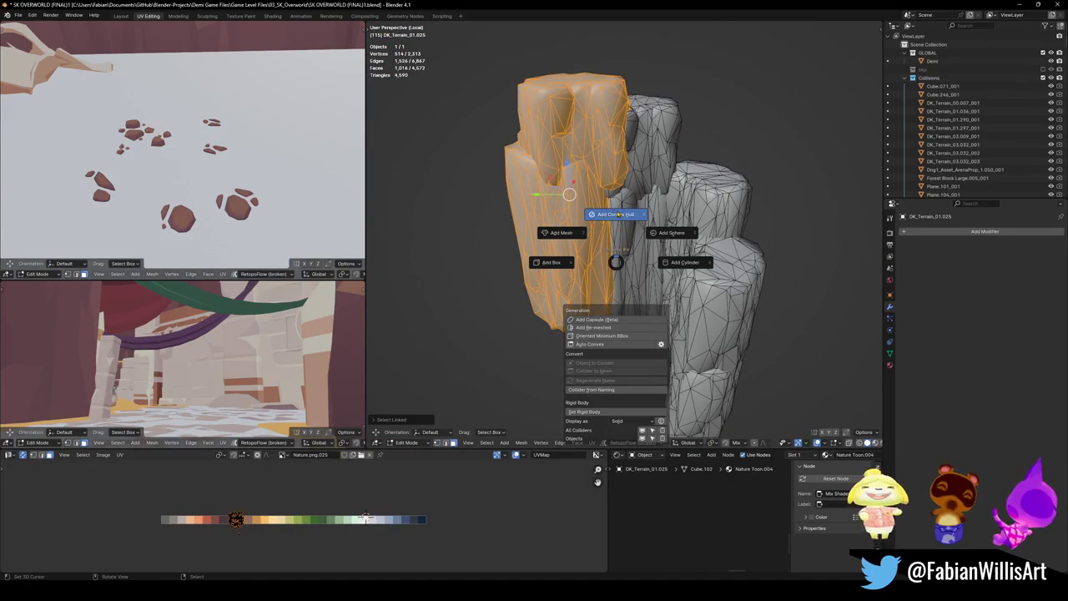
{"action": "left_click", "coordinate": [618, 215]}
- Add a convex hull collider over the next two connected pillar pieces
{"action": "scroll", "coordinate": [600, 251], "scroll_direction": "up", "scroll_amount": 3}
{"action": "scroll", "coordinate": [590, 296], "scroll_direction": "up", "scroll_amount": 2}
{"action": "key", "text": "l"}
{"action": "key", "text": "l"}
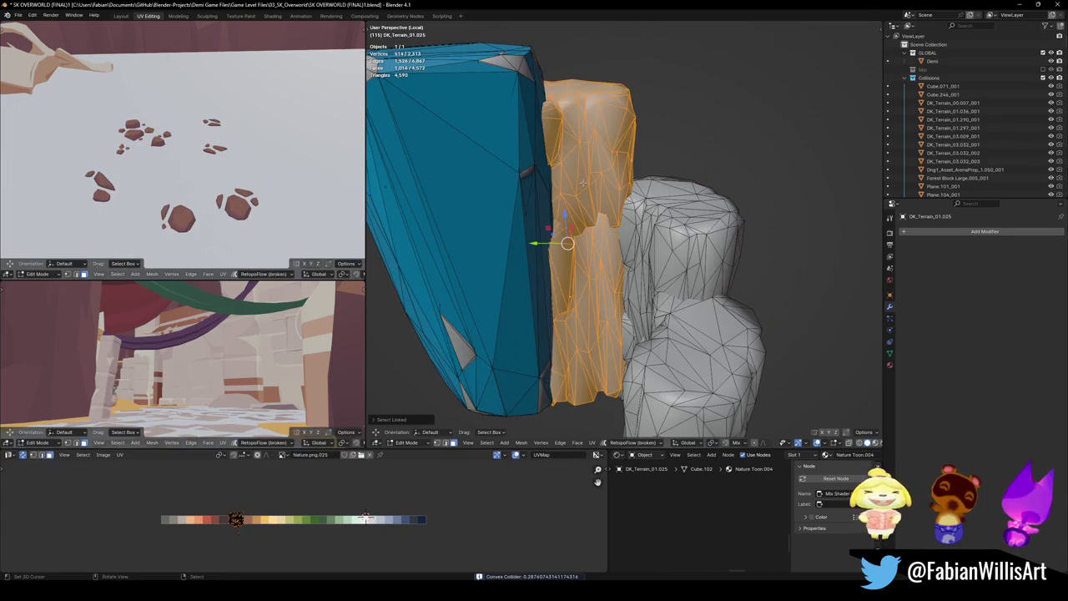
{"action": "key", "text": "shift+c"}
{"action": "left_click", "coordinate": [587, 139]}
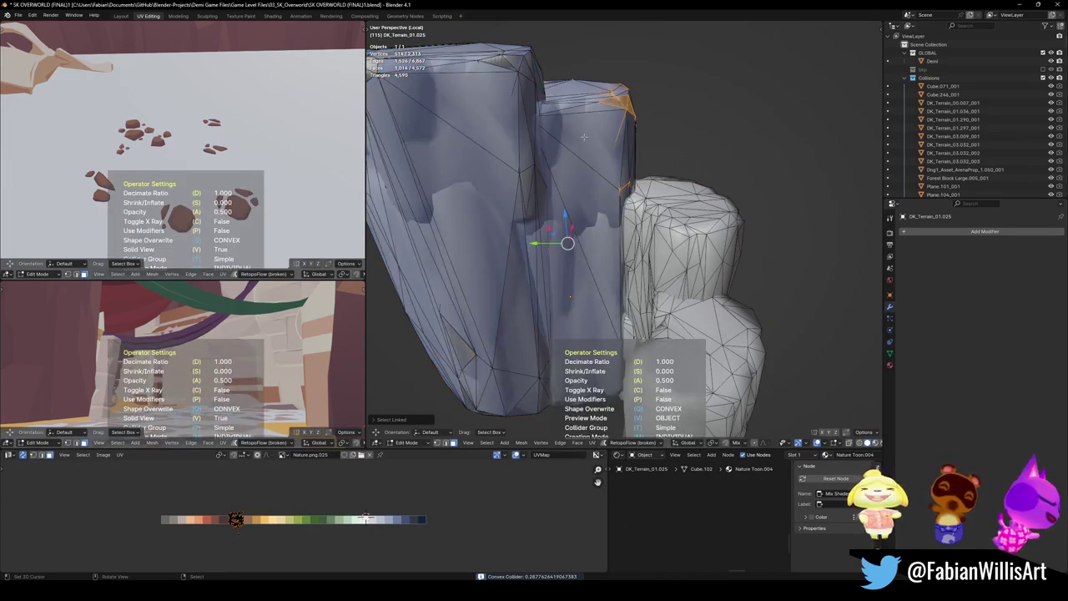
{"action": "mouse_move", "coordinate": [587, 139]}
{"action": "middle_mouse_down"}
{"action": "mouse_move", "coordinate": [597, 145]}
{"action": "mouse_move", "coordinate": [534, 263]}
{"action": "middle_mouse_up"}
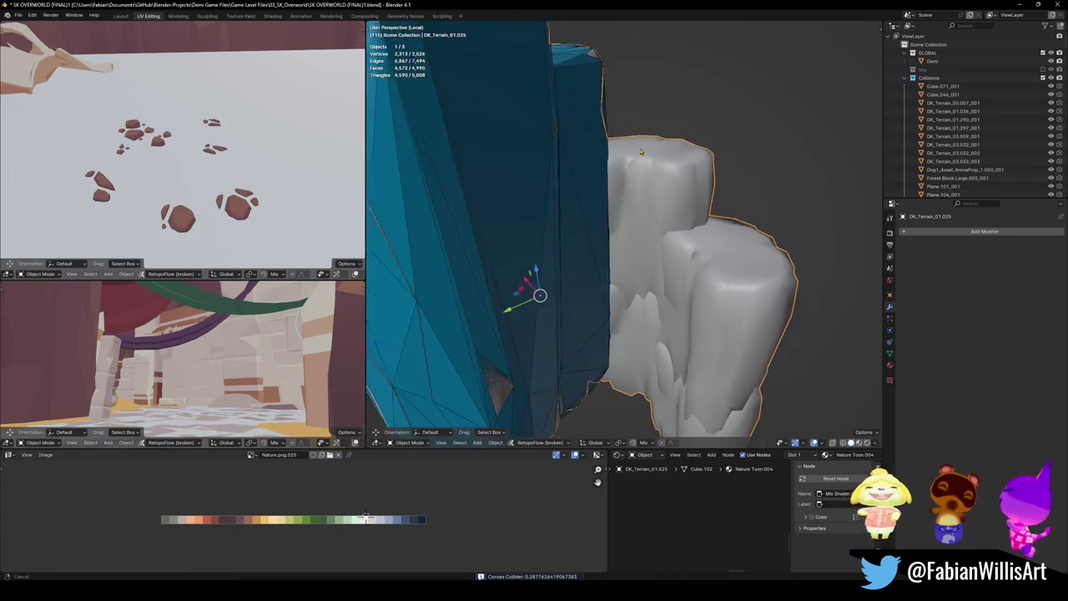
- Add convex hull colliders over the upper pillar and the last pillar, then check coverage
{"action": "key", "text": "Tab"}
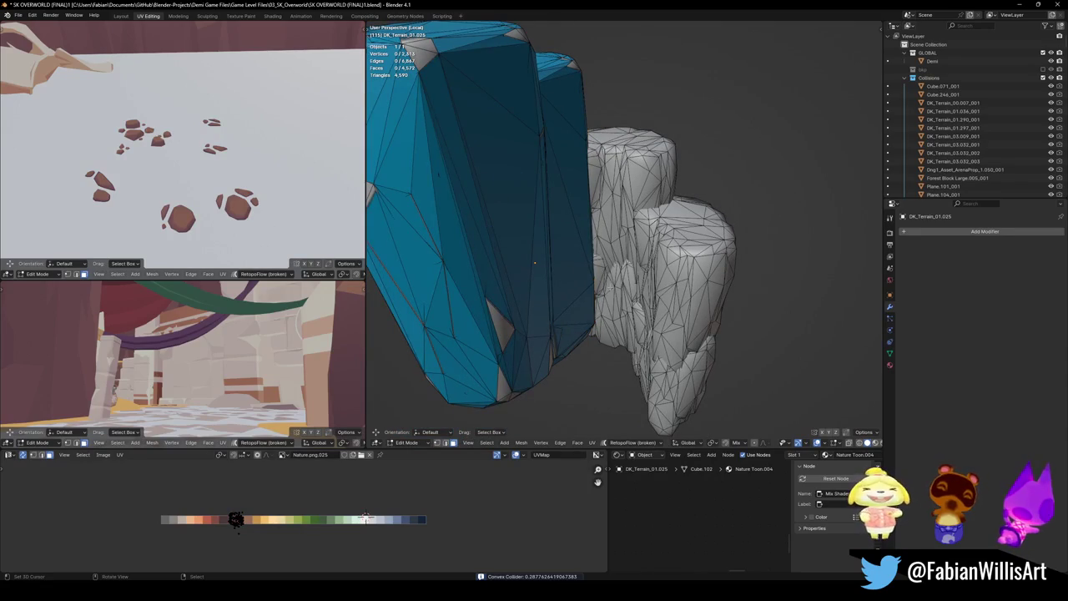
{"action": "key", "text": "l"}
{"action": "key", "text": "shift+alt+c"}
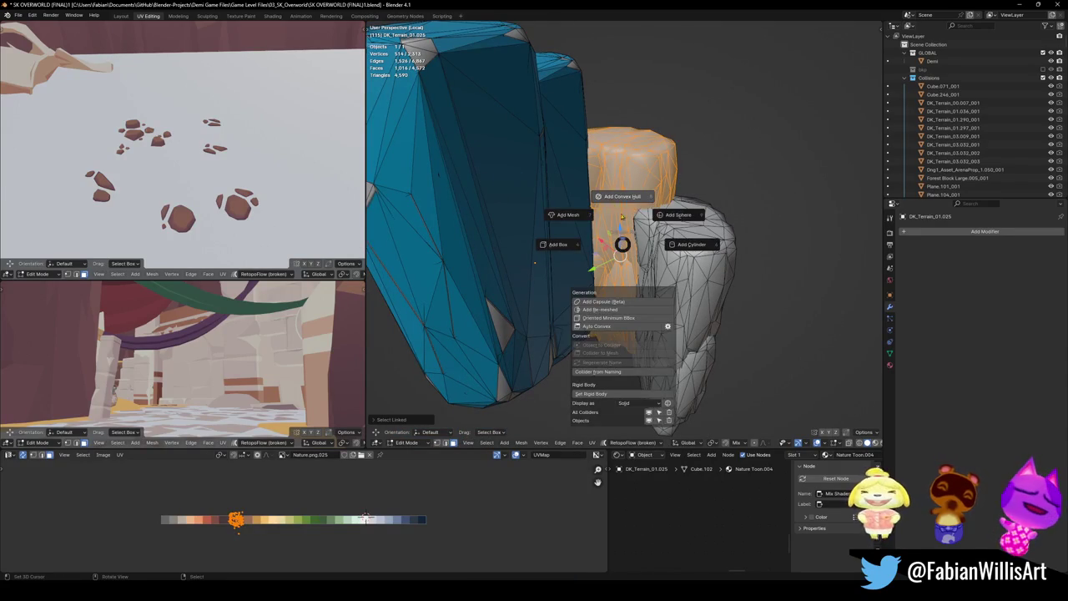
{"action": "left_click", "coordinate": [614, 197]}
{"action": "middle_click_drag", "start_coordinate": [613, 197], "coordinate": [584, 208]}
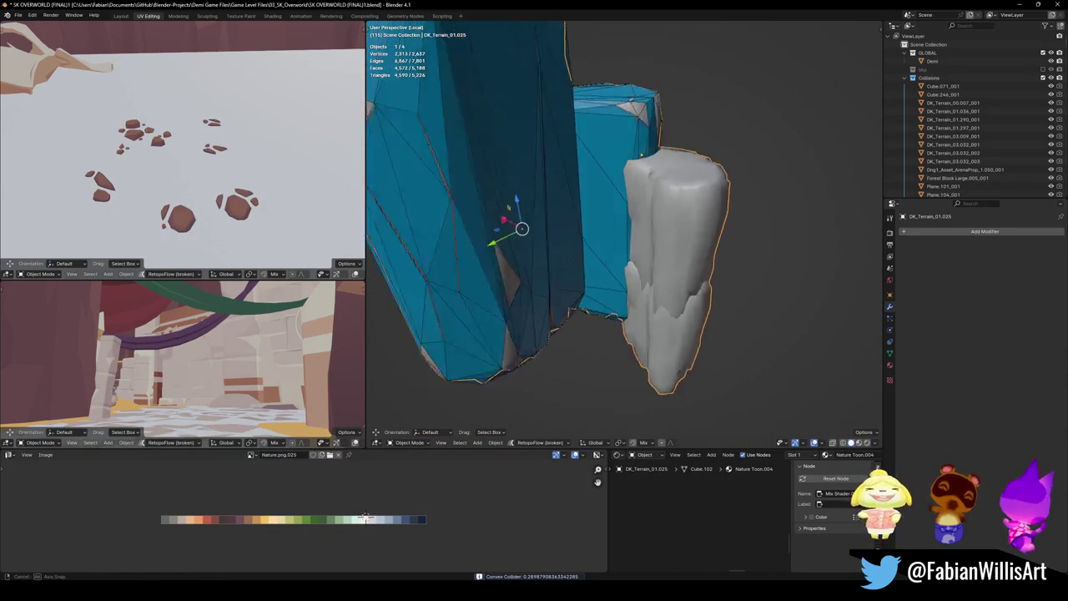
{"action": "key", "text": "l"}
{"action": "key", "text": "l"}
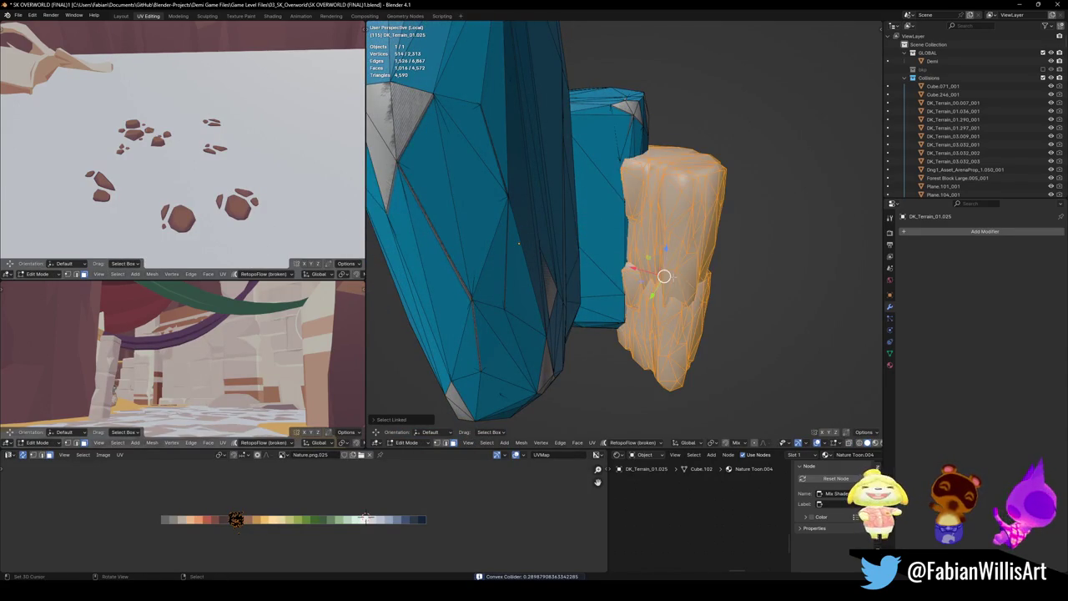
{"action": "key", "text": "shift+alt+c"}
{"action": "left_click", "coordinate": [663, 229]}
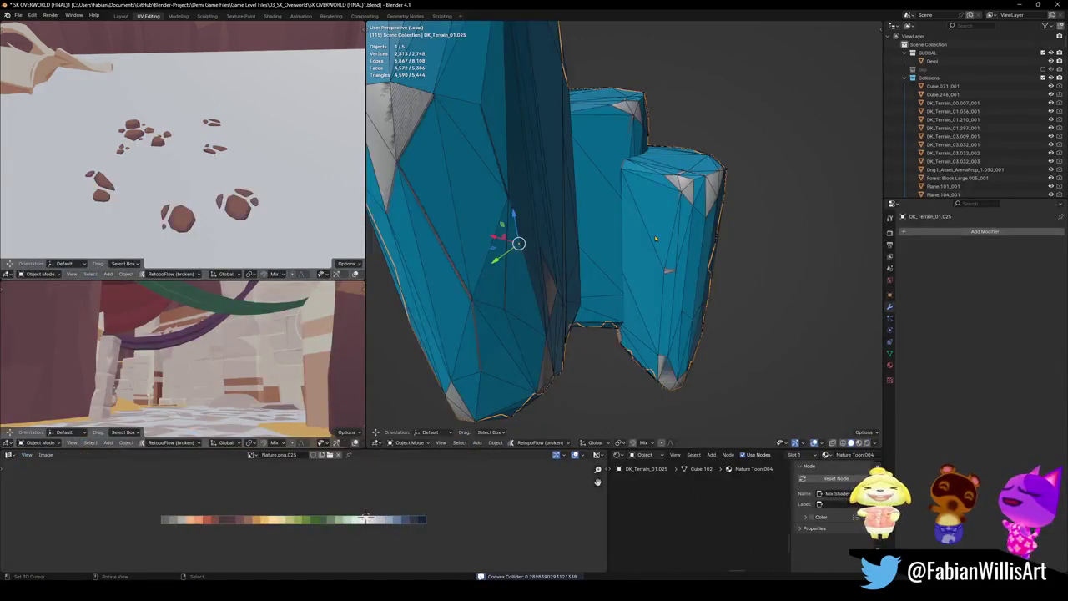
{"action": "mouse_move", "coordinate": [631, 229]}
{"action": "middle_mouse_down"}
{"action": "mouse_move", "coordinate": [599, 260]}
{"action": "mouse_move", "coordinate": [634, 264]}
{"action": "middle_mouse_up"}
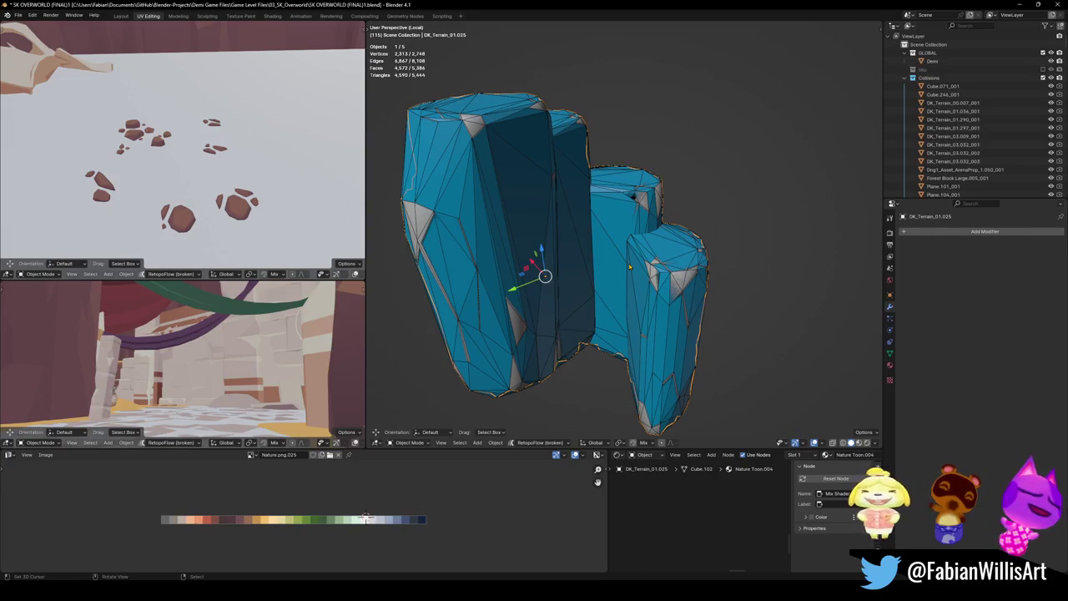
{"action": "middle_click_drag", "start_coordinate": [584, 275], "coordinate": [634, 275]}
- Exit local view, inspect the new UCX_DK_Terrain_01.025_001 collider, and save SK OVERWORLD (FINAL)1.blend
{"action": "key", "text": "KP_Divide"}
{"action": "mouse_move", "coordinate": [624, 234]}
{"action": "middle_mouse_down"}
{"action": "mouse_move", "coordinate": [659, 238]}
{"action": "mouse_move", "coordinate": [626, 242]}
{"action": "middle_mouse_up"}
{"action": "mouse_move", "coordinate": [618, 283]}
{"action": "middle_mouse_down"}
{"action": "mouse_move", "coordinate": [624, 273]}
{"action": "mouse_move", "coordinate": [609, 284]}
{"action": "mouse_move", "coordinate": [639, 235]}
{"action": "mouse_move", "coordinate": [628, 214]}
{"action": "mouse_move", "coordinate": [643, 339]}
{"action": "mouse_move", "coordinate": [612, 247]}
{"action": "mouse_move", "coordinate": [667, 276]}
{"action": "middle_mouse_up"}
{"action": "left_click", "coordinate": [618, 289]}
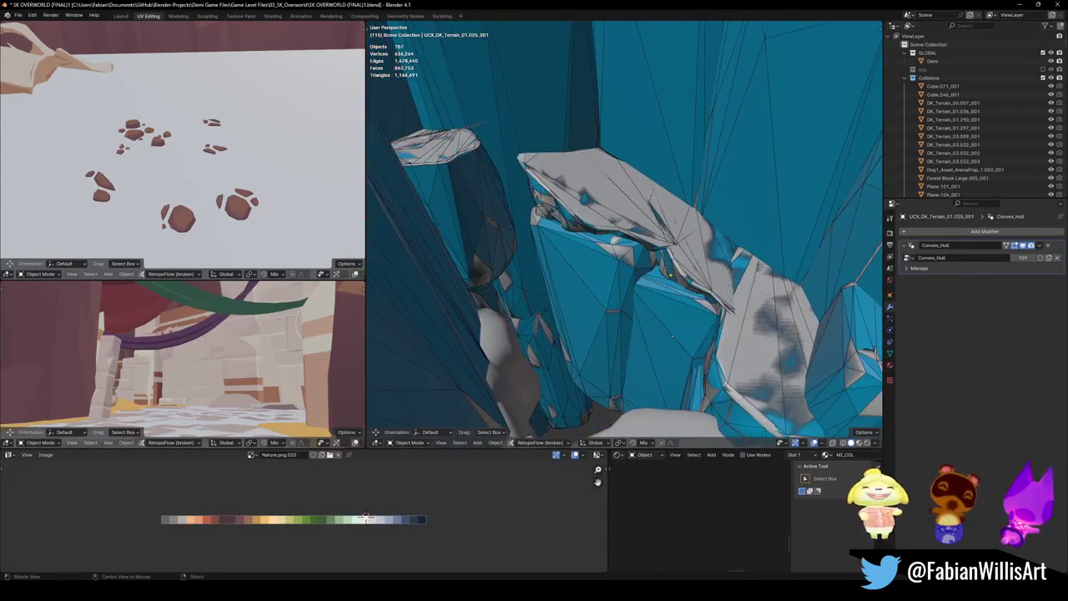
{"action": "mouse_move", "coordinate": [598, 259]}
{"action": "middle_mouse_down"}
{"action": "mouse_move", "coordinate": [652, 273]}
{"action": "mouse_move", "coordinate": [587, 310]}
{"action": "mouse_move", "coordinate": [696, 267]}
{"action": "mouse_move", "coordinate": [608, 281]}
{"action": "mouse_move", "coordinate": [599, 315]}
{"action": "mouse_move", "coordinate": [616, 285]}
{"action": "mouse_move", "coordinate": [637, 287]}
{"action": "mouse_move", "coordinate": [619, 334]}
{"action": "mouse_move", "coordinate": [636, 290]}
{"action": "middle_mouse_up"}
{"action": "key", "text": "ctrl+s"}
- Wrap the connected chunk of rock DK_Terrain_01.038 in a convex hull collider
{"action": "left_click", "coordinate": [618, 334]}
{"action": "key", "text": "Tab"}
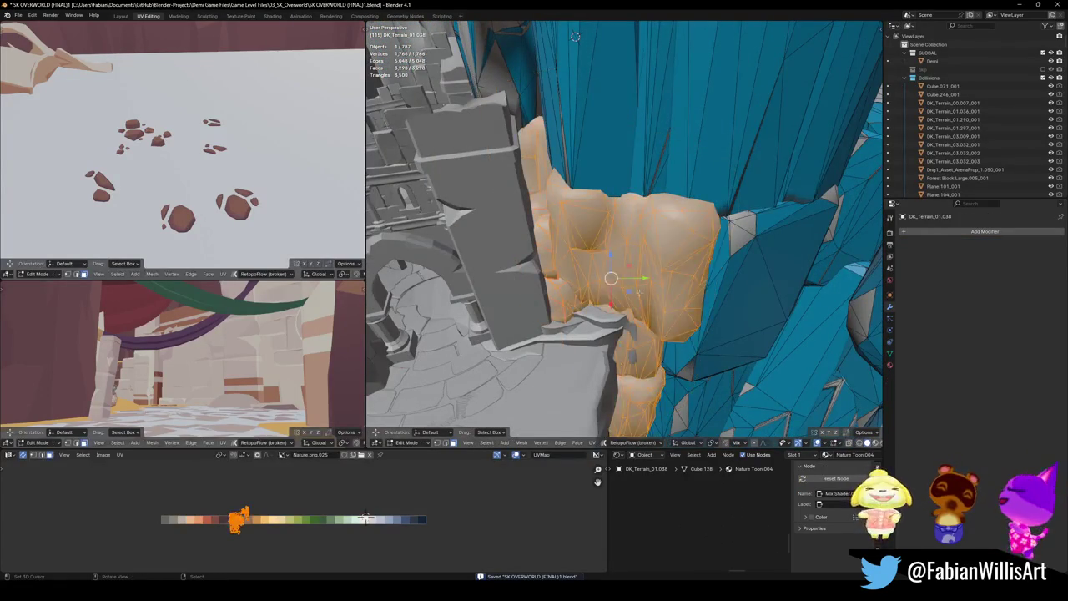
{"action": "key", "text": "alt+a"}
{"action": "key", "text": "l"}
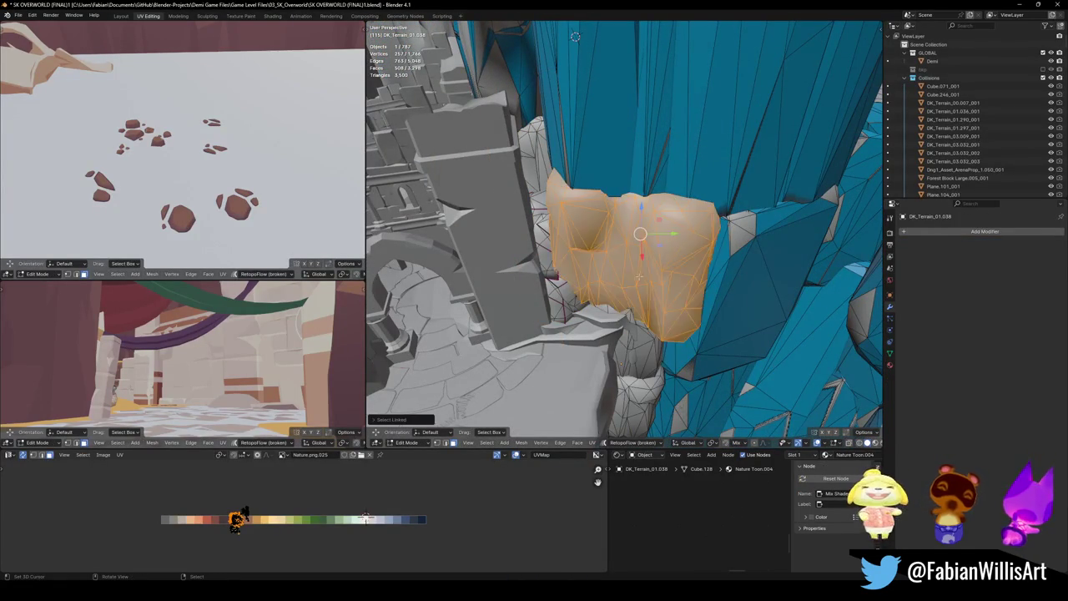
{"action": "middle_click_drag", "start_coordinate": [630, 308], "coordinate": [647, 308]}
{"action": "key", "text": "shift+c"}
{"action": "left_click", "coordinate": [641, 269]}
{"action": "mouse_move", "coordinate": [641, 268]}
{"action": "middle_mouse_down"}
{"action": "mouse_move", "coordinate": [620, 309]}
{"action": "mouse_move", "coordinate": [615, 262]}
{"action": "mouse_move", "coordinate": [568, 282]}
{"action": "mouse_move", "coordinate": [617, 237]}
{"action": "mouse_move", "coordinate": [614, 273]}
{"action": "mouse_move", "coordinate": [576, 250]}
{"action": "mouse_move", "coordinate": [591, 242]}
{"action": "mouse_move", "coordinate": [664, 267]}
{"action": "mouse_move", "coordinate": [629, 291]}
{"action": "middle_mouse_up"}
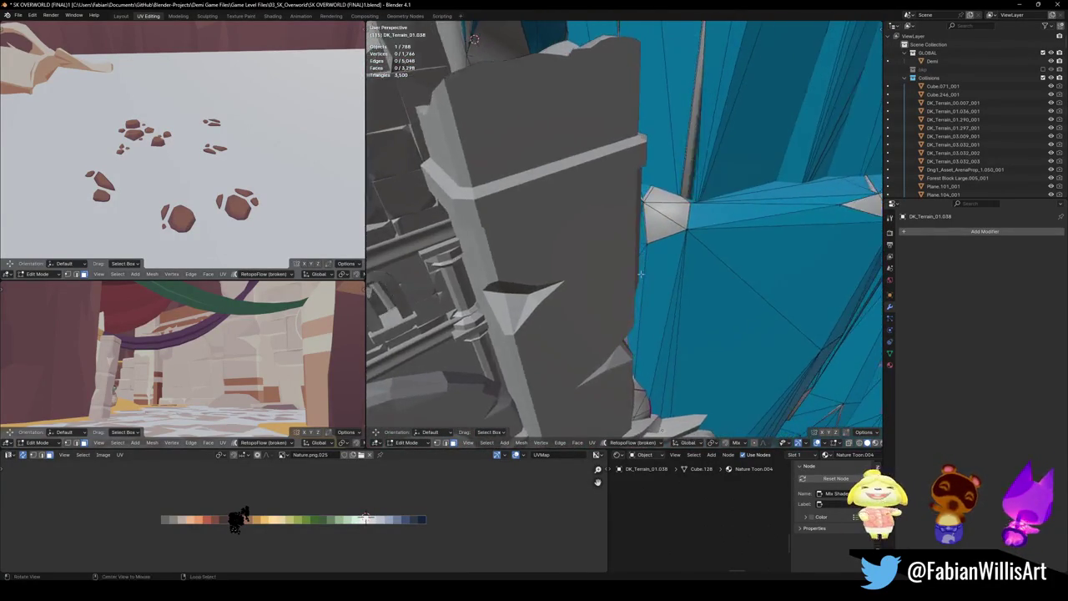
- Apply the Convex_Hull modifier on UCX_DK_Terrain_01.038 and dissolve the triangle and sliver faces into one quad
{"action": "key", "text": "Tab"}
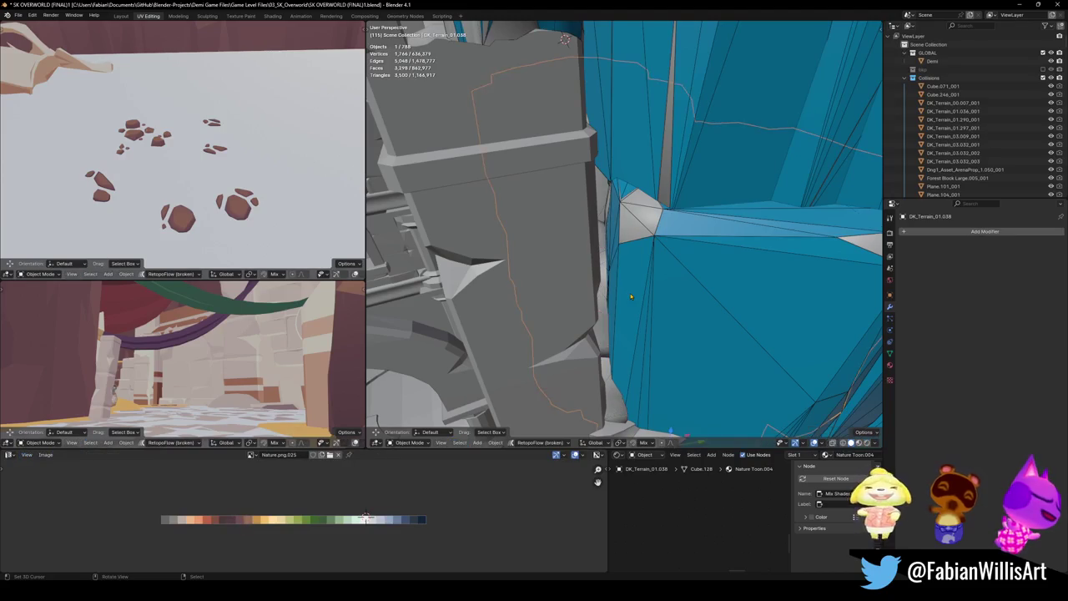
{"action": "left_click", "coordinate": [630, 294]}
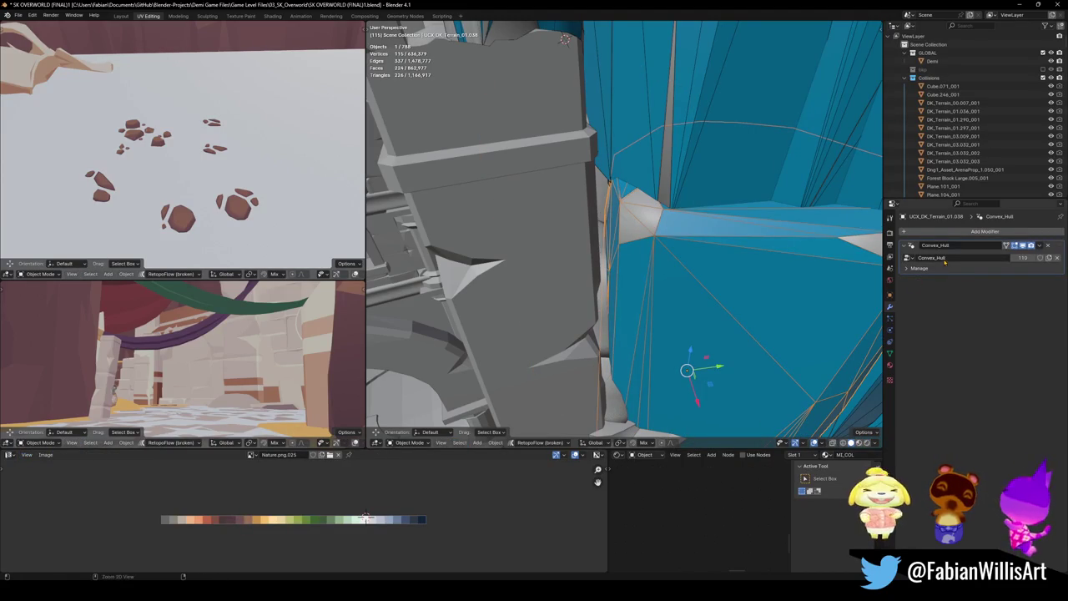
{"action": "key", "text": "ctrl+a"}
{"action": "key", "text": "Tab"}
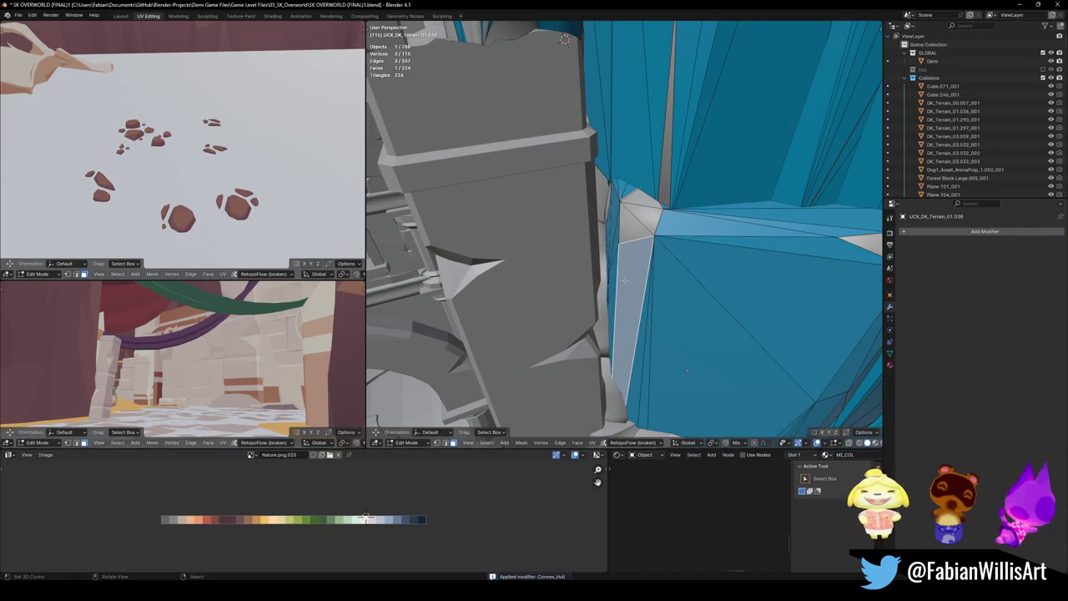
{"action": "middle_click_drag", "start_coordinate": [630, 275], "coordinate": [767, 309]}
{"action": "left_click", "coordinate": [771, 310]}
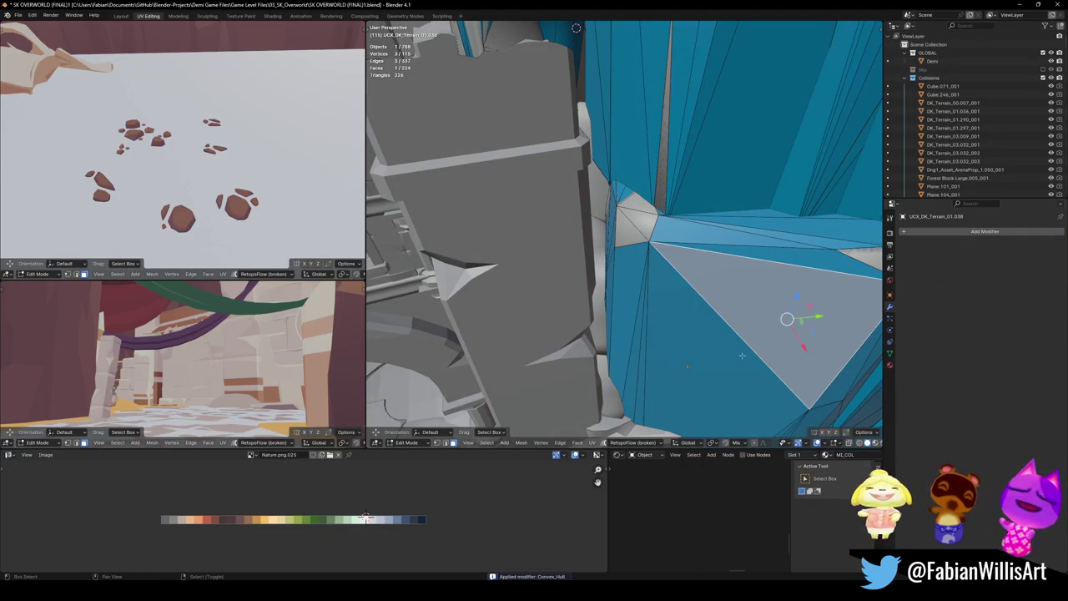
{"action": "left_click", "coordinate": [690, 351], "text": "shift"}
{"action": "key", "text": "ctrl+x"}
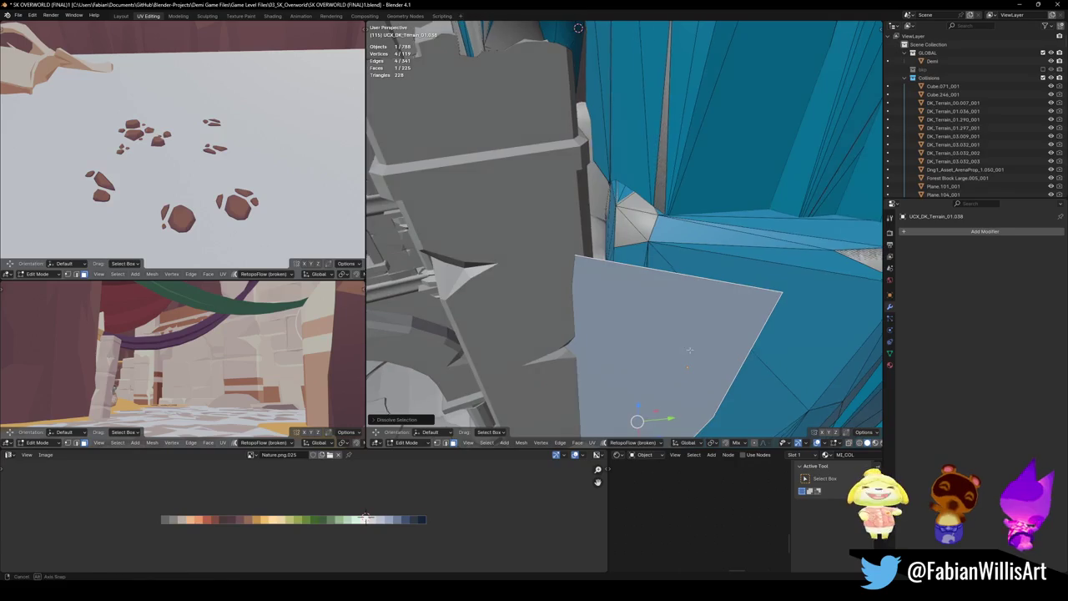
- Move a hull vertex vertically and slide a quad face horizontally, keeping its height
{"action": "key", "text": "alt+a"}
{"action": "middle_click_drag", "start_coordinate": [690, 351], "coordinate": [698, 336]}
{"action": "key", "text": "g"}
{"action": "key", "text": "z"}
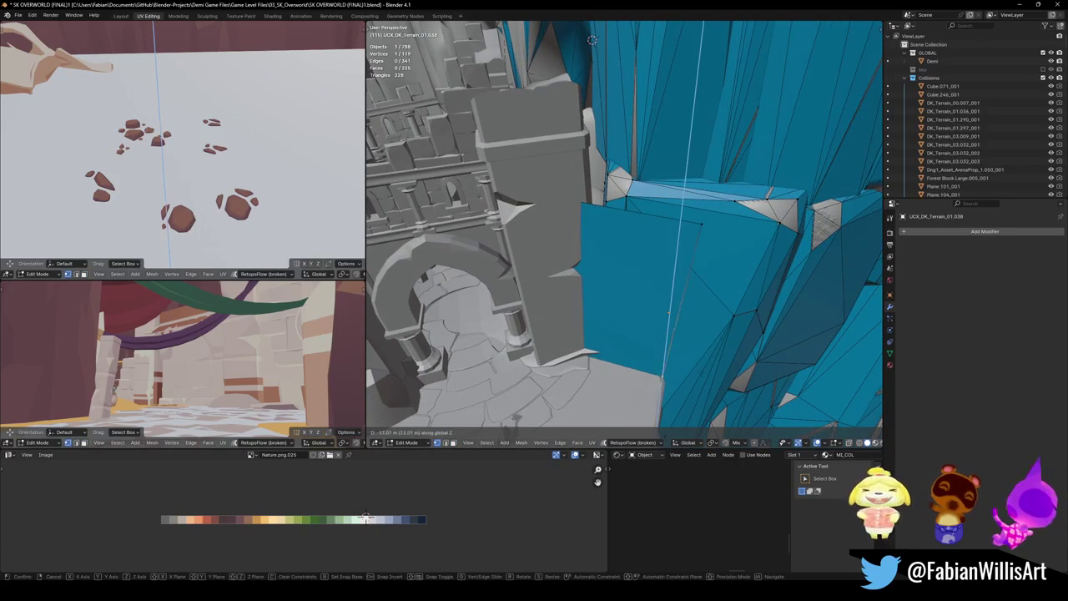
{"action": "key", "text": "Escape"}
{"action": "key", "text": "3"}
{"action": "left_click", "coordinate": [625, 358]}
{"action": "key", "text": "g"}
{"action": "key", "text": "shift+z"}
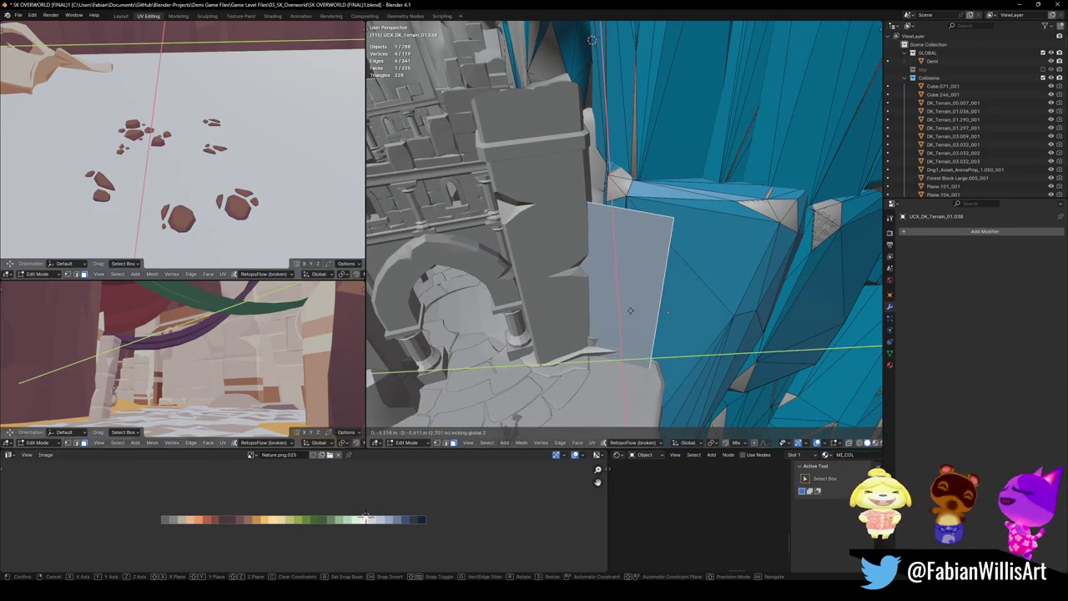
{"action": "left_click", "coordinate": [624, 297]}
- Move a selection vertically and extrude an edge horizontally into a new face
{"action": "key", "text": "alt+a"}
{"action": "middle_click_drag", "start_coordinate": [609, 203], "coordinate": [634, 167]}
{"action": "key", "text": "g"}
{"action": "key", "text": "z"}
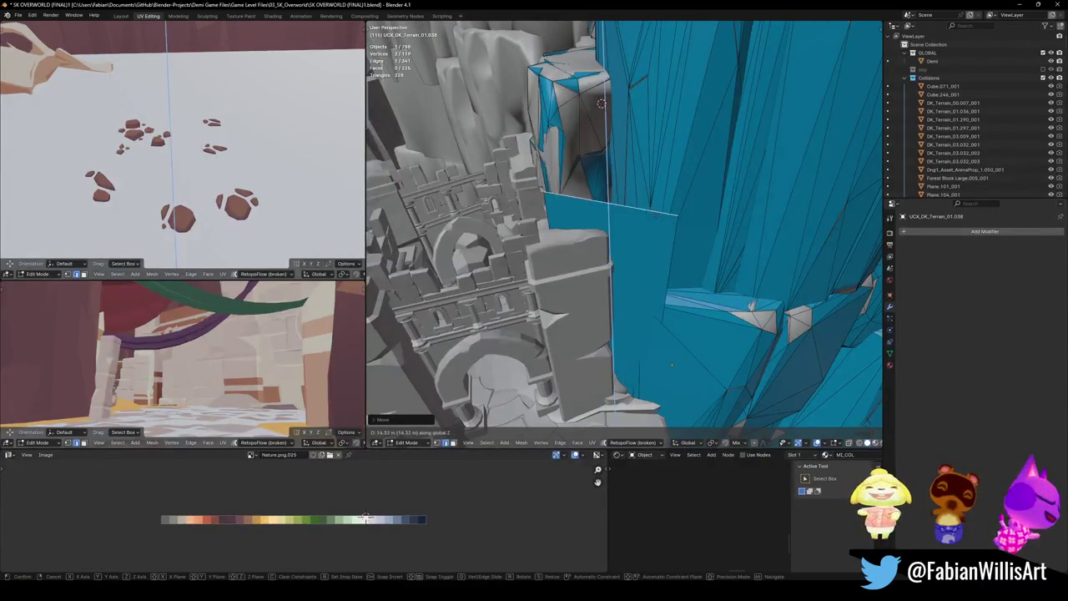
{"action": "key", "text": "Escape"}
{"action": "middle_click_drag", "start_coordinate": [600, 103], "coordinate": [709, 208]}
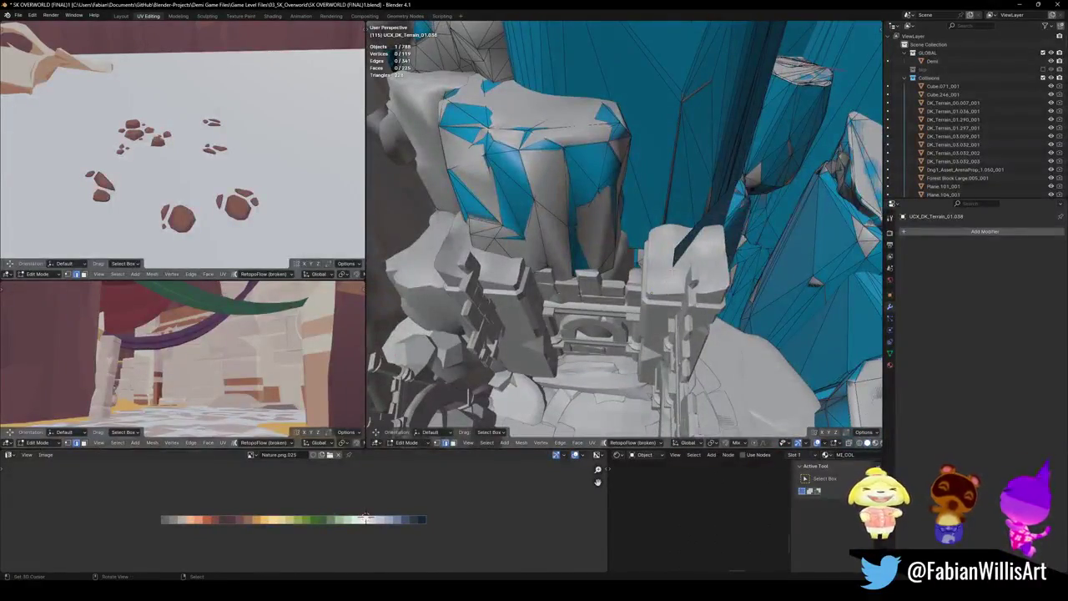
{"action": "key", "text": "e"}
{"action": "key", "text": "shift+z"}
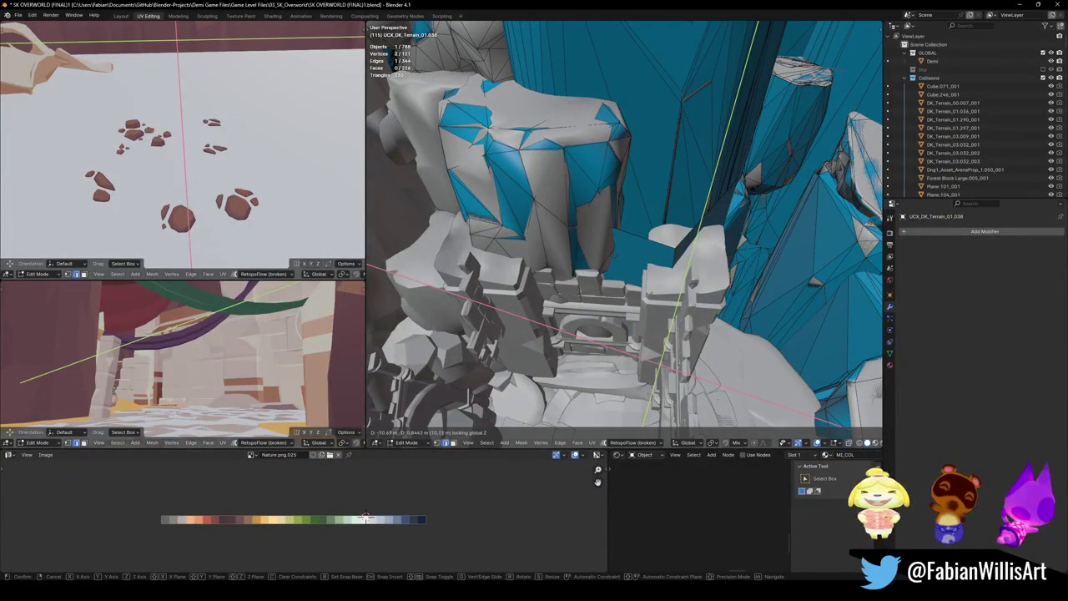
{"action": "key", "text": "Escape"}
- Extrude a face upward and slide the selection horizontally to close the gap beside the archway
{"action": "middle_click_drag", "start_coordinate": [656, 243], "coordinate": [659, 209]}
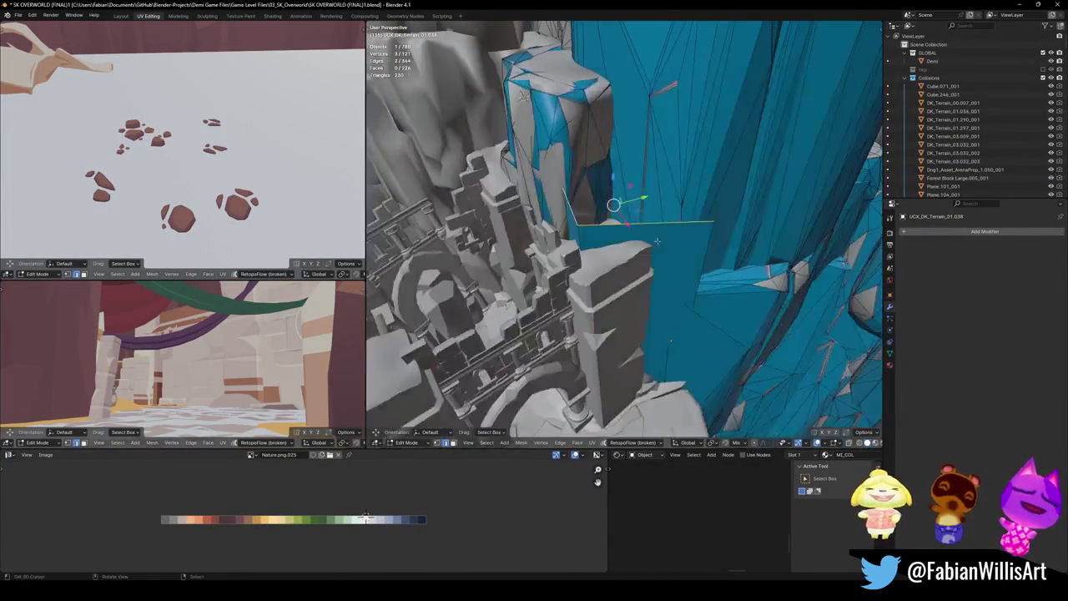
{"action": "key", "text": "e"}
{"action": "key", "text": "z"}
{"action": "left_click", "coordinate": [671, 338]}
{"action": "middle_click_drag", "start_coordinate": [671, 338], "coordinate": [644, 287]}
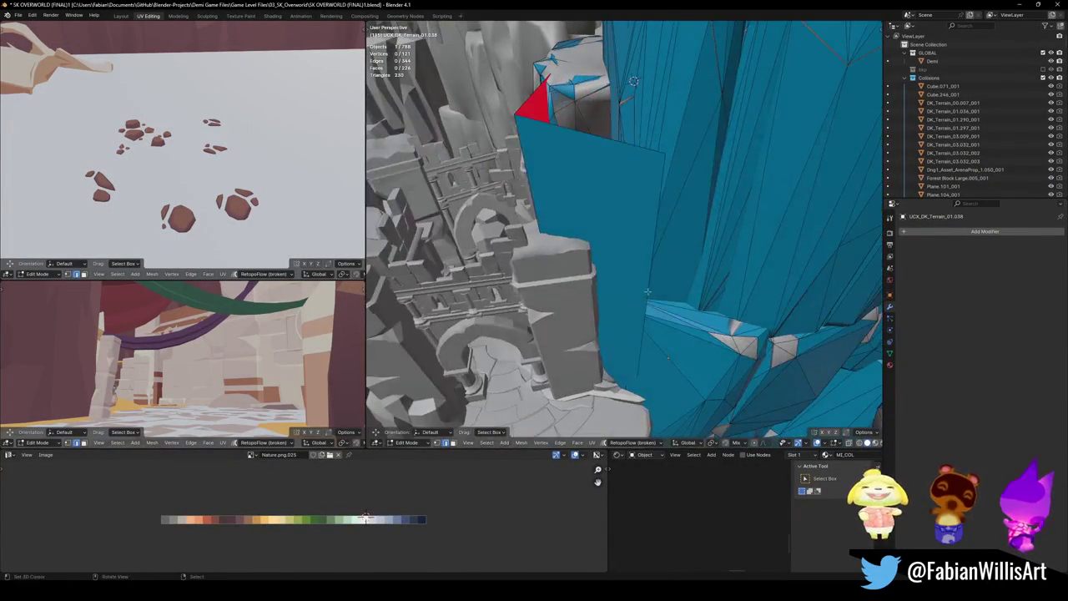
{"action": "key", "text": "g"}
{"action": "key", "text": "shift+z"}
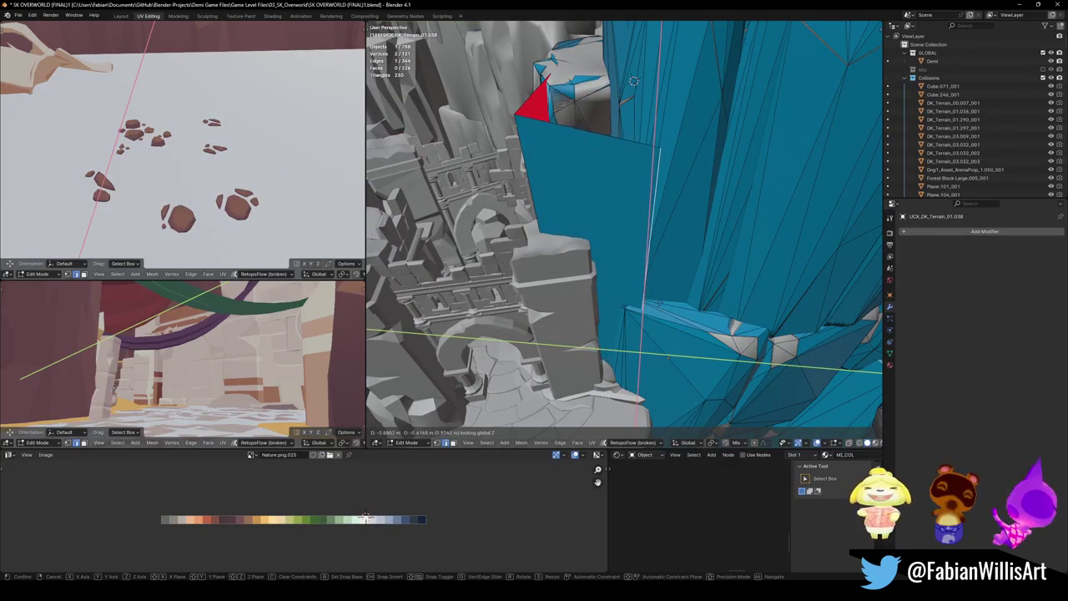
{"action": "left_click", "coordinate": [667, 357]}
{"action": "middle_click_drag", "start_coordinate": [667, 357], "coordinate": [668, 315]}
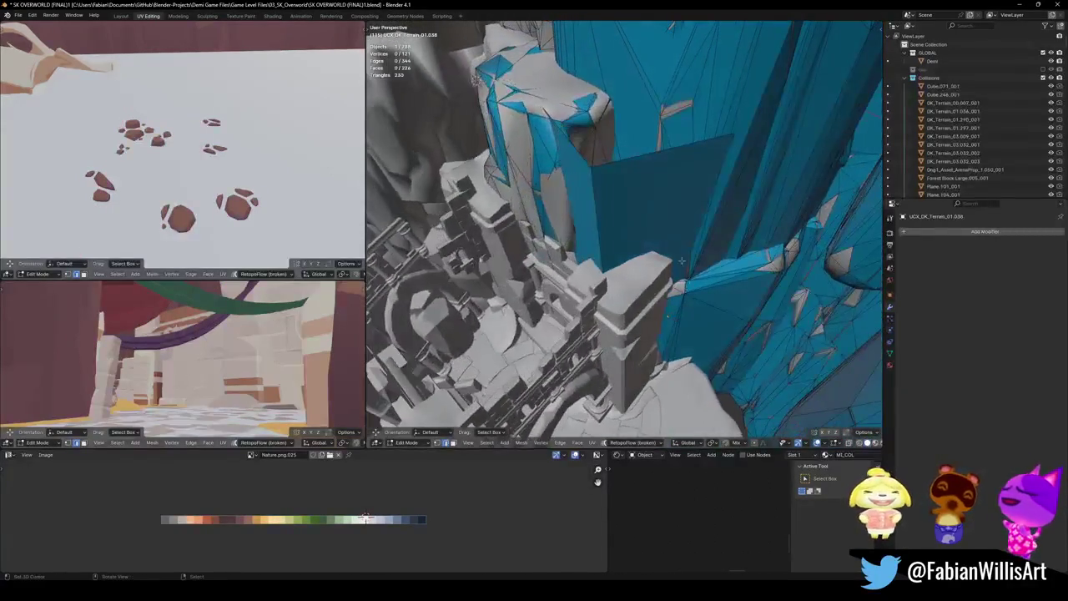
- Save the file and walk the cave corridor in first-person view to check the collider
{"action": "mouse_move", "coordinate": [588, 156]}
{"action": "middle_mouse_down"}
{"action": "mouse_move", "coordinate": [681, 212]}
{"action": "mouse_move", "coordinate": [665, 363]}
{"action": "middle_mouse_up"}
{"action": "middle_click_drag", "start_coordinate": [472, 144], "coordinate": [636, 49]}
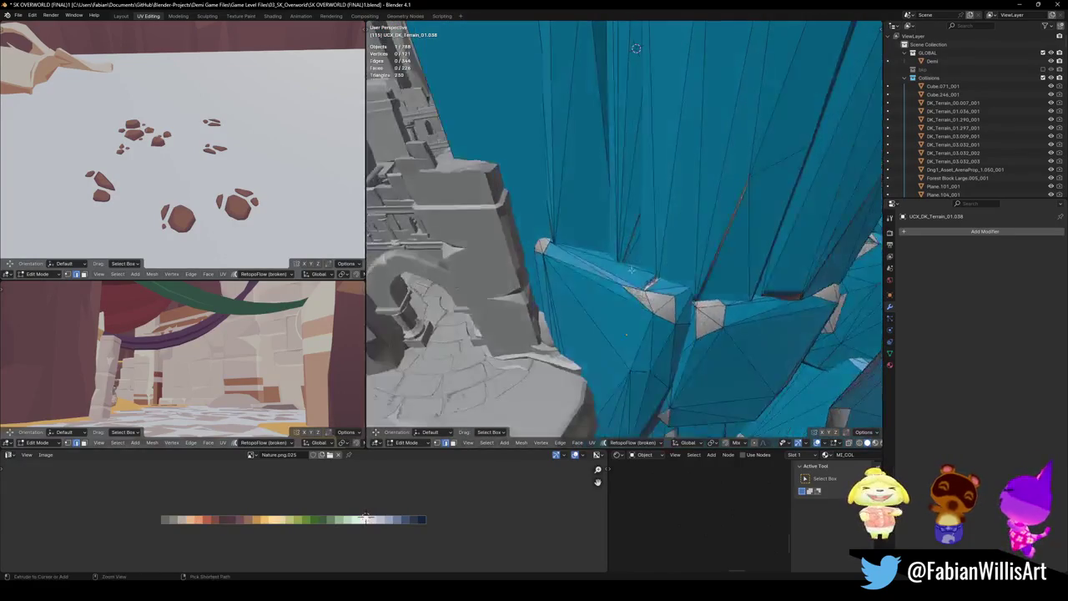
{"action": "key", "text": "ctrl+s"}
{"action": "mouse_move", "coordinate": [636, 49]}
{"action": "middle_mouse_down"}
{"action": "mouse_move", "coordinate": [704, 70]}
{"action": "mouse_move", "coordinate": [661, 262]}
{"action": "mouse_move", "coordinate": [632, 262]}
{"action": "mouse_move", "coordinate": [648, 263]}
{"action": "middle_mouse_up"}
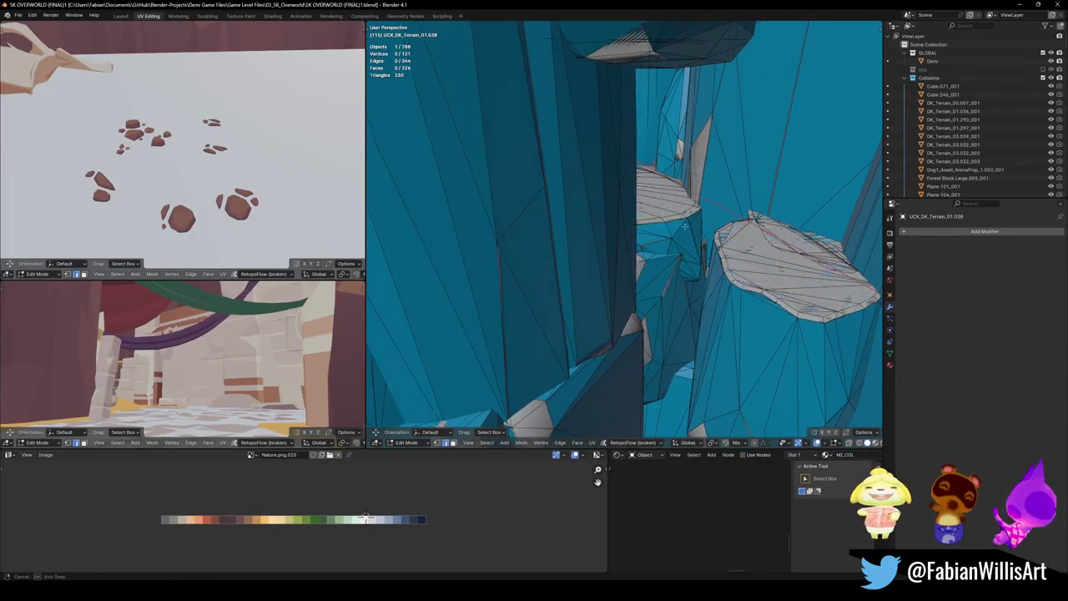
{"action": "key", "text": "shift+grave"}
{"action": "key", "text": "w"}
{"action": "key", "text": "s"}
{"action": "left_click", "coordinate": [646, 211]}
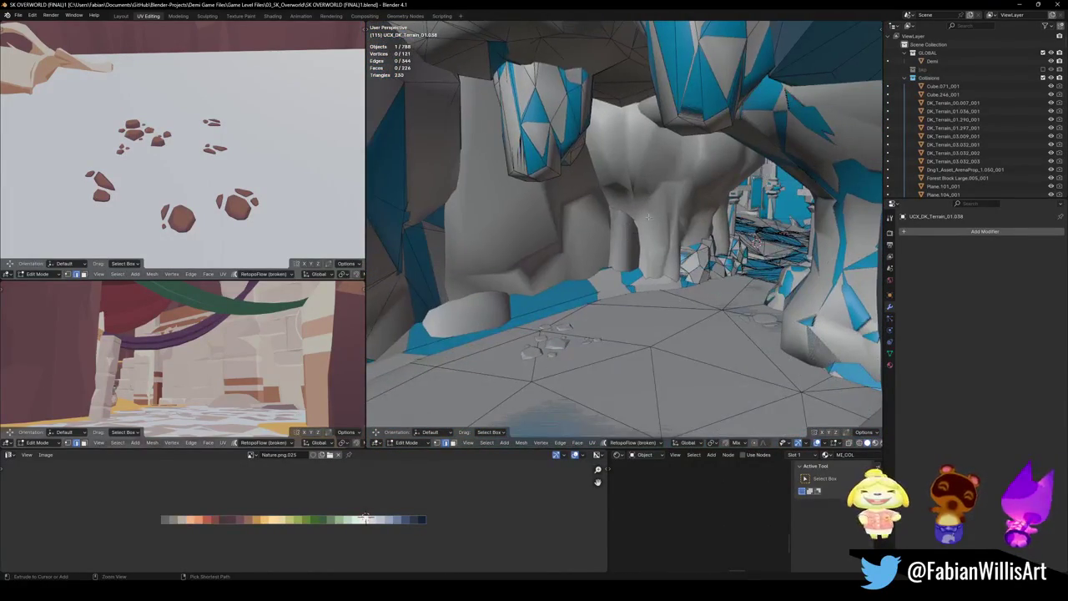
- Isolate the DK_Terrain_01.296 piece in local view and reveal its hidden mesh parts
{"action": "key", "text": "Tab"}
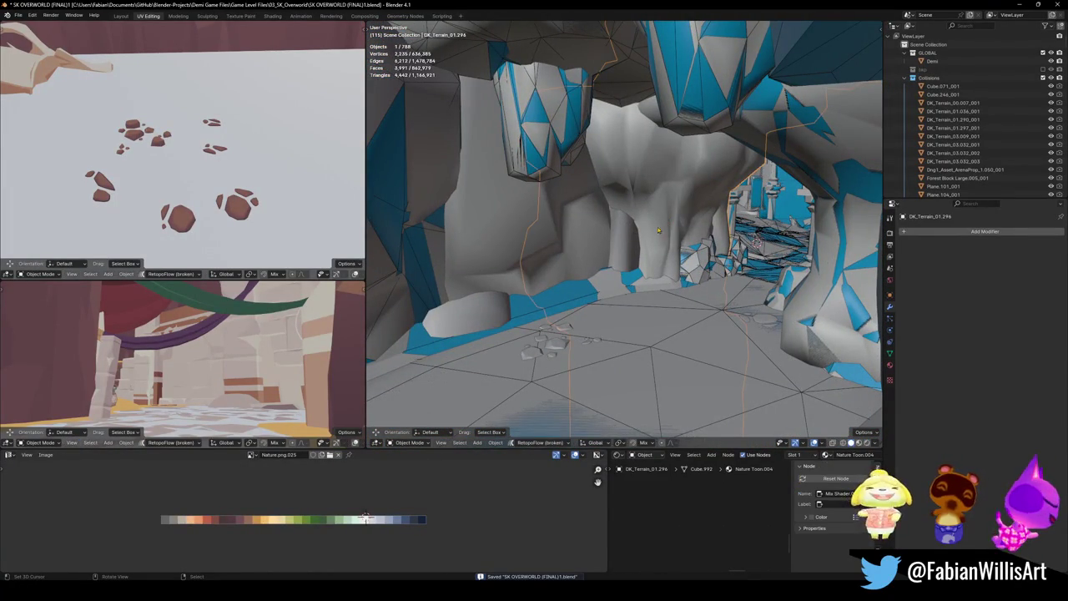
{"action": "key", "text": "Tab"}
{"action": "key", "text": "Tab"}
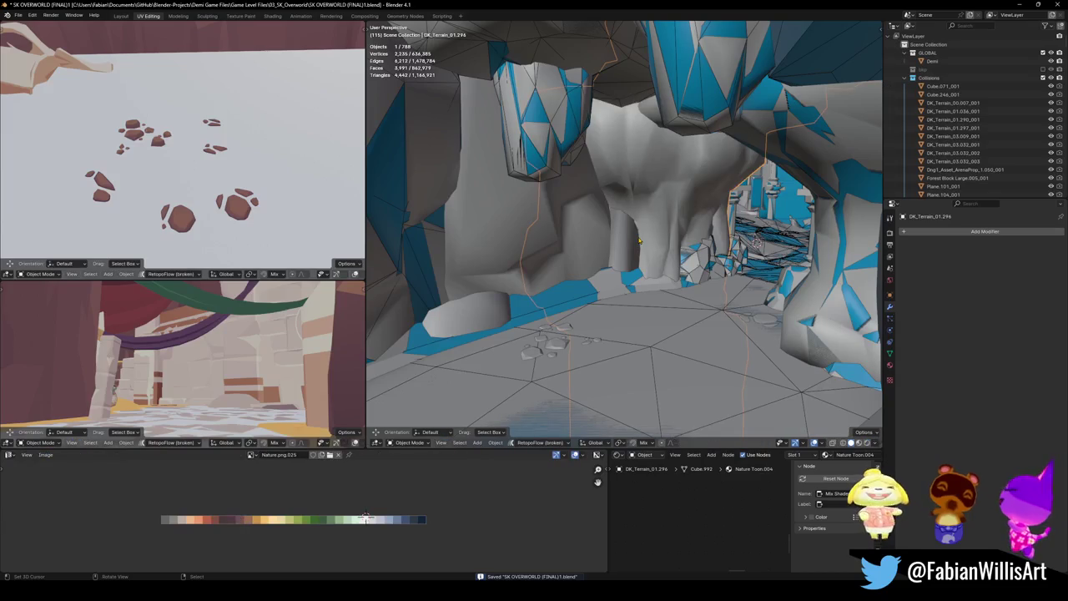
{"action": "key", "text": "KP_Divide"}
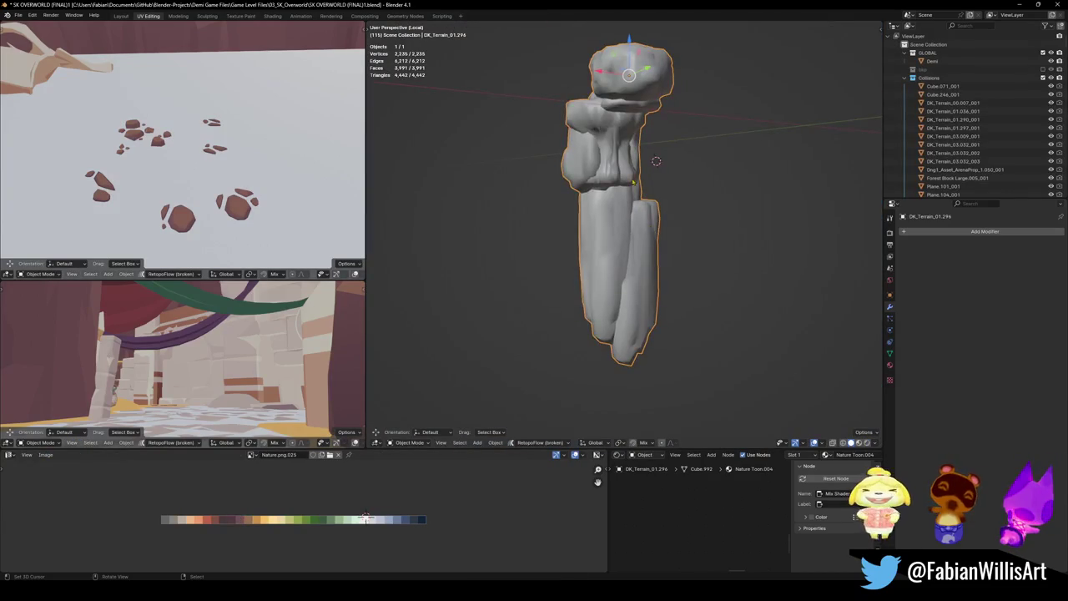
{"action": "key", "text": "Tab"}
{"action": "key", "text": "a"}
{"action": "key", "text": "alt+a"}
{"action": "key", "text": "alt+h"}
- Add a mesh collider over the first linked rock part and save
{"action": "mouse_move", "coordinate": [659, 264]}
{"action": "middle_mouse_down"}
{"action": "mouse_move", "coordinate": [615, 267]}
{"action": "mouse_move", "coordinate": [634, 251]}
{"action": "middle_mouse_up"}
{"action": "key", "text": "alt+a"}
{"action": "key", "text": "l"}
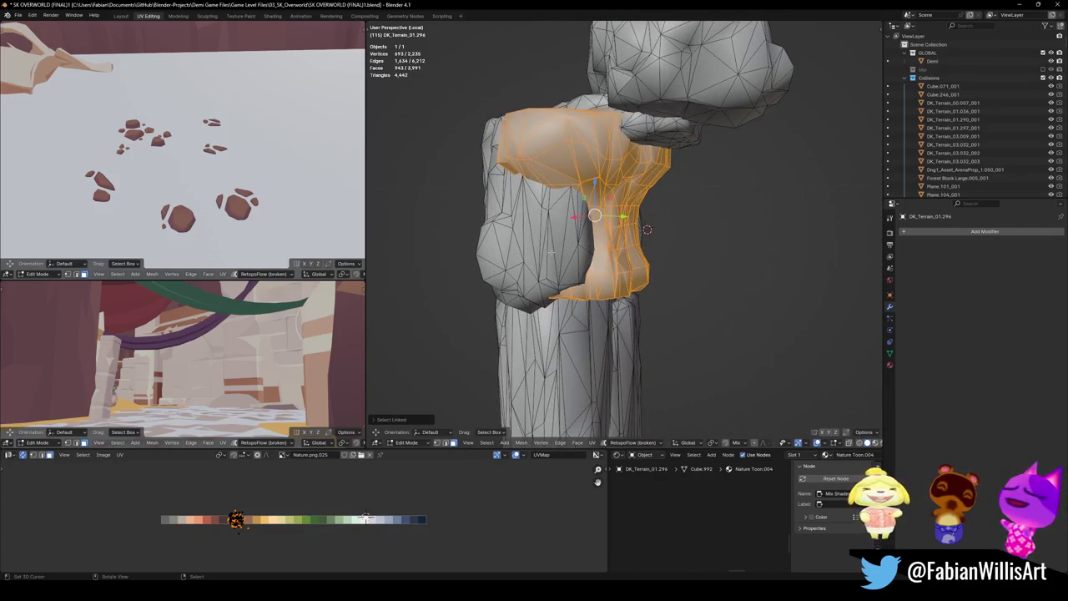
{"action": "key", "text": "l"}
{"action": "middle_click_drag", "start_coordinate": [647, 228], "coordinate": [610, 267]}
{"action": "key", "text": "shift+alt+c"}
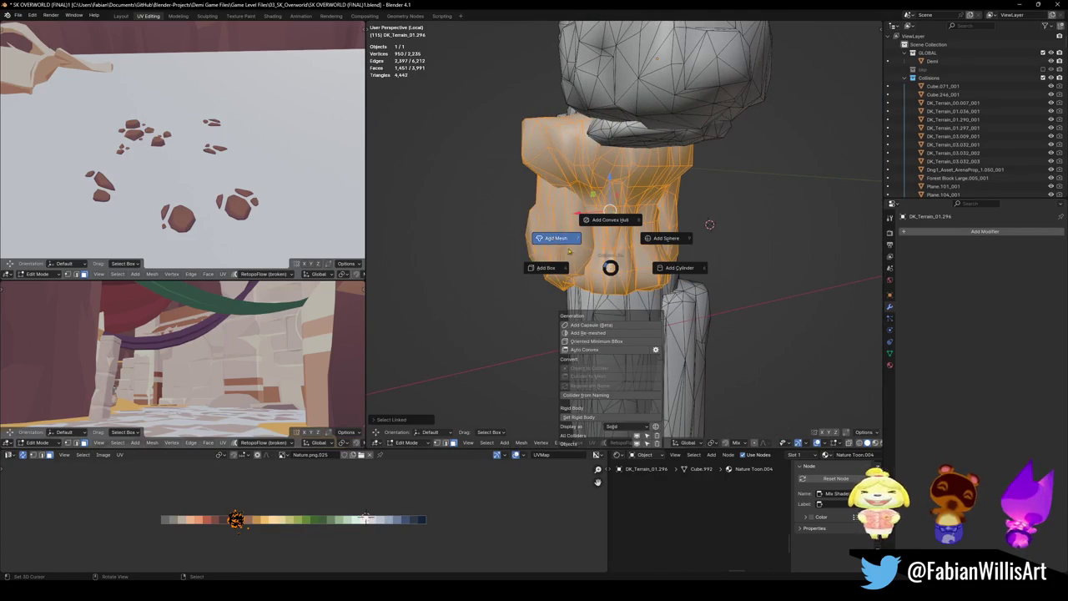
{"action": "left_click", "coordinate": [562, 247]}
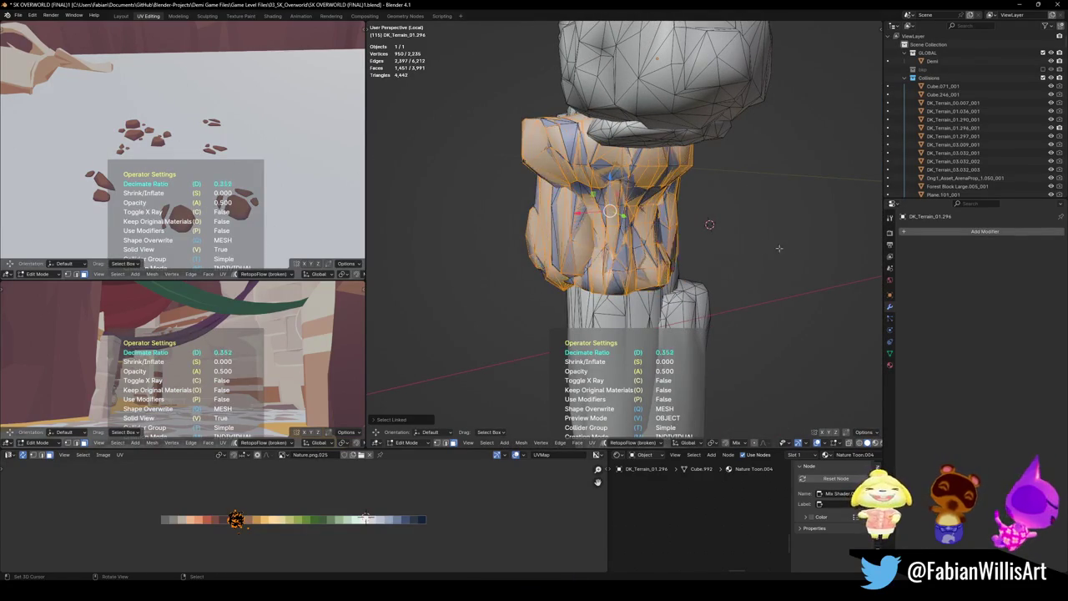
{"action": "key", "text": "Tab"}
{"action": "mouse_move", "coordinate": [774, 252]}
{"action": "middle_mouse_down"}
{"action": "mouse_move", "coordinate": [705, 220]}
{"action": "mouse_move", "coordinate": [684, 229]}
{"action": "mouse_move", "coordinate": [684, 281]}
{"action": "mouse_move", "coordinate": [603, 242]}
{"action": "middle_mouse_up"}
{"action": "key", "text": "ctrl+s"}
- Wrap two more linked rock parts in convex hull colliders and save
{"action": "key", "text": "Tab"}
{"action": "key", "text": "l"}
{"action": "key", "text": "alt+shift+c"}
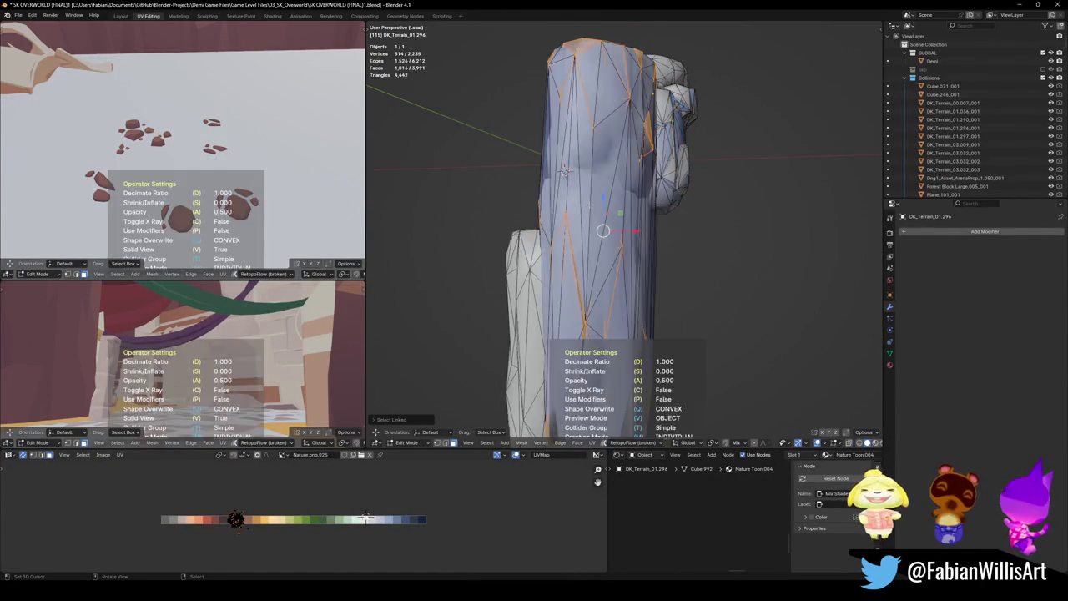
{"action": "left_click", "coordinate": [565, 171]}
{"action": "middle_click_drag", "start_coordinate": [565, 171], "coordinate": [509, 94]}
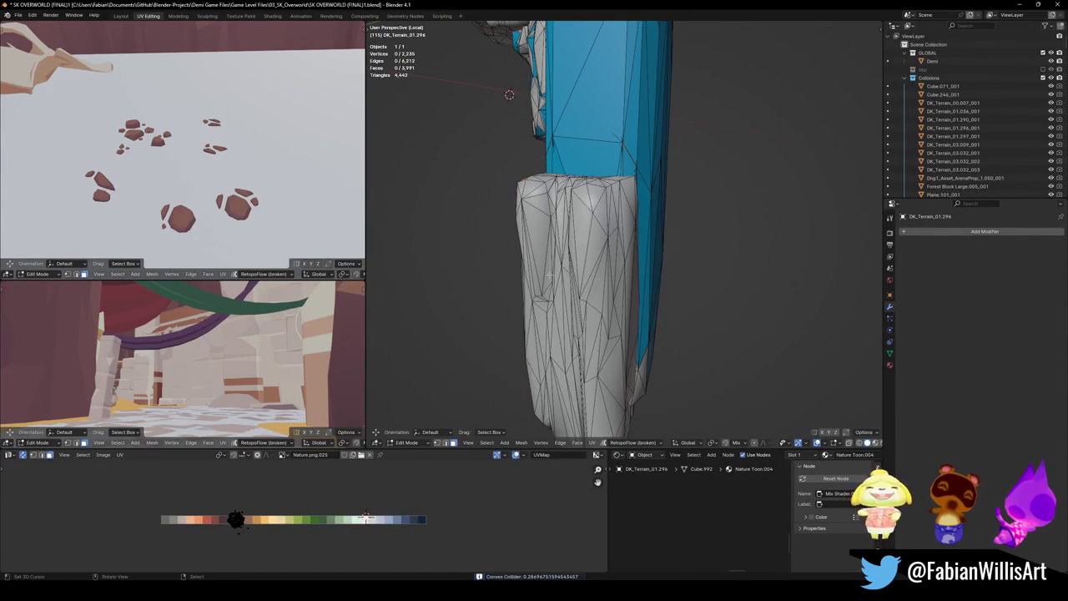
{"action": "key", "text": "l"}
{"action": "key", "text": "alt+shift+c"}
{"action": "left_click", "coordinate": [564, 225]}
{"action": "key", "text": "Tab"}
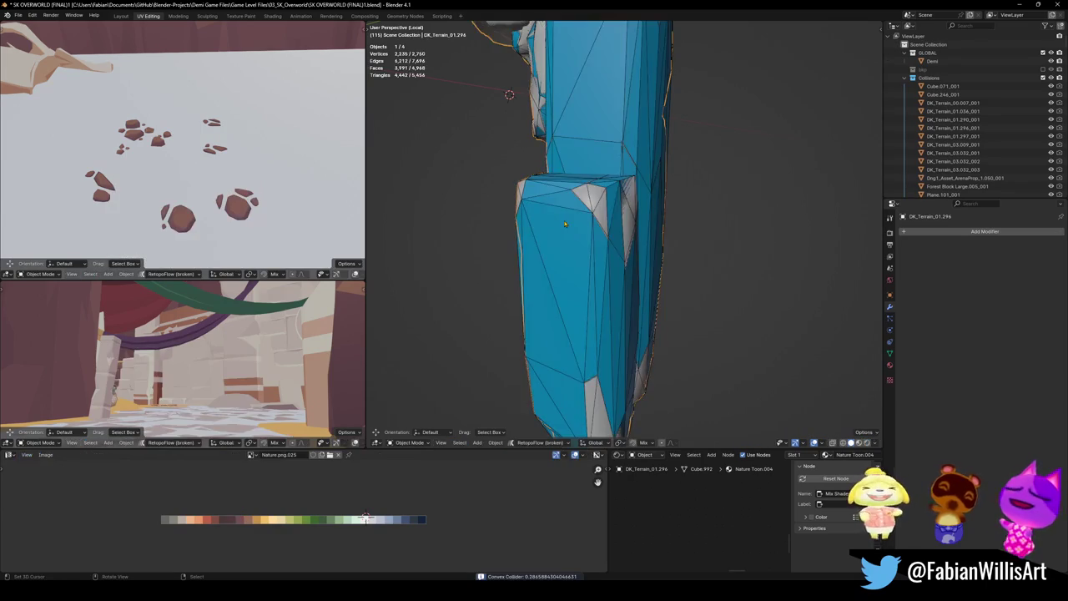
{"action": "middle_click_drag", "start_coordinate": [564, 225], "coordinate": [550, 236]}
{"action": "key", "text": "ctrl+s"}
- Clear the mesh selection, exit local view to the full cave scene and return to Object Mode
{"action": "mouse_move", "coordinate": [672, 361]}
{"action": "middle_mouse_down"}
{"action": "mouse_move", "coordinate": [765, 383]}
{"action": "mouse_move", "coordinate": [646, 307]}
{"action": "middle_mouse_up"}
{"action": "key", "text": "Tab"}
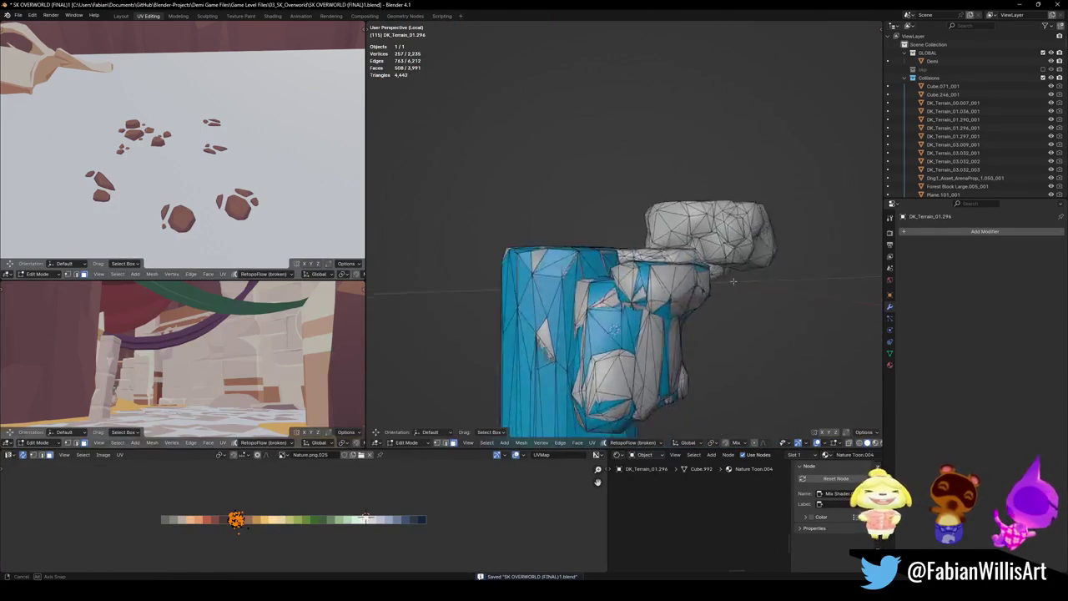
{"action": "key", "text": "a"}
{"action": "key", "text": "alt+a"}
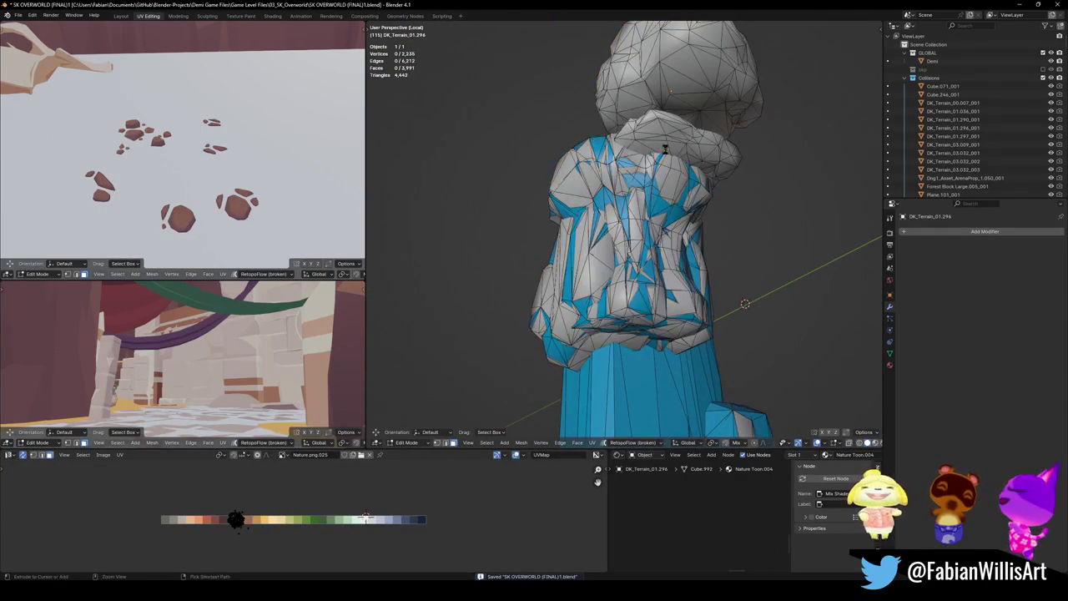
{"action": "key", "text": "KP_Divide"}
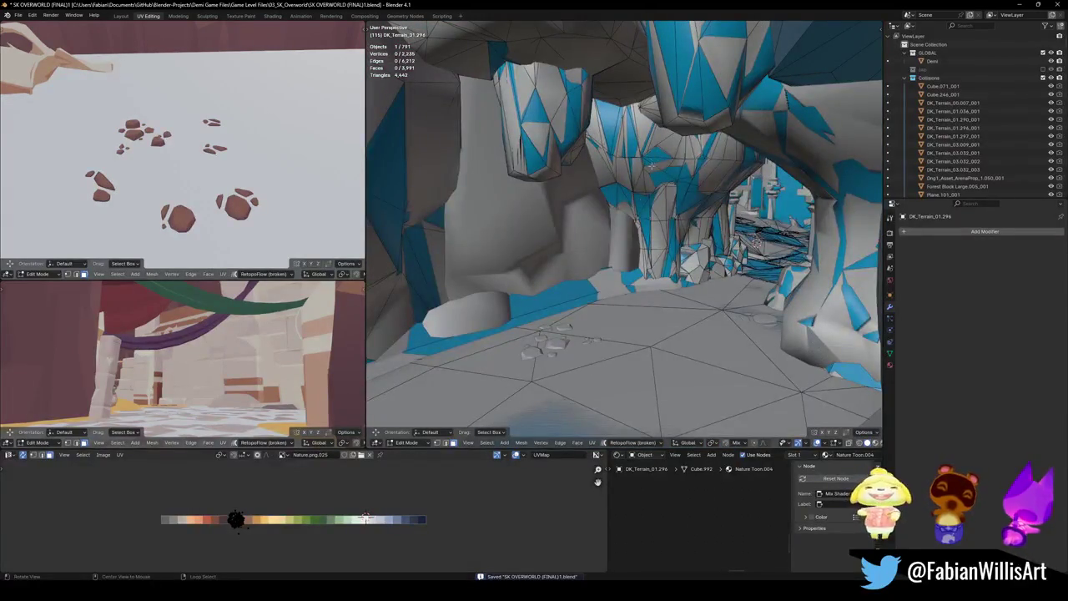
{"action": "middle_click_drag", "start_coordinate": [650, 162], "coordinate": [601, 245]}
{"action": "key", "text": "Tab"}
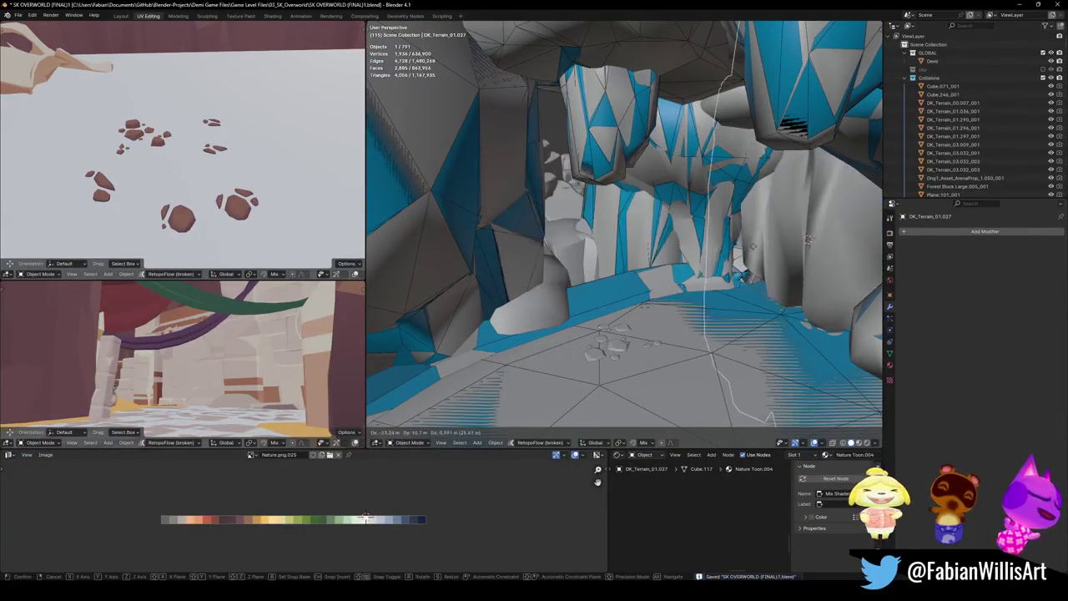
- Isolate the DK_Terrain_01.027 rock and cover its box-shaped piece with a mesh collider
{"action": "key", "text": "KP_Divide"}
{"action": "key", "text": "Tab"}
{"action": "middle_click_drag", "start_coordinate": [615, 239], "coordinate": [634, 250]}
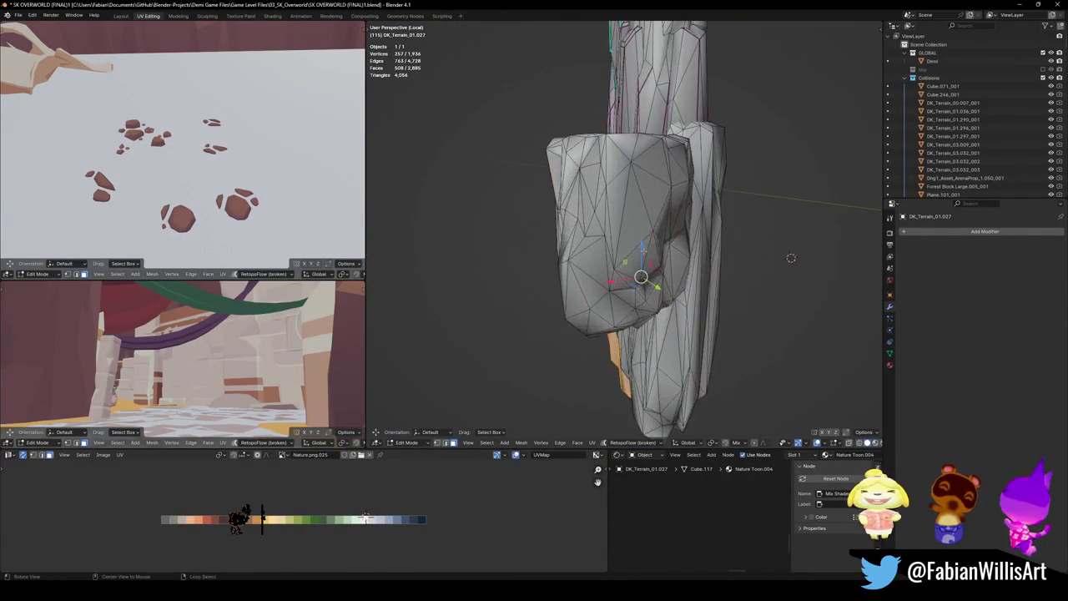
{"action": "key", "text": "l"}
{"action": "middle_click_drag", "start_coordinate": [548, 268], "coordinate": [593, 259]}
{"action": "key", "text": "shift+c"}
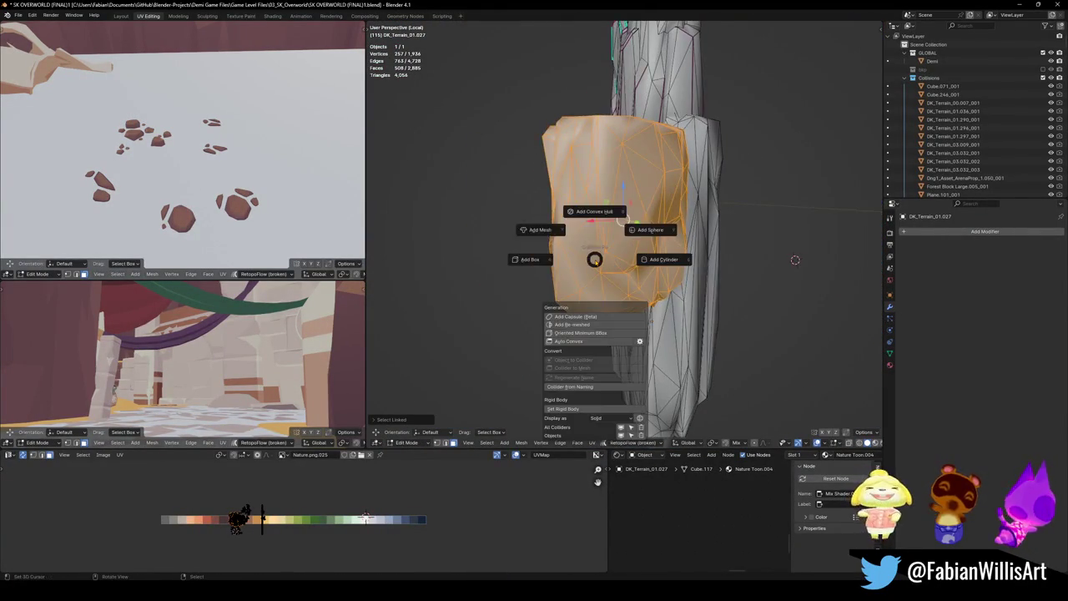
{"action": "left_click", "coordinate": [554, 232]}
{"action": "key", "text": "alt+a"}
- Cover the tall rock part with a mesh collider, undoing the convex hull attempt
{"action": "middle_click_drag", "start_coordinate": [795, 260], "coordinate": [806, 302]}
{"action": "mouse_move", "coordinate": [645, 263]}
{"action": "middle_mouse_down"}
{"action": "mouse_move", "coordinate": [630, 269]}
{"action": "mouse_move", "coordinate": [625, 220]}
{"action": "mouse_move", "coordinate": [608, 224]}
{"action": "middle_mouse_up"}
{"action": "key", "text": "l"}
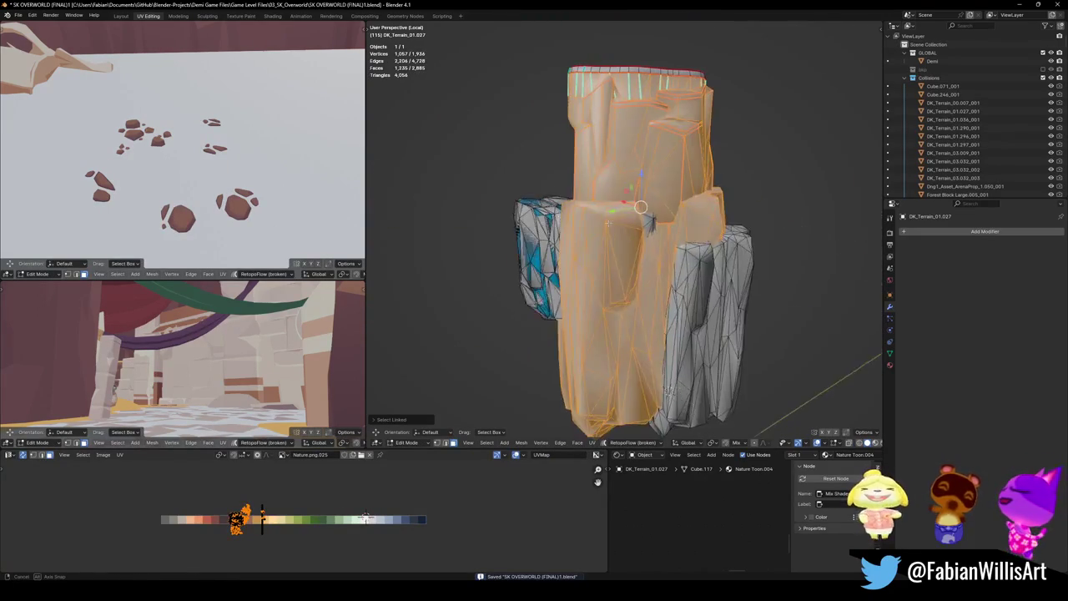
{"action": "key", "text": "shift+c"}
{"action": "key", "text": "Tab"}
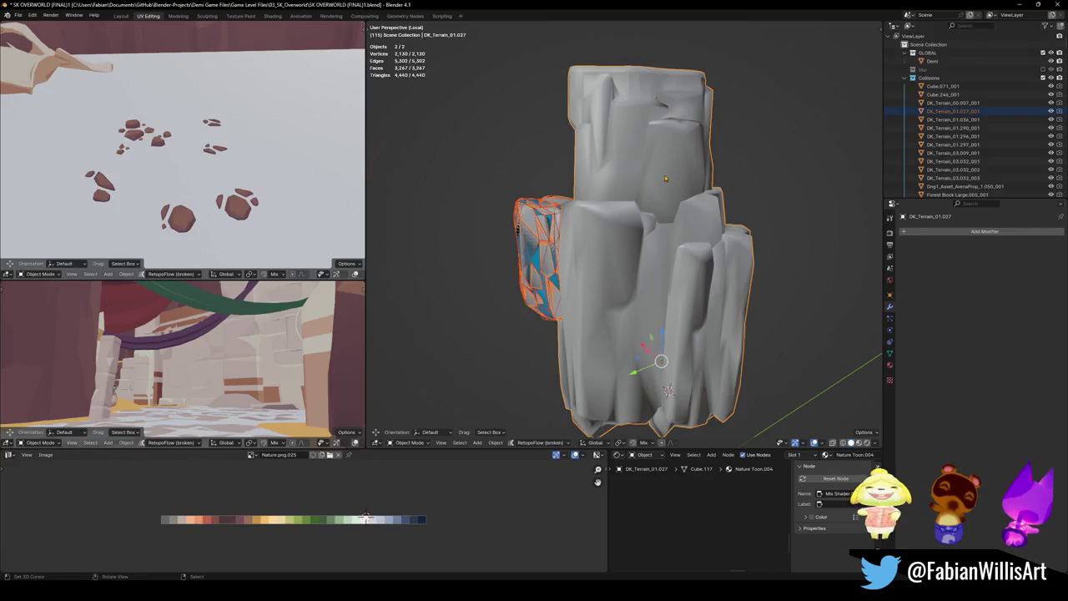
{"action": "key", "text": "Tab"}
{"action": "key", "text": "shift+c"}
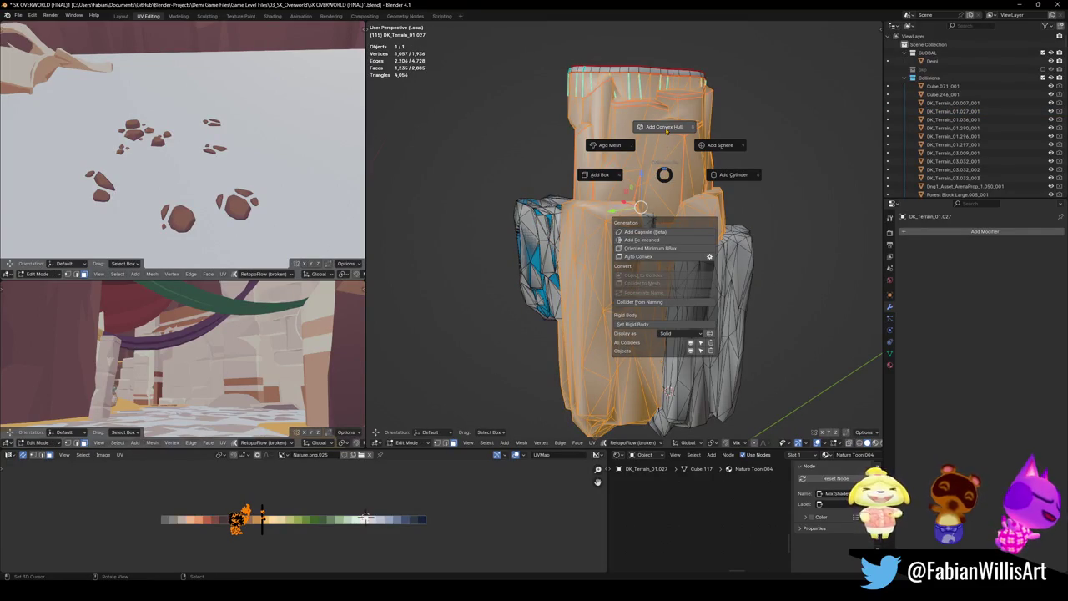
{"action": "left_click", "coordinate": [665, 127]}
{"action": "key", "text": "ctrl+z"}
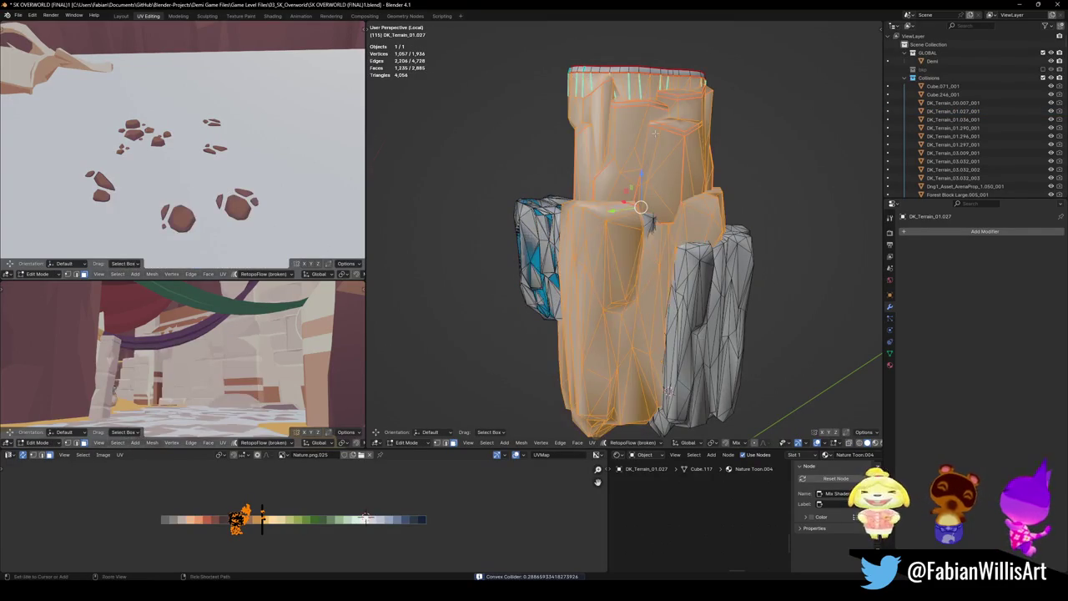
{"action": "key", "text": "shift+c"}
{"action": "left_click", "coordinate": [601, 104]}
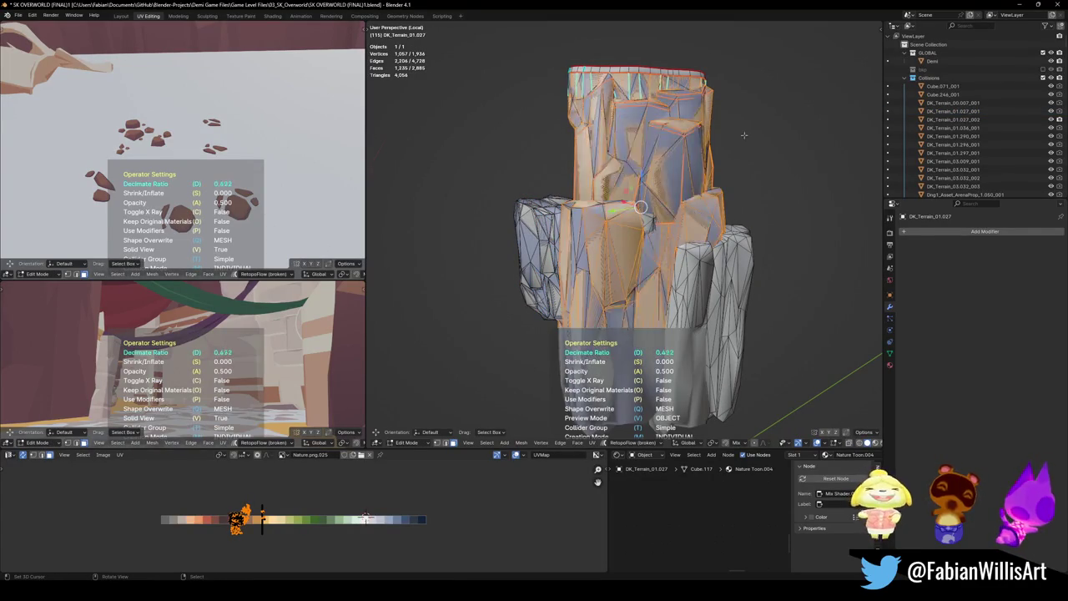
{"action": "key", "text": "Tab"}
{"action": "key", "text": "Tab"}
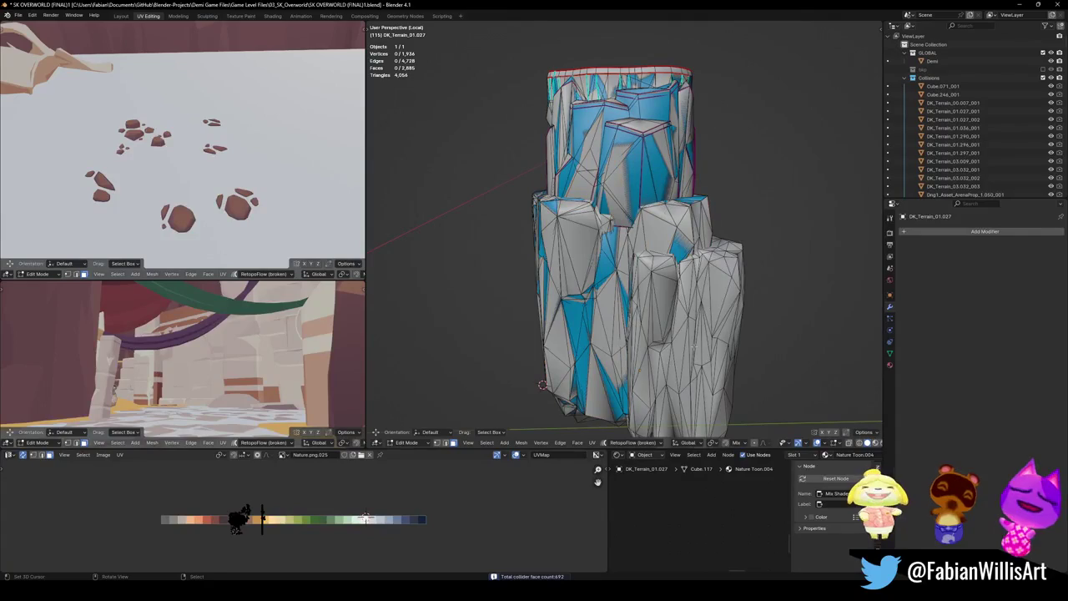
- Add a simplified mesh collider to the front rock piece
{"action": "key", "text": "l"}
{"action": "key", "text": "shift+alt+c"}
{"action": "left_click", "coordinate": [666, 296]}
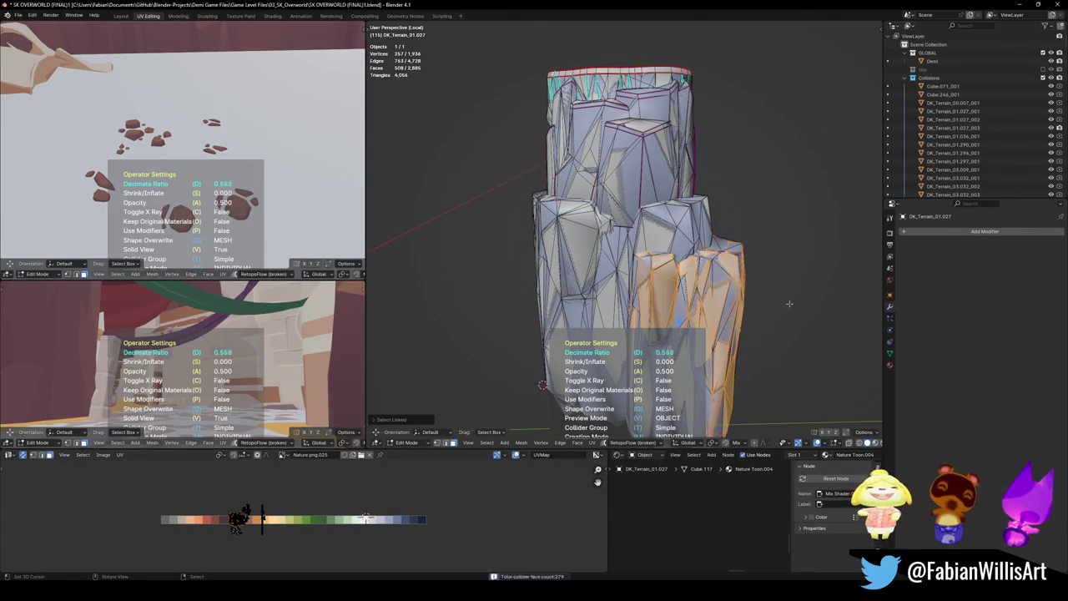
{"action": "left_click", "coordinate": [759, 314]}
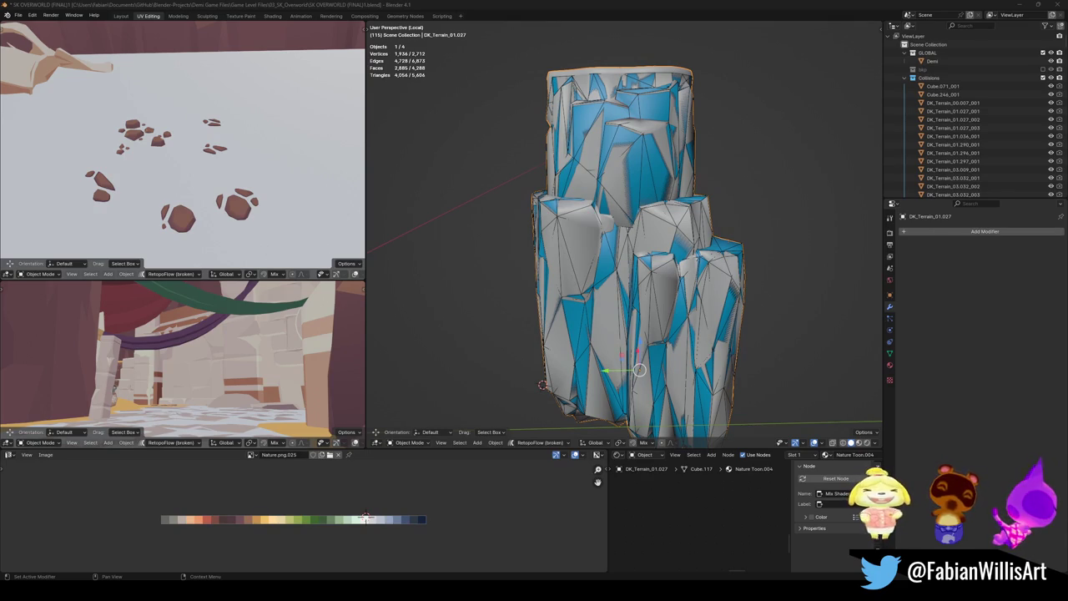
{"action": "middle_click_drag", "start_coordinate": [517, 275], "coordinate": [586, 271]}
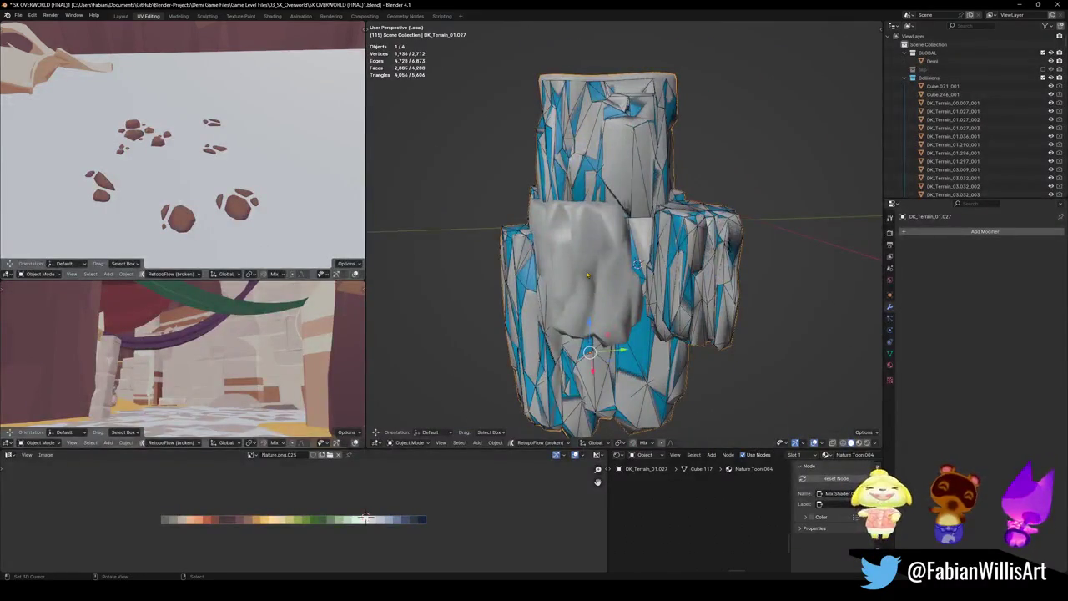
- Add a mesh collider over the remaining middle rock piece and save
{"action": "key", "text": "Tab"}
{"action": "key", "text": "alt+a"}
{"action": "key", "text": "l"}
{"action": "key", "text": "alt+shift+c"}
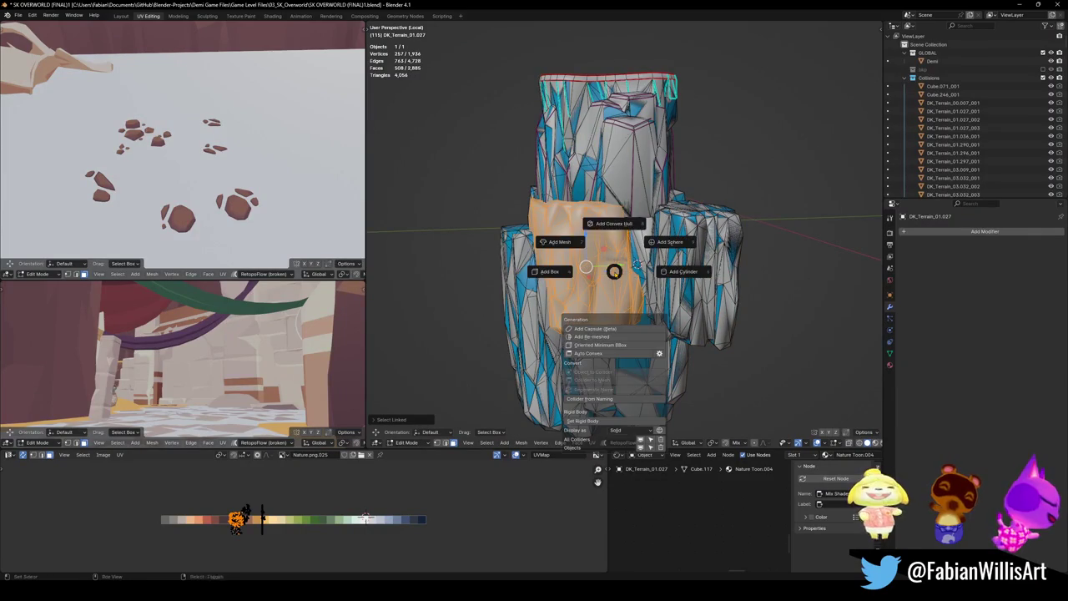
{"action": "left_click", "coordinate": [559, 241]}
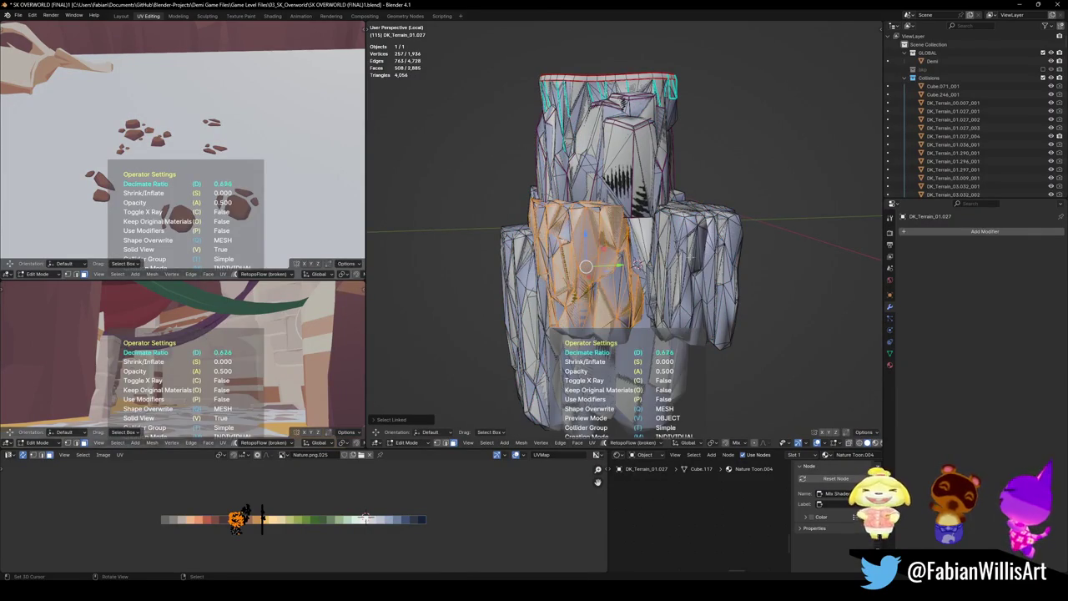
{"action": "key", "text": "Return"}
{"action": "key", "text": "ctrl+s"}
- Inspect the colliders, exit local view, and select boulder DK_Terrain_01.038
{"action": "middle_click_drag", "start_coordinate": [615, 295], "coordinate": [482, 303]}
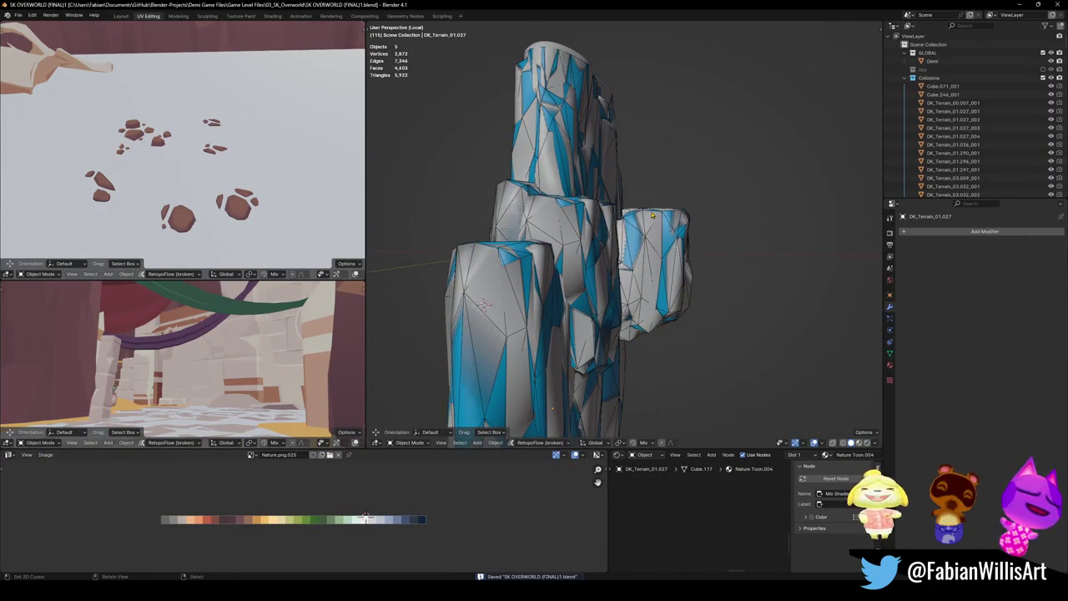
{"action": "middle_click_drag", "start_coordinate": [709, 187], "coordinate": [667, 212]}
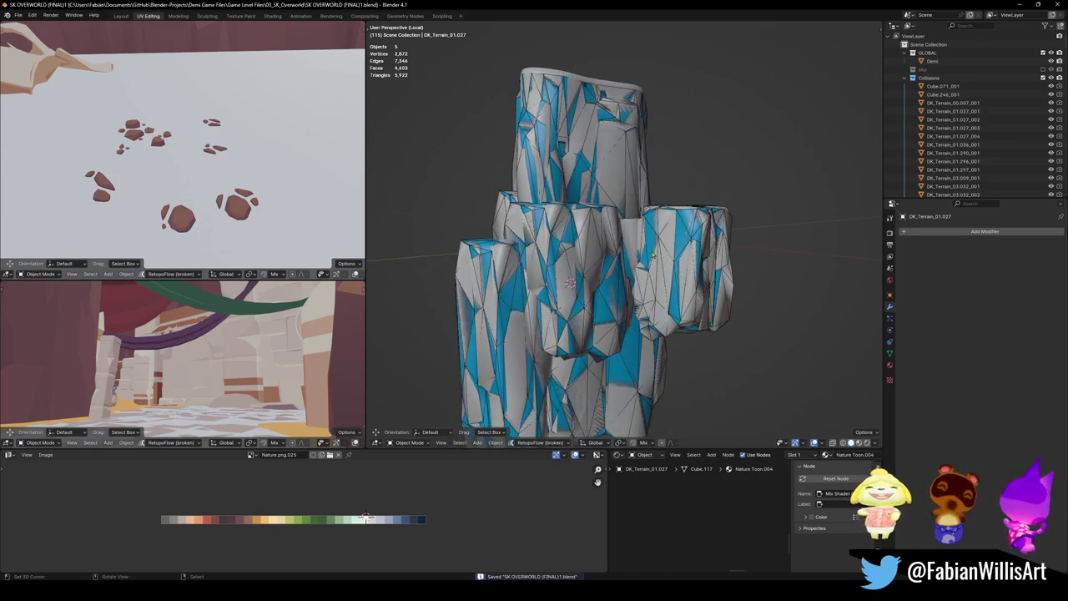
{"action": "key", "text": "KP_Divide"}
{"action": "left_click", "coordinate": [627, 277]}
{"action": "mouse_move", "coordinate": [627, 277]}
{"action": "middle_mouse_down"}
{"action": "mouse_move", "coordinate": [629, 236]}
{"action": "mouse_move", "coordinate": [634, 259]}
{"action": "middle_mouse_up"}
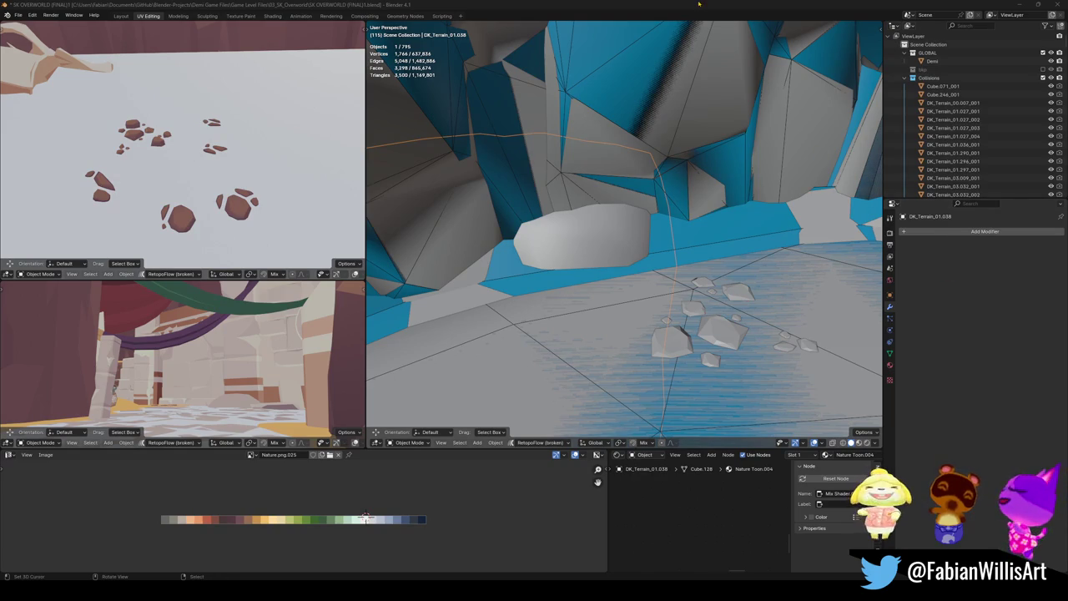
{"action": "scroll", "coordinate": [623, 252], "scroll_direction": "down", "scroll_amount": 3}
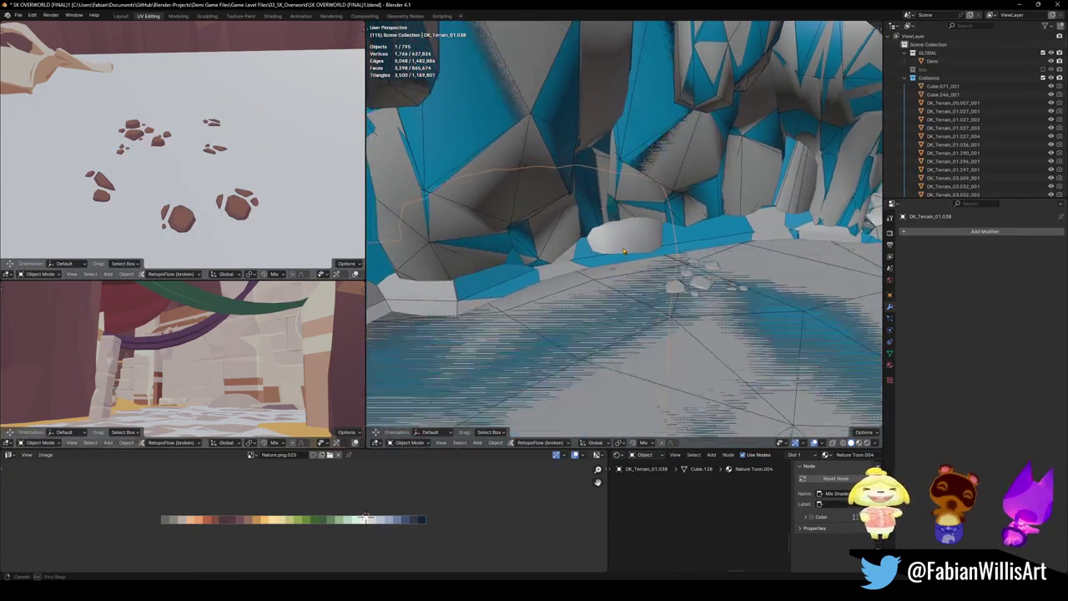
- Frame the DK_Terrain_01.038 boulder against the cliff, cancelling an accidental move
{"action": "key", "text": "KP_Divide"}
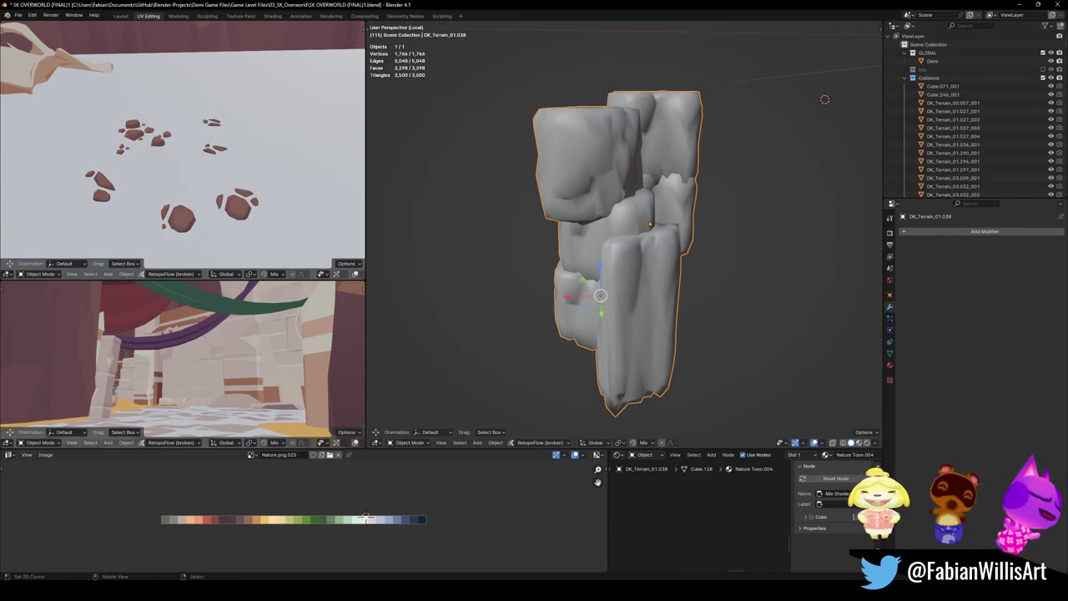
{"action": "key", "text": "KP_Divide"}
{"action": "middle_click_drag", "start_coordinate": [679, 231], "coordinate": [639, 275]}
{"action": "key", "text": "g"}
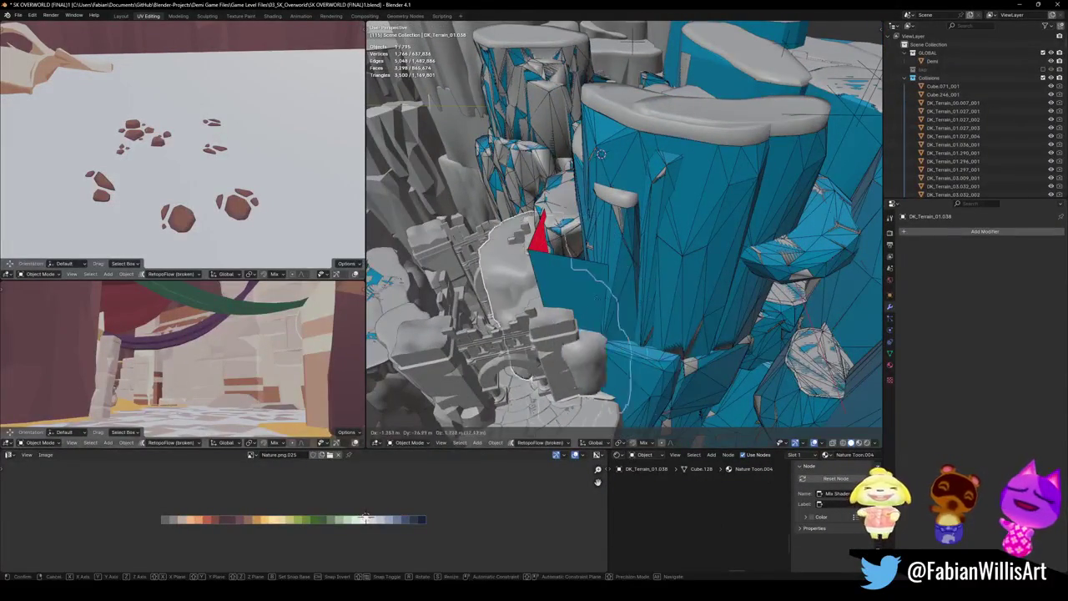
{"action": "key", "text": "Escape"}
{"action": "scroll", "coordinate": [695, 282], "scroll_direction": "up", "scroll_amount": 5}
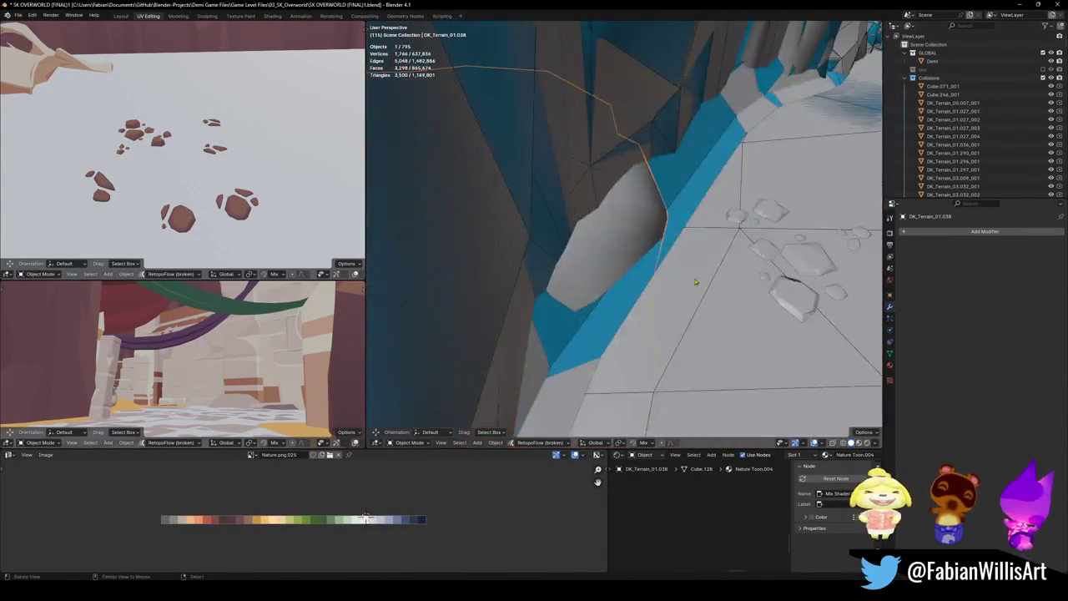
{"action": "middle_click_drag", "start_coordinate": [695, 282], "coordinate": [631, 258]}
- Wrap the boulder's linked faces in a collider and save the level
{"action": "key", "text": "Tab"}
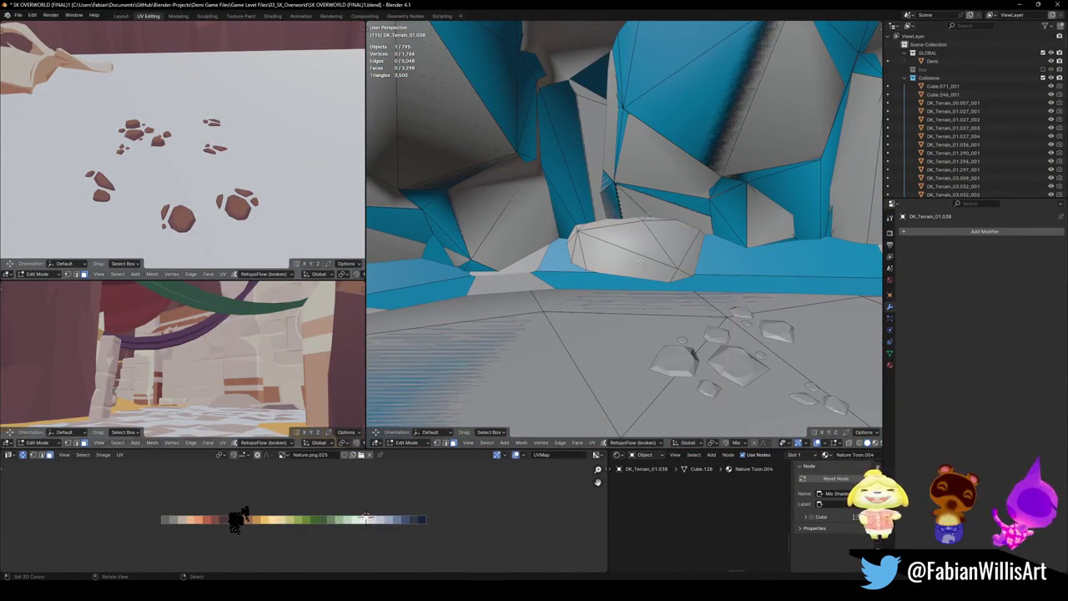
{"action": "key", "text": "l"}
{"action": "key", "text": "shift+c"}
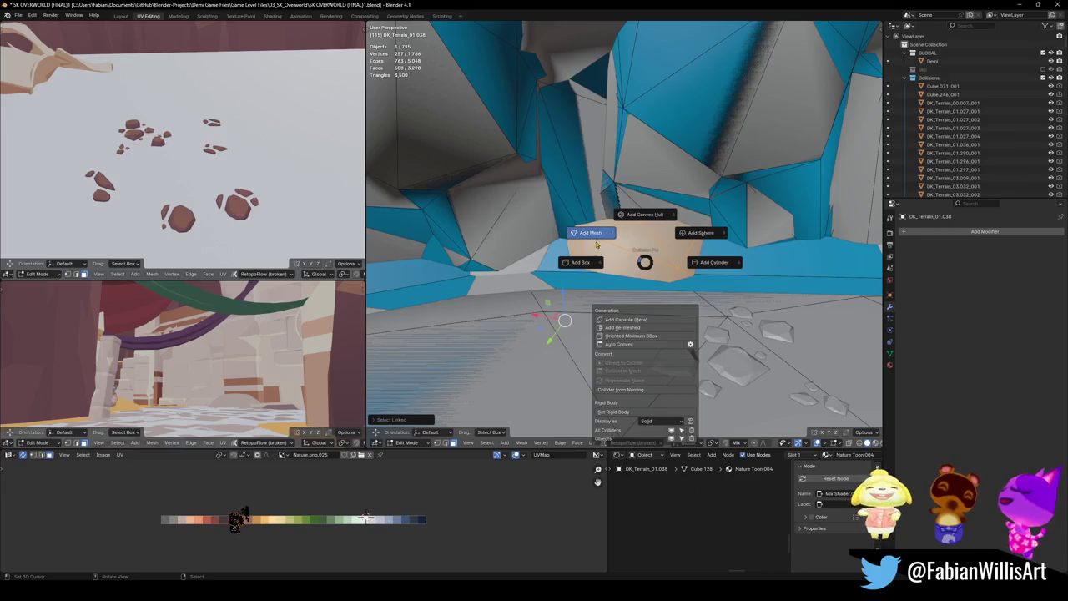
{"action": "left_click", "coordinate": [565, 319]}
{"action": "key", "text": "Tab"}
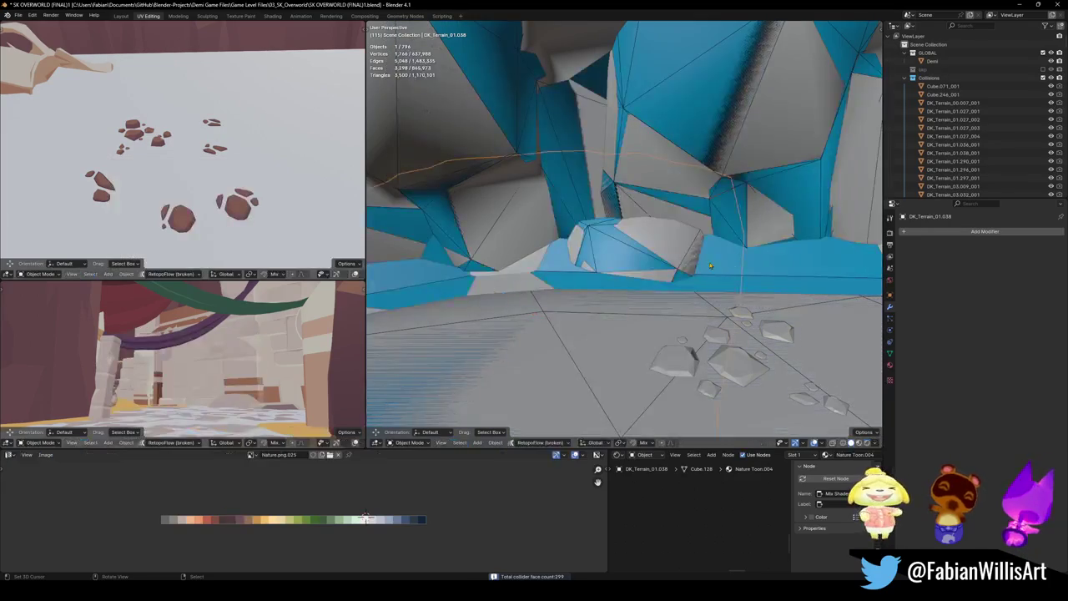
{"action": "key", "text": "ctrl+s"}
- Fly forward through the terrain in walk mode and select the DK_Terrain_00.007 rocky ledge
{"action": "key", "text": "shift+grave"}
{"action": "key", "text": "w"}
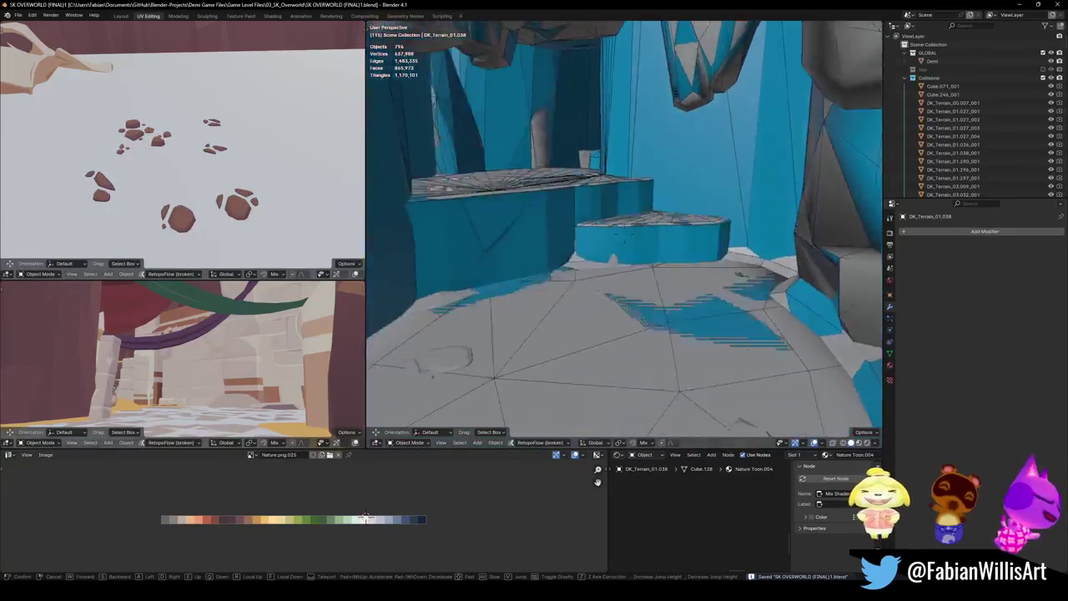
{"action": "key", "text": "w"}
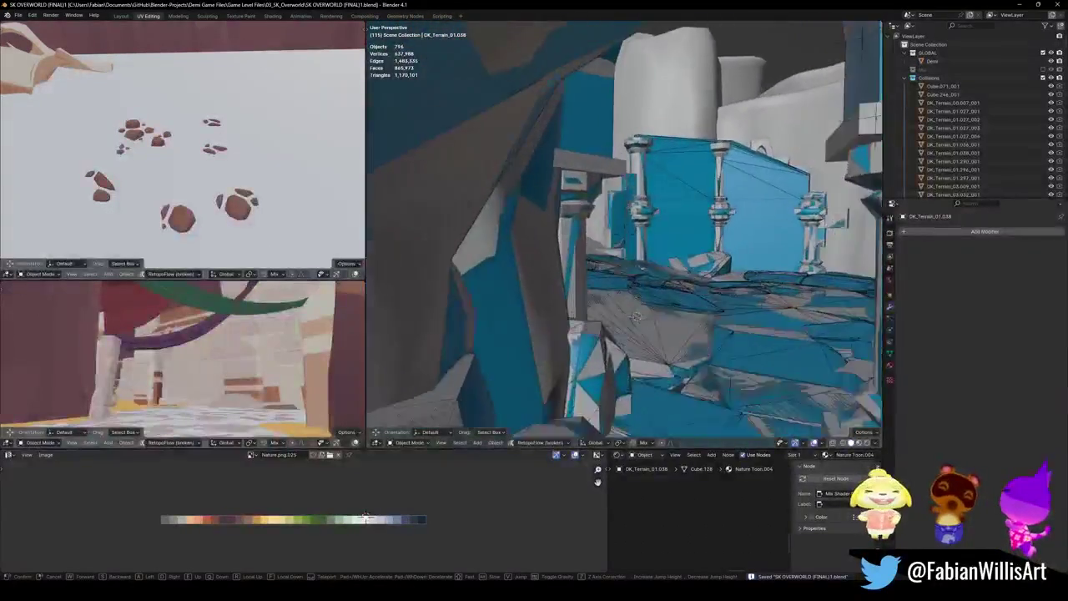
{"action": "key", "text": "w"}
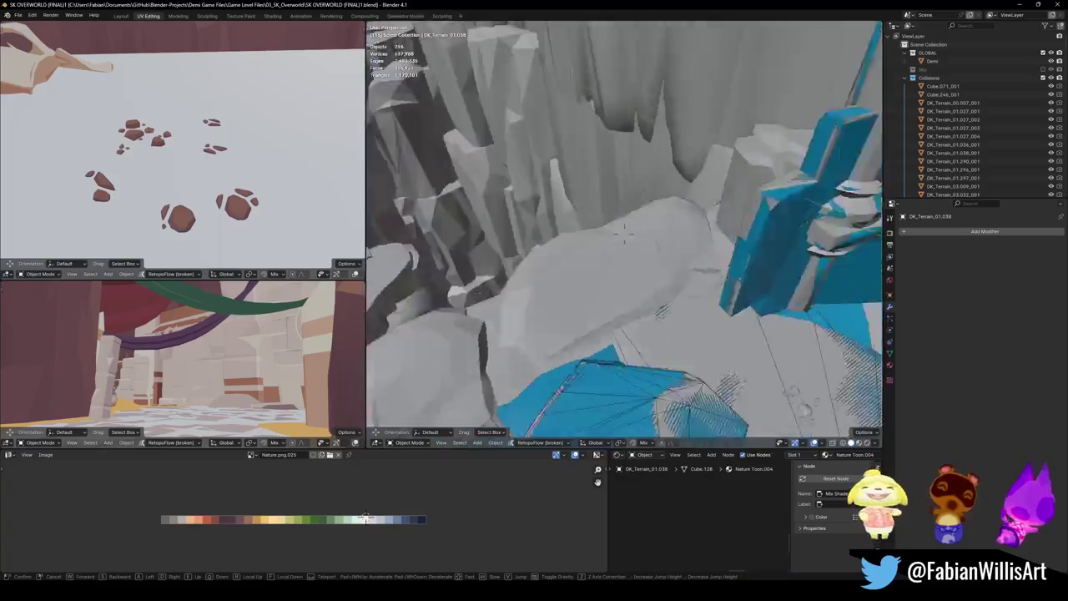
{"action": "left_click", "coordinate": [708, 222]}
{"action": "left_click", "coordinate": [707, 222]}
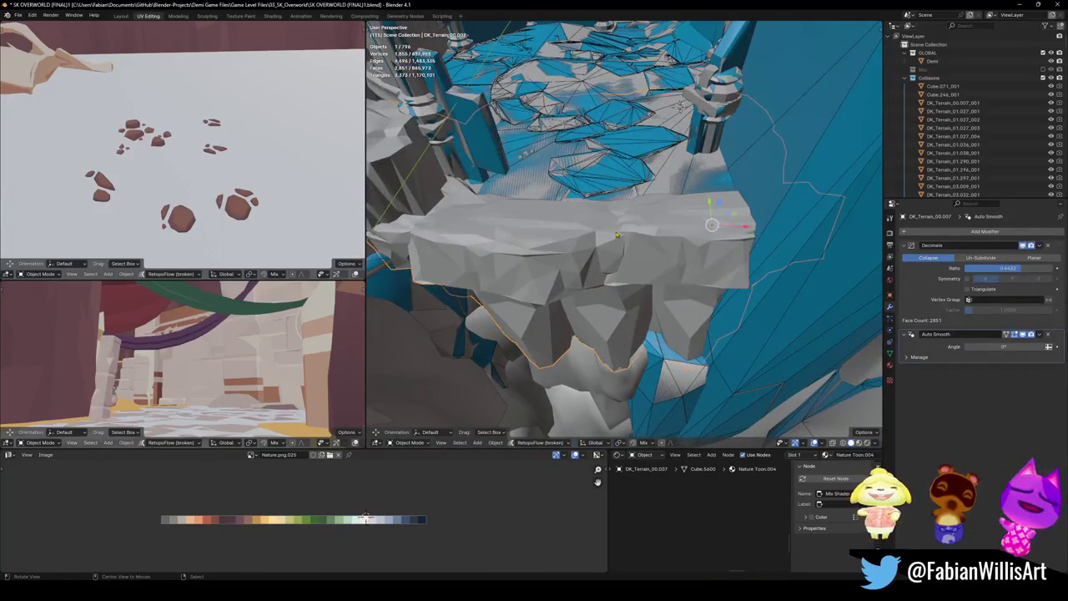
- Add a mesh collider over the connected part of the DK_Terrain_00.007 ledge
{"action": "middle_click_drag", "start_coordinate": [708, 222], "coordinate": [614, 241]}
{"action": "key", "text": "Tab"}
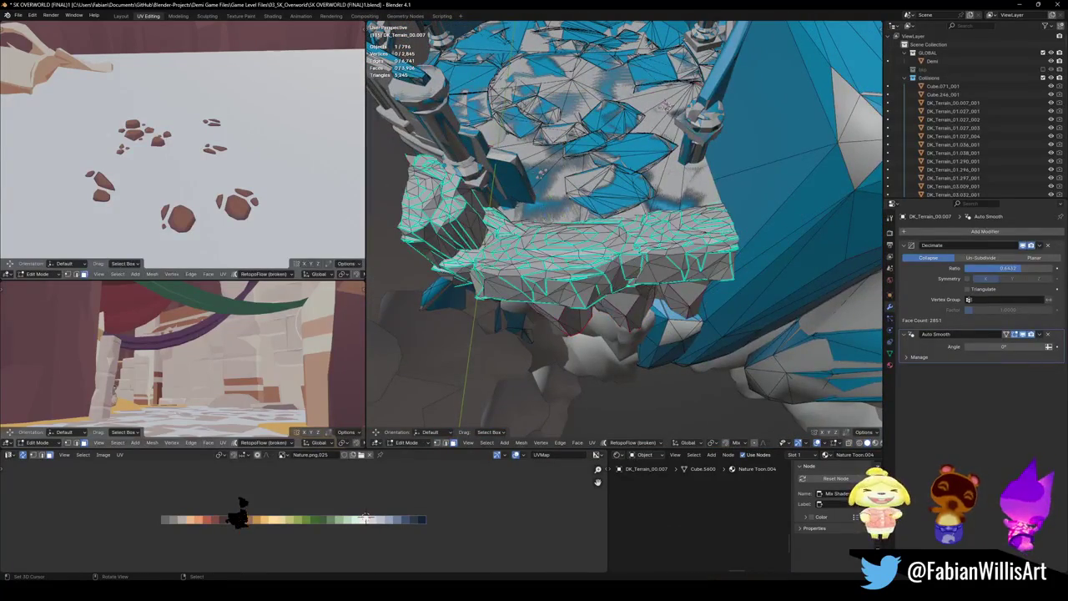
{"action": "key", "text": "l"}
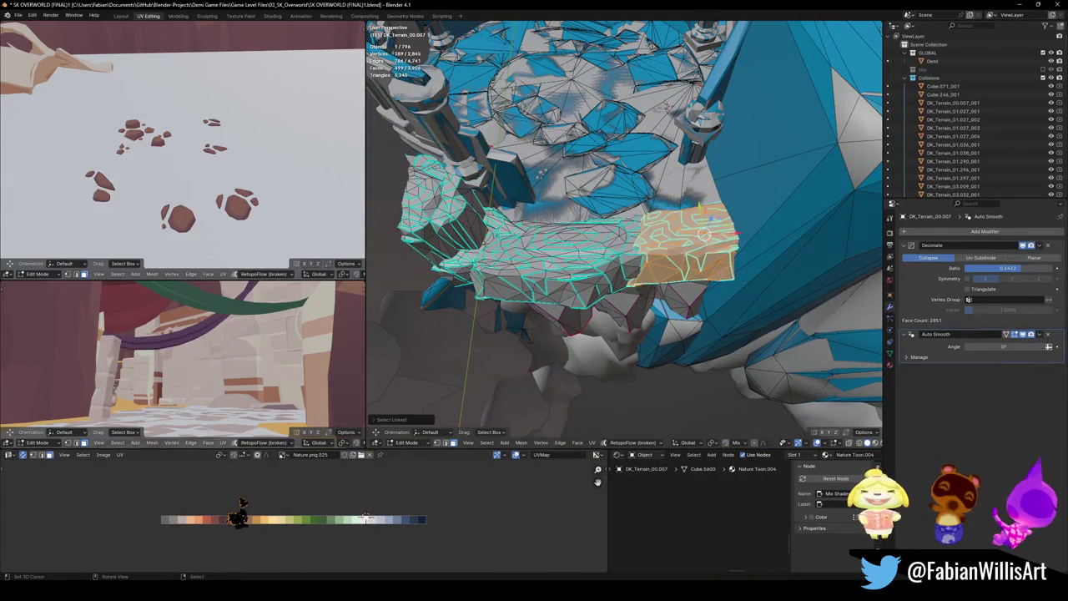
{"action": "mouse_move", "coordinate": [626, 250]}
{"action": "middle_mouse_down"}
{"action": "mouse_move", "coordinate": [584, 217]}
{"action": "mouse_move", "coordinate": [597, 284]}
{"action": "mouse_move", "coordinate": [621, 199]}
{"action": "mouse_move", "coordinate": [742, 172]}
{"action": "mouse_move", "coordinate": [671, 278]}
{"action": "middle_mouse_up"}
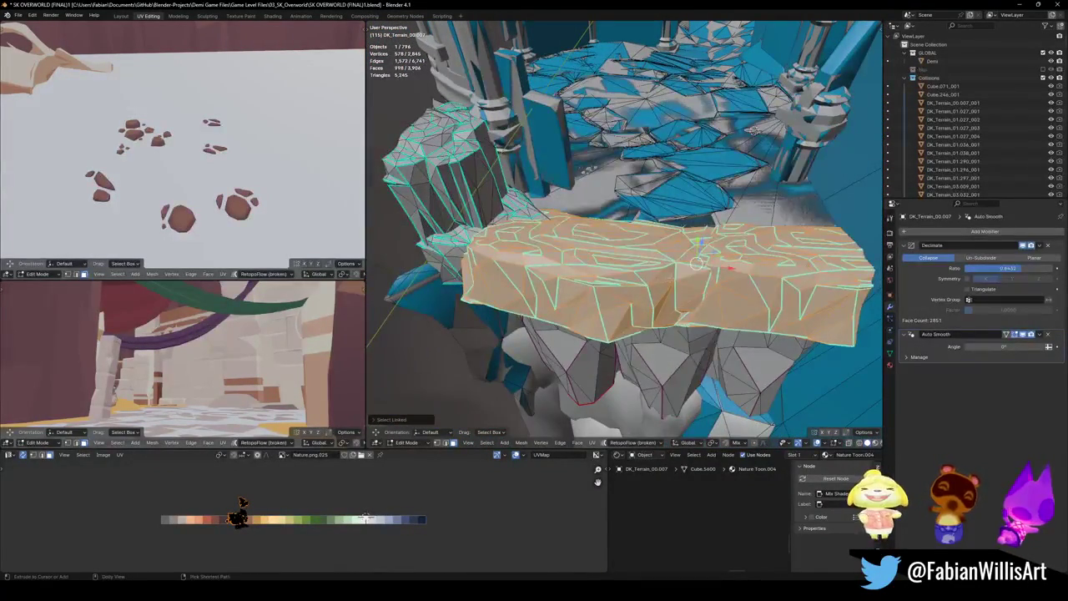
{"action": "key", "text": "shift+alt+c"}
{"action": "left_click", "coordinate": [623, 253]}
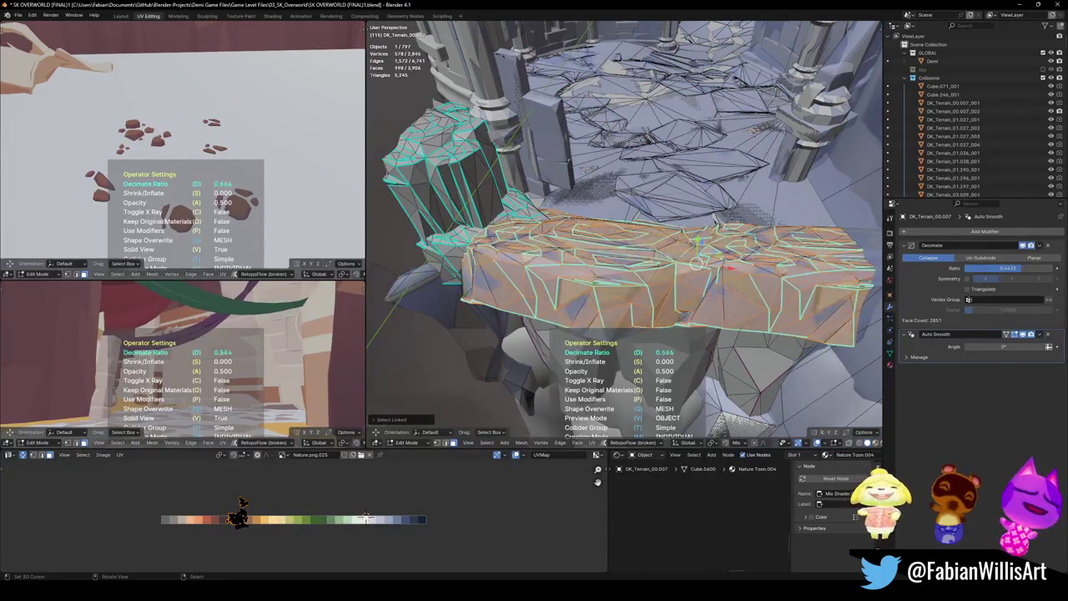
{"action": "key", "text": "Tab"}
{"action": "mouse_move", "coordinate": [698, 246]}
{"action": "middle_mouse_down"}
{"action": "mouse_move", "coordinate": [590, 237]}
{"action": "mouse_move", "coordinate": [623, 235]}
{"action": "middle_mouse_up"}
- Add a simplified mesh collider over the ledge and save the level
{"action": "key", "text": "Tab"}
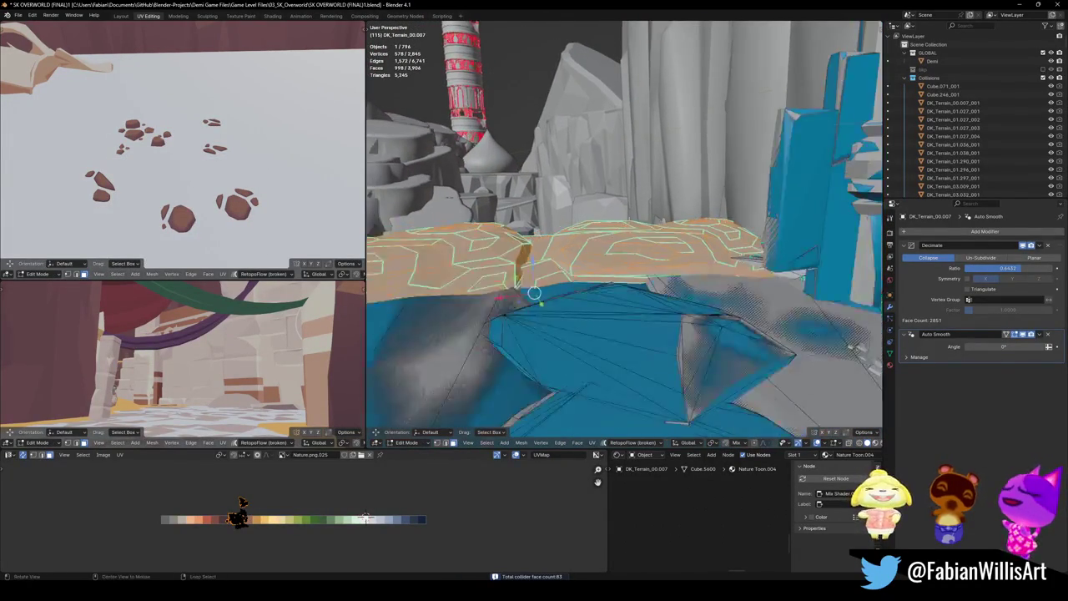
{"action": "key", "text": "shift+alt+c"}
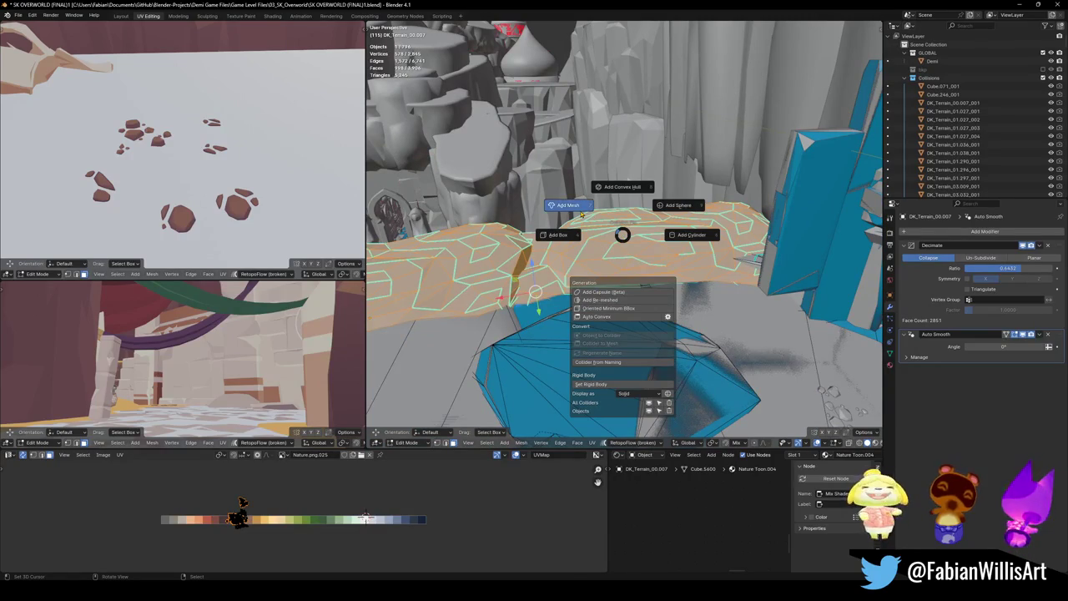
{"action": "left_click", "coordinate": [581, 214]}
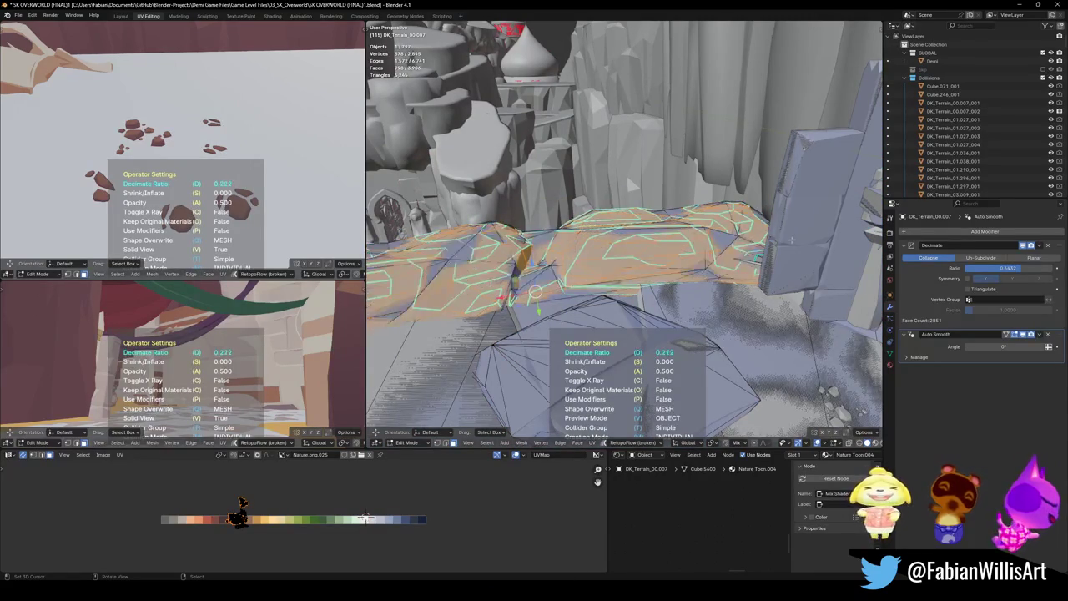
{"action": "left_click", "coordinate": [370, 317]}
{"action": "mouse_move", "coordinate": [717, 248]}
{"action": "middle_mouse_down"}
{"action": "mouse_move", "coordinate": [638, 257]}
{"action": "mouse_move", "coordinate": [707, 295]}
{"action": "mouse_move", "coordinate": [497, 316]}
{"action": "middle_mouse_up"}
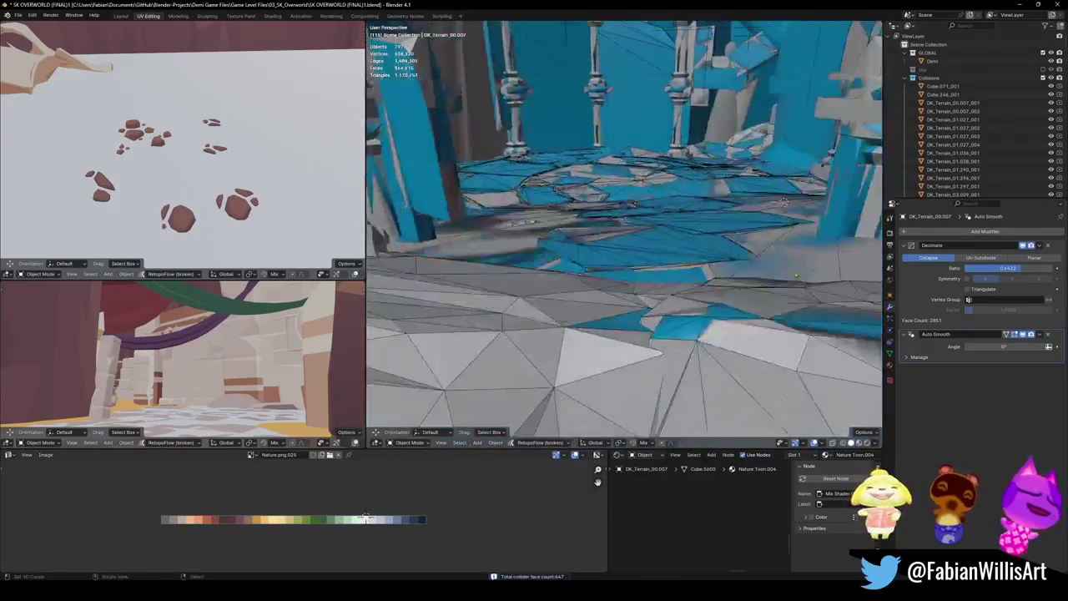
{"action": "key", "text": "ctrl+s"}
- Give the column region a 224-face mesh collider plus a convex hull collider, then save
{"action": "key", "text": "Tab"}
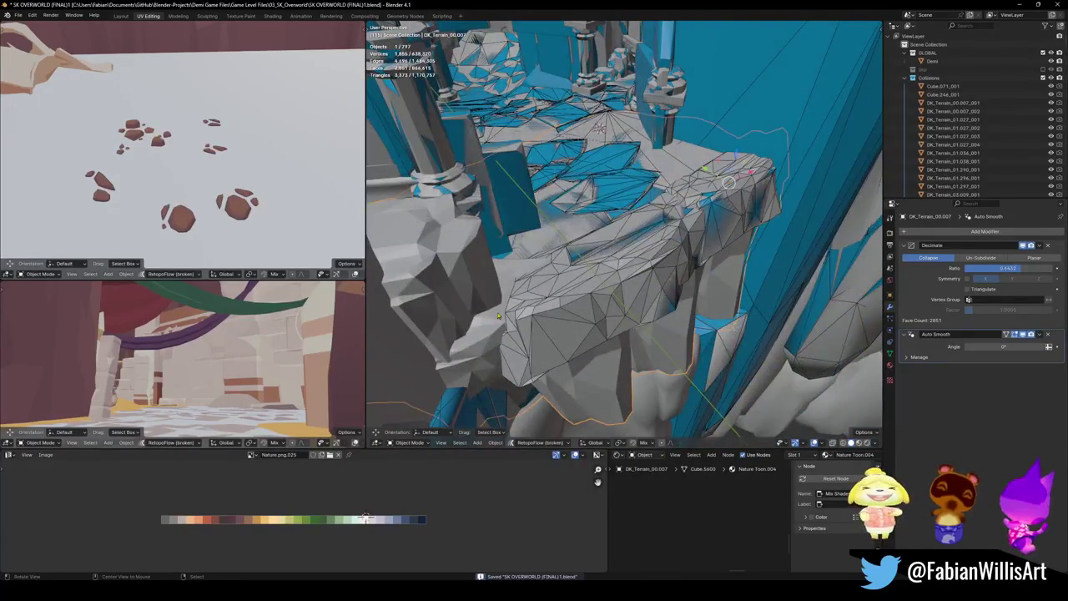
{"action": "middle_click_drag", "start_coordinate": [497, 316], "coordinate": [584, 275]}
{"action": "key", "text": "l"}
{"action": "mouse_move", "coordinate": [630, 242]}
{"action": "middle_mouse_down"}
{"action": "mouse_move", "coordinate": [548, 250]}
{"action": "mouse_move", "coordinate": [600, 264]}
{"action": "middle_mouse_up"}
{"action": "key", "text": "shift+alt+c"}
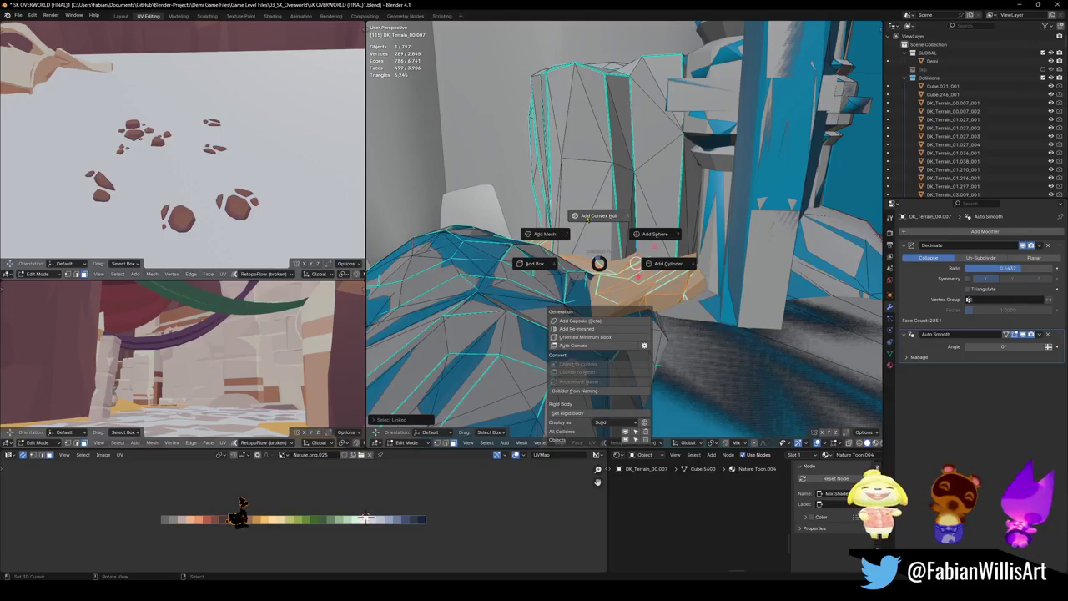
{"action": "left_click", "coordinate": [552, 235]}
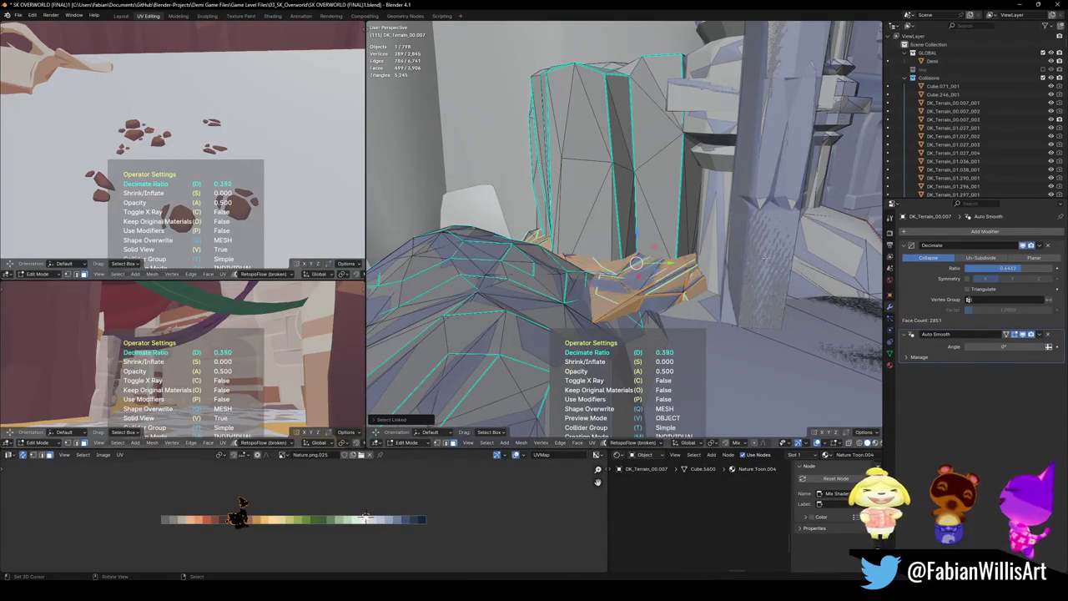
{"action": "key", "text": "Return"}
{"action": "mouse_move", "coordinate": [634, 259]}
{"action": "middle_mouse_down"}
{"action": "mouse_move", "coordinate": [612, 251]}
{"action": "mouse_move", "coordinate": [607, 272]}
{"action": "mouse_move", "coordinate": [570, 182]}
{"action": "mouse_move", "coordinate": [564, 247]}
{"action": "mouse_move", "coordinate": [707, 291]}
{"action": "mouse_move", "coordinate": [576, 212]}
{"action": "mouse_move", "coordinate": [618, 252]}
{"action": "middle_mouse_up"}
{"action": "key", "text": "shift+alt+c"}
{"action": "left_click", "coordinate": [607, 271]}
{"action": "key", "text": "ctrl+s"}
- Wrap the pillared wall DK_Terrain_03.015 in convex hull and mesh colliders, then save
{"action": "left_click", "coordinate": [596, 234]}
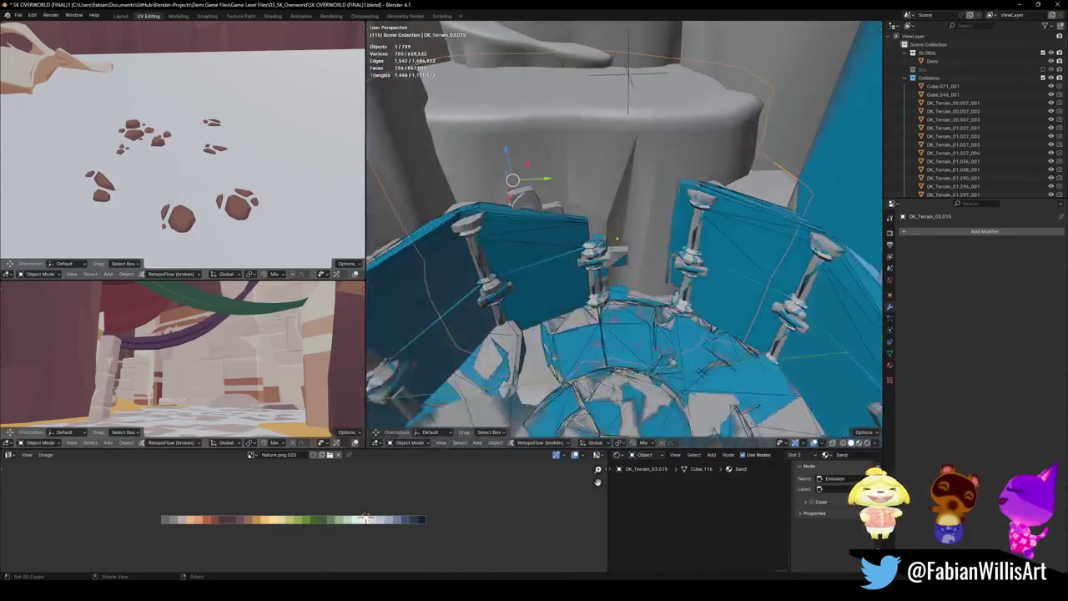
{"action": "left_click", "coordinate": [618, 199]}
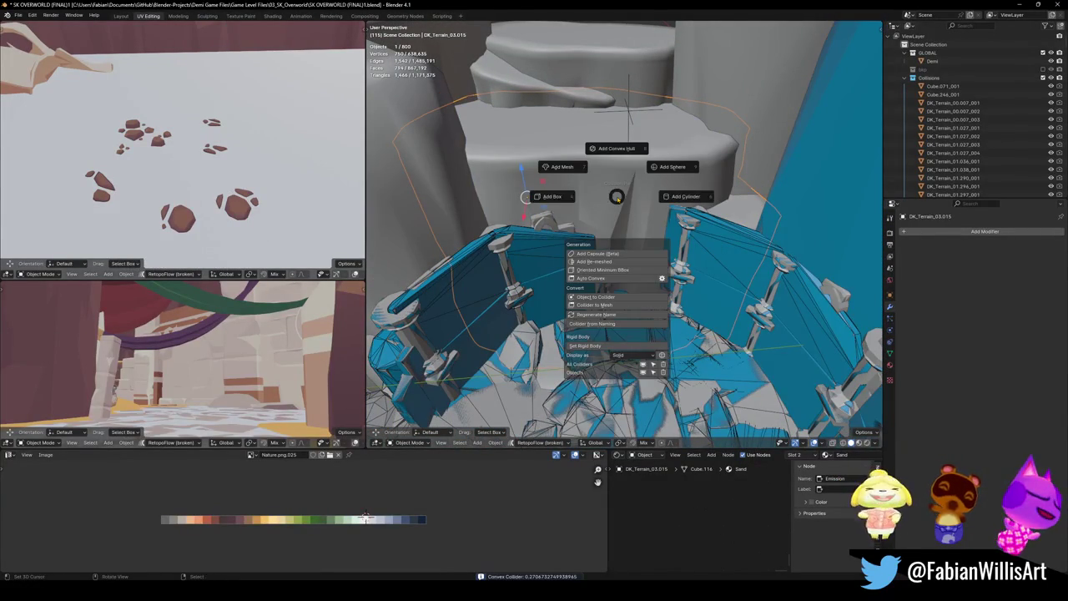
{"action": "left_click", "coordinate": [563, 167]}
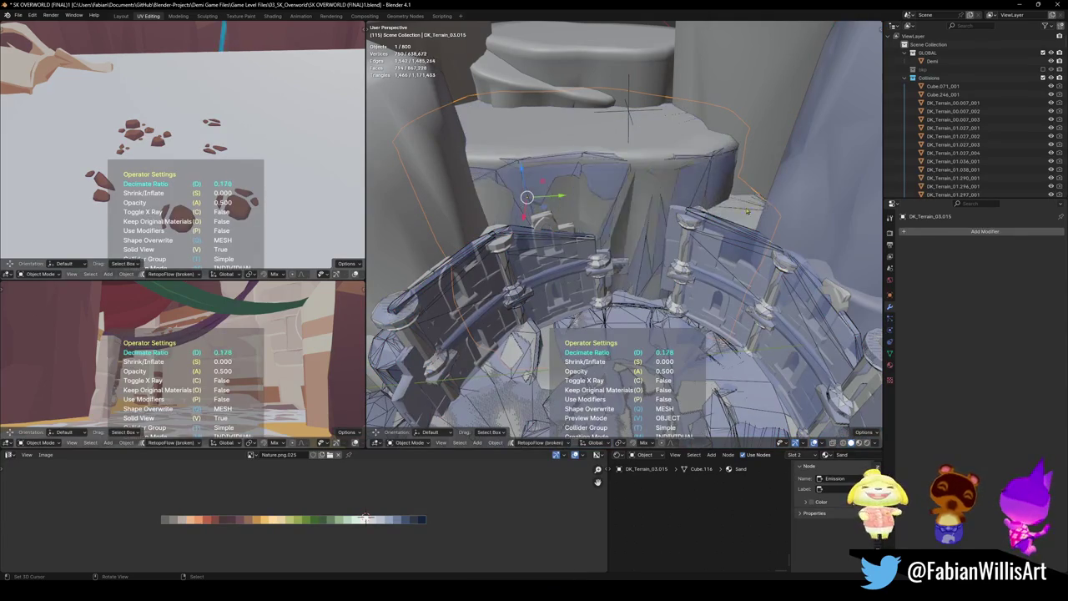
{"action": "mouse_move", "coordinate": [705, 216]}
{"action": "middle_mouse_down"}
{"action": "mouse_move", "coordinate": [465, 282]}
{"action": "mouse_move", "coordinate": [543, 251]}
{"action": "mouse_move", "coordinate": [627, 245]}
{"action": "middle_mouse_up"}
{"action": "key", "text": "ctrl+s"}
- Cover the cliff terrain.006 and the next rock piece with convex hull colliders
{"action": "left_click", "coordinate": [584, 251]}
{"action": "key", "text": "shift+alt+c"}
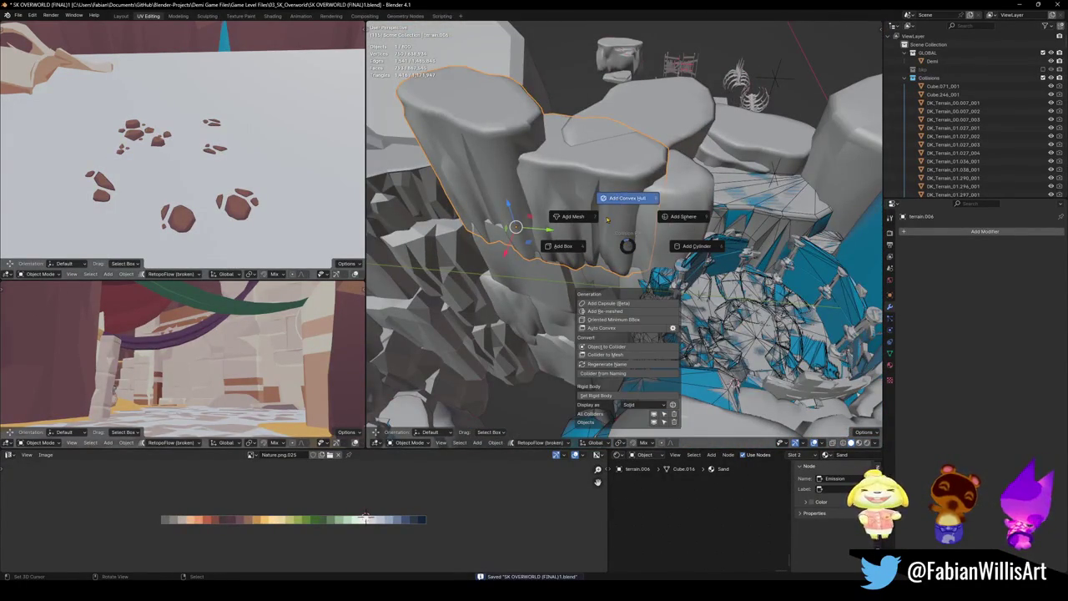
{"action": "left_click", "coordinate": [615, 217]}
{"action": "middle_click_drag", "start_coordinate": [754, 357], "coordinate": [616, 289]}
{"action": "key", "text": "shift+alt+c"}
{"action": "left_click", "coordinate": [620, 241]}
- Add a convex hull collider to rock DK_Terrain_01.045 and save
{"action": "middle_click_drag", "start_coordinate": [584, 342], "coordinate": [609, 330]}
{"action": "left_click", "coordinate": [606, 335]}
{"action": "key", "text": "ctrl+s"}
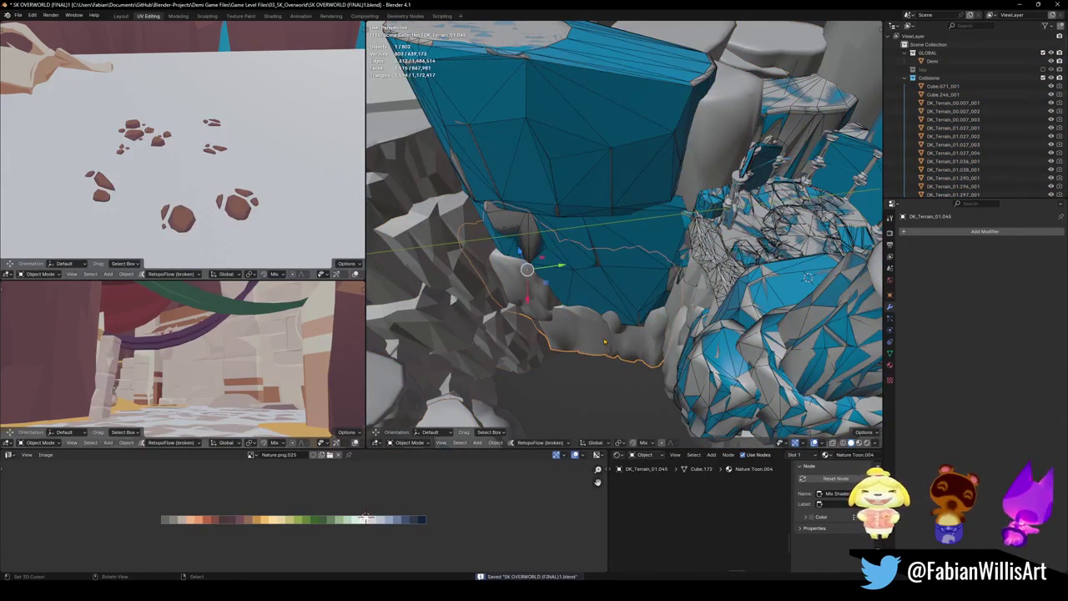
{"action": "key", "text": "shift+alt+c"}
{"action": "left_click", "coordinate": [610, 302]}
{"action": "mouse_move", "coordinate": [610, 302]}
{"action": "middle_mouse_down"}
{"action": "mouse_move", "coordinate": [615, 249]}
{"action": "mouse_move", "coordinate": [649, 315]}
{"action": "mouse_move", "coordinate": [616, 264]}
{"action": "mouse_move", "coordinate": [621, 319]}
{"action": "middle_mouse_up"}
{"action": "key", "text": "ctrl+s"}
- Give rock DK_Terrain_01.015 a mesh collider instead of a convex hull, and save
{"action": "left_click", "coordinate": [618, 267]}
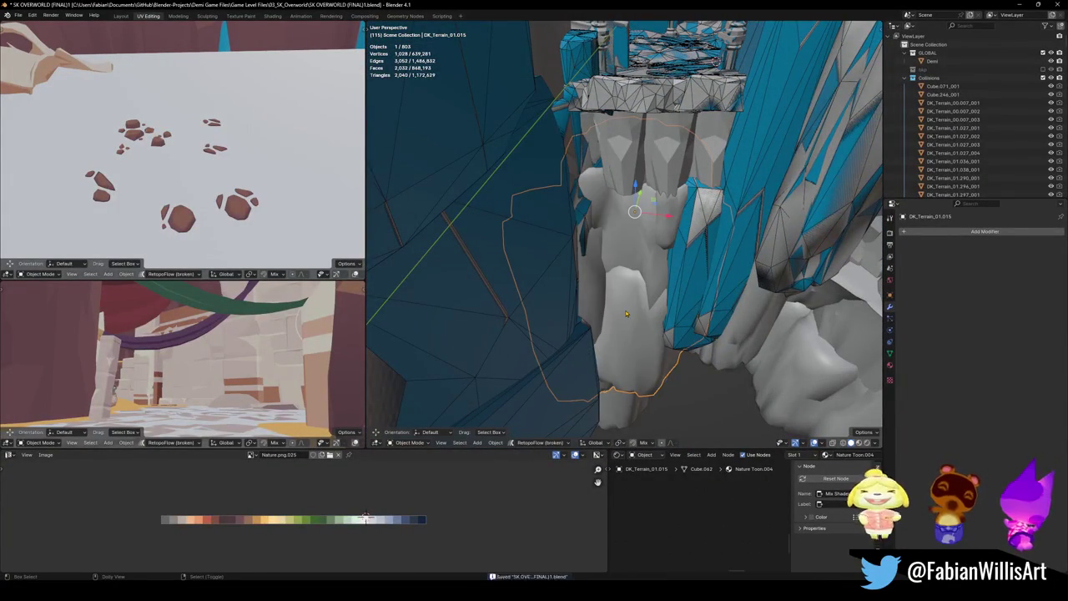
{"action": "key", "text": "shift+alt+c"}
{"action": "left_click", "coordinate": [614, 264]}
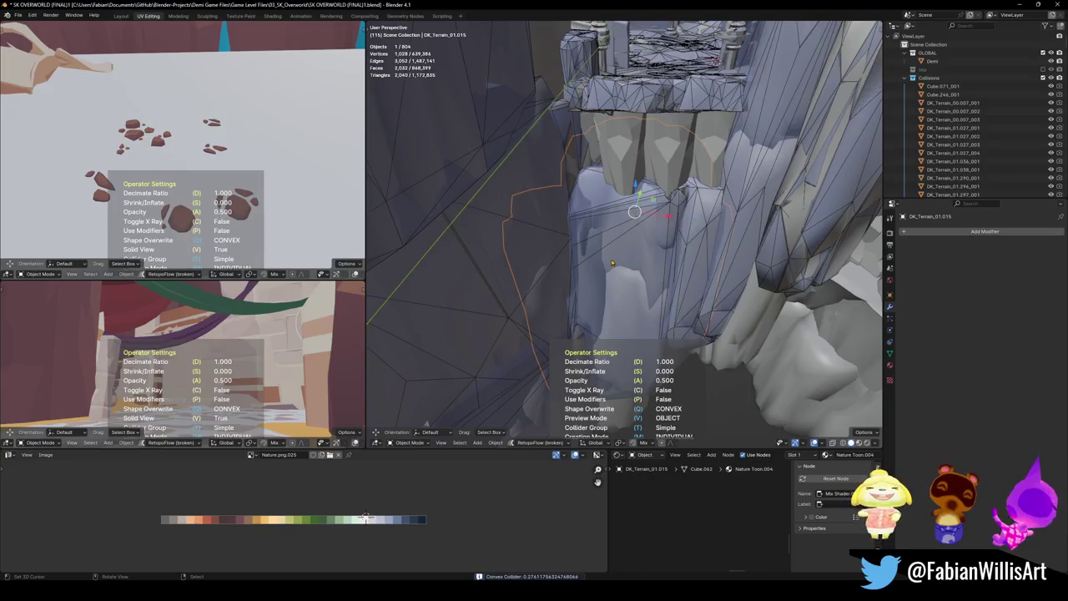
{"action": "key", "text": "ctrl+z"}
{"action": "key", "text": "shift+alt+c"}
{"action": "left_click", "coordinate": [553, 231]}
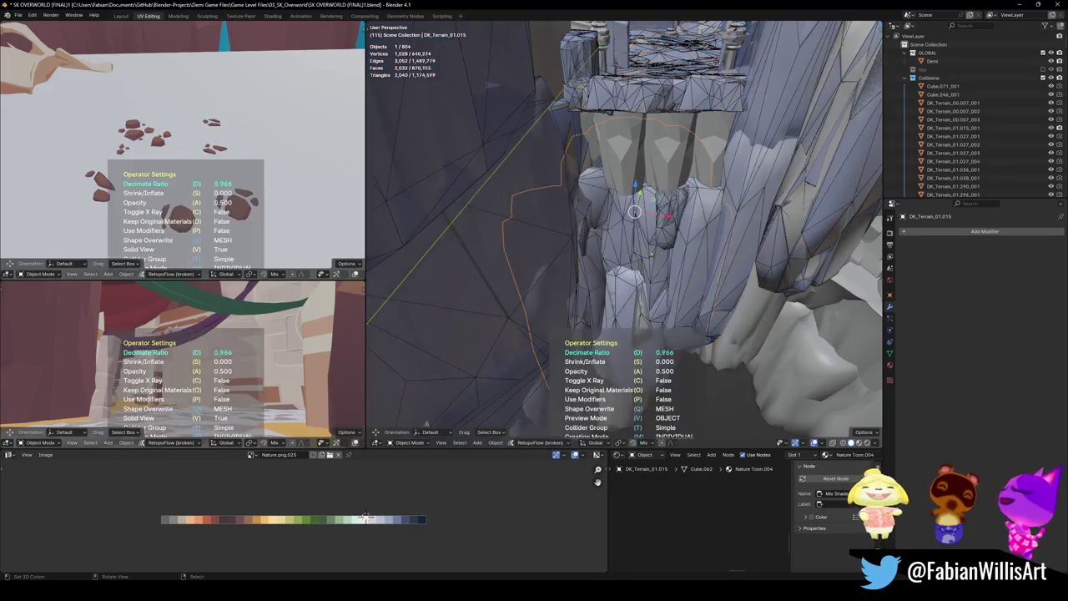
{"action": "middle_click_drag", "start_coordinate": [618, 250], "coordinate": [629, 288]}
{"action": "key", "text": "ctrl+s"}
- Add a mesh collider to rock DK_Terrain_01.008 and save the level
{"action": "left_click", "coordinate": [629, 288]}
{"action": "key", "text": "shift+alt+c"}
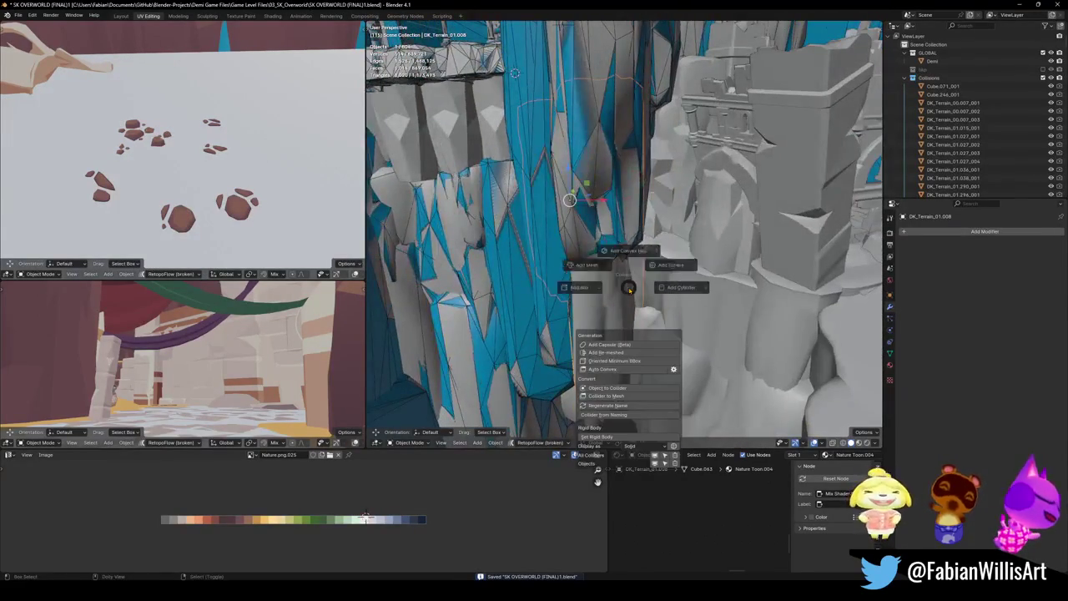
{"action": "left_click", "coordinate": [603, 282]}
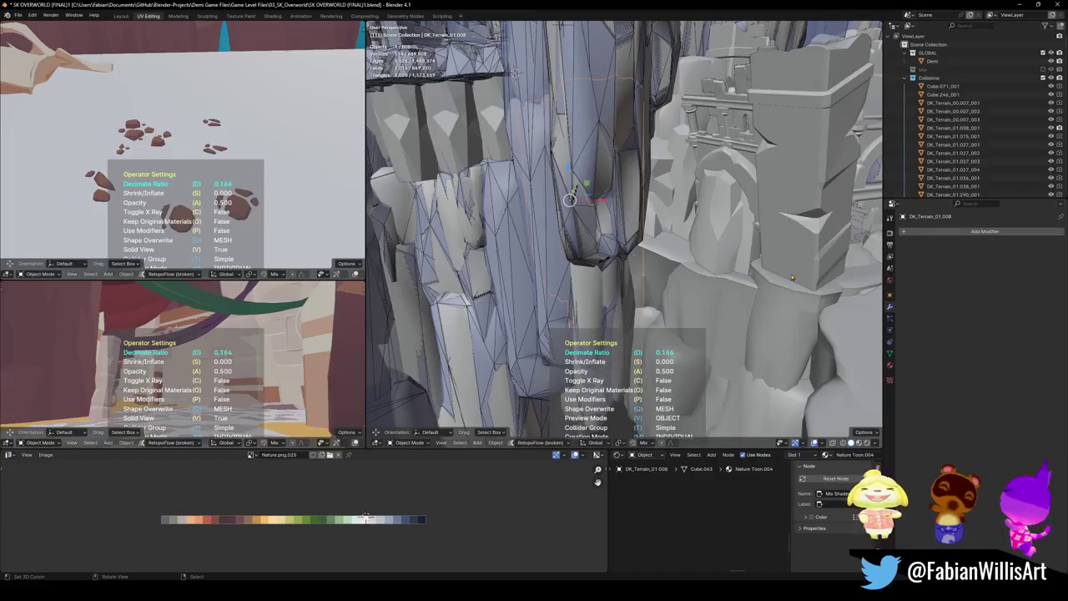
{"action": "mouse_move", "coordinate": [752, 284]}
{"action": "middle_mouse_down"}
{"action": "mouse_move", "coordinate": [635, 277]}
{"action": "mouse_move", "coordinate": [588, 247]}
{"action": "middle_mouse_up"}
{"action": "key", "text": "ctrl+s"}
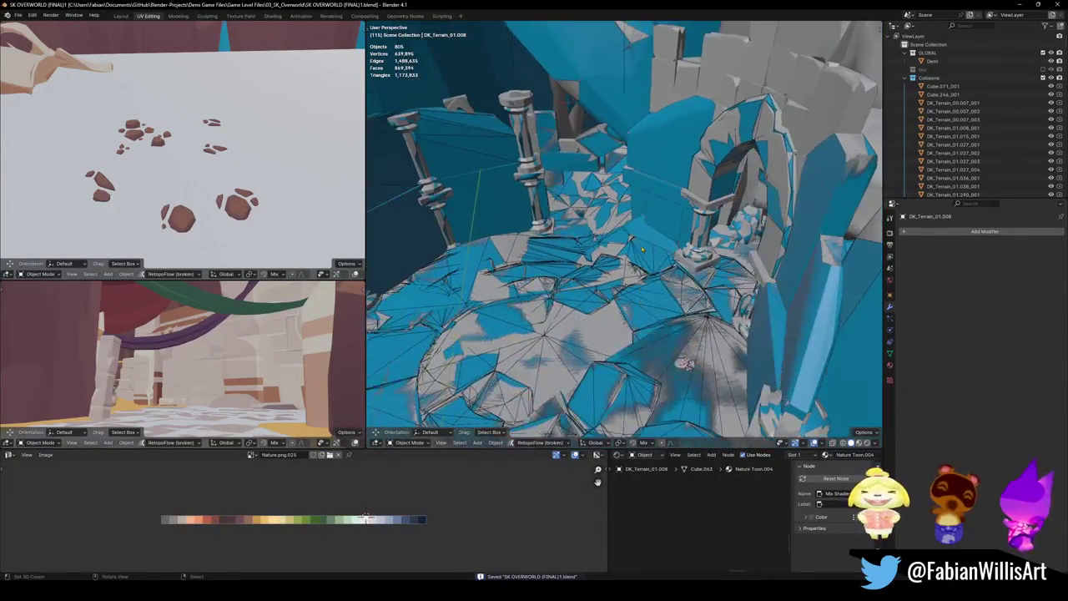
{"action": "left_click", "coordinate": [642, 247]}
- Fly through the level to inspect the collision meshes
{"action": "key", "text": "shift+grave"}
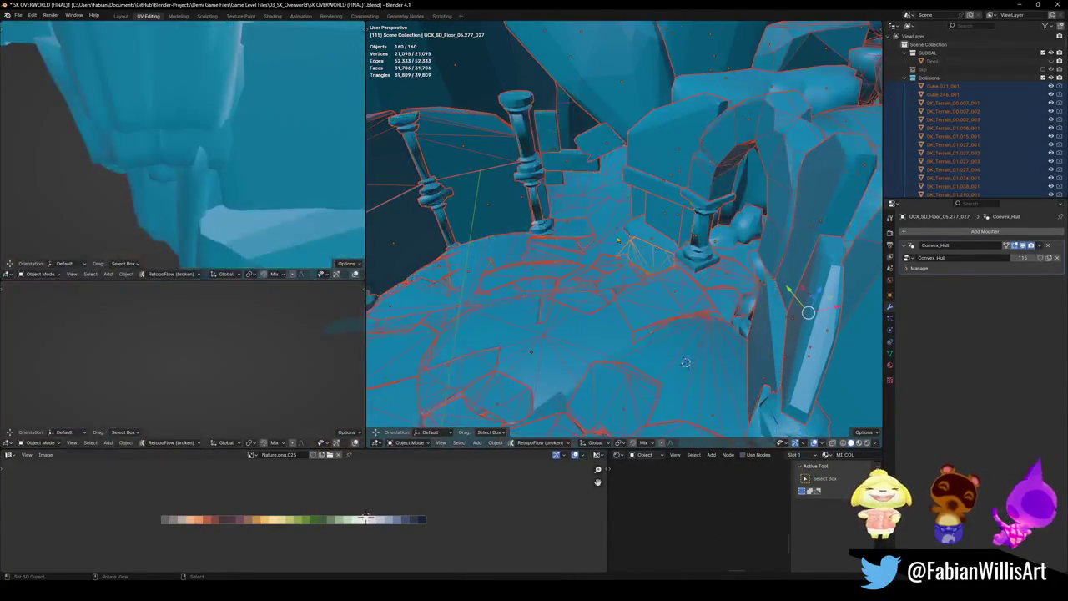
{"action": "key", "text": "w"}
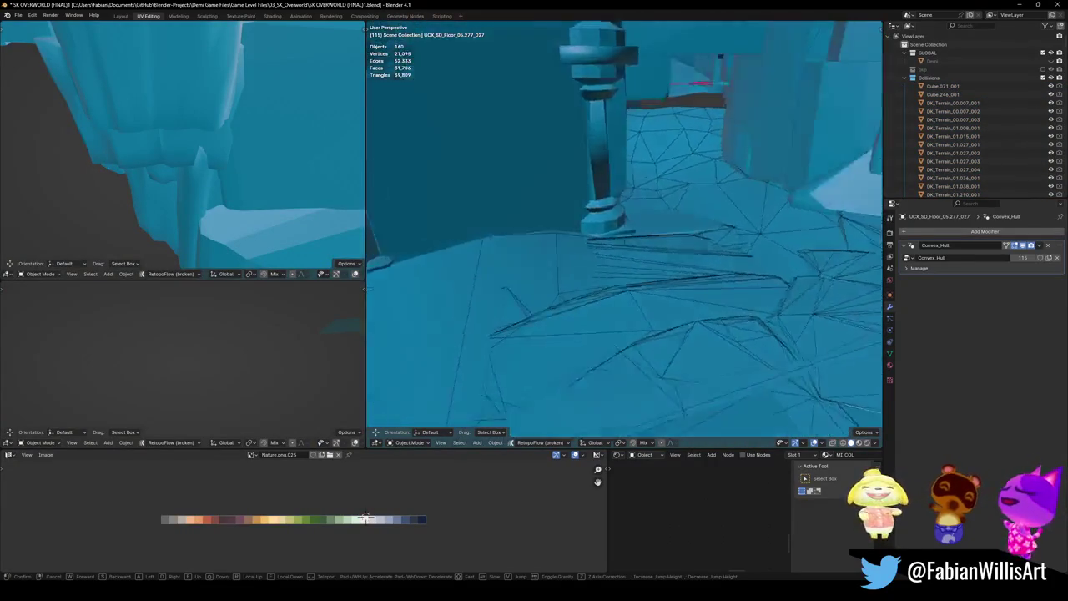
{"action": "key", "text": "w"}
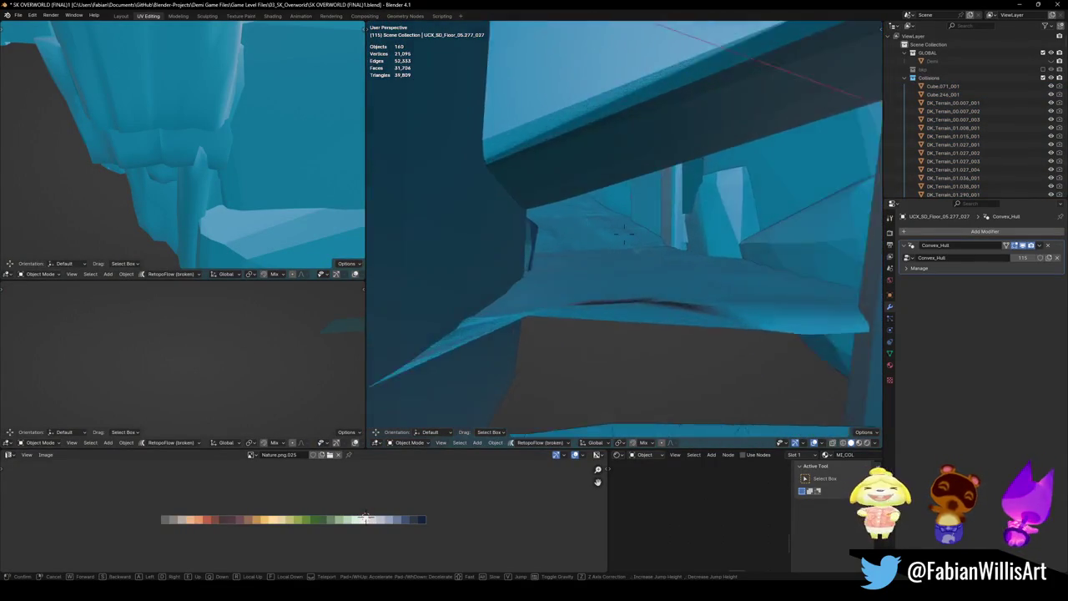
{"action": "key", "text": "w"}
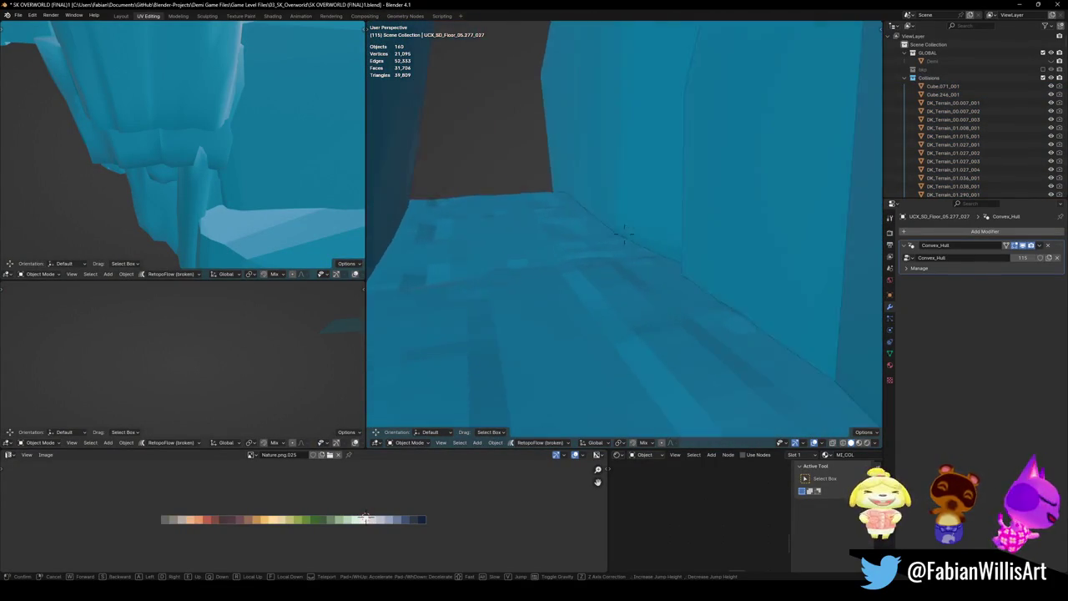
{"action": "key", "text": "w"}
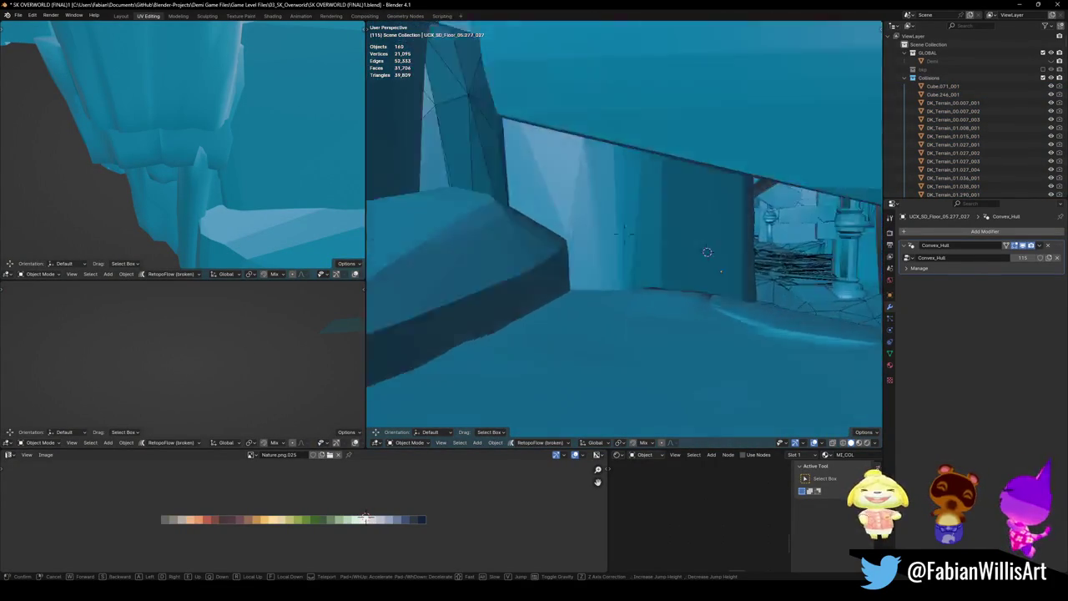
{"action": "key", "text": "w"}
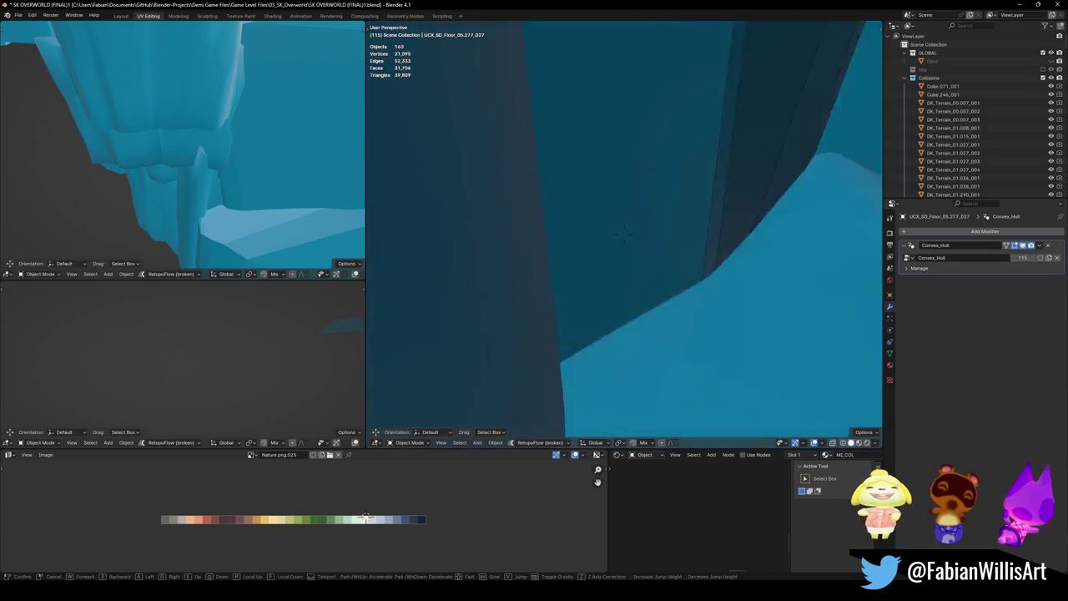
{"action": "key", "text": "w"}
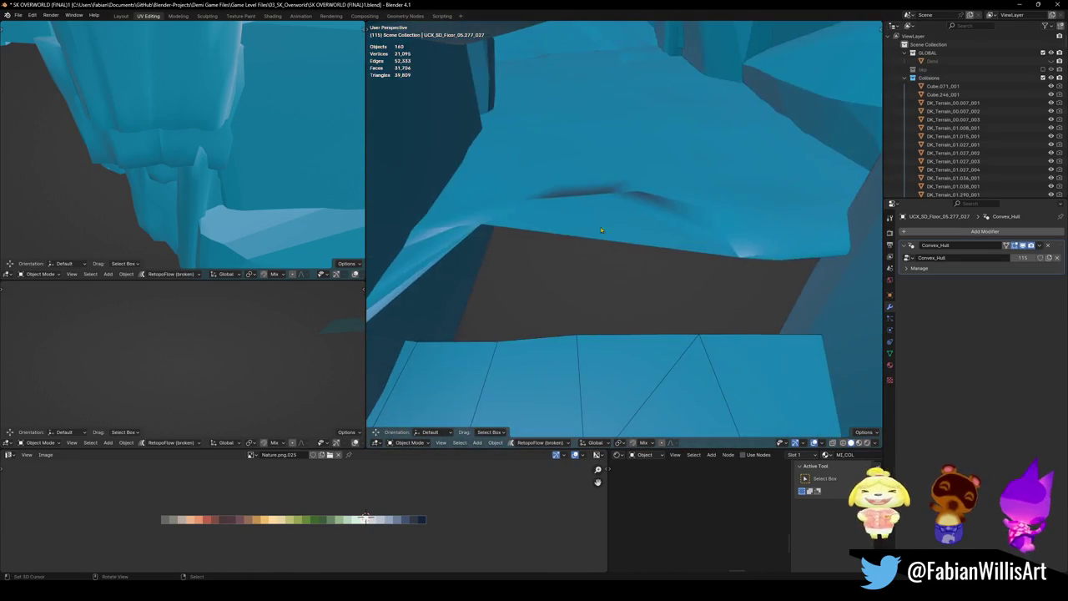
{"action": "left_click", "coordinate": [624, 236]}
- Select Floor Collision and unhide all level objects with Alt+H
{"action": "left_click", "coordinate": [606, 211]}
{"action": "scroll", "coordinate": [607, 211], "scroll_direction": "down", "scroll_amount": 3}
{"action": "scroll", "coordinate": [641, 231], "scroll_direction": "down", "scroll_amount": 2}
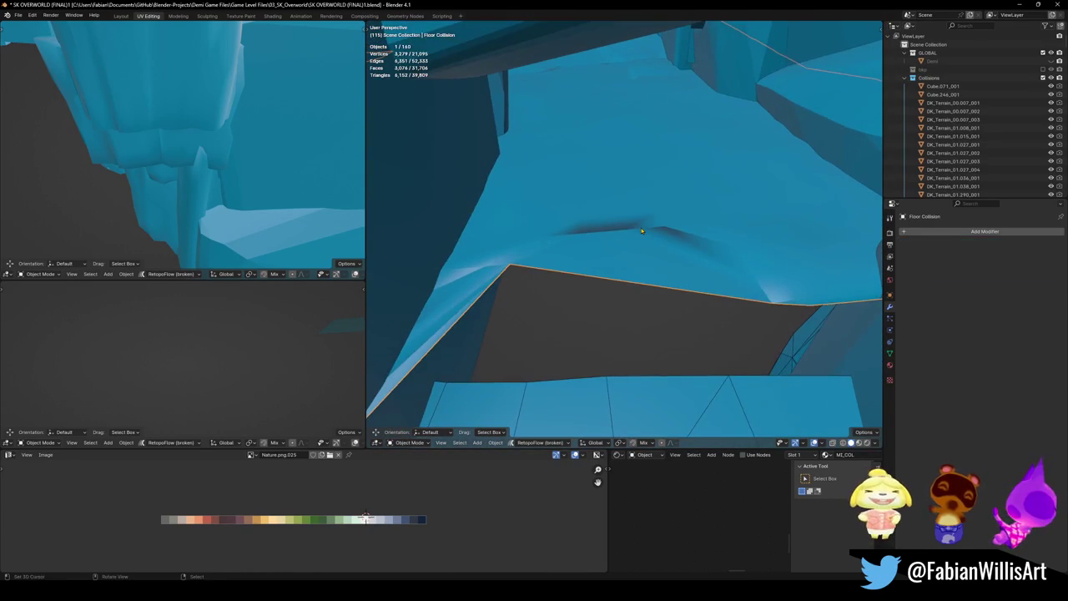
{"action": "key", "text": "alt+h"}
{"action": "mouse_move", "coordinate": [659, 267]}
{"action": "middle_mouse_down"}
{"action": "mouse_move", "coordinate": [615, 236]}
{"action": "mouse_move", "coordinate": [638, 242]}
{"action": "mouse_move", "coordinate": [640, 291]}
{"action": "middle_mouse_up"}
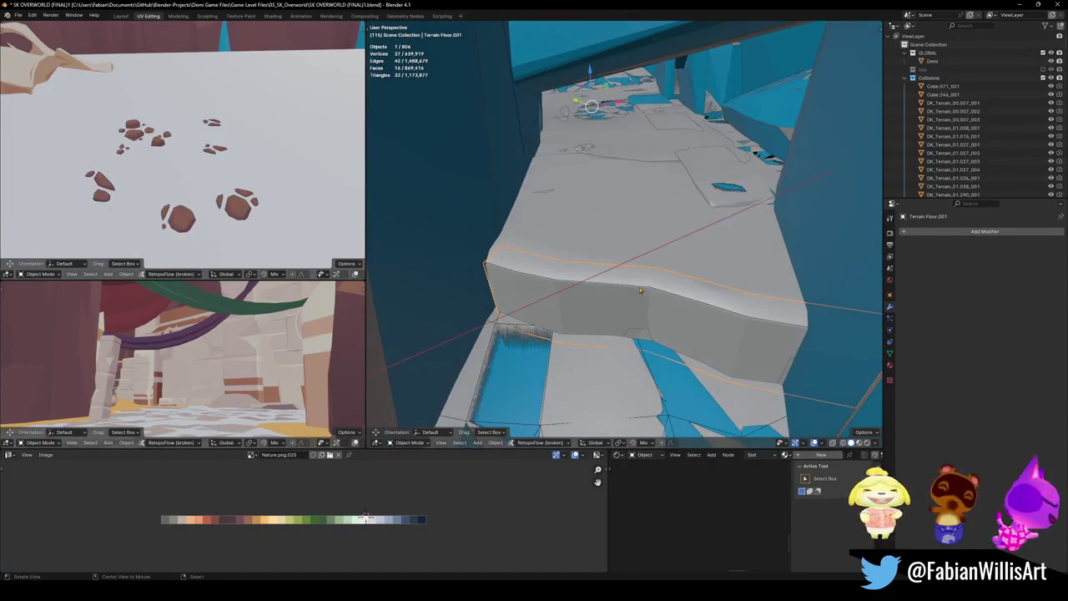
- Generate a mesh collider over the Terrain Floor.003 ledge and save
{"action": "left_click", "coordinate": [588, 250]}
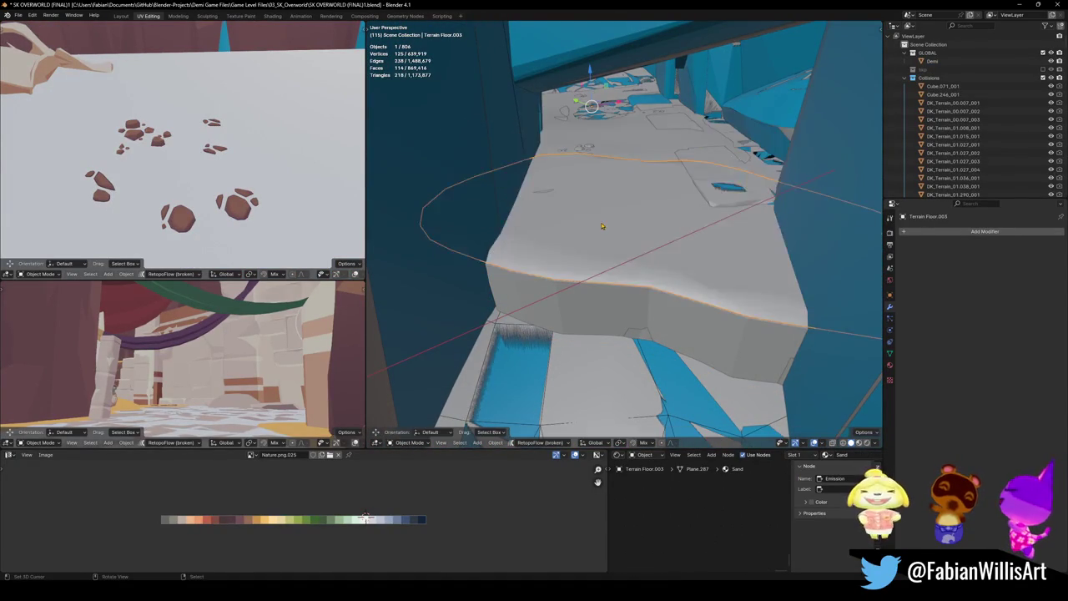
{"action": "key", "text": "shift+alt+c"}
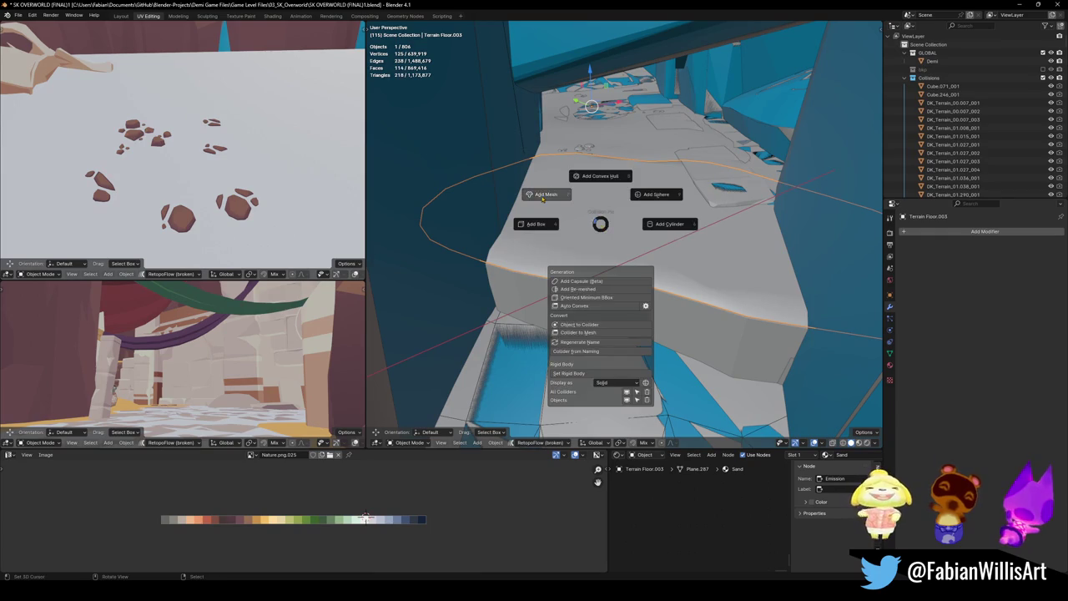
{"action": "left_click", "coordinate": [548, 197]}
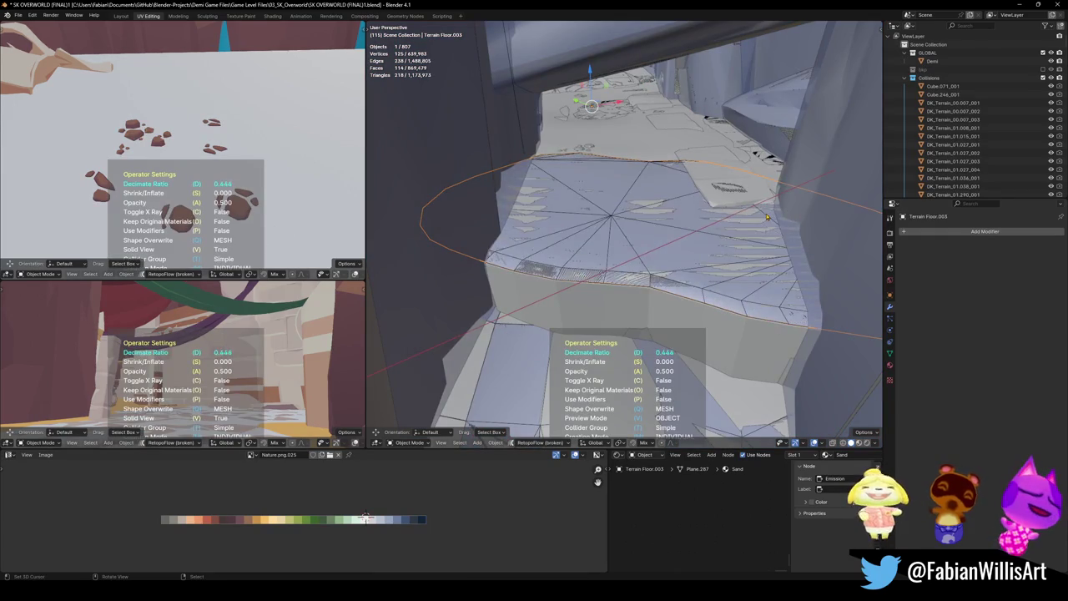
{"action": "left_click", "coordinate": [656, 243]}
{"action": "key", "text": "ctrl+s"}
{"action": "mouse_move", "coordinate": [656, 243]}
{"action": "middle_mouse_down"}
{"action": "mouse_move", "coordinate": [613, 309]}
{"action": "mouse_move", "coordinate": [611, 290]}
{"action": "middle_mouse_up"}
- Add a decimated mesh collider over the Terrain Floor object
{"action": "left_click", "coordinate": [611, 290]}
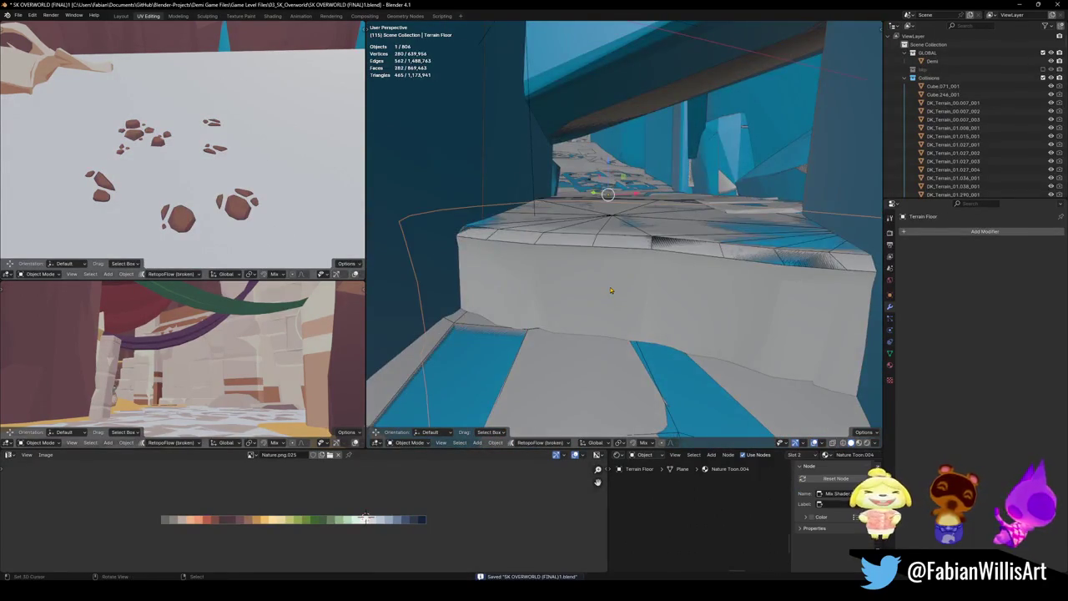
{"action": "key", "text": "shift+alt+c"}
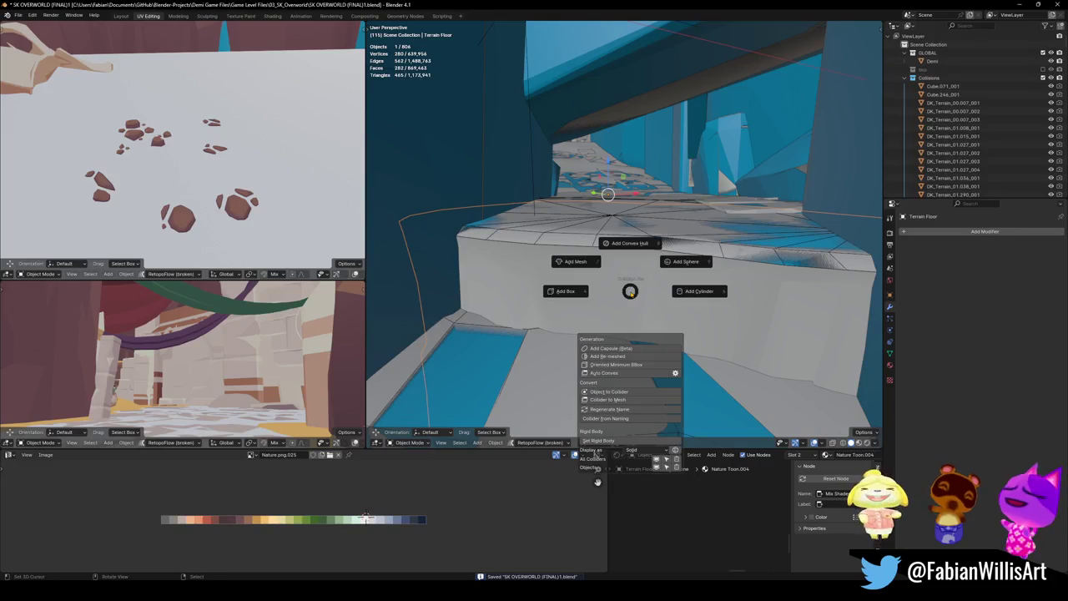
{"action": "left_click", "coordinate": [576, 262]}
{"action": "key", "text": "d"}
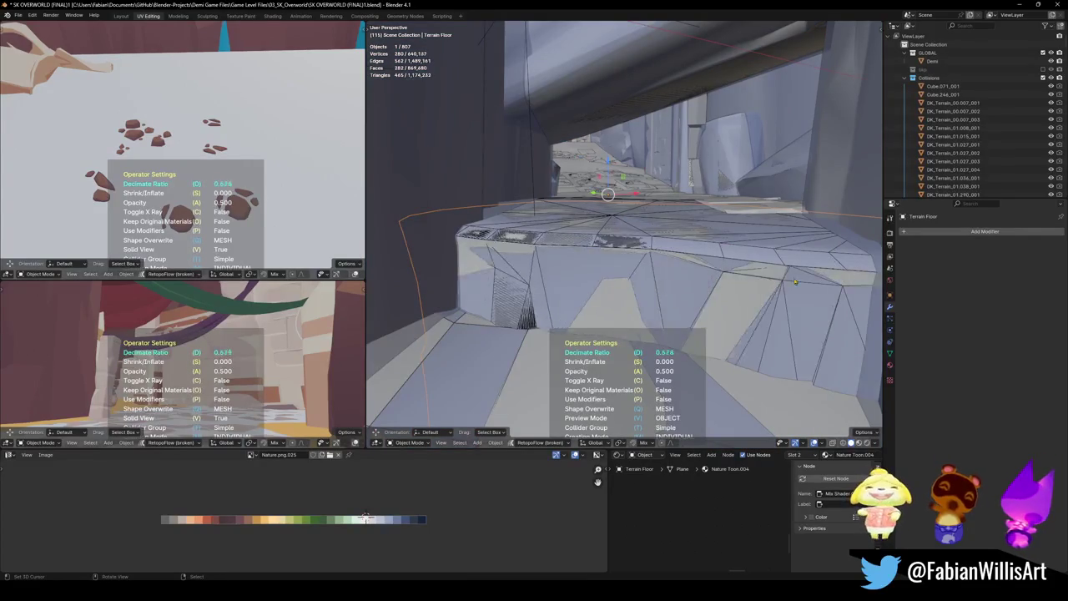
{"action": "left_click", "coordinate": [705, 283]}
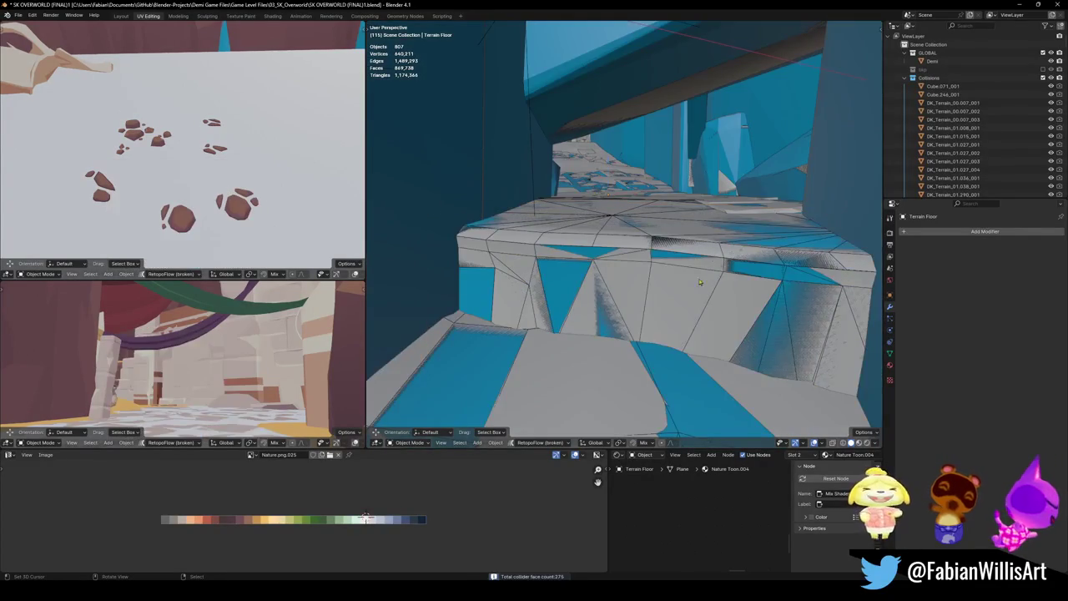
{"action": "middle_click_drag", "start_coordinate": [637, 269], "coordinate": [598, 250]}
- Show only the collision meshes and fly through the level to check coverage
{"action": "left_click", "coordinate": [575, 292]}
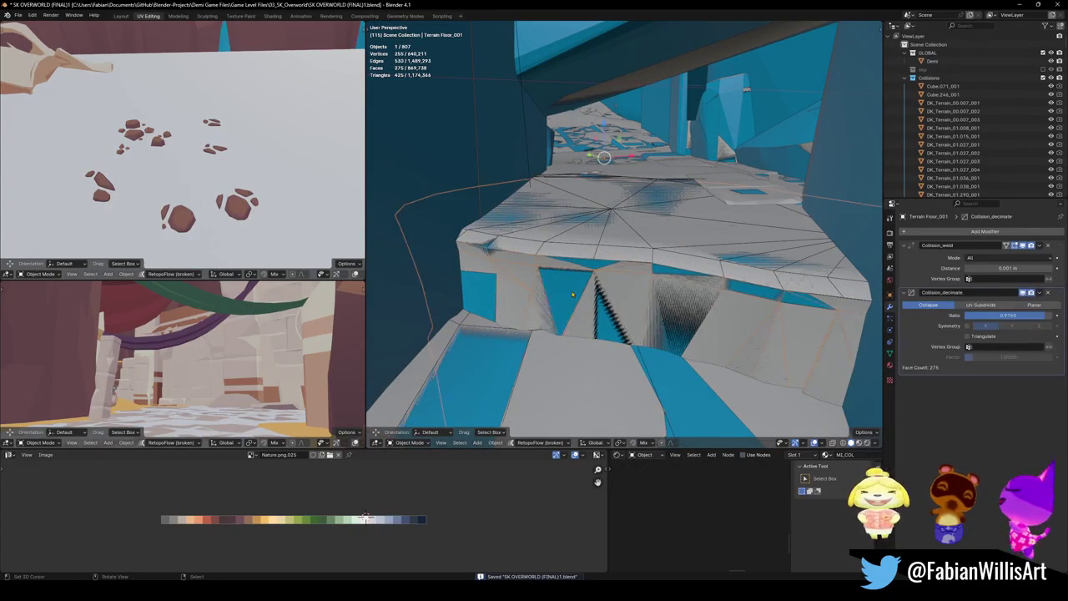
{"action": "right_click", "coordinate": [573, 294]}
{"action": "left_click", "coordinate": [537, 286]}
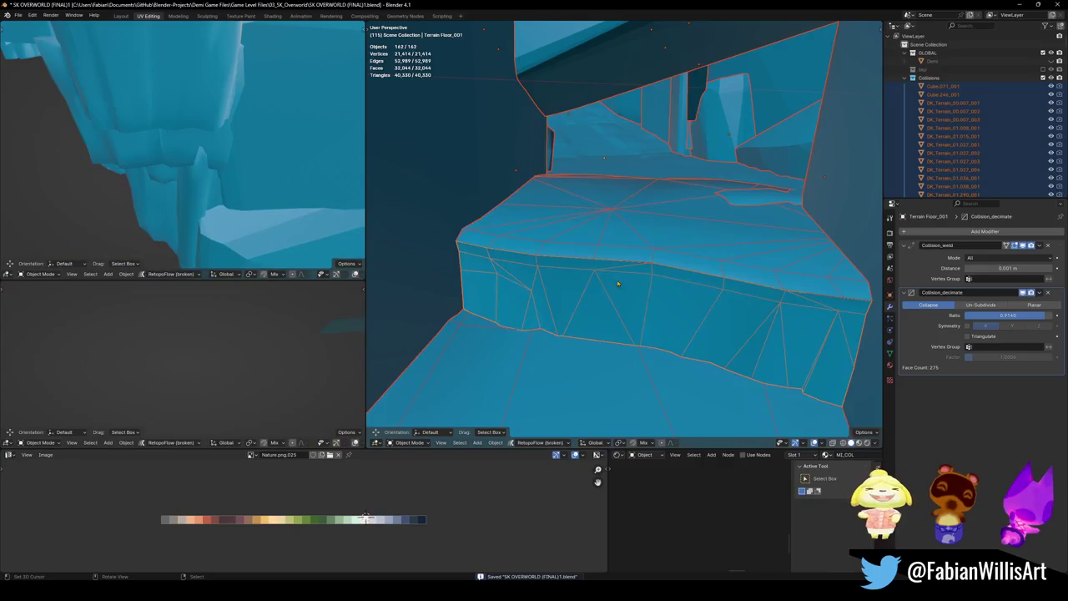
{"action": "key", "text": "shift+grave"}
{"action": "key", "text": "w"}
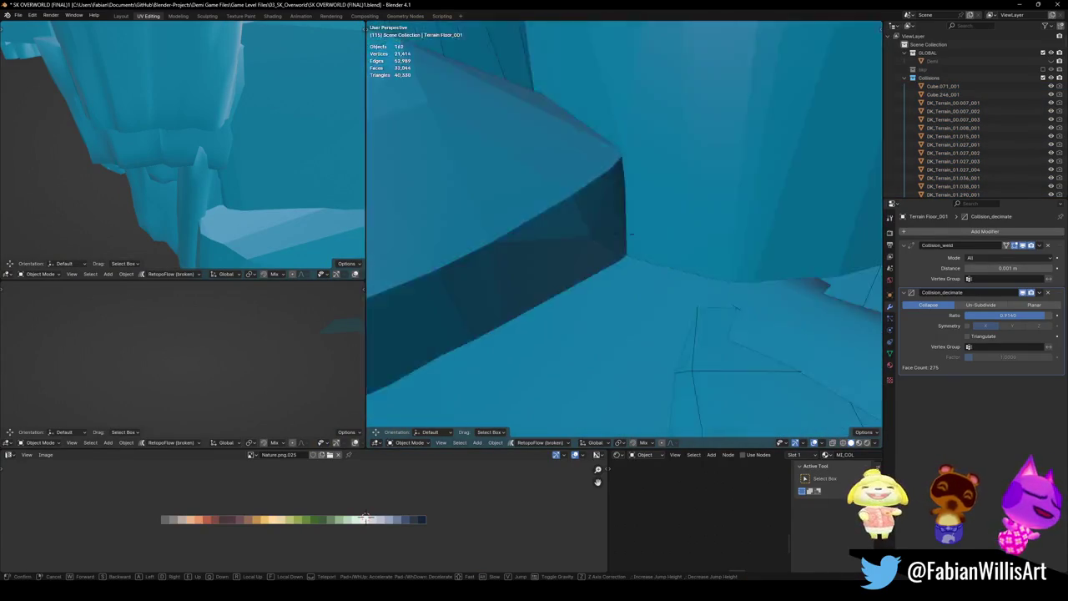
{"action": "key", "text": "w"}
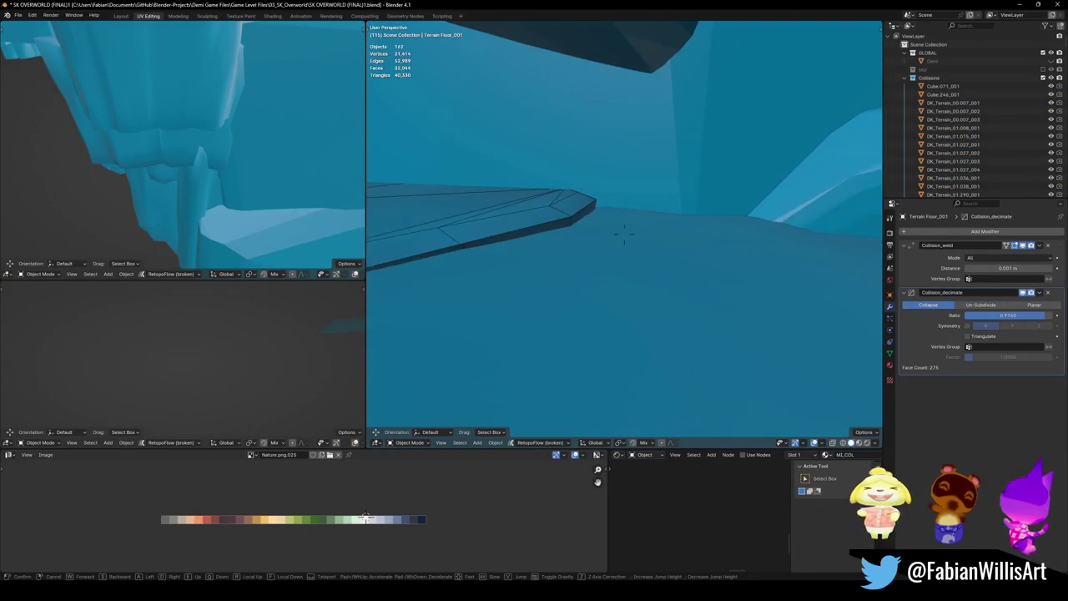
{"action": "key", "text": "w"}
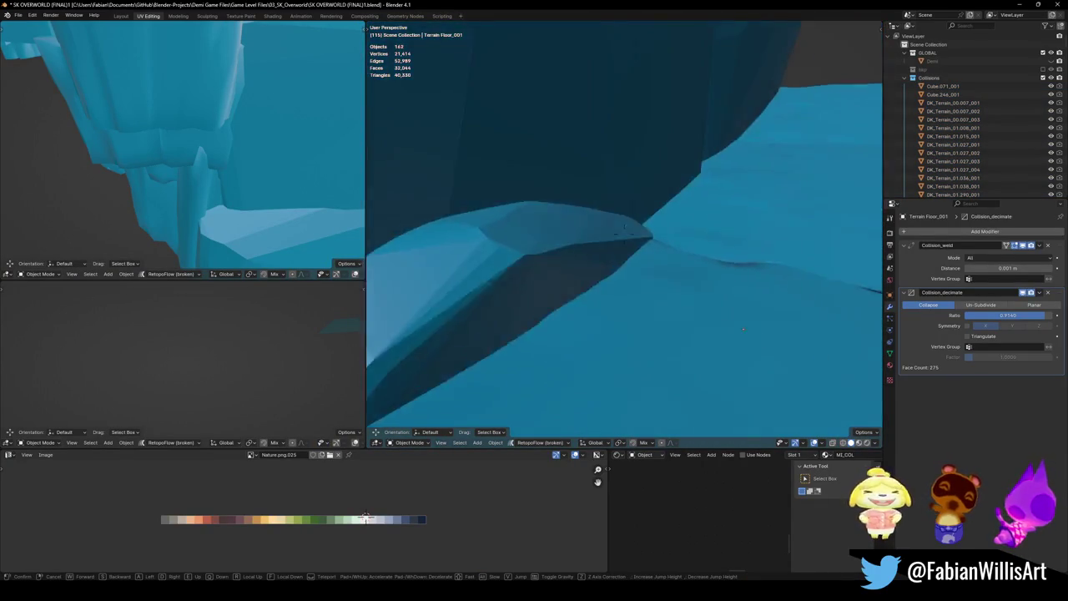
{"action": "key", "text": "w"}
{"action": "key", "text": "w"}
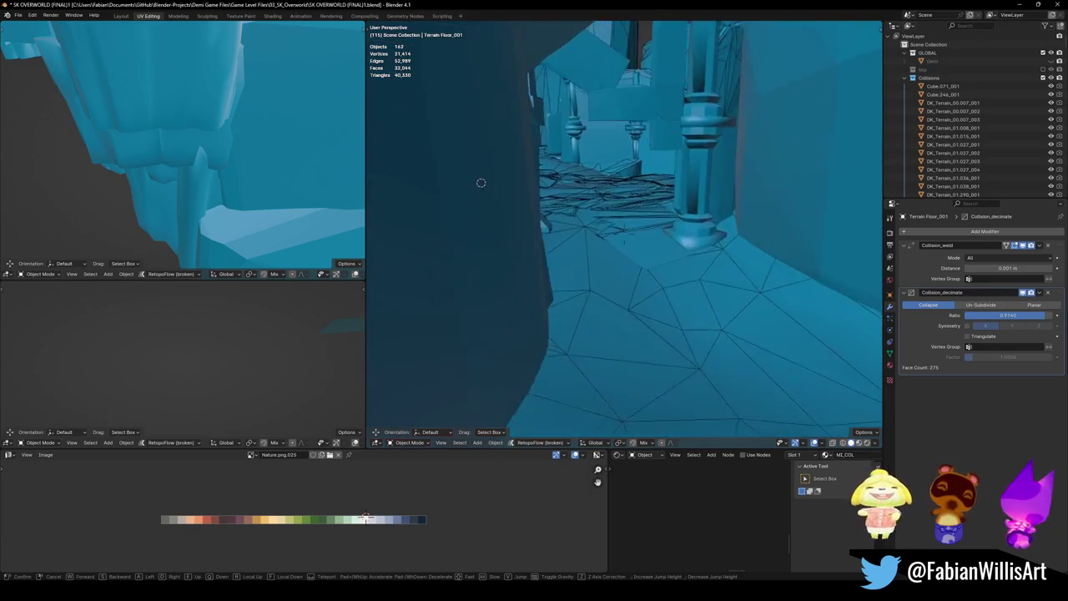
{"action": "key", "text": "w"}
{"action": "key", "text": "w"}
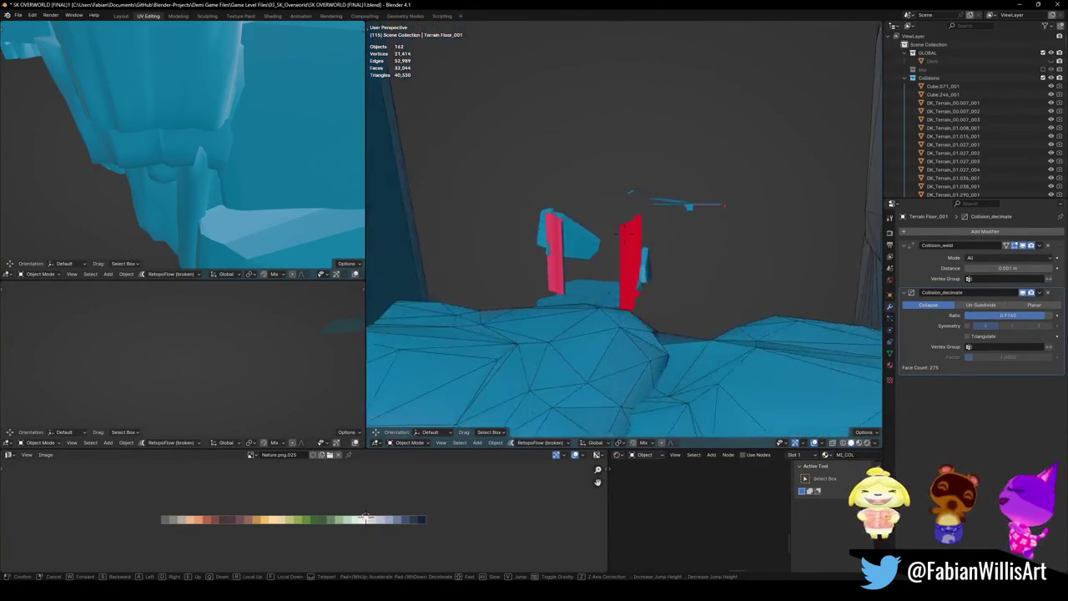
{"action": "key", "text": "w"}
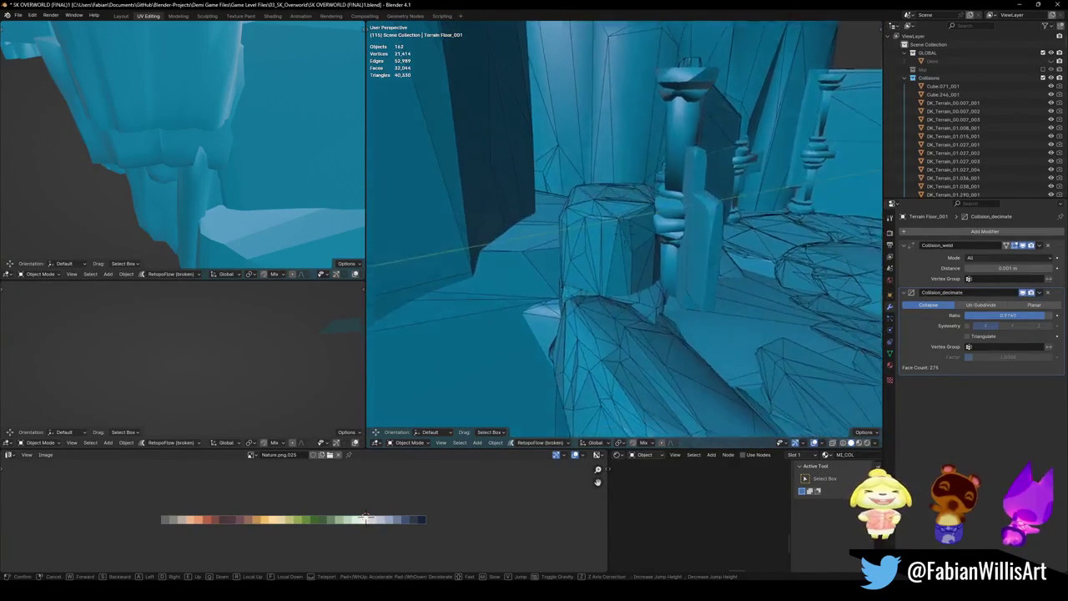
{"action": "key", "text": "w"}
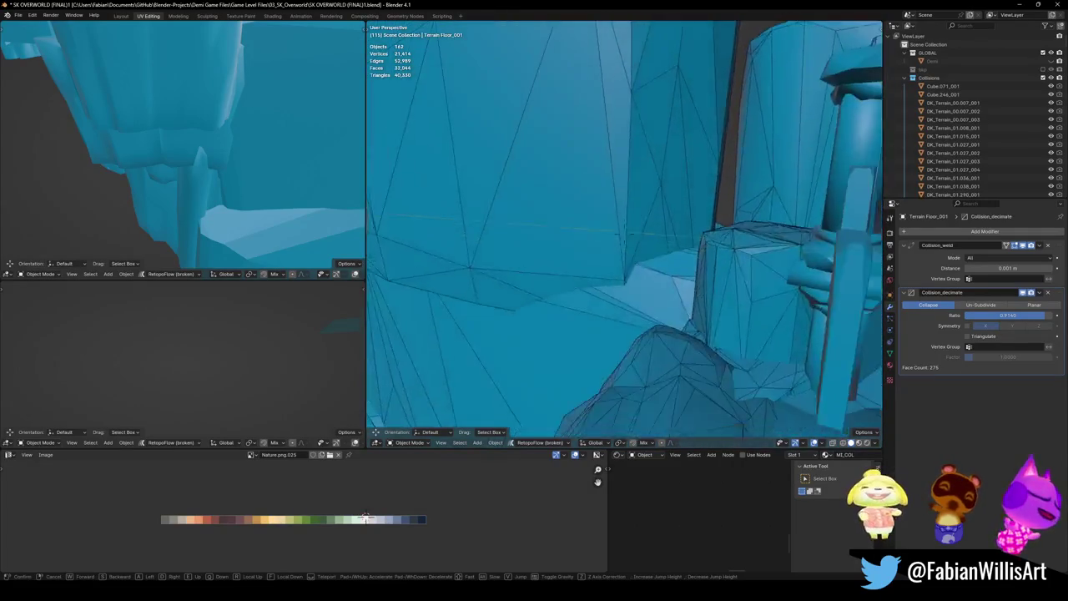
{"action": "key", "text": "w"}
{"action": "left_click", "coordinate": [624, 254]}
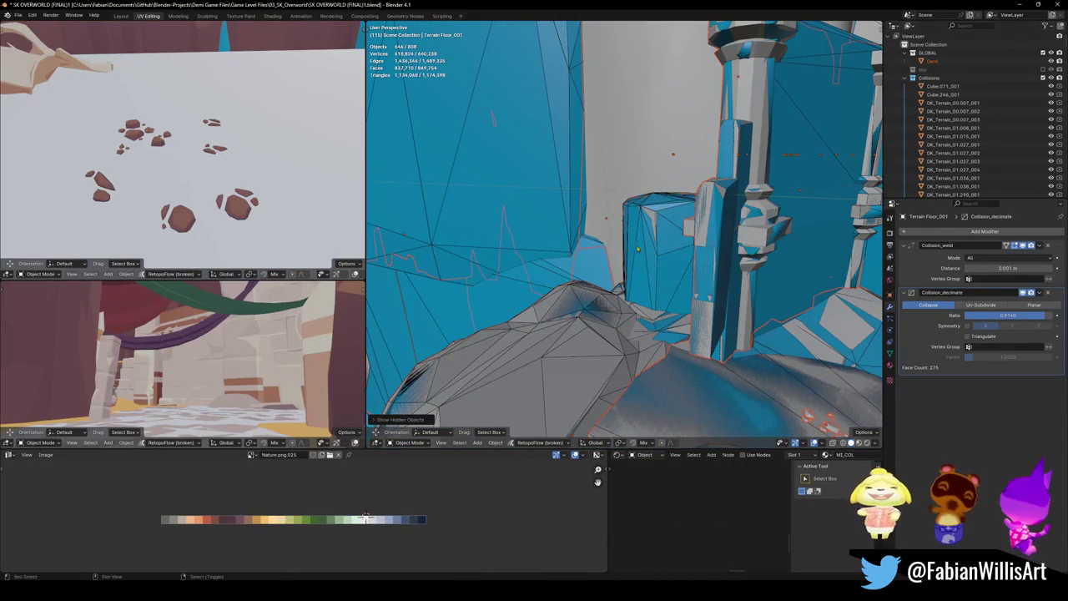
- Create a convex hull collider, UCX_terrain.005, over the terrain.005 rock
{"action": "middle_click_drag", "start_coordinate": [641, 252], "coordinate": [611, 321]}
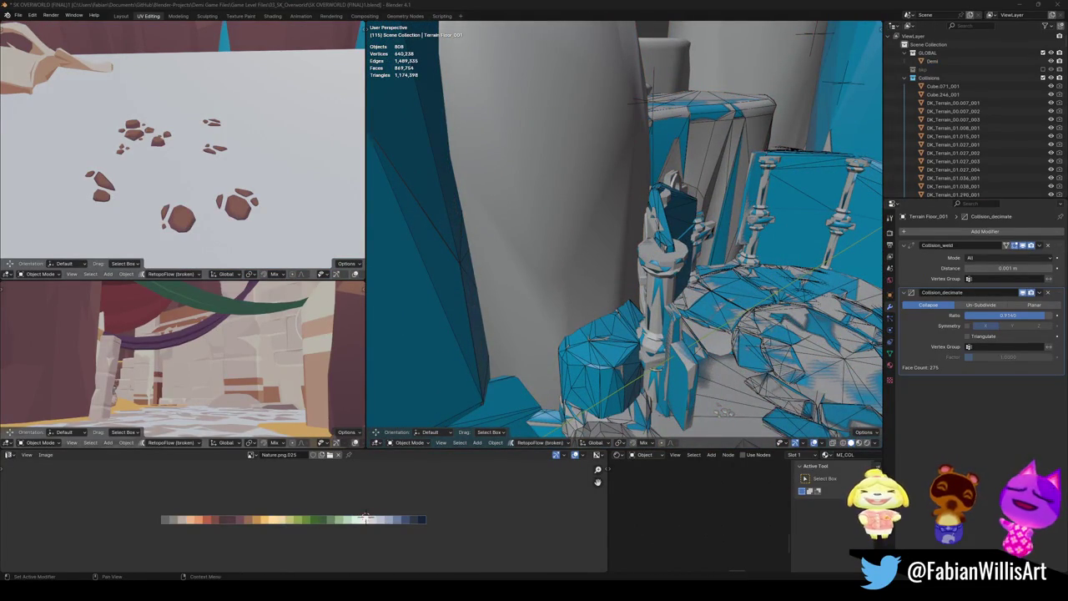
{"action": "mouse_move", "coordinate": [691, 251]}
{"action": "middle_mouse_down"}
{"action": "mouse_move", "coordinate": [632, 273]}
{"action": "mouse_move", "coordinate": [645, 253]}
{"action": "middle_mouse_up"}
{"action": "right_click", "coordinate": [632, 273]}
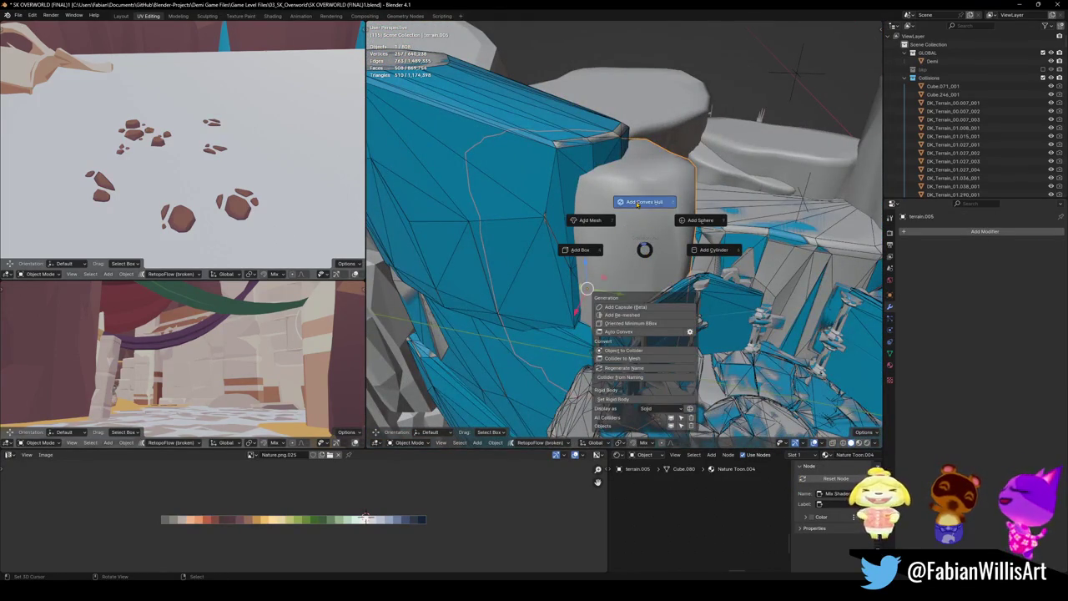
{"action": "left_click", "coordinate": [638, 203]}
{"action": "mouse_move", "coordinate": [618, 185]}
{"action": "middle_mouse_down"}
{"action": "mouse_move", "coordinate": [629, 234]}
{"action": "mouse_move", "coordinate": [588, 268]}
{"action": "middle_mouse_up"}
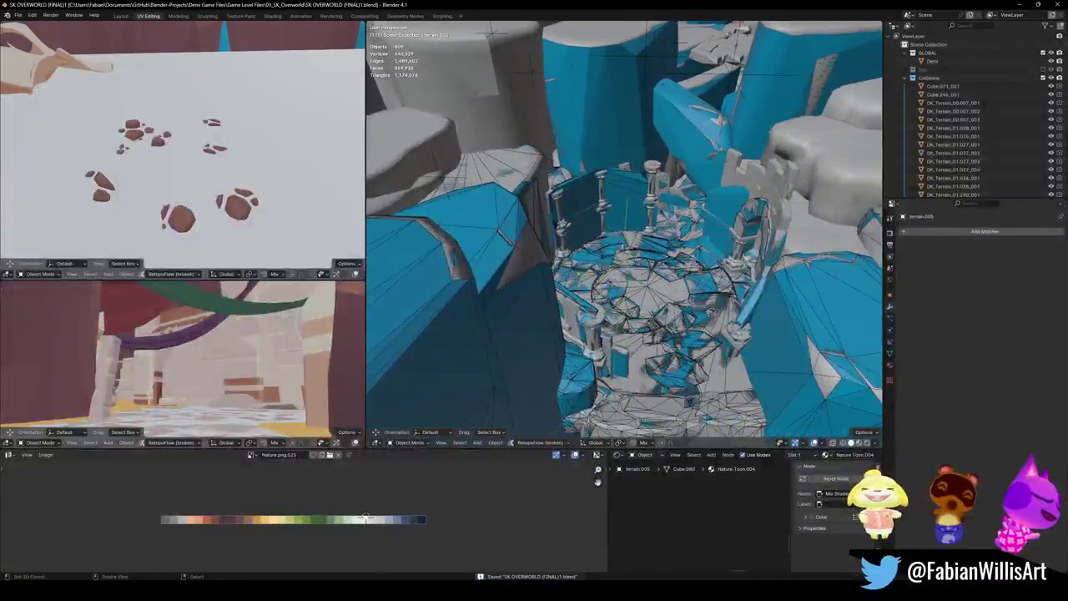
- Isolate the collision objects with Shift+H and orbit around them
{"action": "left_click", "coordinate": [550, 318]}
{"action": "key", "text": "q"}
{"action": "key", "text": "shift+h"}
{"action": "middle_click_drag", "start_coordinate": [787, 298], "coordinate": [673, 298]}
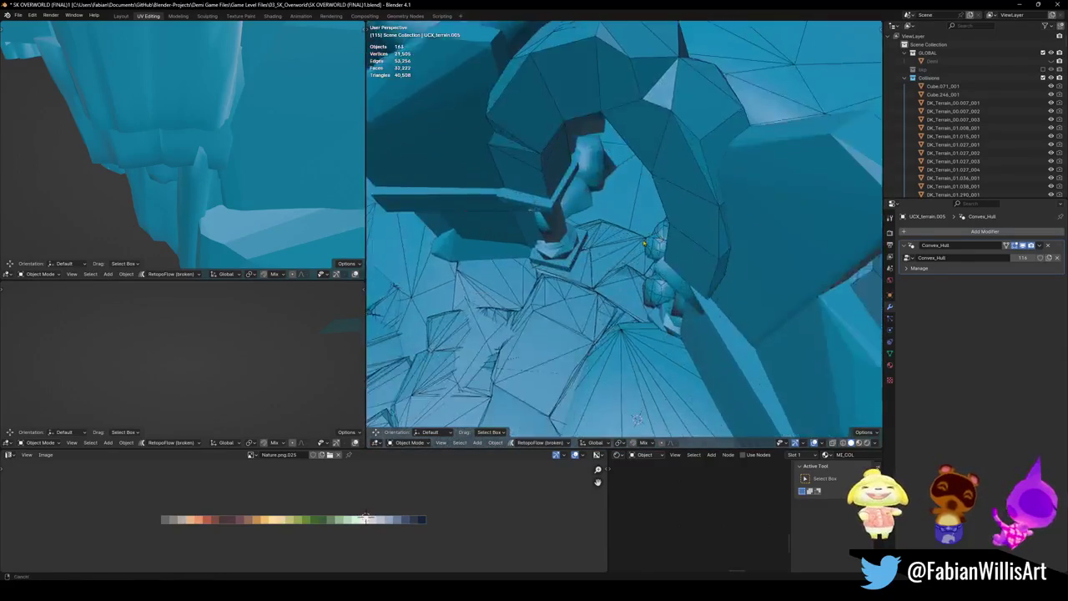
- Walk through the collision view and pick out collider UCX_DK_Terrain_01.029_002
{"action": "key", "text": "shift+grave"}
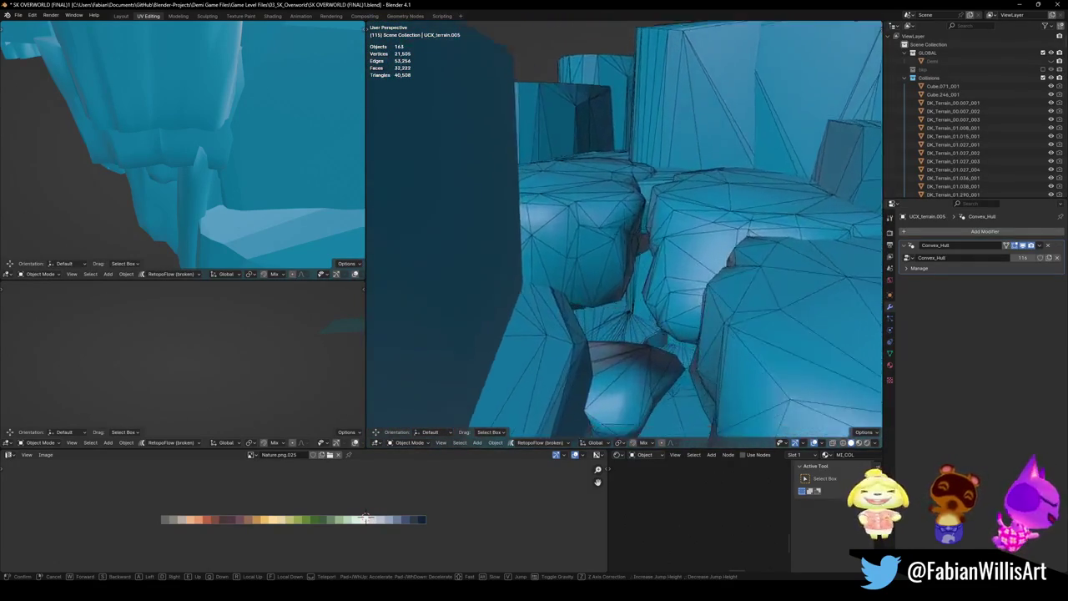
{"action": "key", "text": "s"}
{"action": "key", "text": "w"}
{"action": "key", "text": "w"}
{"action": "left_click", "coordinate": [624, 234]}
{"action": "left_click", "coordinate": [608, 286]}
{"action": "key", "text": "g"}
{"action": "key", "text": "Escape"}
{"action": "key", "text": "shift+grave"}
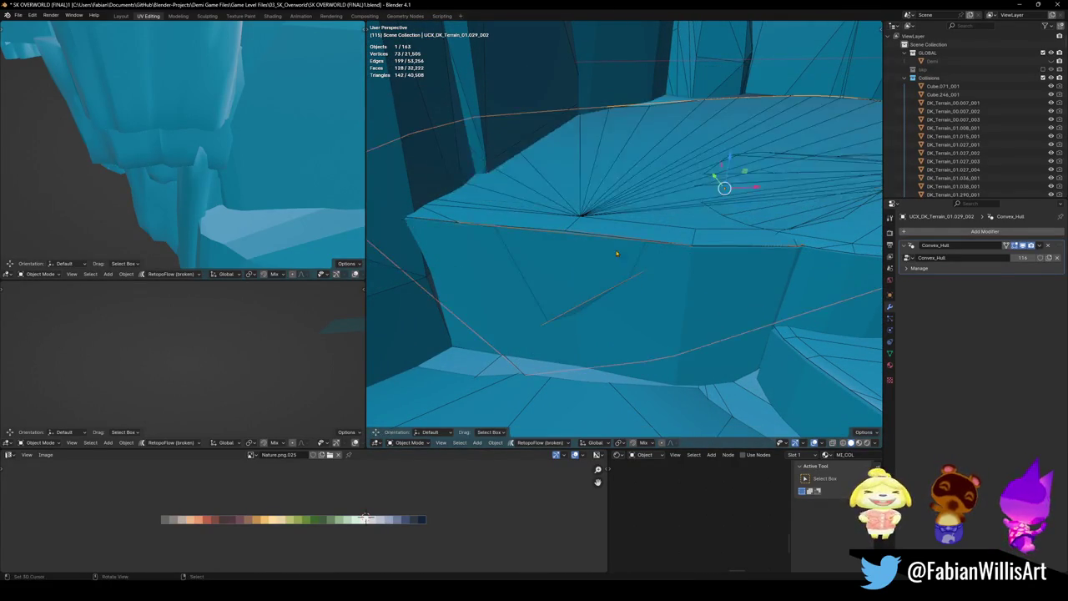
{"action": "left_click", "coordinate": [642, 251]}
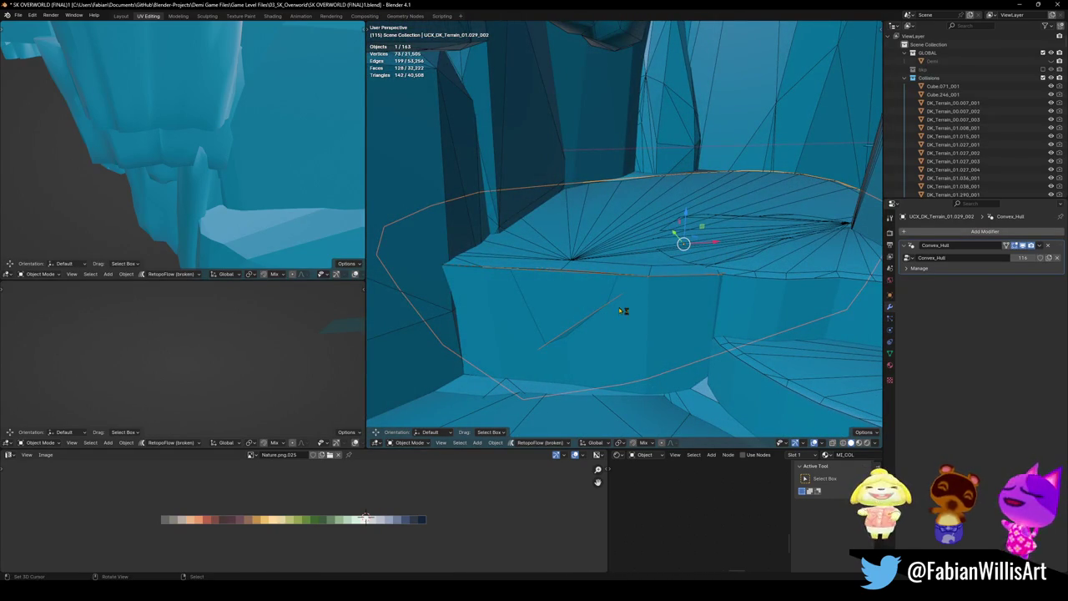
{"action": "key", "text": "shift+grave"}
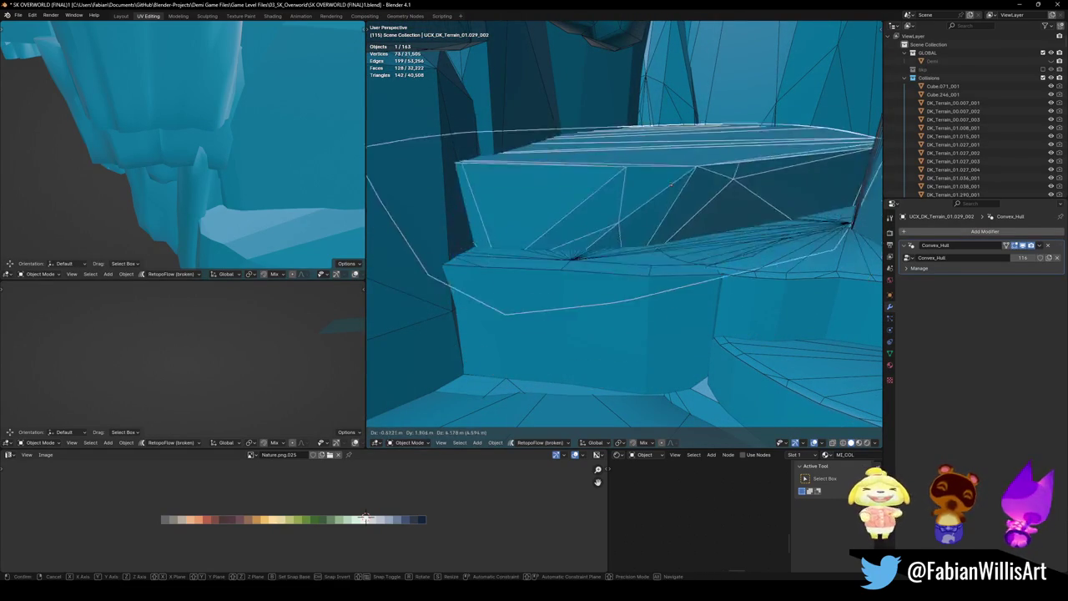
{"action": "key", "text": "Escape"}
- Delete the unwanted convex-hull collider, checking it with an undo before deleting again
{"action": "key", "text": "alt+a"}
{"action": "key", "text": "ctrl+z"}
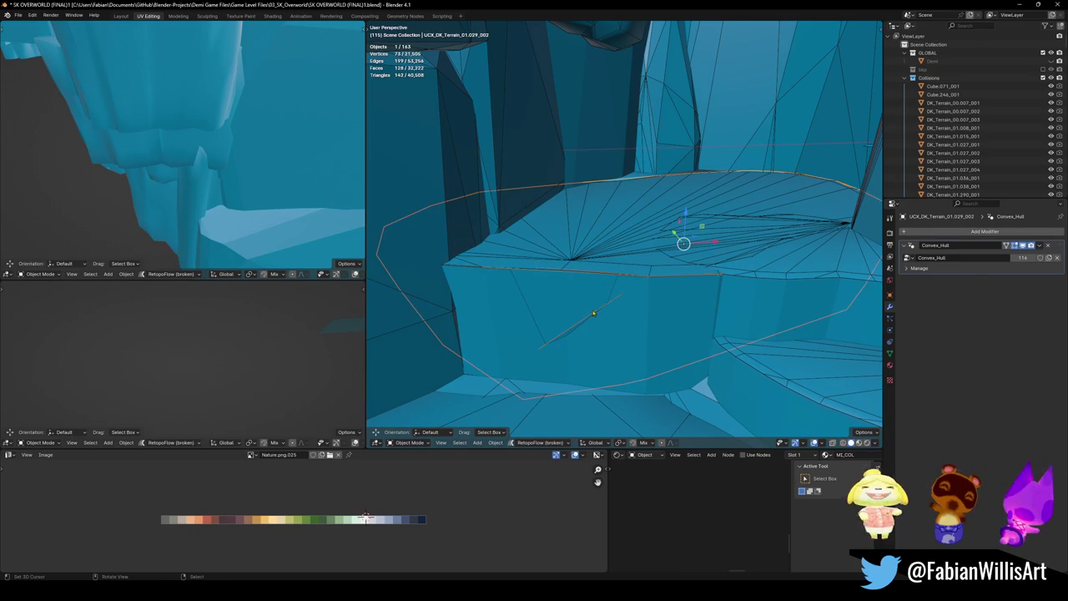
{"action": "key", "text": "Delete"}
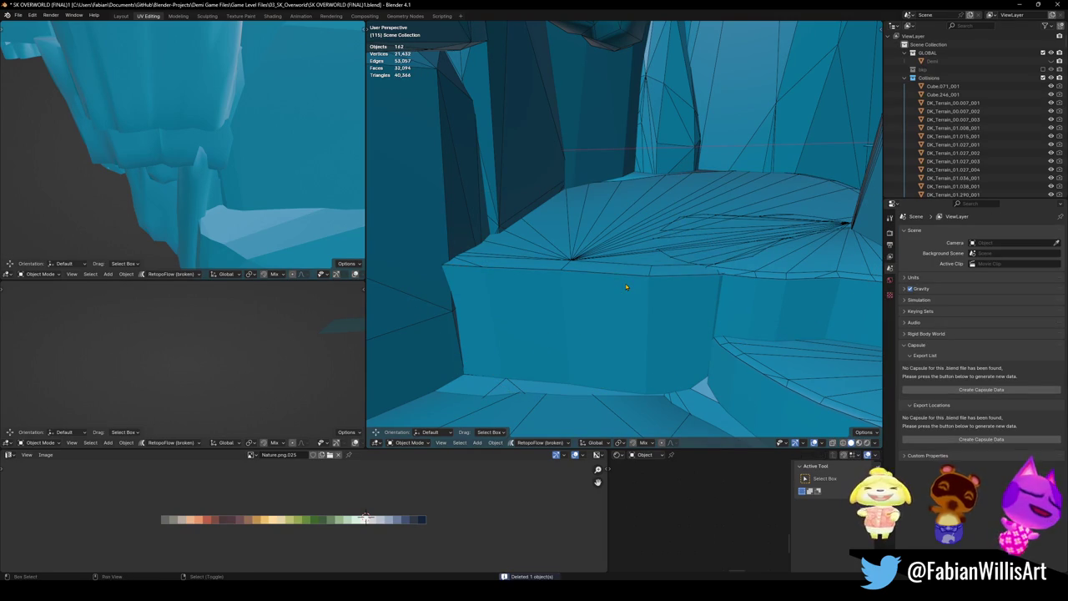
{"action": "key", "text": "shift+grave"}
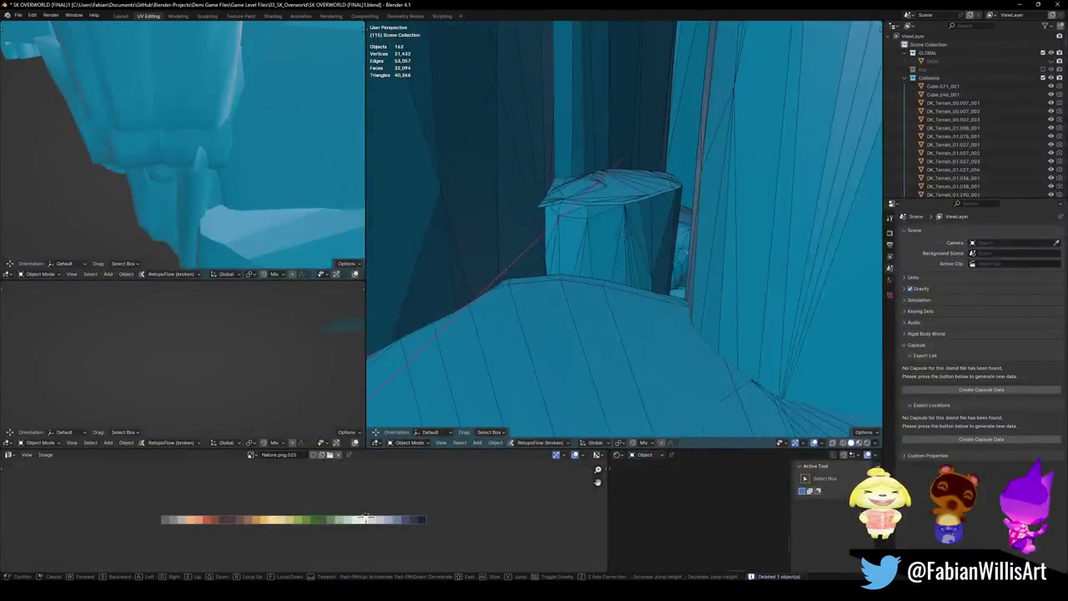
{"action": "left_click", "coordinate": [620, 288]}
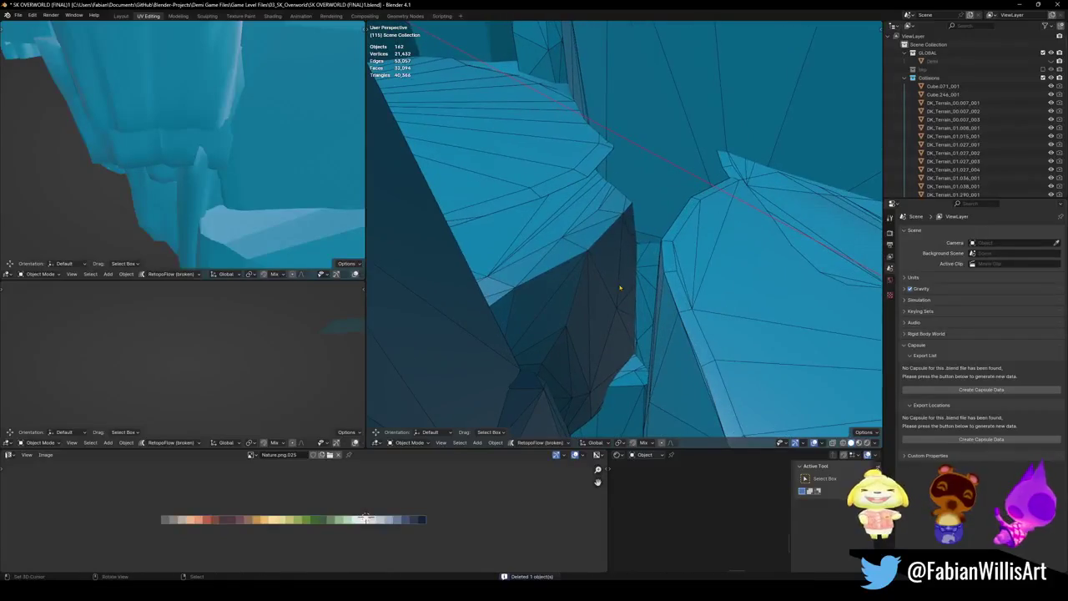
{"action": "key", "text": "ctrl+z"}
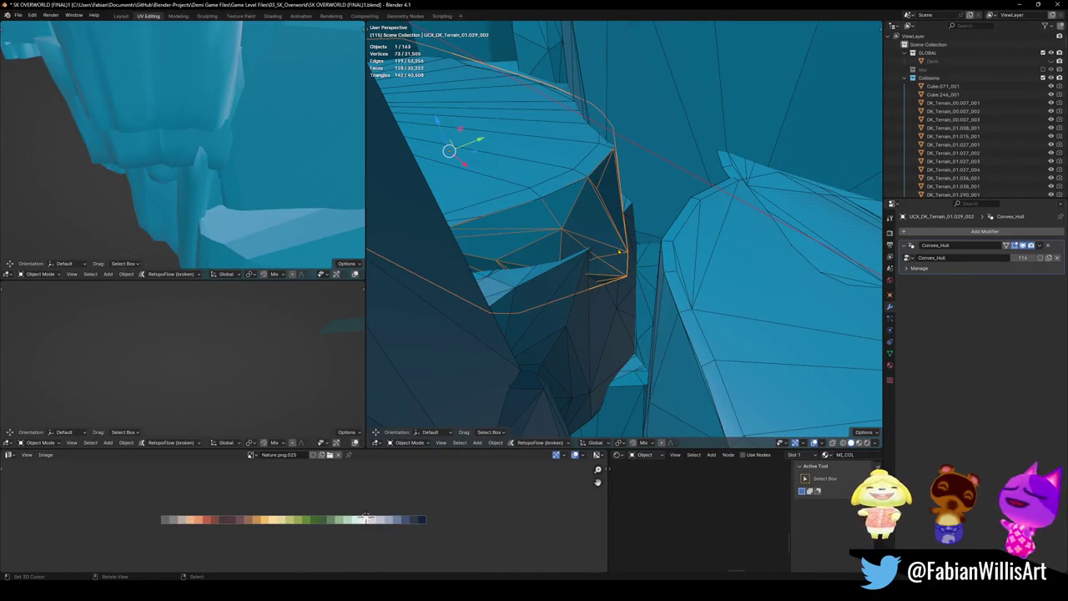
{"action": "key", "text": "Delete"}
{"action": "mouse_move", "coordinate": [620, 251]}
{"action": "middle_mouse_down"}
{"action": "mouse_move", "coordinate": [689, 236]}
{"action": "mouse_move", "coordinate": [600, 243]}
{"action": "mouse_move", "coordinate": [634, 251]}
{"action": "middle_mouse_up"}
{"action": "left_click", "coordinate": [601, 244]}
- Delete Cube.322, add a mesh collider for Terrain.004, and save
{"action": "key", "text": "ctrl+z"}
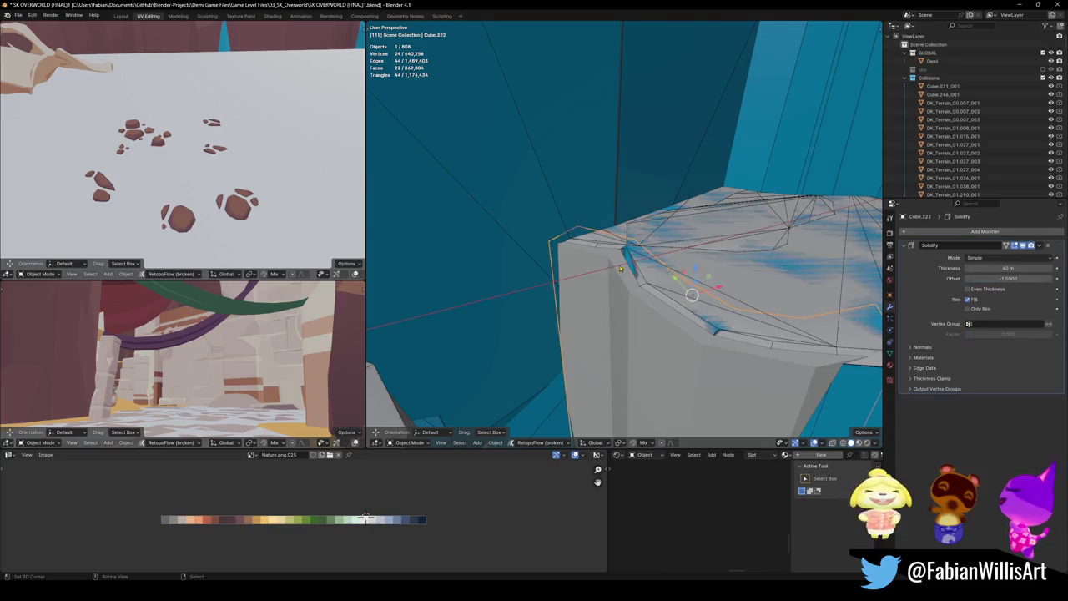
{"action": "key", "text": "Delete"}
{"action": "left_click", "coordinate": [607, 282]}
{"action": "key", "text": "Tab"}
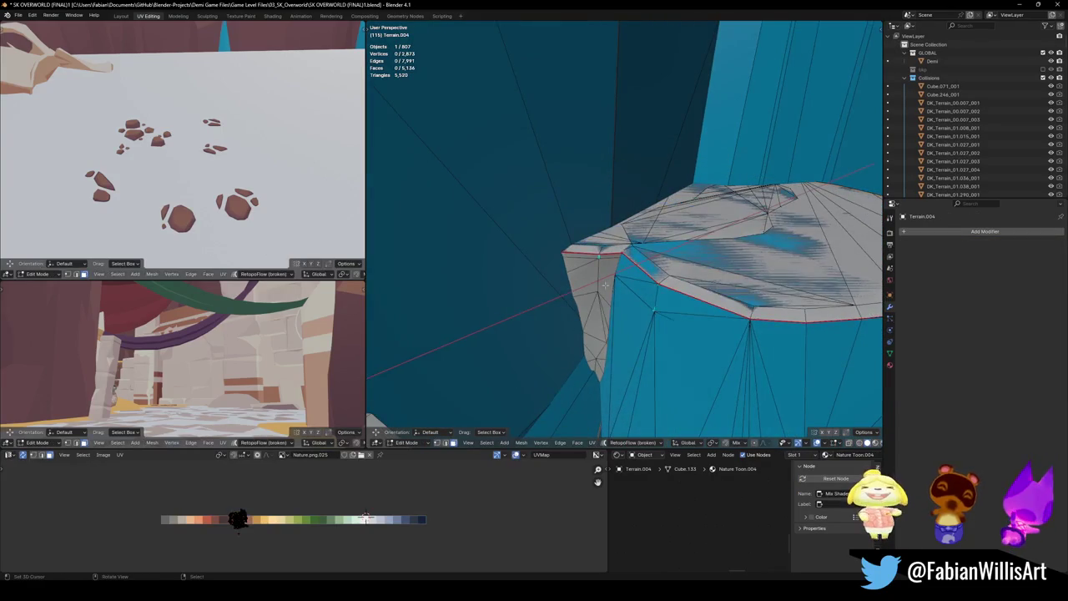
{"action": "key", "text": "shift+alt+c"}
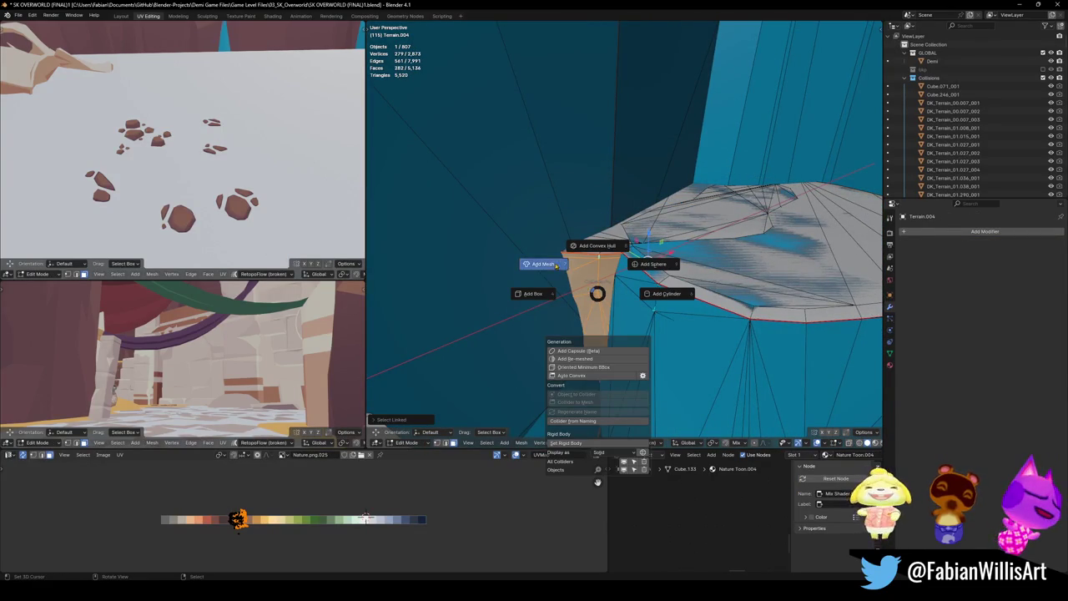
{"action": "left_click", "coordinate": [556, 265]}
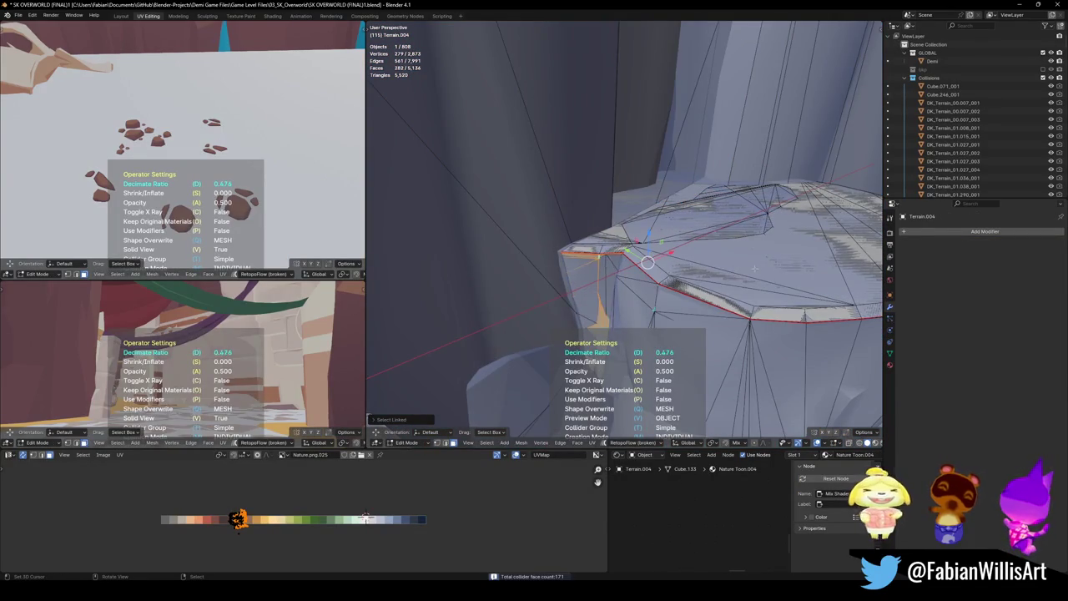
{"action": "key", "text": "Tab"}
{"action": "middle_click_drag", "start_coordinate": [754, 267], "coordinate": [612, 246]}
{"action": "key", "text": "ctrl+s"}
- Generate a mesh collider from the linked DK_Terrain_01.029 rock piece and save
{"action": "left_click", "coordinate": [536, 291]}
{"action": "key", "text": "Tab"}
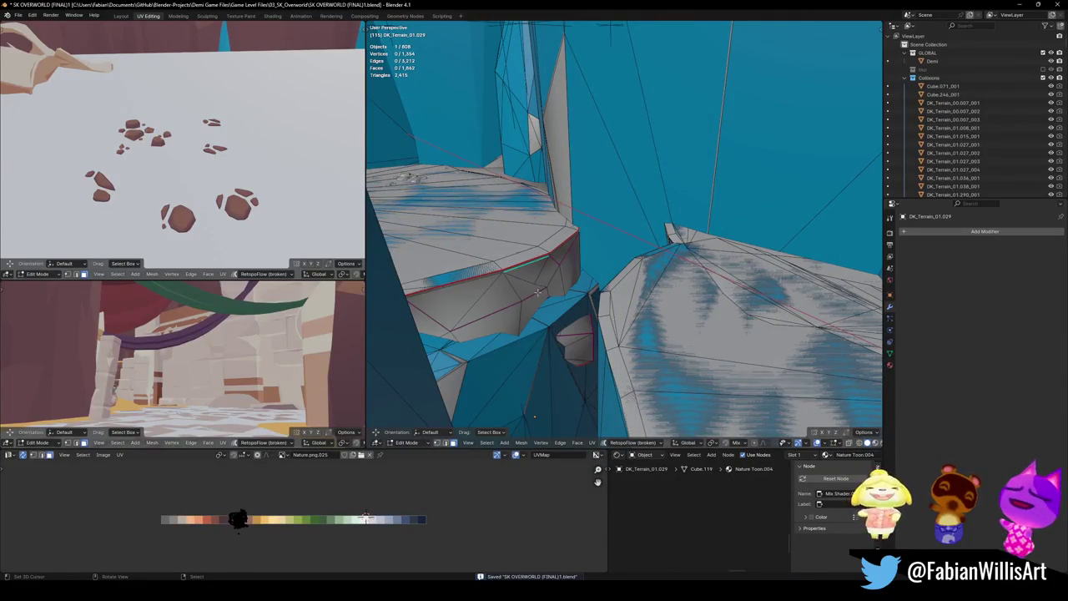
{"action": "key", "text": "l"}
{"action": "key", "text": "shift+c"}
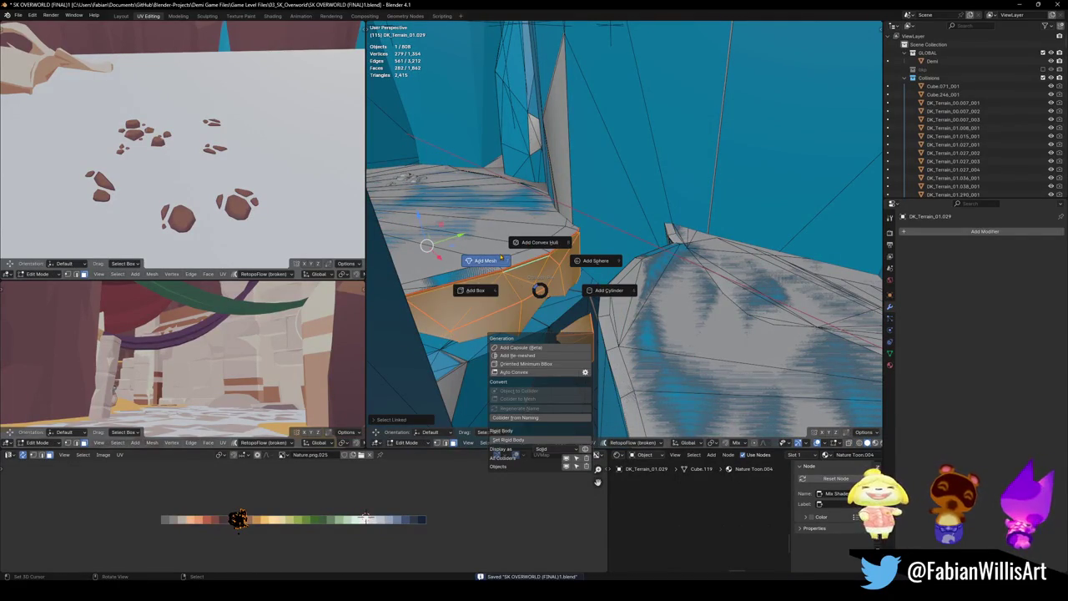
{"action": "left_click", "coordinate": [501, 258]}
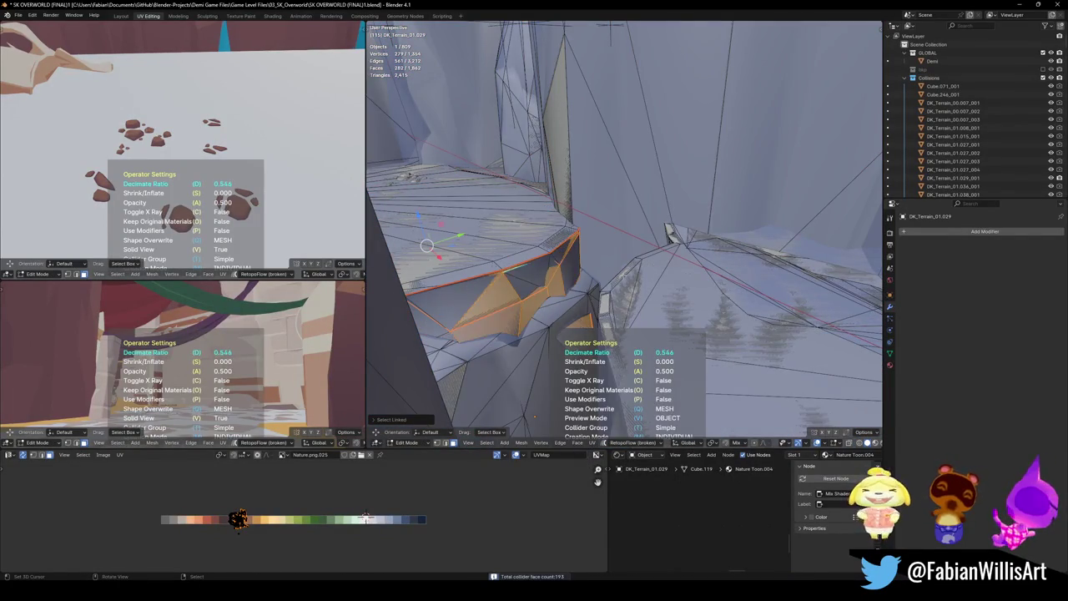
{"action": "key", "text": "Tab"}
{"action": "key", "text": "ctrl+s"}
{"action": "middle_click_drag", "start_coordinate": [620, 274], "coordinate": [622, 288]}
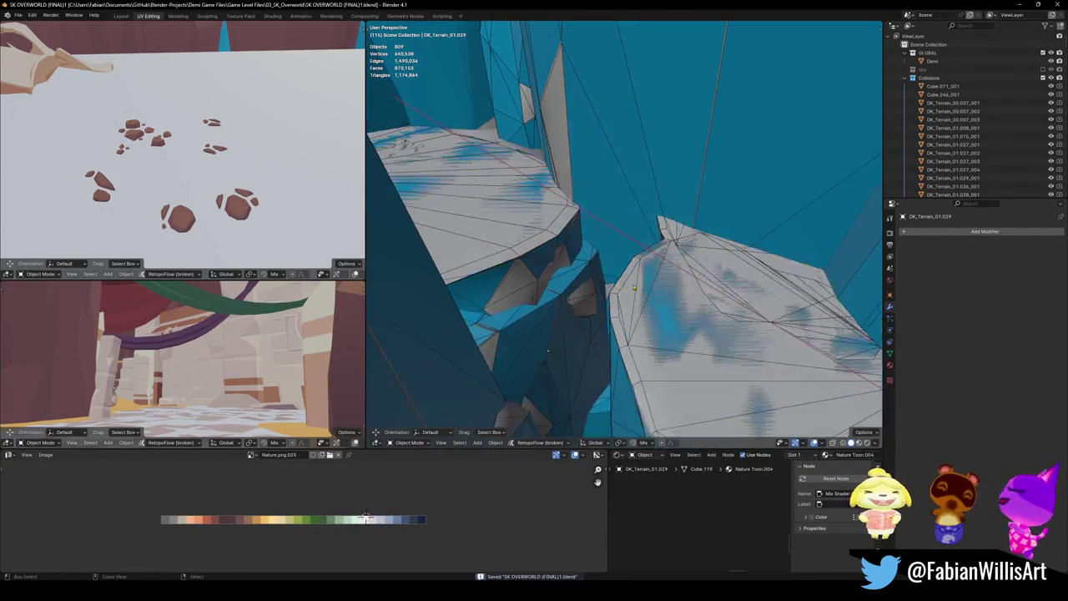
{"action": "middle_click_drag", "start_coordinate": [583, 257], "coordinate": [586, 260]}
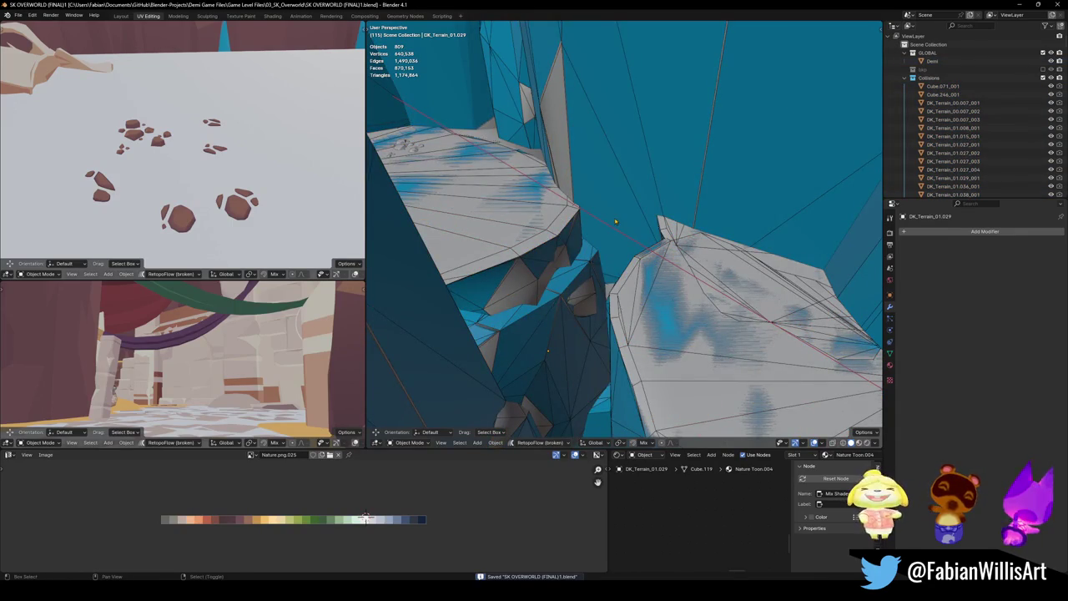
{"action": "middle_click_drag", "start_coordinate": [614, 224], "coordinate": [739, 235]}
{"action": "left_click", "coordinate": [739, 235]}
- Select then clear all collision objects, and walk through the scene to the floor
{"action": "key", "text": "shift+g"}
{"action": "left_click", "coordinate": [738, 235]}
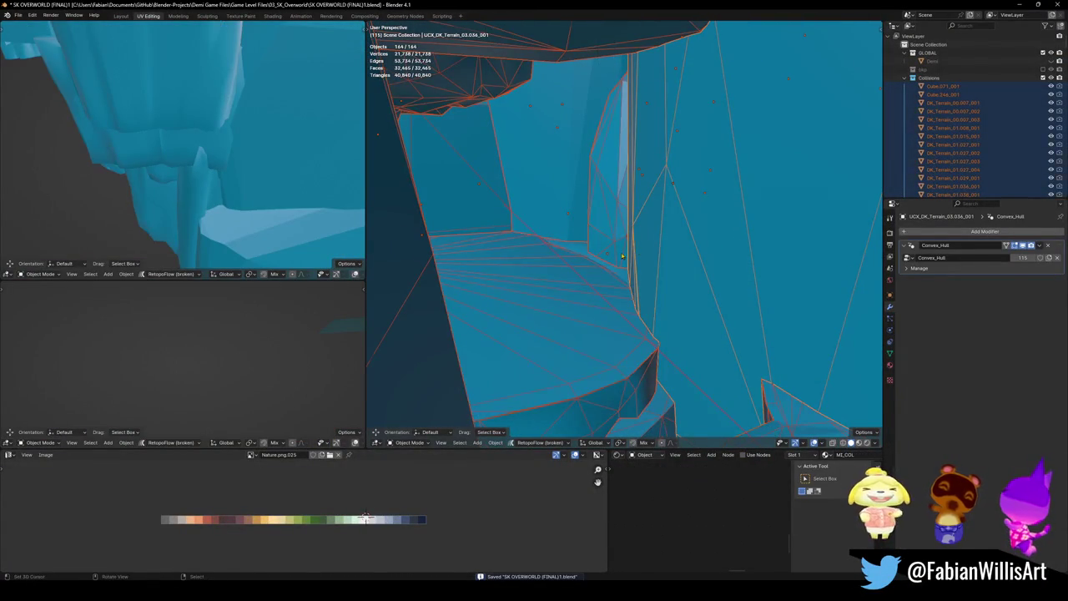
{"action": "key", "text": "alt+a"}
{"action": "key", "text": "shift+grave"}
{"action": "key", "text": "w"}
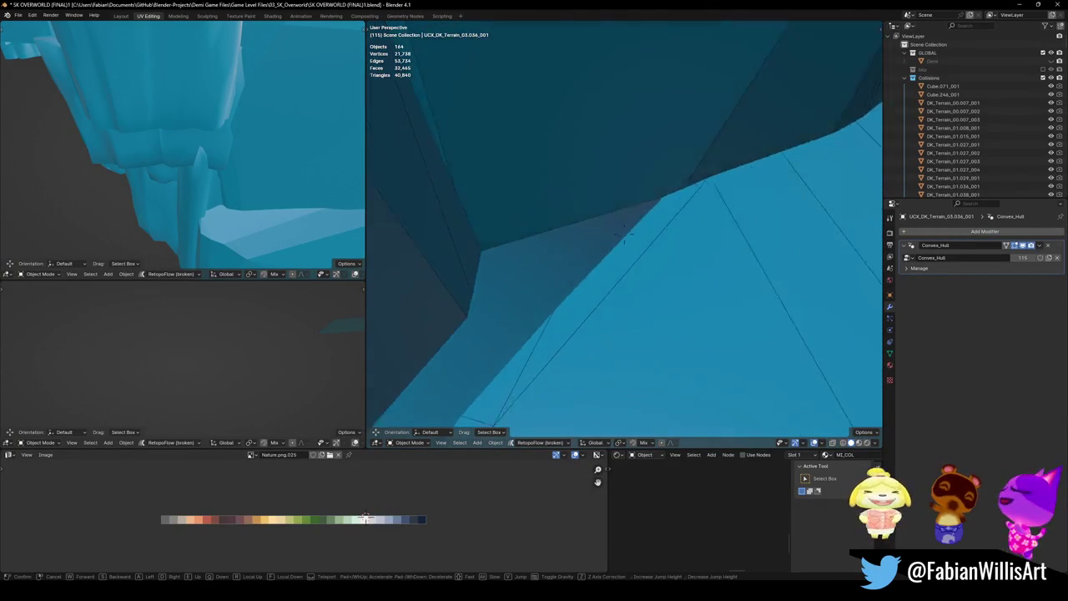
{"action": "left_click", "coordinate": [623, 238]}
- Inspect sand floor_001 and UCX_DK_Terrain_03.019_002, then reveal all hidden objects
{"action": "left_click", "coordinate": [656, 245]}
{"action": "key", "text": "g"}
{"action": "left_click", "coordinate": [535, 236]}
{"action": "middle_click_drag", "start_coordinate": [536, 236], "coordinate": [593, 264]}
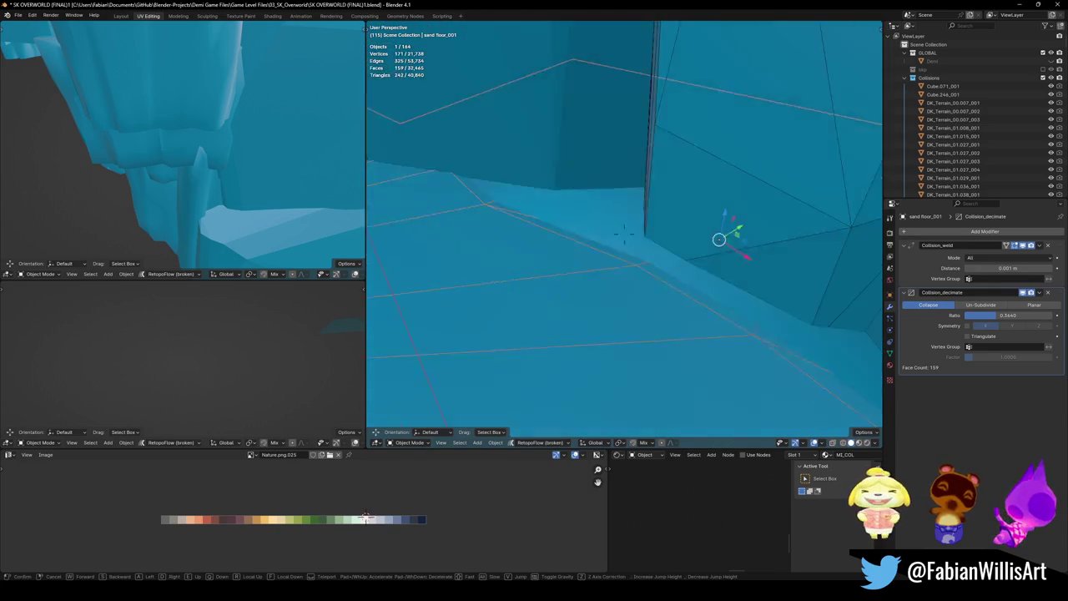
{"action": "left_click", "coordinate": [593, 264]}
{"action": "mouse_move", "coordinate": [632, 209]}
{"action": "middle_mouse_down"}
{"action": "mouse_move", "coordinate": [634, 259]}
{"action": "mouse_move", "coordinate": [660, 229]}
{"action": "mouse_move", "coordinate": [663, 268]}
{"action": "middle_mouse_up"}
{"action": "left_click", "coordinate": [631, 250]}
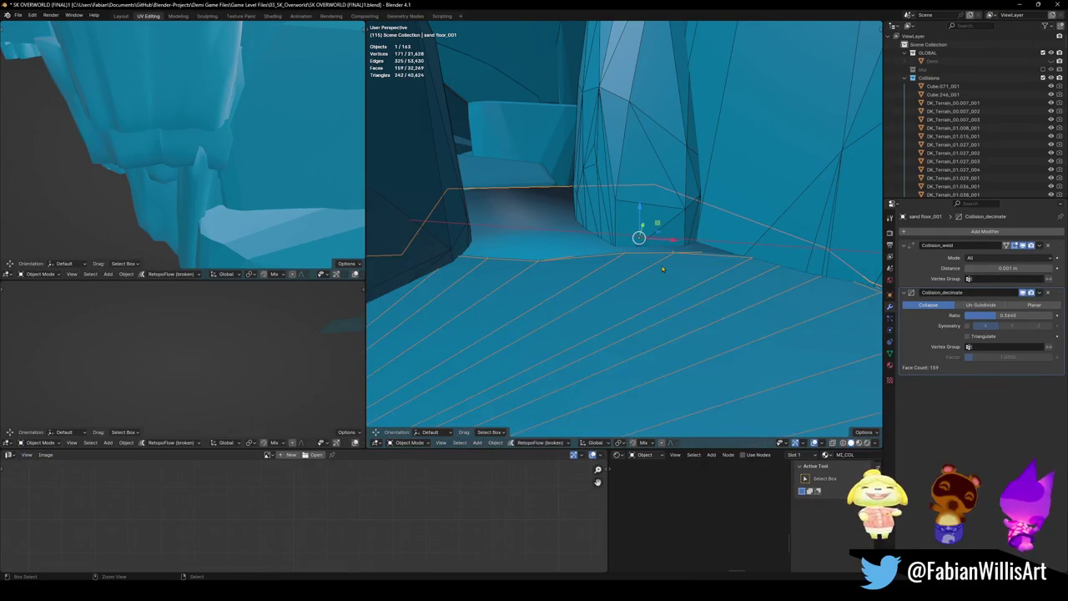
{"action": "left_click", "coordinate": [662, 268]}
{"action": "key", "text": "alt+h"}
- Save the file and walk-navigate through the collision geometry
{"action": "key", "text": "ctrl+s"}
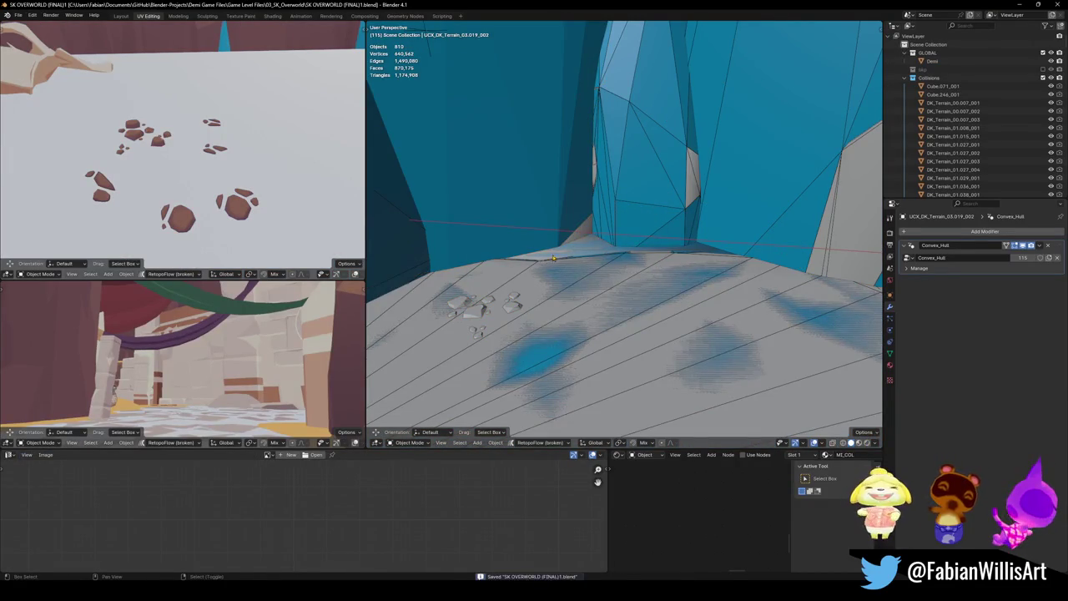
{"action": "key", "text": "shift+grave"}
{"action": "key", "text": "s"}
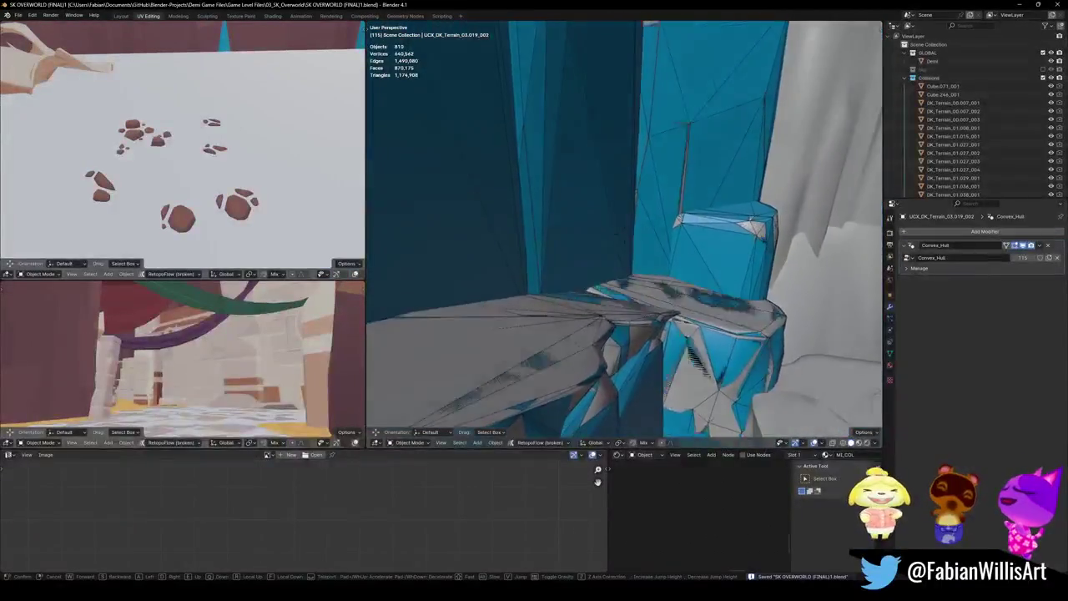
{"action": "key", "text": "w"}
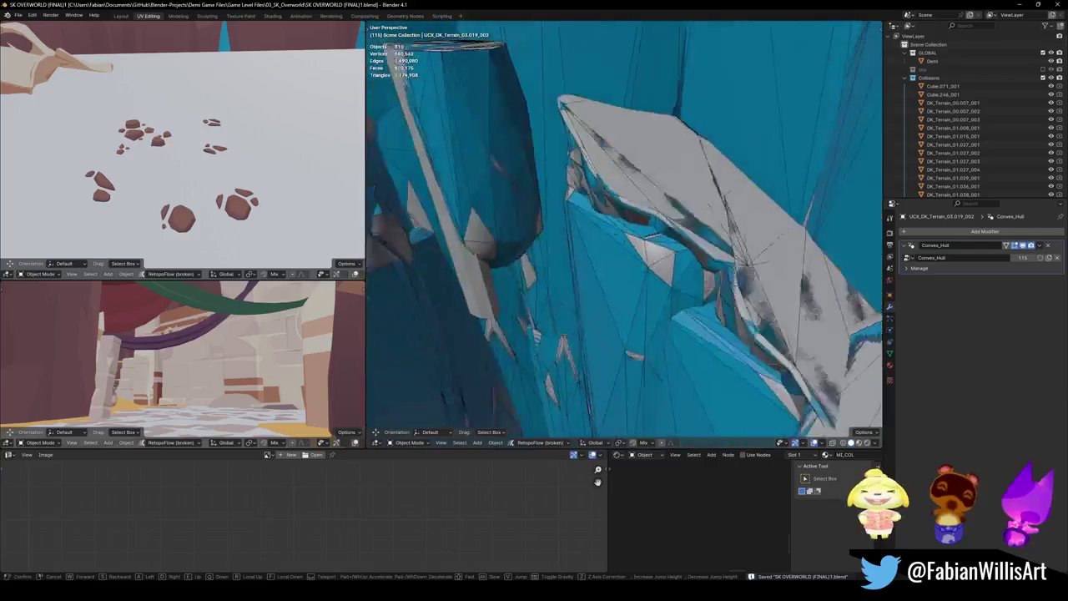
{"action": "key", "text": "w"}
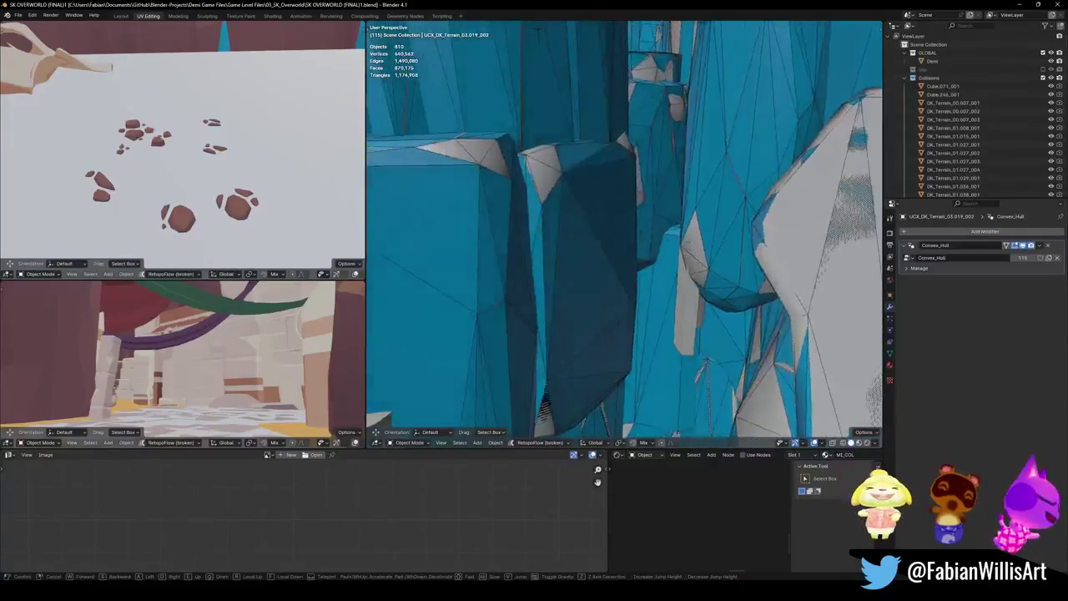
{"action": "key", "text": "w"}
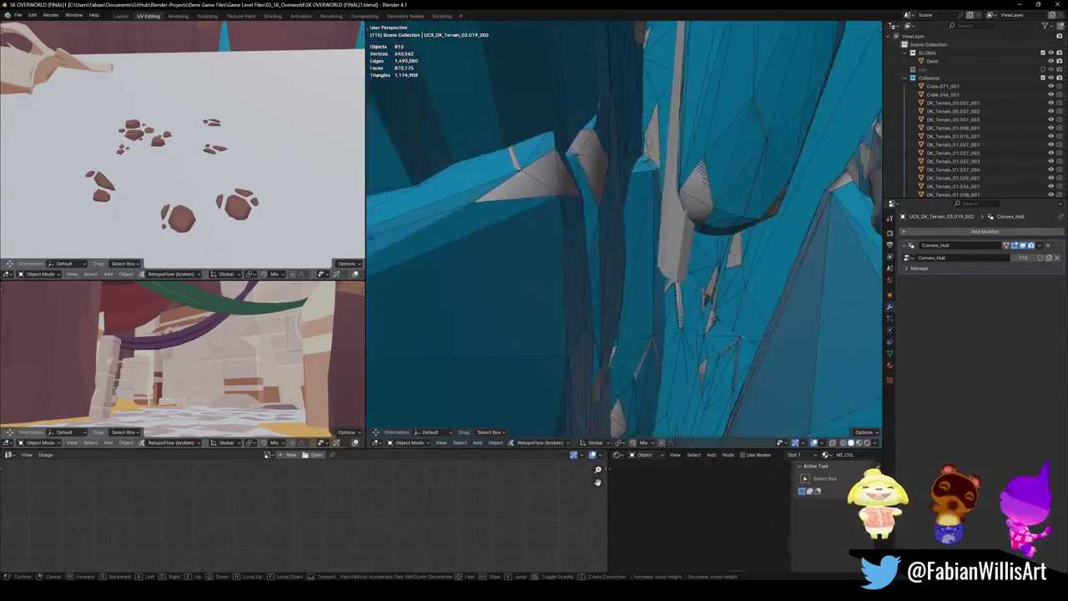
{"action": "key", "text": "Return"}
- Select the UCX_DK_Terrain_03.036_002 collider and move the view toward the pillar
{"action": "left_click", "coordinate": [683, 264]}
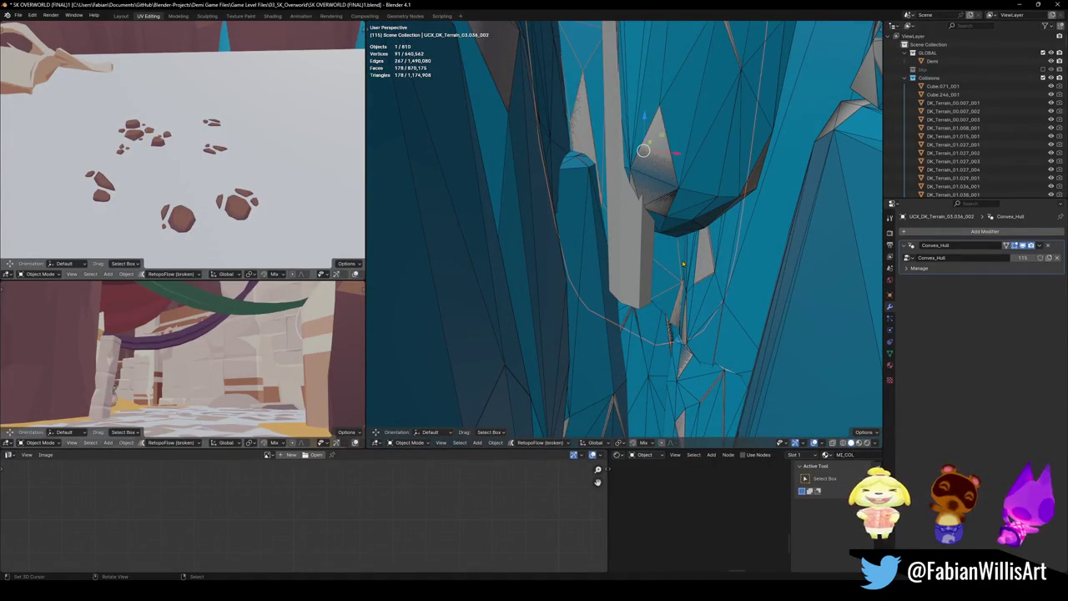
{"action": "left_click", "coordinate": [680, 264]}
{"action": "key", "text": "w"}
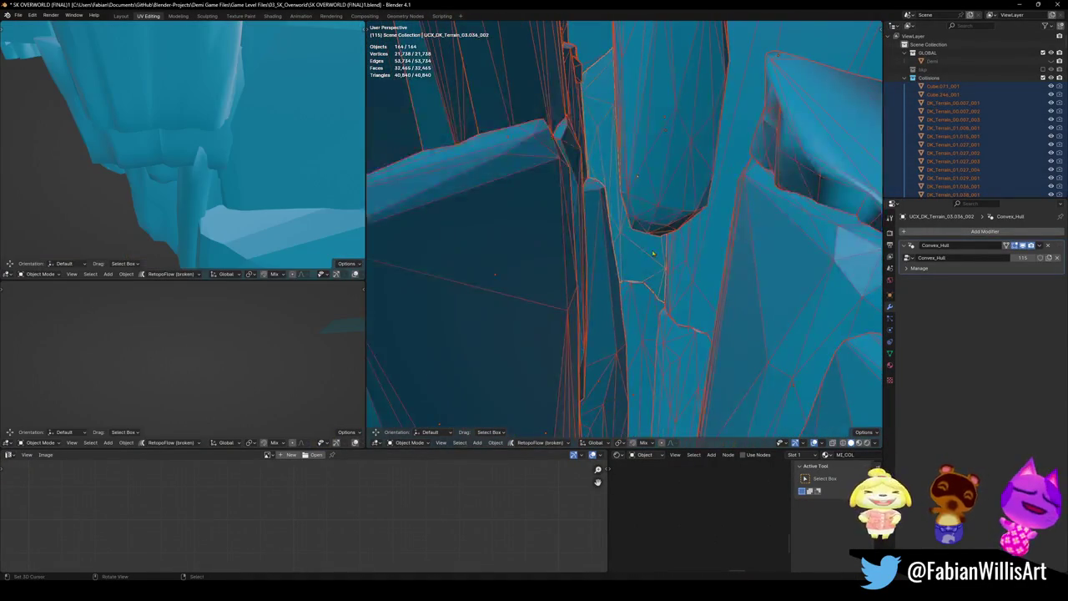
{"action": "key", "text": "alt+a"}
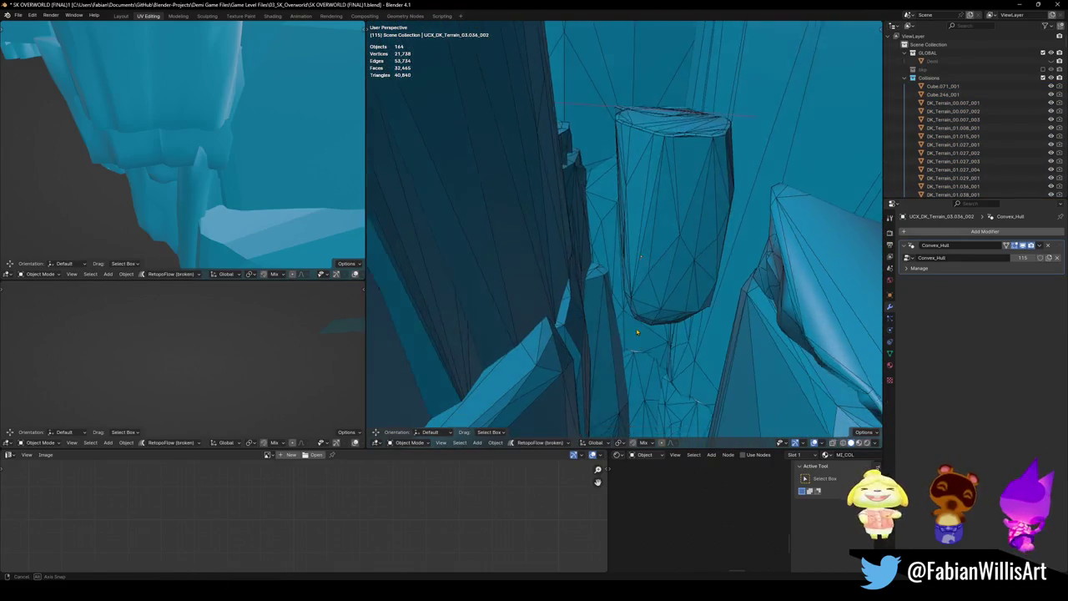
{"action": "left_click", "coordinate": [613, 308]}
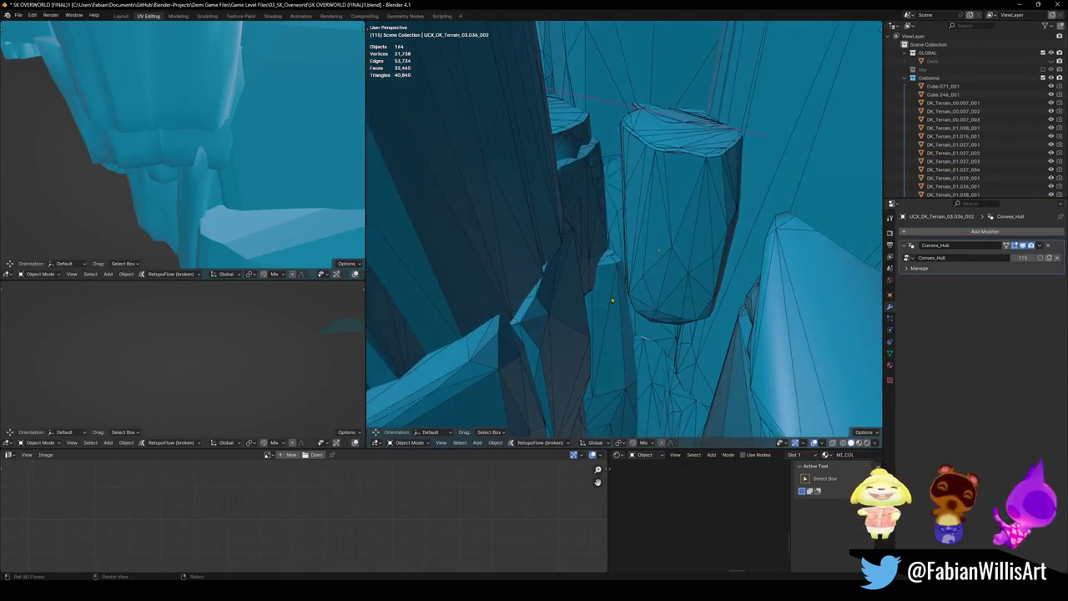
{"action": "middle_click_drag", "start_coordinate": [609, 263], "coordinate": [612, 235]}
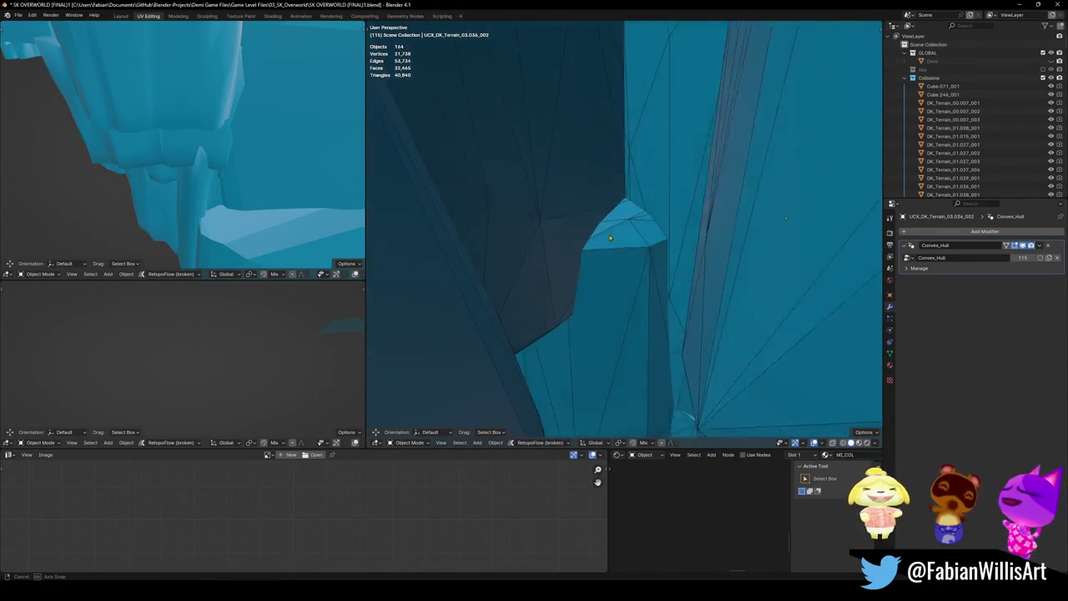
{"action": "key", "text": "shift+grave"}
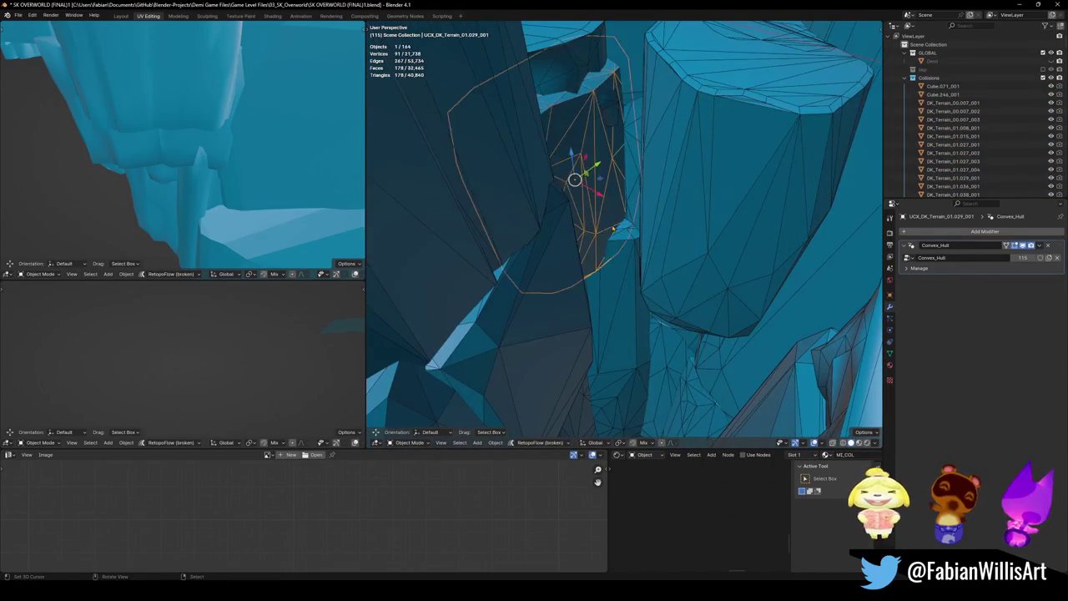
- Raise one vertex of the UCX_DK_Terrain_01.029_001 collider about 0.82 m along Z
{"action": "key", "text": "Tab"}
{"action": "left_click", "coordinate": [584, 250]}
{"action": "key", "text": "g"}
{"action": "key", "text": "shift+z"}
{"action": "key", "text": "Escape"}
{"action": "mouse_move", "coordinate": [584, 251]}
{"action": "middle_mouse_down"}
{"action": "mouse_move", "coordinate": [608, 275]}
{"action": "mouse_move", "coordinate": [635, 251]}
{"action": "middle_mouse_up"}
{"action": "key", "text": "alt+a"}
{"action": "key", "text": "Tab"}
- Briefly reveal and re-hide the level objects, then save the file
{"action": "key", "text": "shift+grave"}
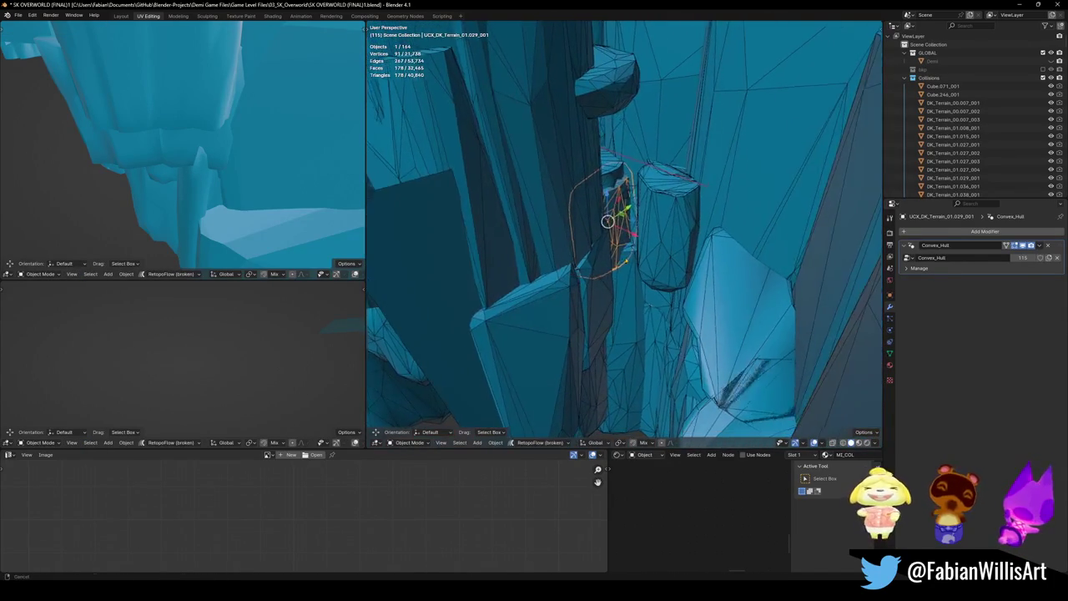
{"action": "key", "text": "alt+h"}
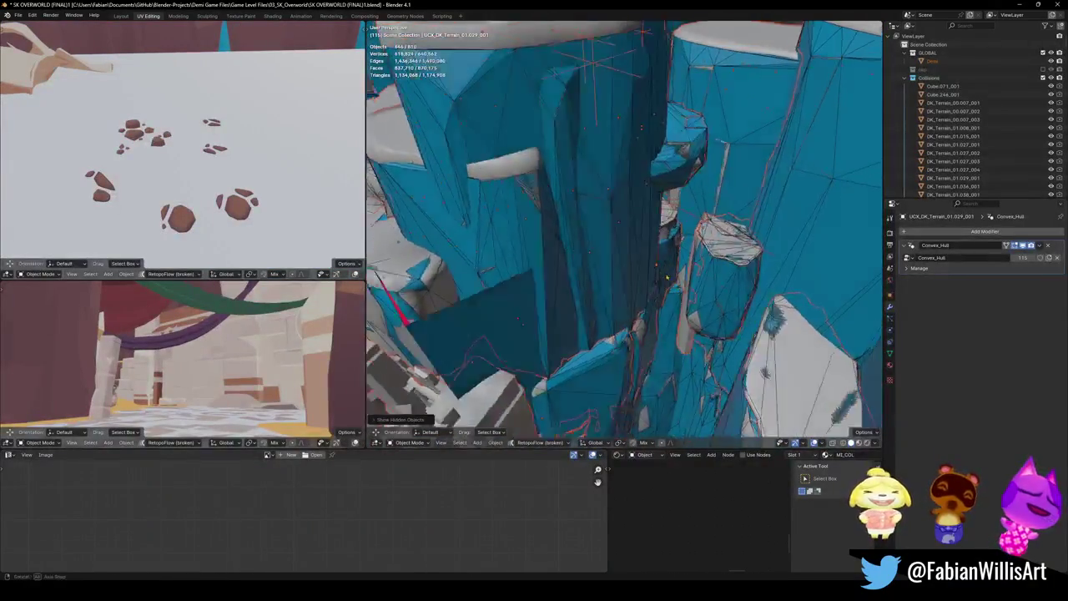
{"action": "key", "text": "h"}
{"action": "key", "text": "ctrl+s"}
- Unhide all objects, fly to the next platform and select DK_Terrain_03.080
{"action": "key", "text": "shift+grave"}
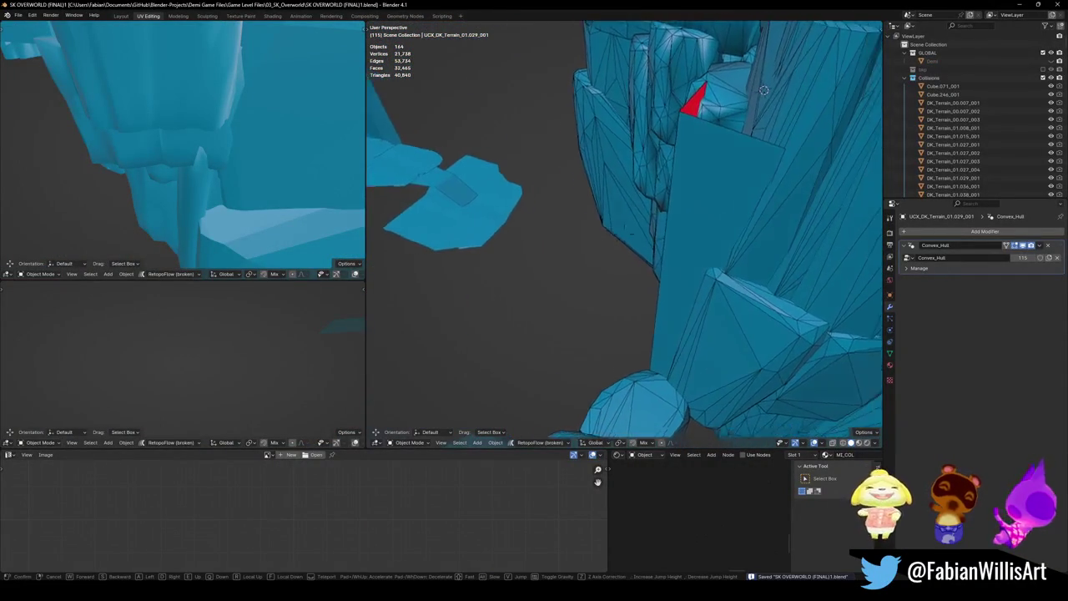
{"action": "left_click", "coordinate": [589, 291]}
{"action": "key", "text": "alt+h"}
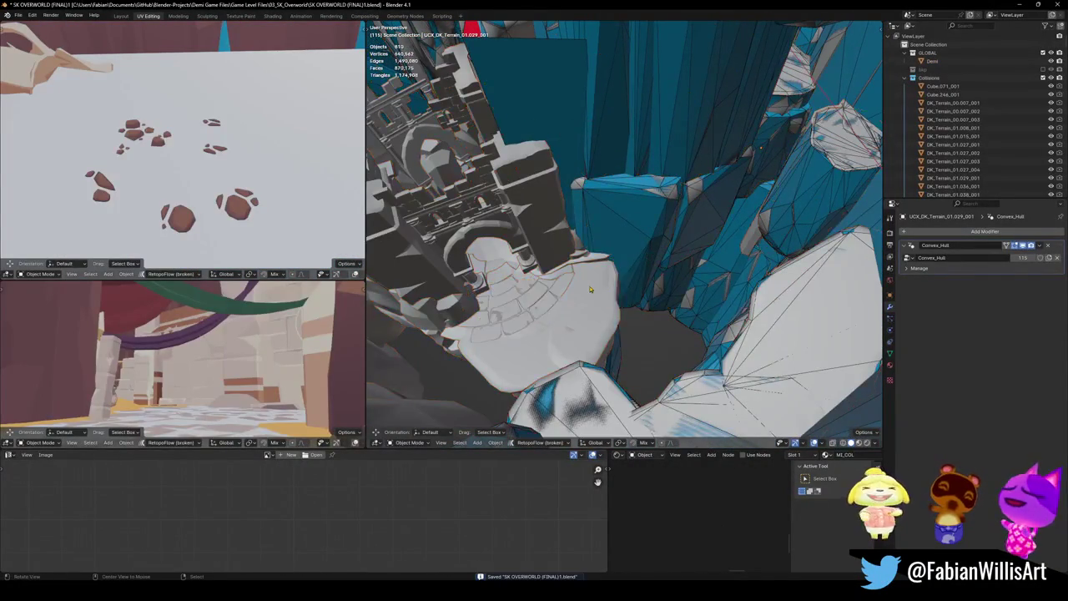
{"action": "key", "text": "shift+grave"}
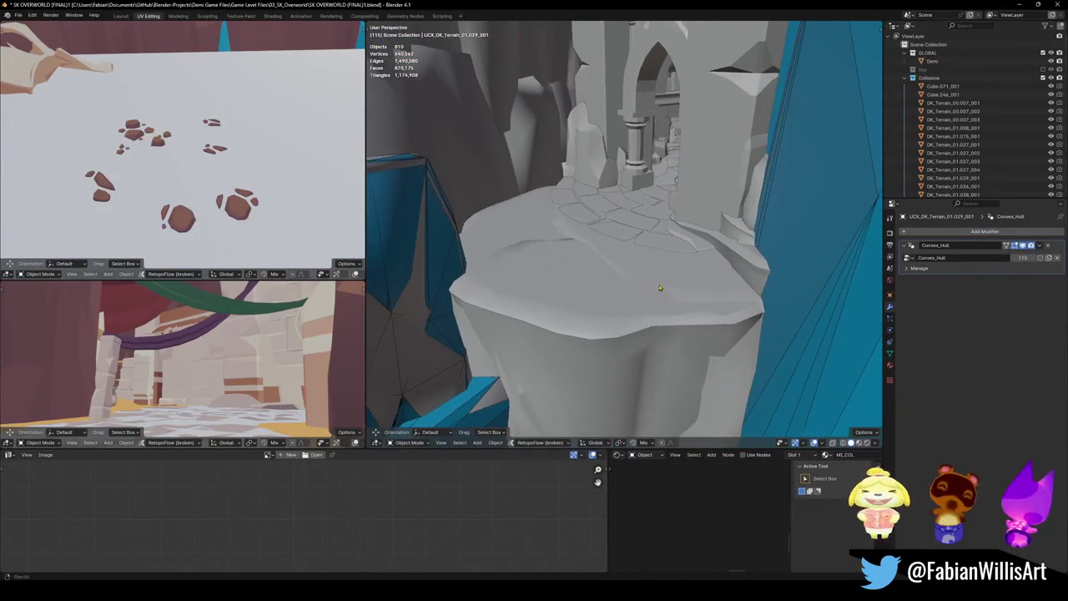
{"action": "left_click", "coordinate": [659, 287]}
{"action": "left_click", "coordinate": [625, 312]}
- Add a mesh collider over the DK_Terrain_03.080 platform and save
{"action": "middle_click_drag", "start_coordinate": [625, 311], "coordinate": [631, 254]}
{"action": "key", "text": "shift+c"}
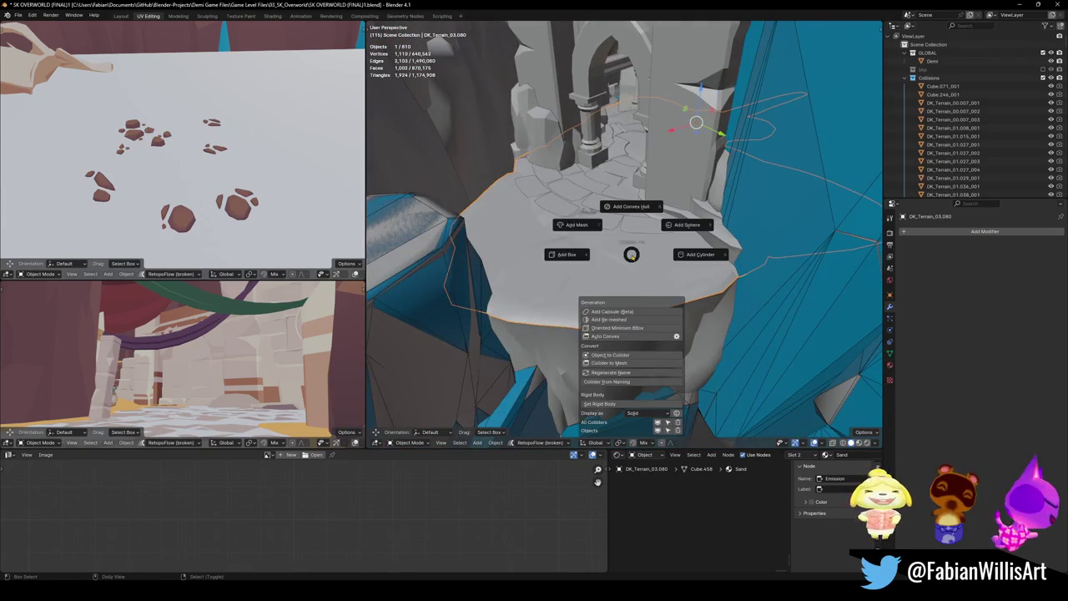
{"action": "left_click", "coordinate": [582, 227]}
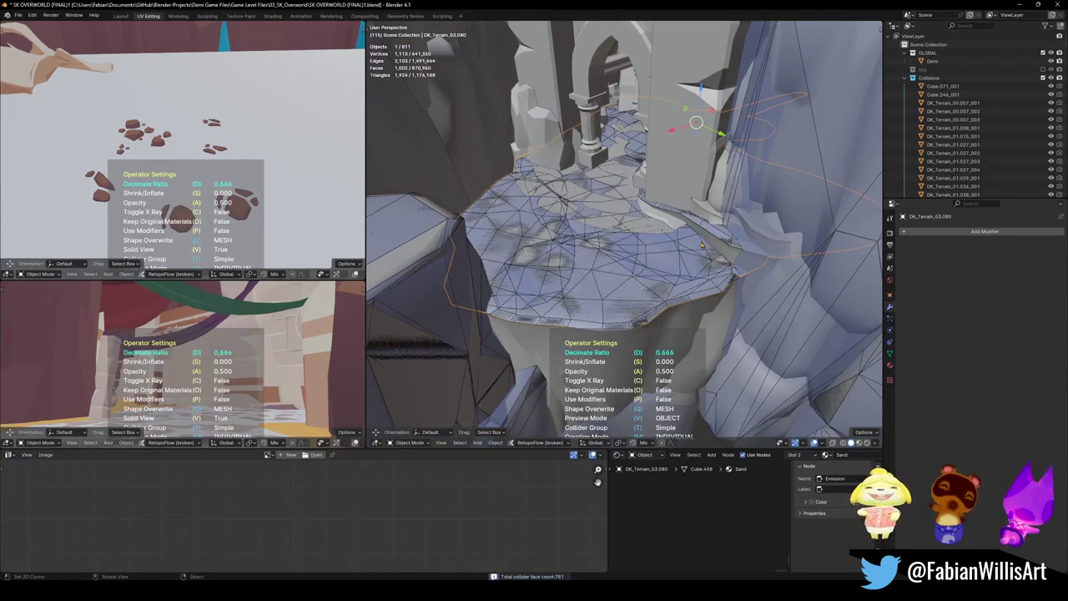
{"action": "left_click", "coordinate": [624, 240]}
{"action": "key", "text": "ctrl+s"}
- Add a mesh collider over the neighbouring grassy cliff and save
{"action": "middle_click_drag", "start_coordinate": [624, 240], "coordinate": [649, 342]}
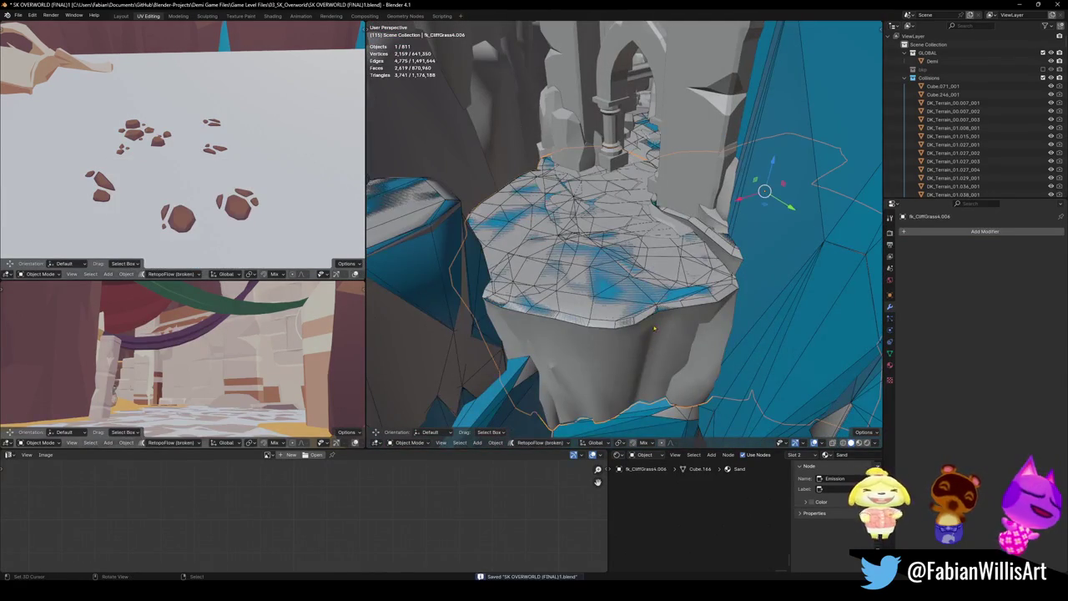
{"action": "key", "text": "Tab"}
{"action": "key", "text": "Tab"}
{"action": "key", "text": "shift+alt+c"}
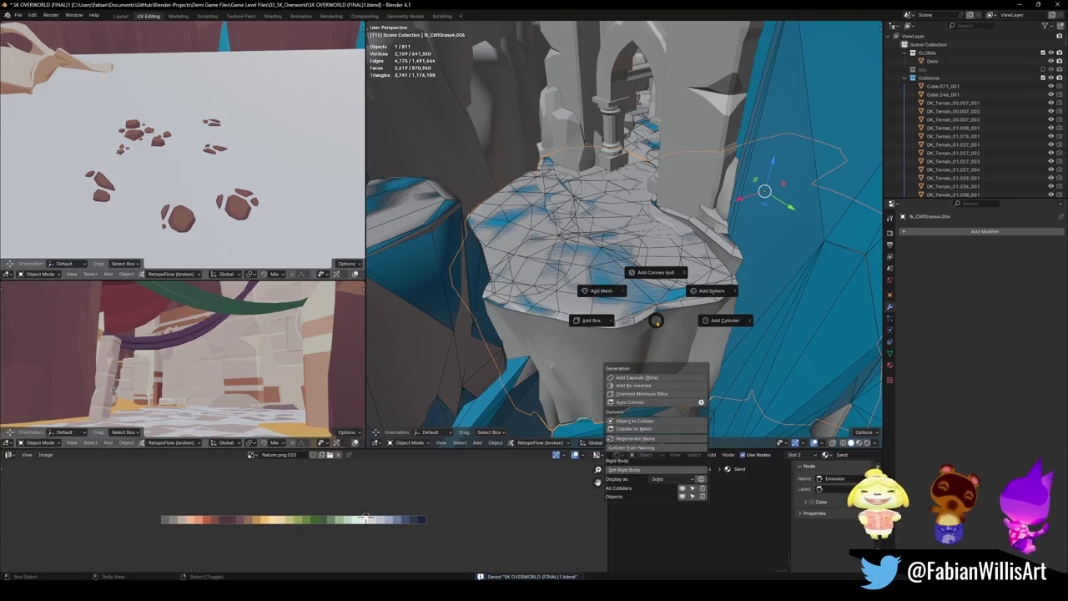
{"action": "left_click", "coordinate": [592, 291]}
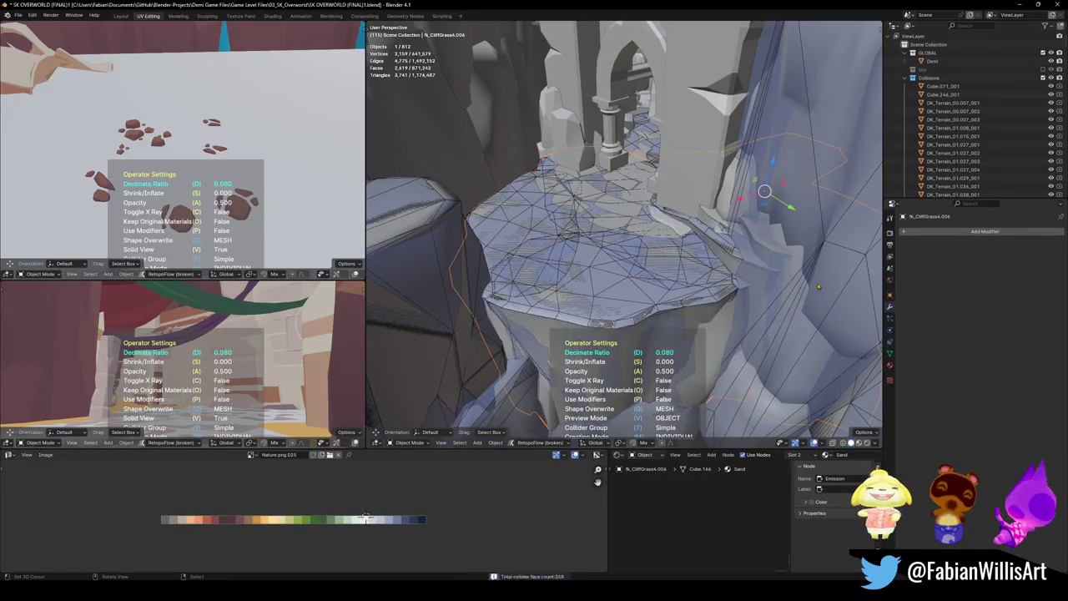
{"action": "mouse_move", "coordinate": [626, 250]}
{"action": "middle_mouse_down"}
{"action": "mouse_move", "coordinate": [584, 267]}
{"action": "mouse_move", "coordinate": [579, 125]}
{"action": "middle_mouse_up"}
{"action": "key", "text": "ctrl+s"}
- Turn toward the tiled floor and select the rock pillars Cube.017
{"action": "middle_click_drag", "start_coordinate": [581, 62], "coordinate": [600, 100]}
{"action": "mouse_move", "coordinate": [639, 228]}
{"action": "middle_mouse_down"}
{"action": "mouse_move", "coordinate": [640, 264]}
{"action": "mouse_move", "coordinate": [569, 177]}
{"action": "mouse_move", "coordinate": [624, 289]}
{"action": "mouse_move", "coordinate": [655, 265]}
{"action": "mouse_move", "coordinate": [748, 305]}
{"action": "middle_mouse_up"}
{"action": "left_click", "coordinate": [569, 177]}
{"action": "left_click", "coordinate": [747, 305]}
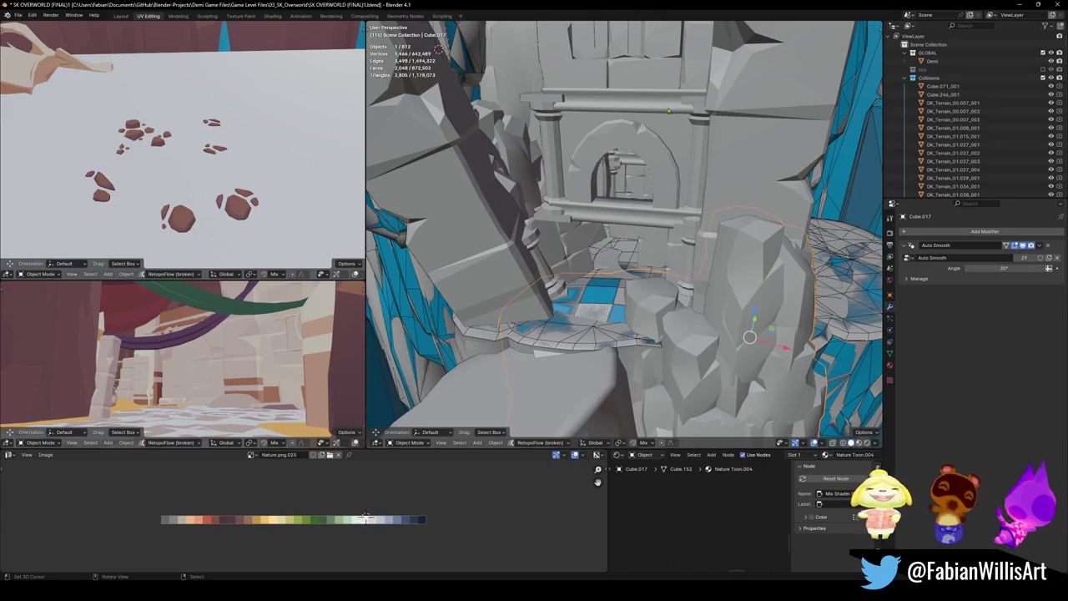
- Add a decimated mesh collider over the Cube.017 rock pillars and save
{"action": "mouse_move", "coordinate": [727, 348]}
{"action": "middle_mouse_down"}
{"action": "mouse_move", "coordinate": [701, 325]}
{"action": "mouse_move", "coordinate": [733, 298]}
{"action": "mouse_move", "coordinate": [652, 217]}
{"action": "middle_mouse_up"}
{"action": "key", "text": "ctrl+s"}
{"action": "key", "text": "shift+c"}
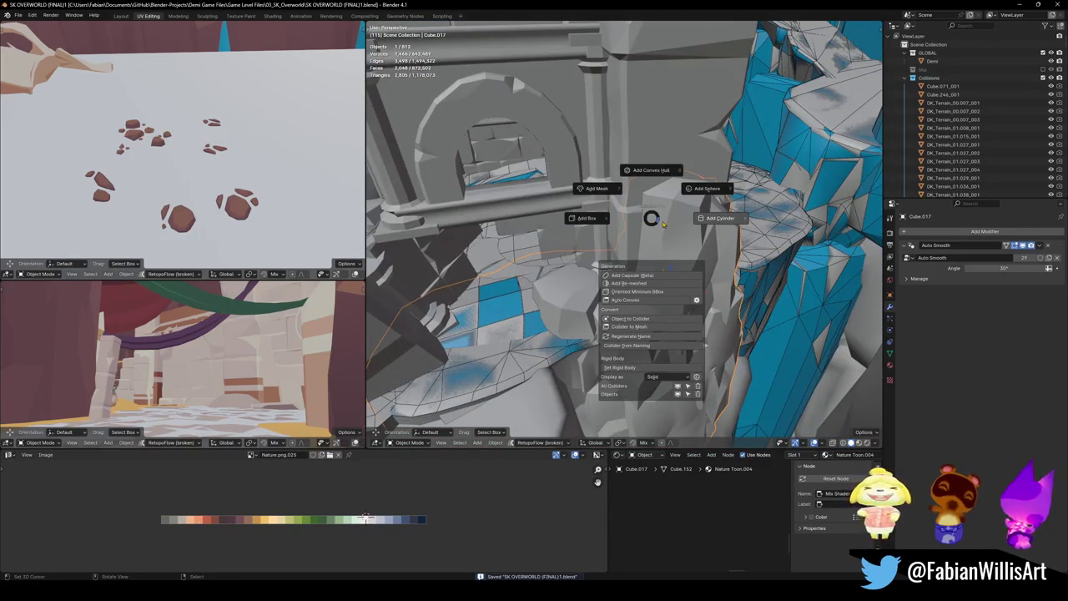
{"action": "left_click", "coordinate": [609, 194]}
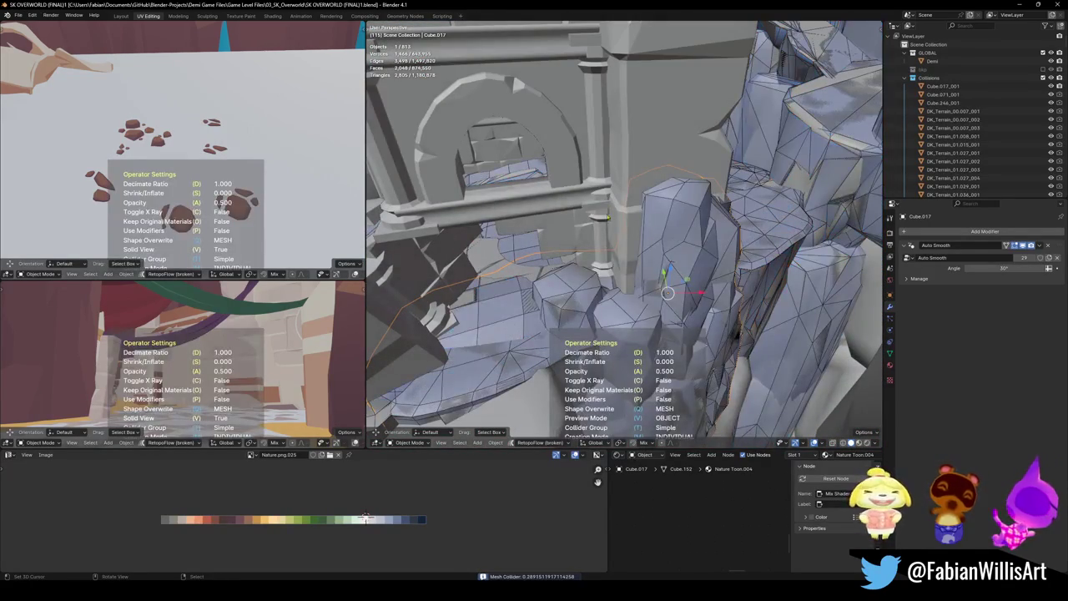
{"action": "key", "text": "d"}
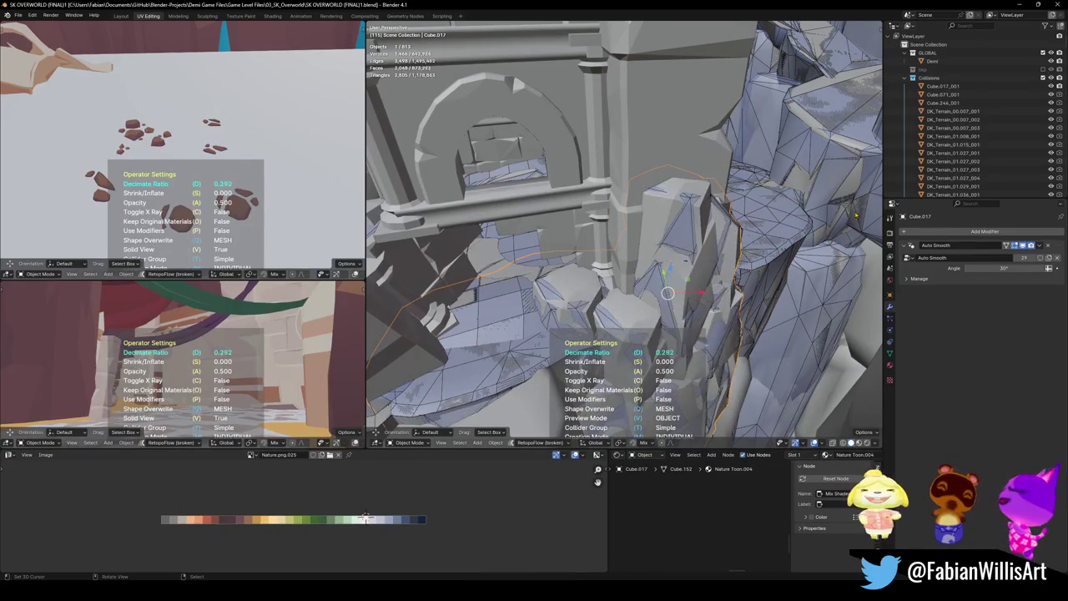
{"action": "left_click", "coordinate": [821, 226]}
{"action": "key", "text": "ctrl+s"}
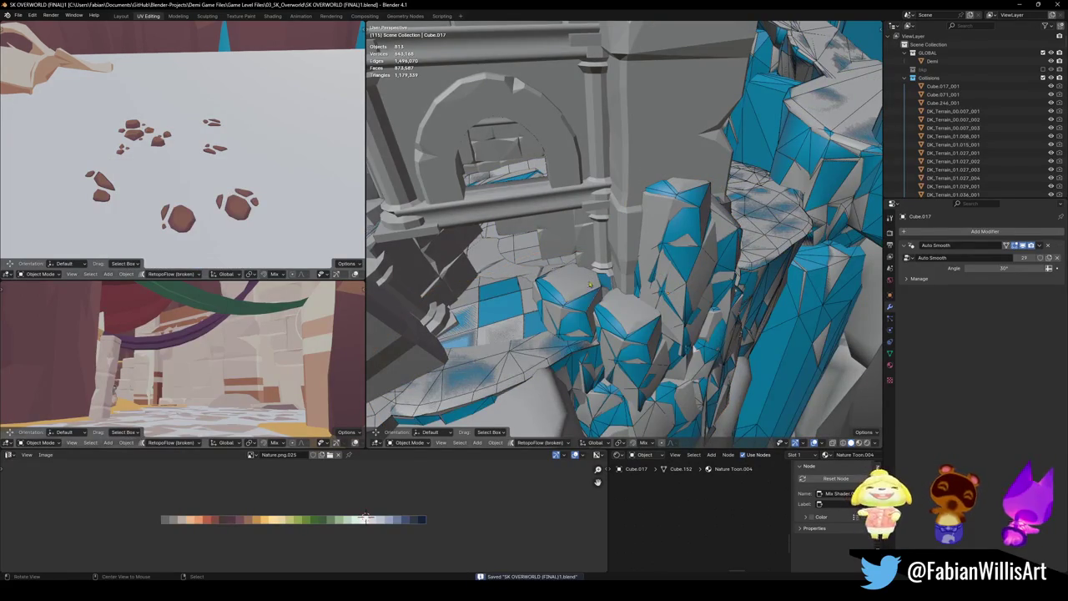
- Raise the Cube.017_001 collider's decimate ratio to 0.5173 and save
{"action": "mouse_move", "coordinate": [582, 277]}
{"action": "middle_mouse_down"}
{"action": "mouse_move", "coordinate": [669, 309]}
{"action": "mouse_move", "coordinate": [651, 309]}
{"action": "middle_mouse_up"}
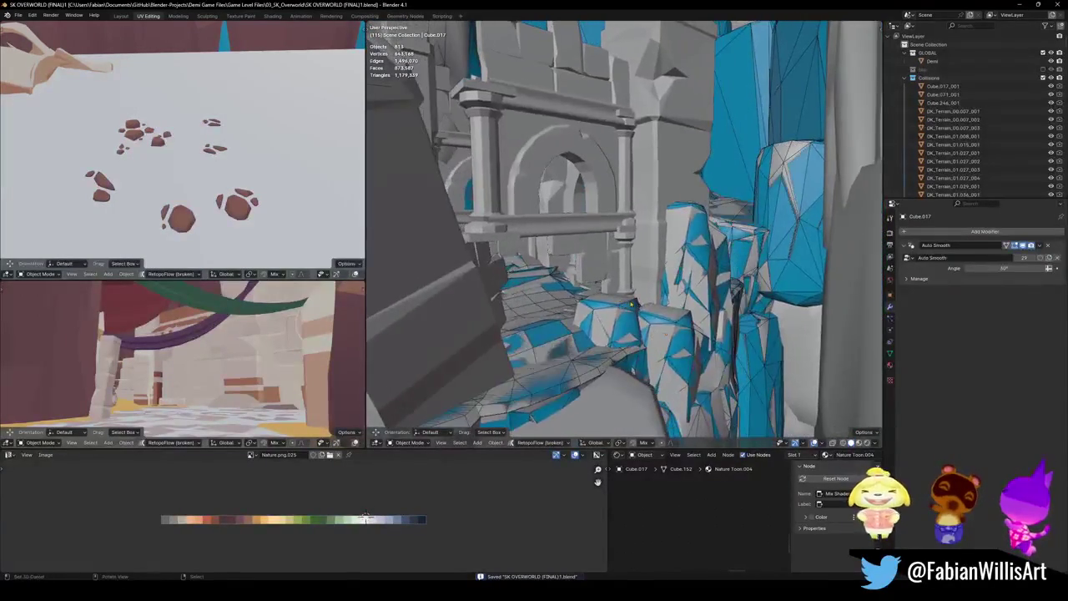
{"action": "left_click", "coordinate": [681, 334]}
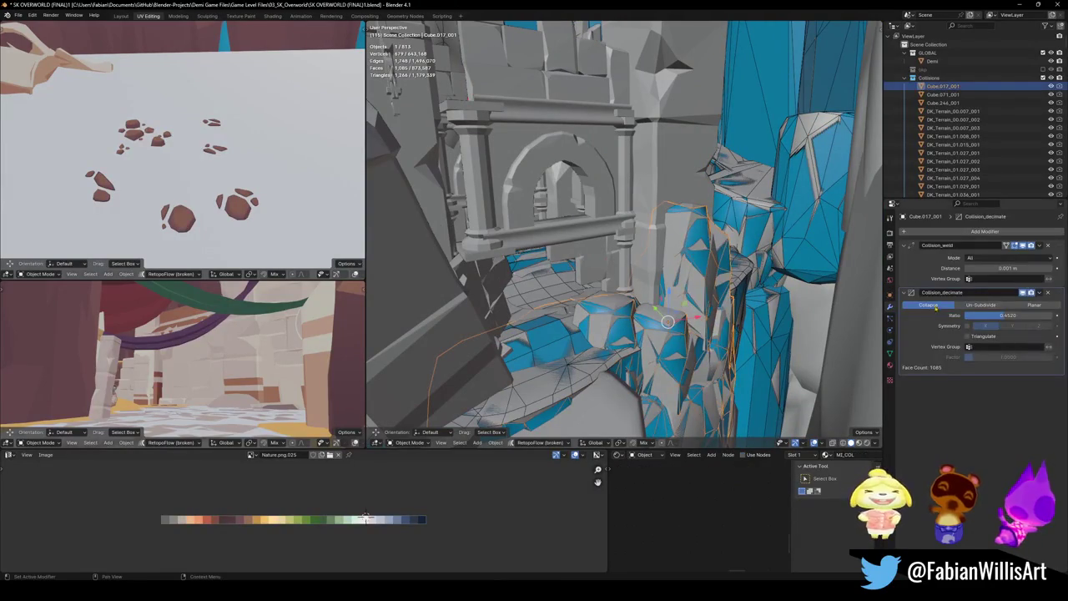
{"action": "left_click_drag", "start_coordinate": [1007, 316], "coordinate": [997, 315]}
{"action": "mouse_move", "coordinate": [634, 317]}
{"action": "middle_mouse_down"}
{"action": "mouse_move", "coordinate": [626, 263]}
{"action": "mouse_move", "coordinate": [776, 234]}
{"action": "mouse_move", "coordinate": [705, 54]}
{"action": "mouse_move", "coordinate": [584, 100]}
{"action": "mouse_move", "coordinate": [797, 80]}
{"action": "mouse_move", "coordinate": [622, 233]}
{"action": "middle_mouse_up"}
{"action": "key", "text": "ctrl+s"}
- Select the arena archway building and isolate it in local view
{"action": "left_click", "coordinate": [776, 234]}
{"action": "key", "text": "KP_Divide"}
{"action": "key", "text": "shift+alt+c"}
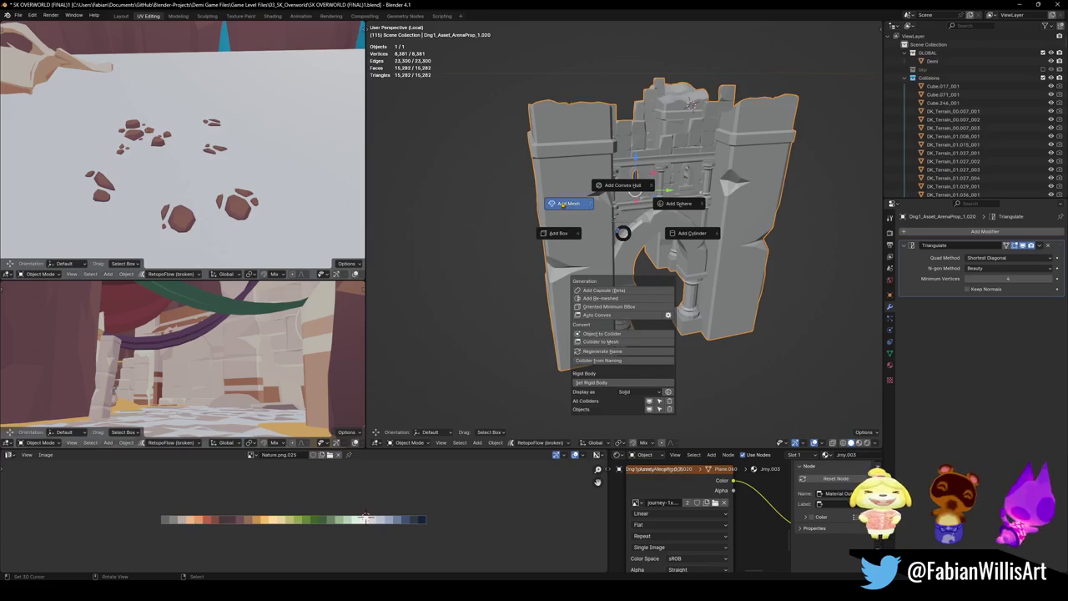
- Add a mesh collider over the archway building, decimated to ratio 0.7774
{"action": "left_click", "coordinate": [565, 204]}
{"action": "key", "text": "d"}
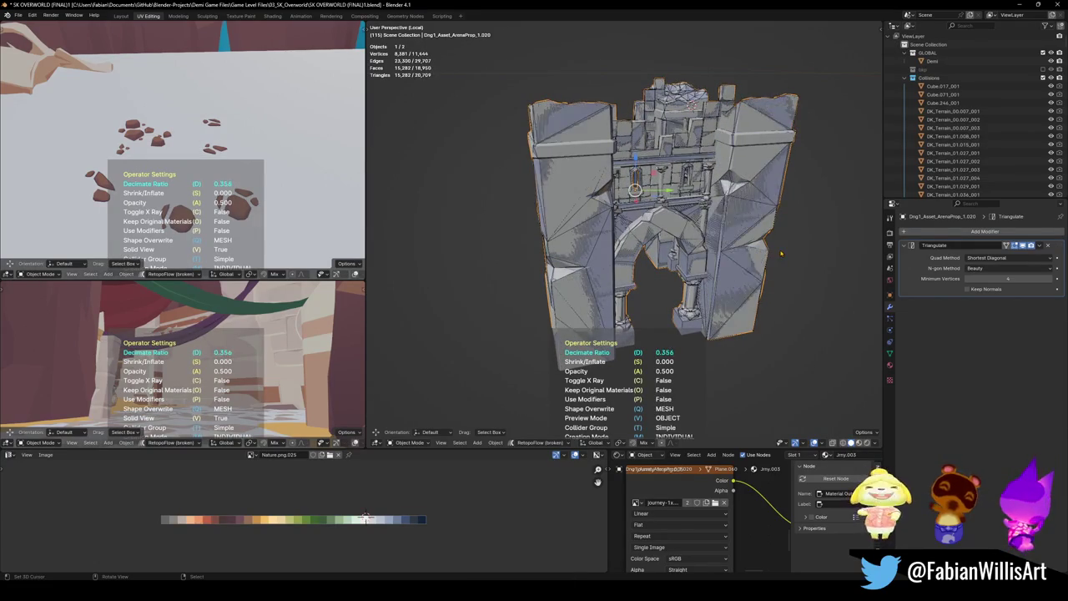
{"action": "left_click", "coordinate": [781, 253]}
{"action": "middle_click_drag", "start_coordinate": [633, 242], "coordinate": [577, 248]}
- Select the Drg1_Asset_ArenaProp_1.020_001 collider, save, and hide everything else
{"action": "left_click", "coordinate": [589, 226]}
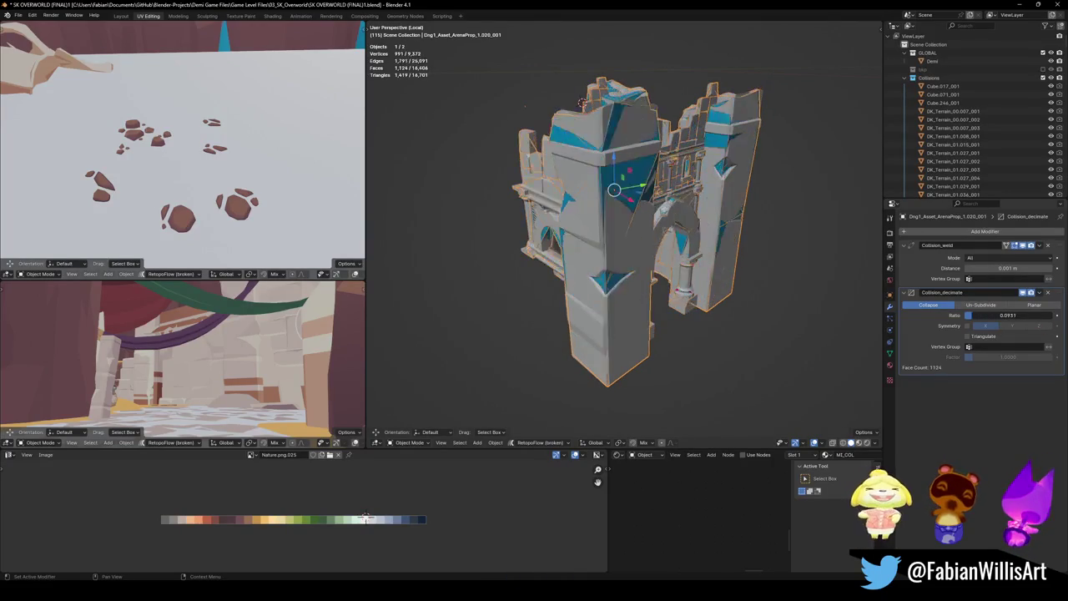
{"action": "scroll", "coordinate": [839, 281], "scroll_direction": "up", "scroll_amount": 5}
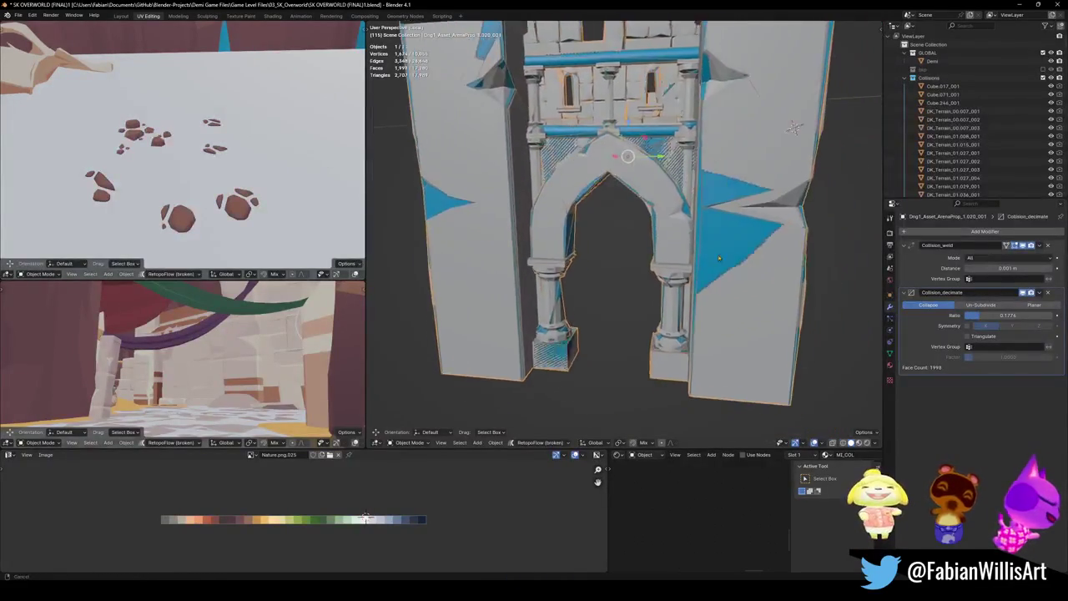
{"action": "mouse_move", "coordinate": [839, 281]}
{"action": "middle_mouse_down"}
{"action": "mouse_move", "coordinate": [597, 270]}
{"action": "mouse_move", "coordinate": [659, 249]}
{"action": "middle_mouse_up"}
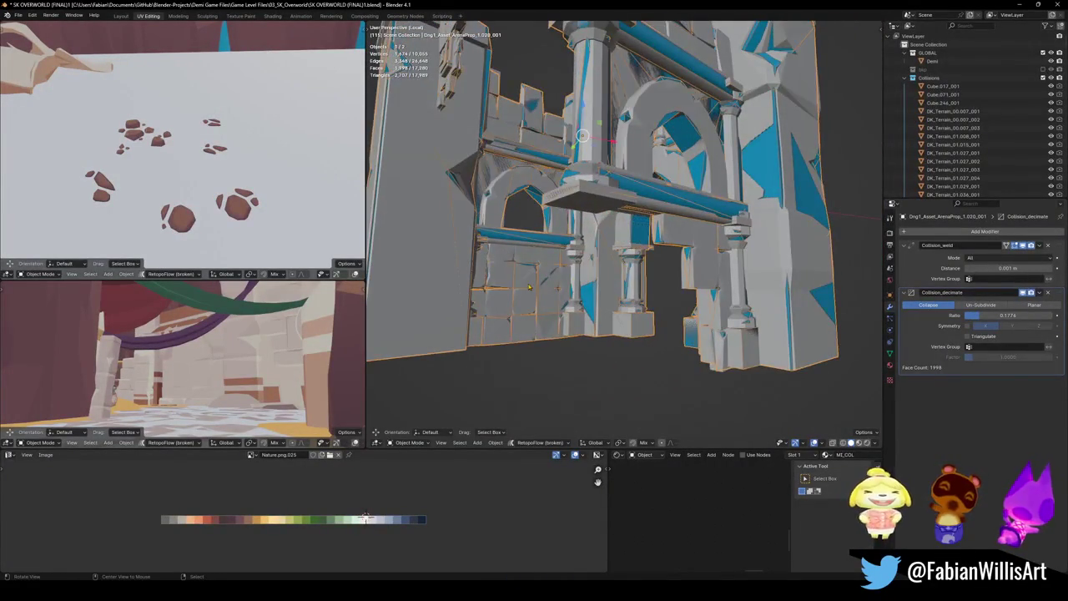
{"action": "scroll", "coordinate": [529, 286], "scroll_direction": "up", "scroll_amount": 5}
{"action": "mouse_move", "coordinate": [529, 286]}
{"action": "middle_mouse_down"}
{"action": "mouse_move", "coordinate": [609, 246]}
{"action": "mouse_move", "coordinate": [668, 268]}
{"action": "mouse_move", "coordinate": [565, 252]}
{"action": "mouse_move", "coordinate": [696, 272]}
{"action": "mouse_move", "coordinate": [618, 250]}
{"action": "mouse_move", "coordinate": [659, 251]}
{"action": "middle_mouse_up"}
{"action": "scroll", "coordinate": [609, 246], "scroll_direction": "down", "scroll_amount": 5}
{"action": "key", "text": "ctrl+s"}
{"action": "key", "text": "shift+h"}
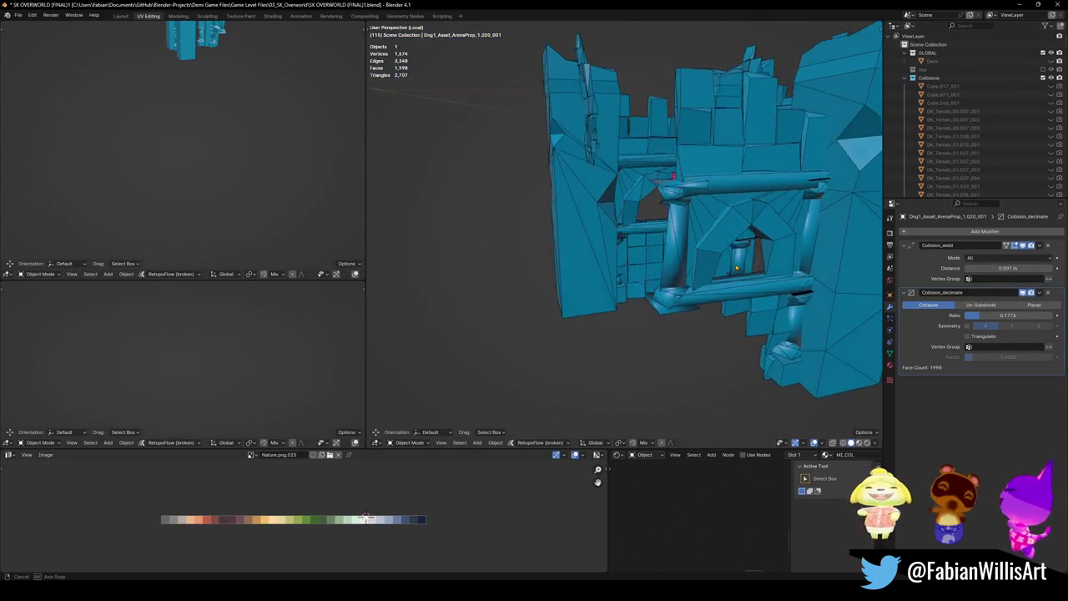
- Unhide the archway and raise its collider's decimate ratio to 0.3325, then save
{"action": "middle_click_drag", "start_coordinate": [659, 251], "coordinate": [659, 311]}
{"action": "key", "text": "alt+h"}
{"action": "scroll", "coordinate": [664, 336], "scroll_direction": "up", "scroll_amount": 5}
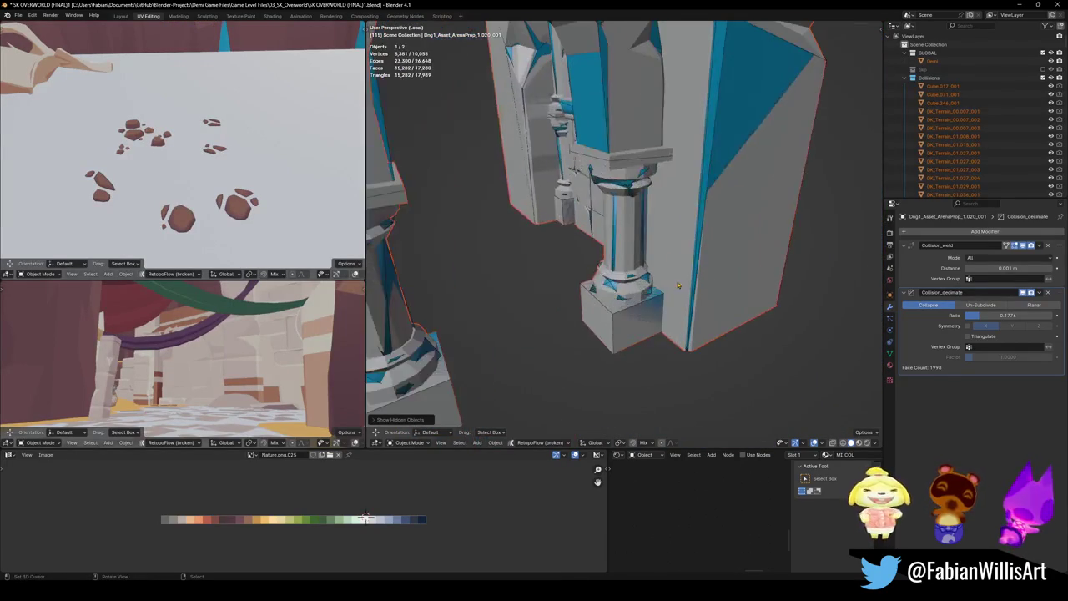
{"action": "left_click_drag", "start_coordinate": [987, 316], "coordinate": [1013, 315]}
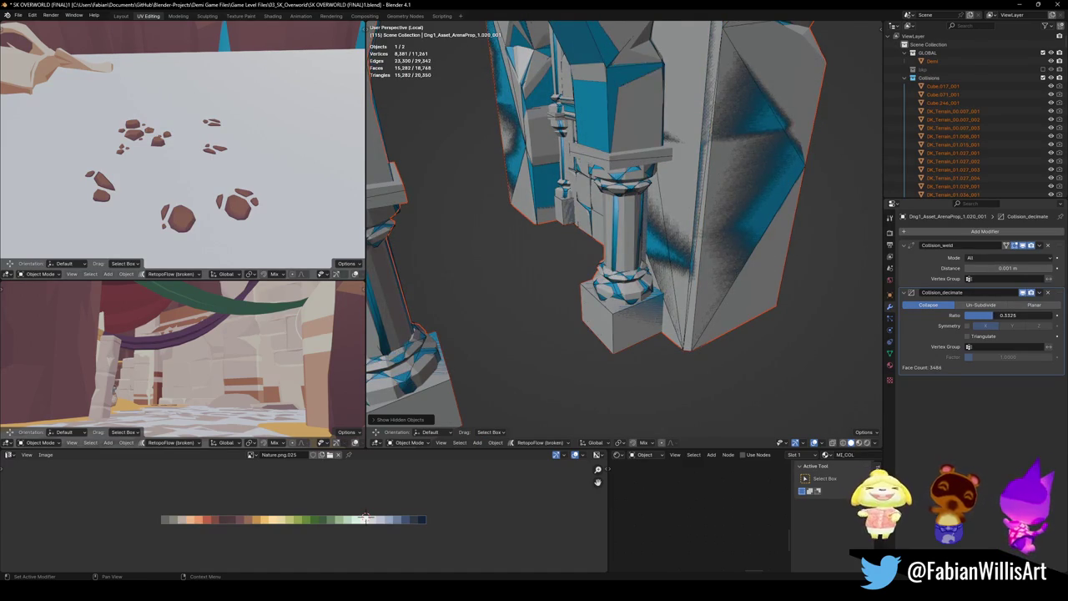
{"action": "scroll", "coordinate": [662, 251], "scroll_direction": "down", "scroll_amount": 3}
{"action": "left_click", "coordinate": [661, 251]}
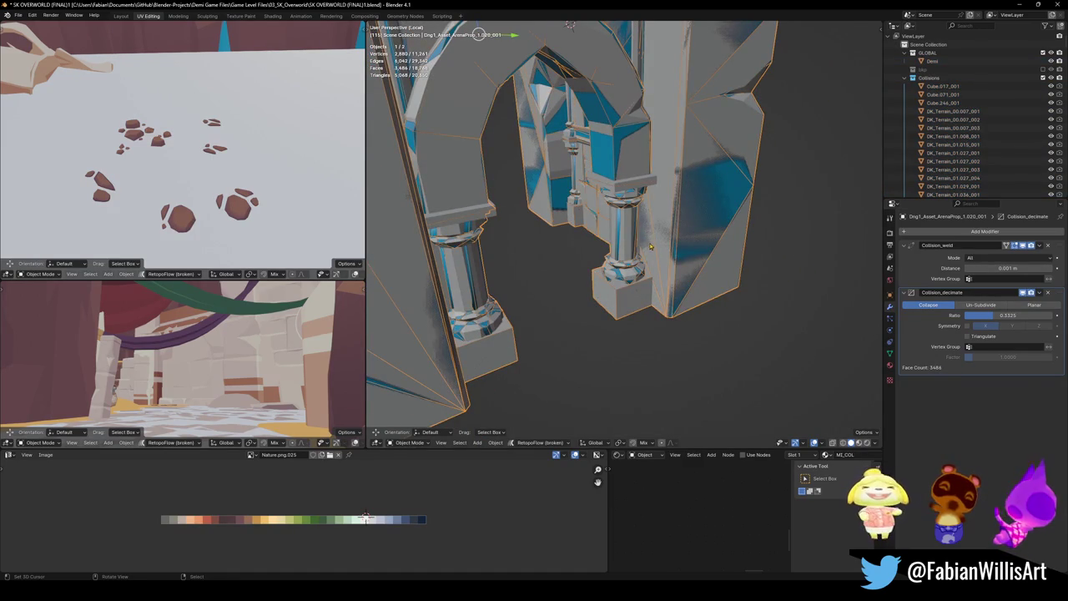
{"action": "middle_click_drag", "start_coordinate": [645, 241], "coordinate": [683, 253]}
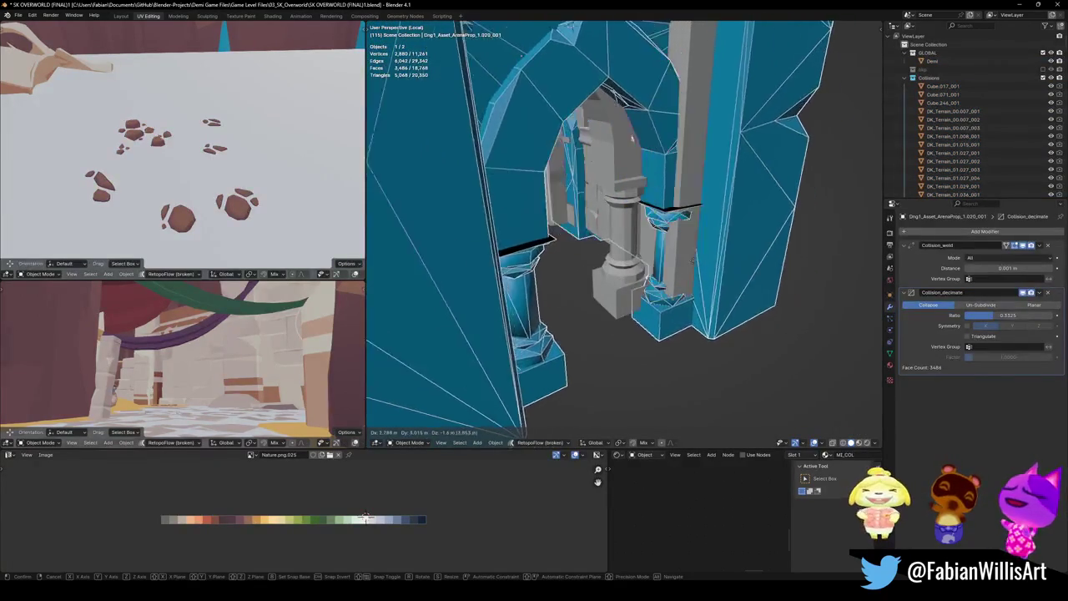
{"action": "left_click", "coordinate": [725, 271]}
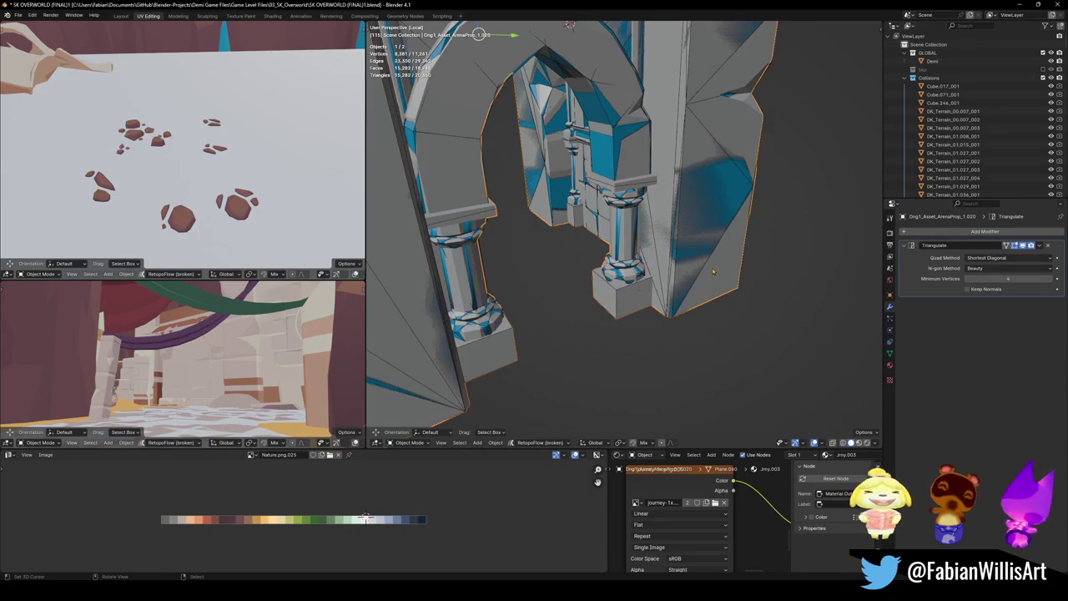
{"action": "mouse_move", "coordinate": [709, 267]}
{"action": "middle_mouse_down"}
{"action": "mouse_move", "coordinate": [711, 235]}
{"action": "mouse_move", "coordinate": [661, 295]}
{"action": "mouse_move", "coordinate": [649, 274]}
{"action": "mouse_move", "coordinate": [658, 272]}
{"action": "mouse_move", "coordinate": [584, 288]}
{"action": "middle_mouse_up"}
{"action": "key", "text": "ctrl+s"}
- Show the archway collider alone to inspect its fit
{"action": "left_click", "coordinate": [661, 253]}
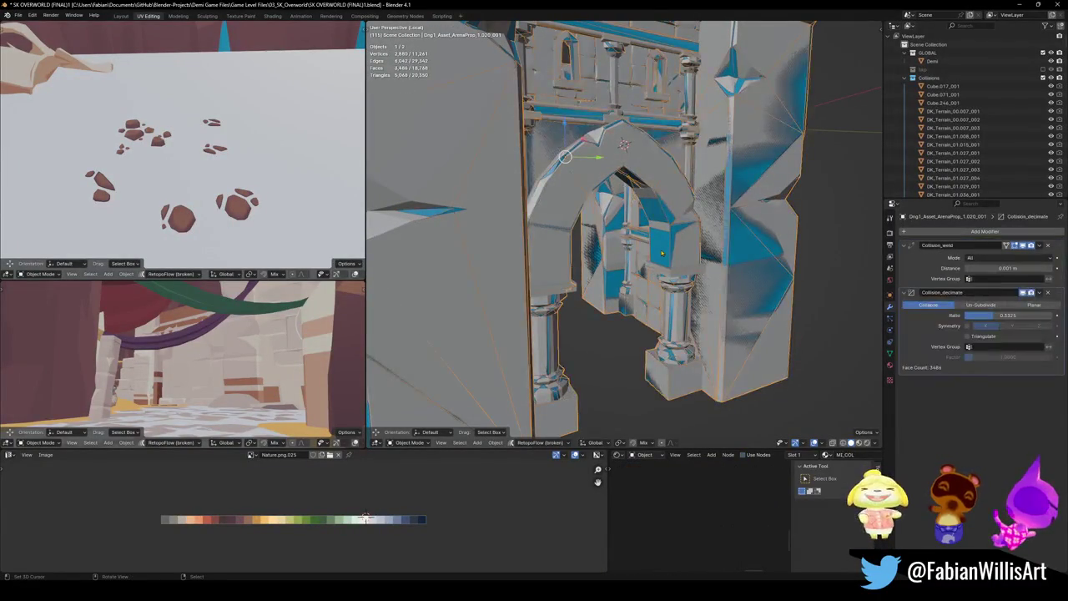
{"action": "key", "text": "shift+h"}
{"action": "mouse_move", "coordinate": [661, 253]}
{"action": "middle_mouse_down"}
{"action": "mouse_move", "coordinate": [658, 288]}
{"action": "mouse_move", "coordinate": [701, 276]}
{"action": "mouse_move", "coordinate": [706, 312]}
{"action": "mouse_move", "coordinate": [665, 292]}
{"action": "mouse_move", "coordinate": [603, 286]}
{"action": "mouse_move", "coordinate": [619, 271]}
{"action": "mouse_move", "coordinate": [655, 280]}
{"action": "middle_mouse_up"}
{"action": "scroll", "coordinate": [619, 271], "scroll_direction": "down", "scroll_amount": 3}
{"action": "scroll", "coordinate": [631, 260], "scroll_direction": "down", "scroll_amount": 2}
- Unhide all, deselect, leave local view to the full level, and save
{"action": "key", "text": "alt+h"}
{"action": "key", "text": "alt+a"}
{"action": "scroll", "coordinate": [658, 282], "scroll_direction": "up", "scroll_amount": 4}
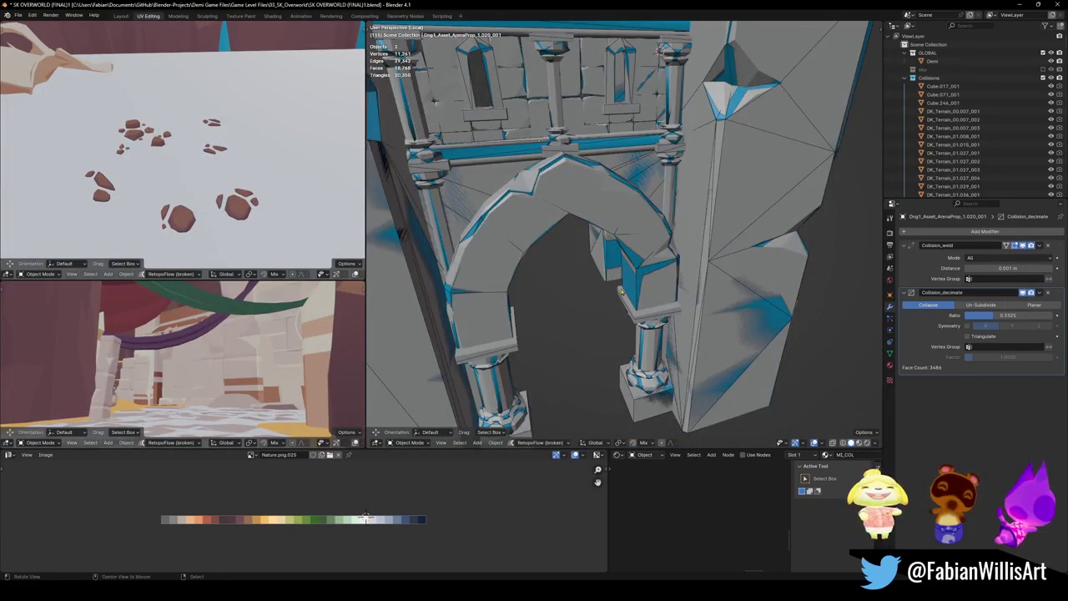
{"action": "key", "text": "KP_Divide"}
{"action": "scroll", "coordinate": [585, 254], "scroll_direction": "down", "scroll_amount": 3}
{"action": "middle_click_drag", "start_coordinate": [585, 254], "coordinate": [670, 266]}
{"action": "key", "text": "ctrl+s"}
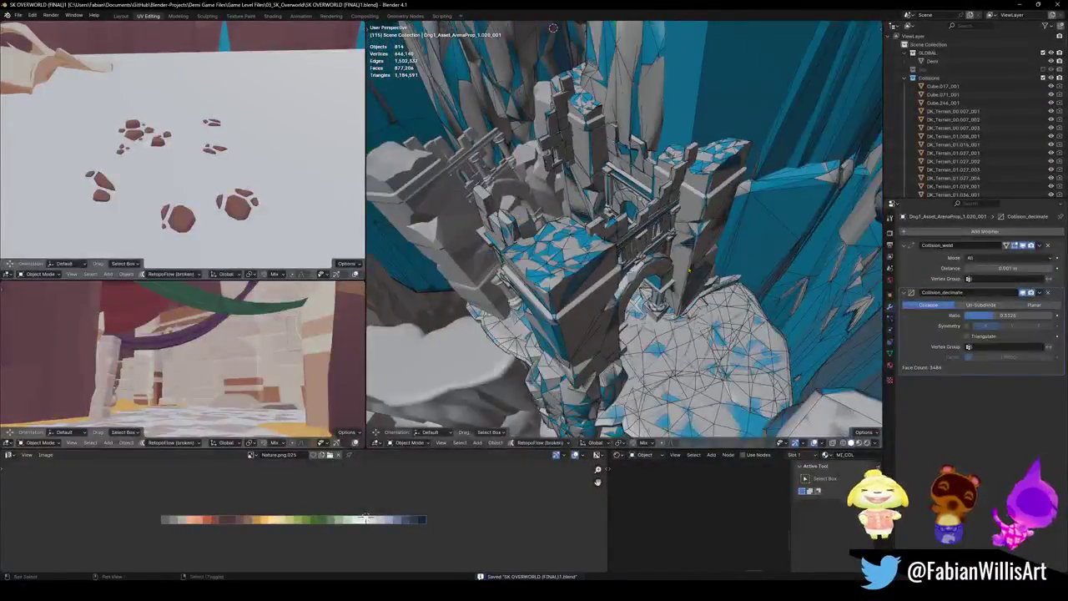
- Select UCX_DK_Terrain_01.038 and its linked colliders, move them to Collisions, and save
{"action": "left_click", "coordinate": [744, 248]}
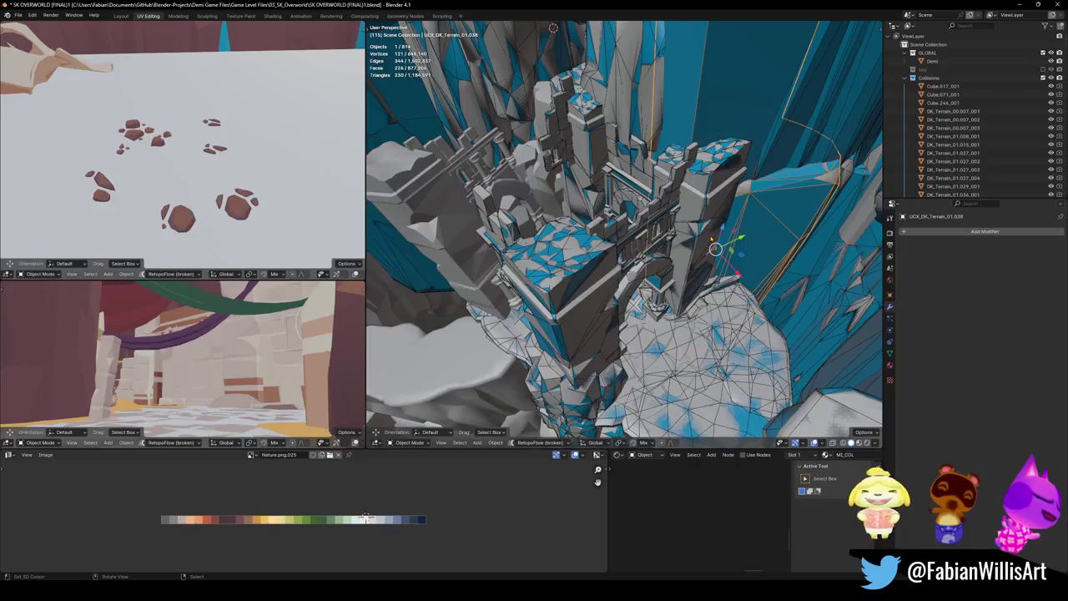
{"action": "key", "text": "shift+l"}
{"action": "left_click", "coordinate": [668, 79]}
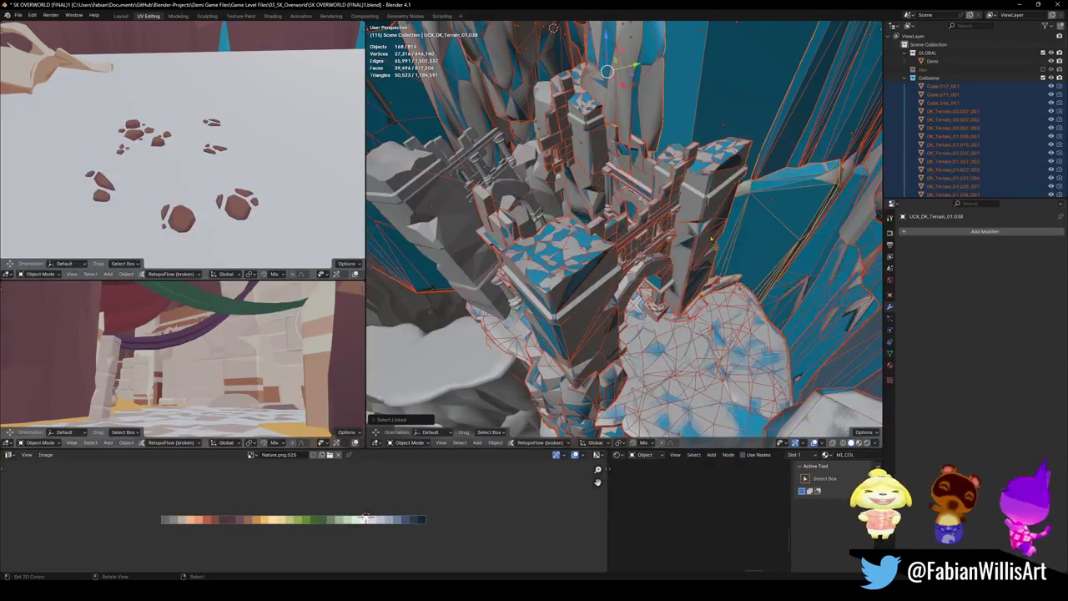
{"action": "key", "text": "m"}
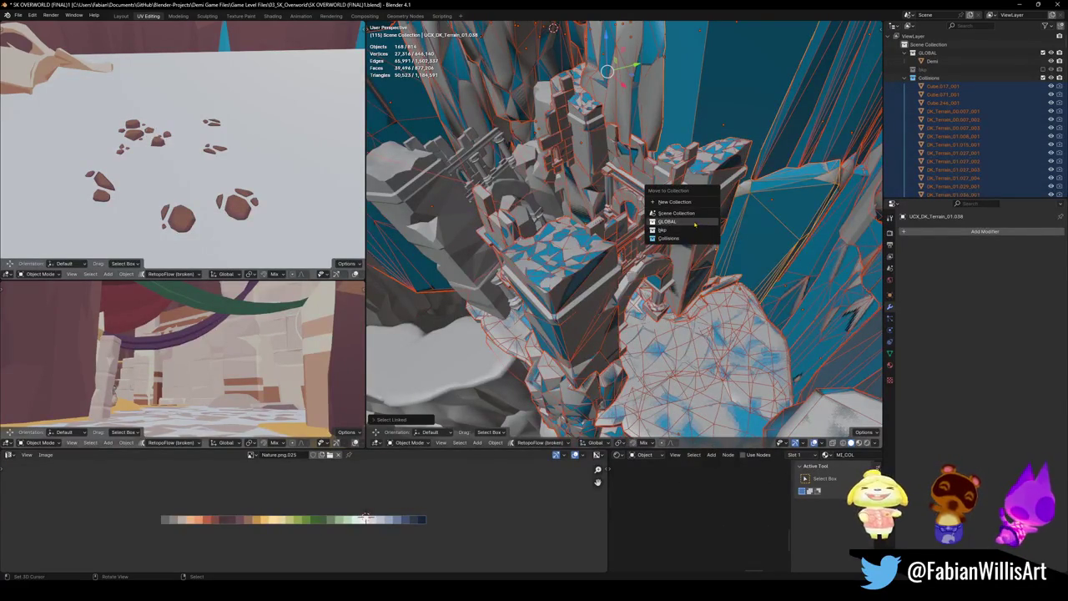
{"action": "key", "text": "Escape"}
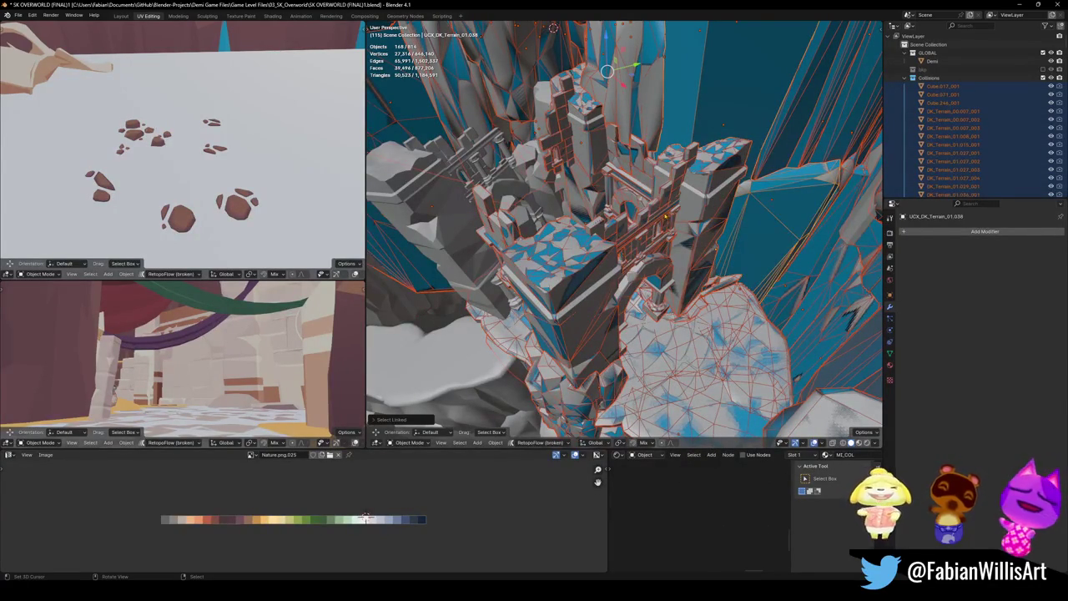
{"action": "key", "text": "m"}
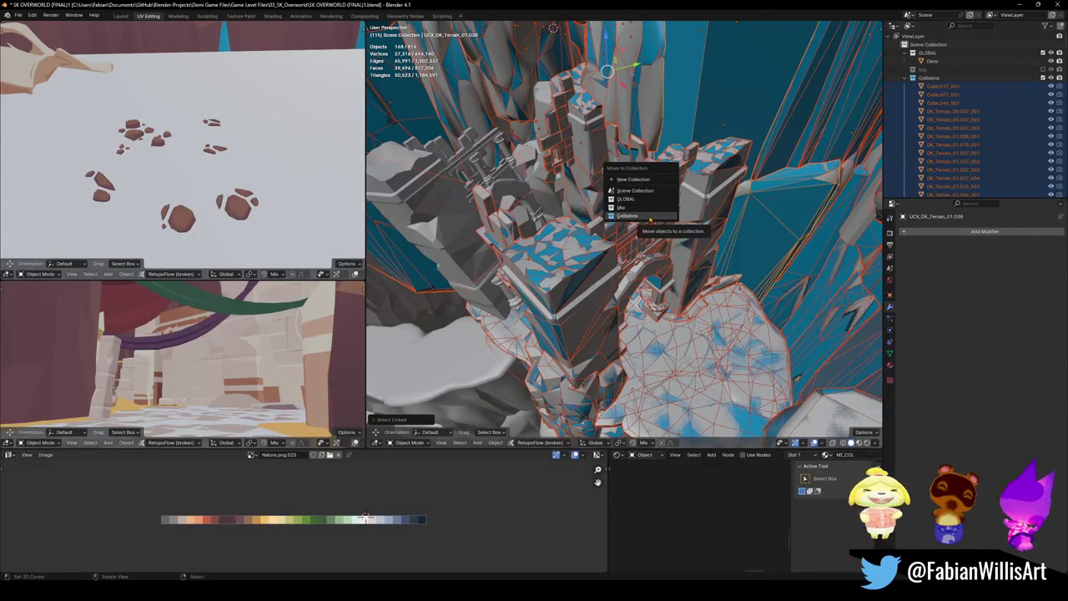
{"action": "left_click", "coordinate": [627, 217]}
{"action": "mouse_move", "coordinate": [627, 216]}
{"action": "middle_mouse_down"}
{"action": "mouse_move", "coordinate": [617, 238]}
{"action": "mouse_move", "coordinate": [634, 250]}
{"action": "middle_mouse_up"}
{"action": "key", "text": "alt+a"}
{"action": "key", "text": "ctrl+s"}
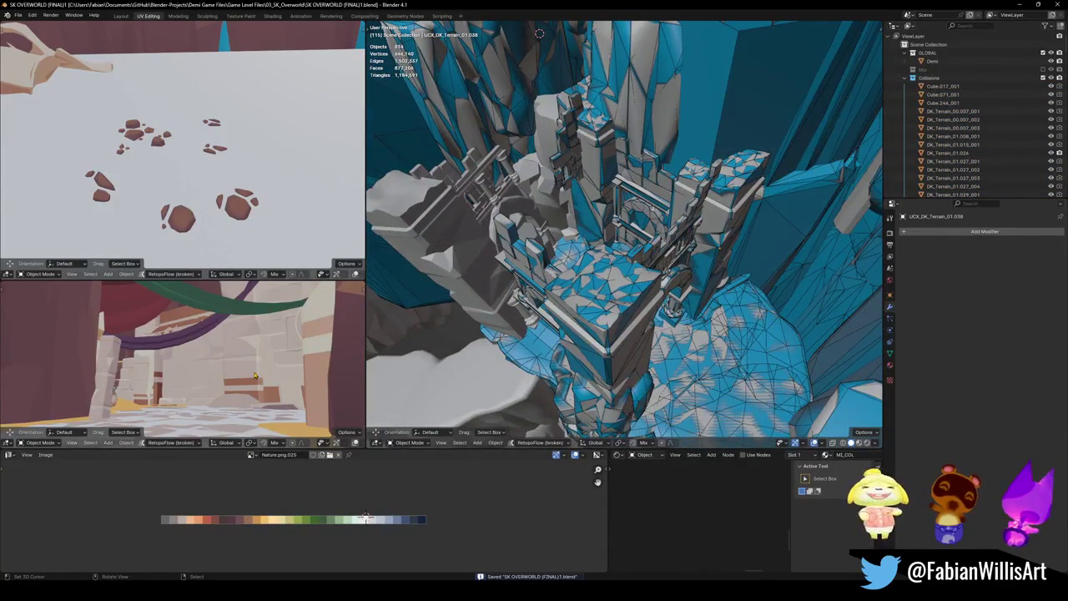
- Enable Local Collections for the lower-left viewport in its View sidebar
{"action": "key", "text": "n"}
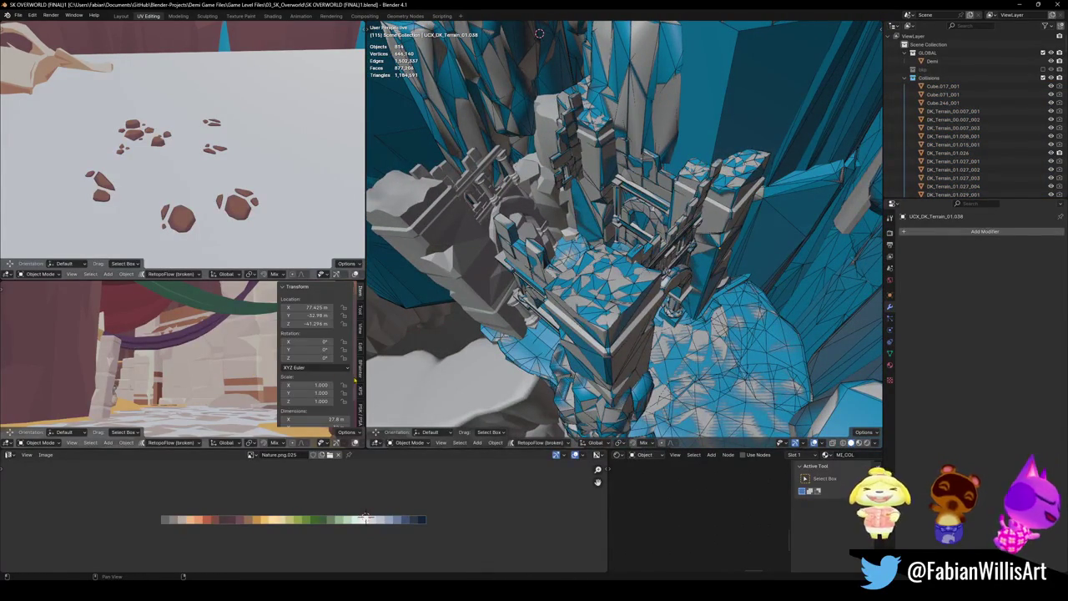
{"action": "left_click", "coordinate": [360, 327]}
{"action": "scroll", "coordinate": [324, 373], "scroll_direction": "down", "scroll_amount": 2}
{"action": "scroll", "coordinate": [324, 373], "scroll_direction": "down", "scroll_amount": 3}
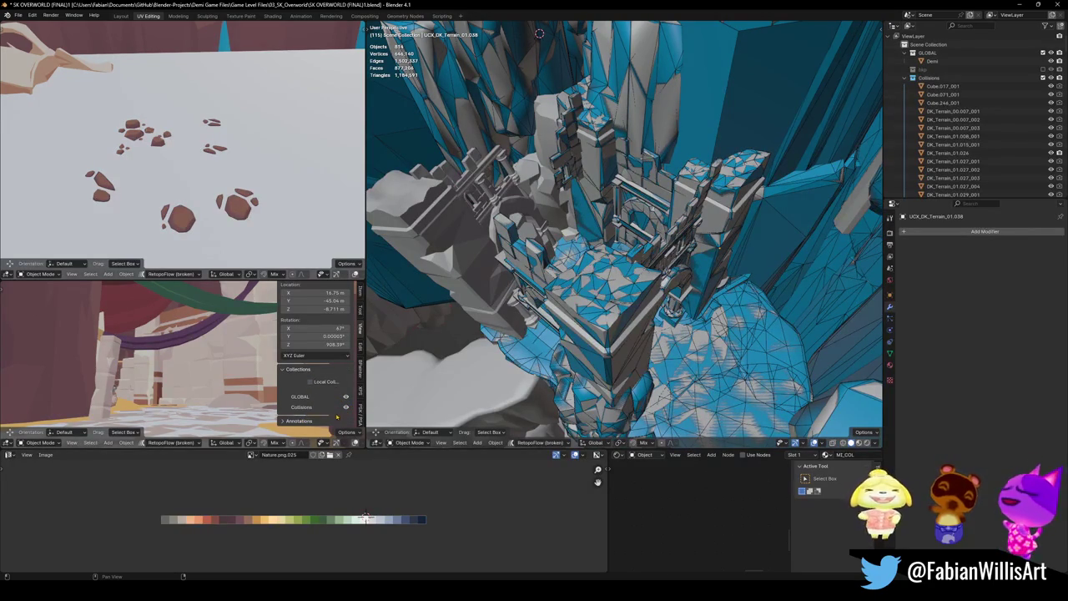
{"action": "key", "text": "ctrl+space"}
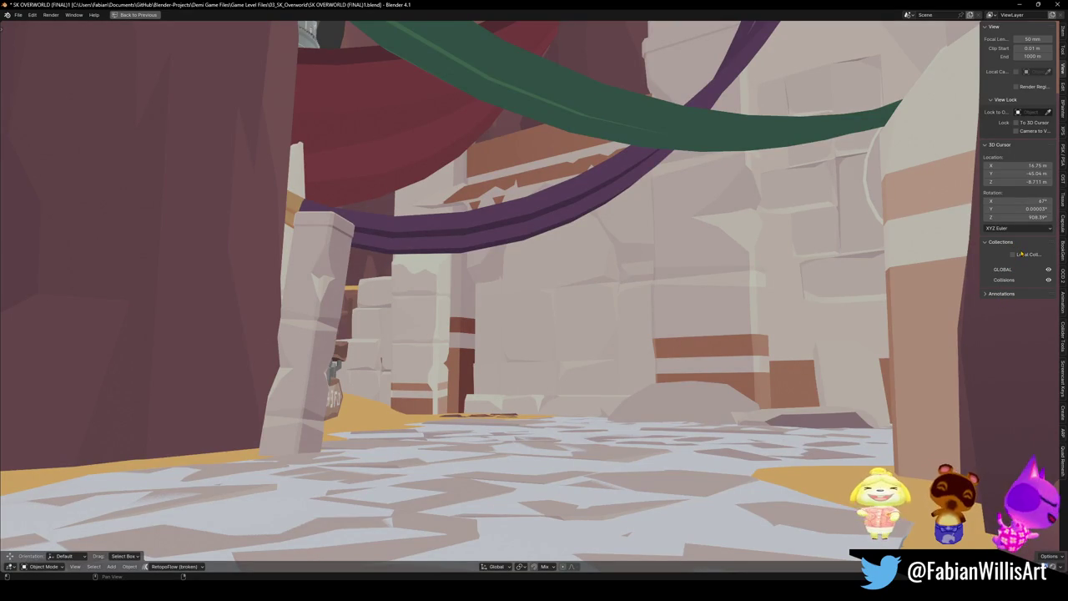
{"action": "left_click", "coordinate": [1012, 255]}
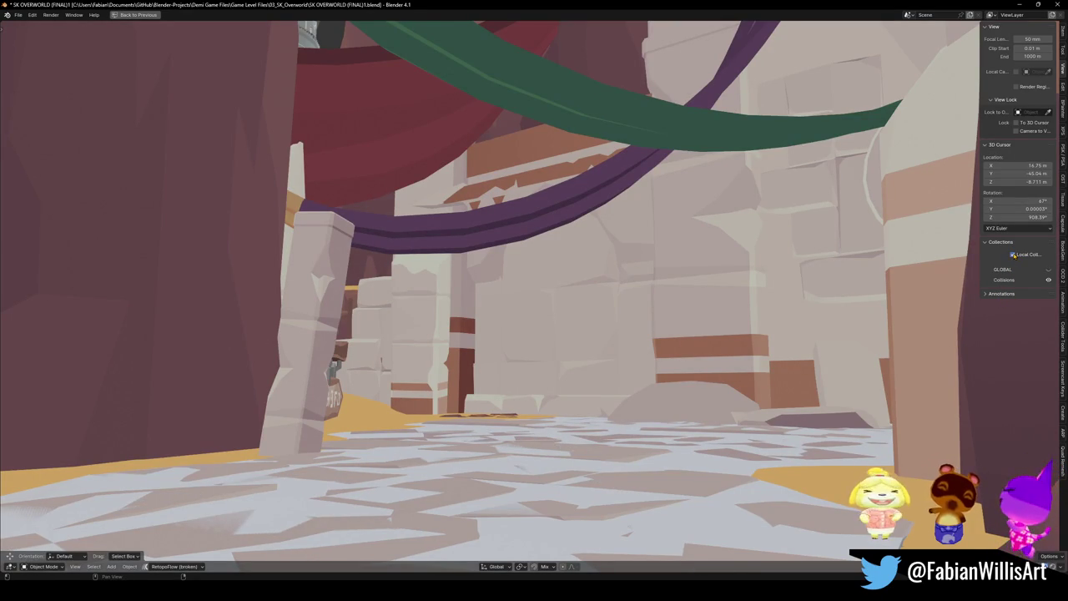
{"action": "left_click", "coordinate": [1013, 254]}
{"action": "left_click", "coordinate": [1012, 255]}
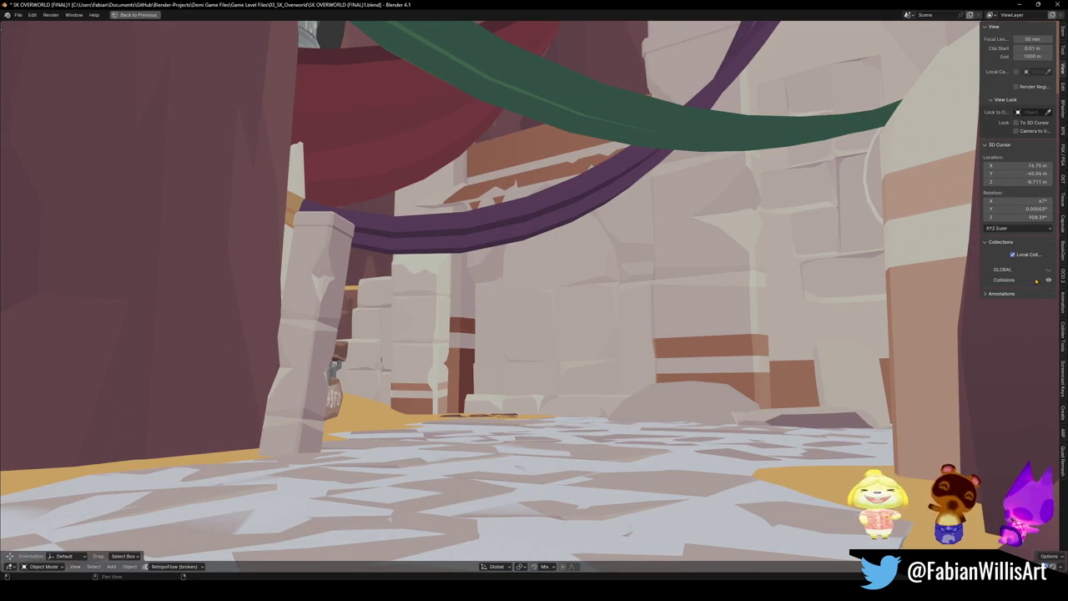
{"action": "left_click", "coordinate": [1012, 254]}
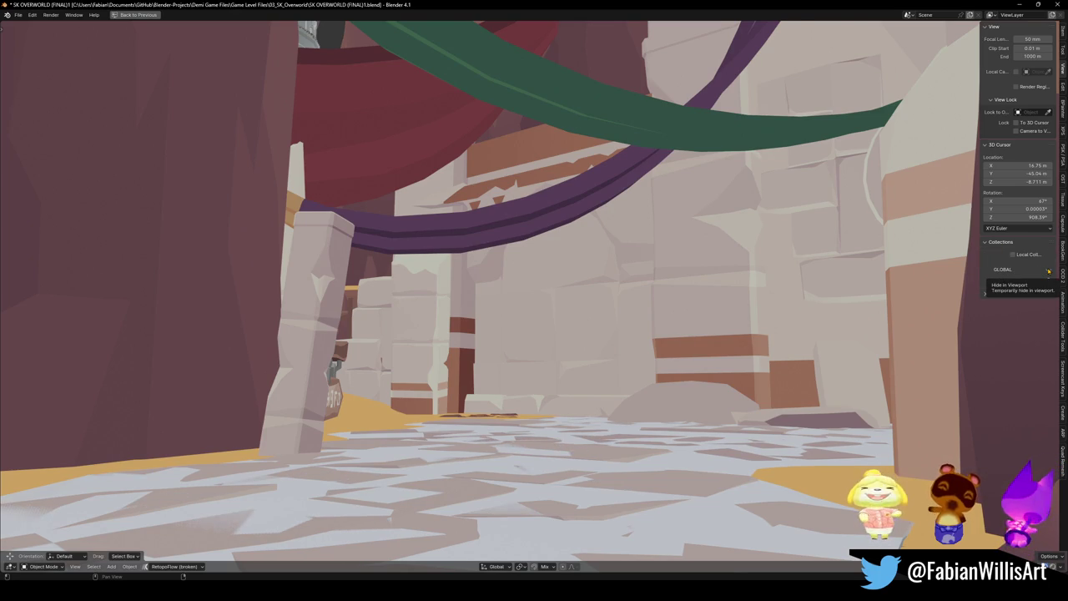
{"action": "left_click", "coordinate": [1018, 254]}
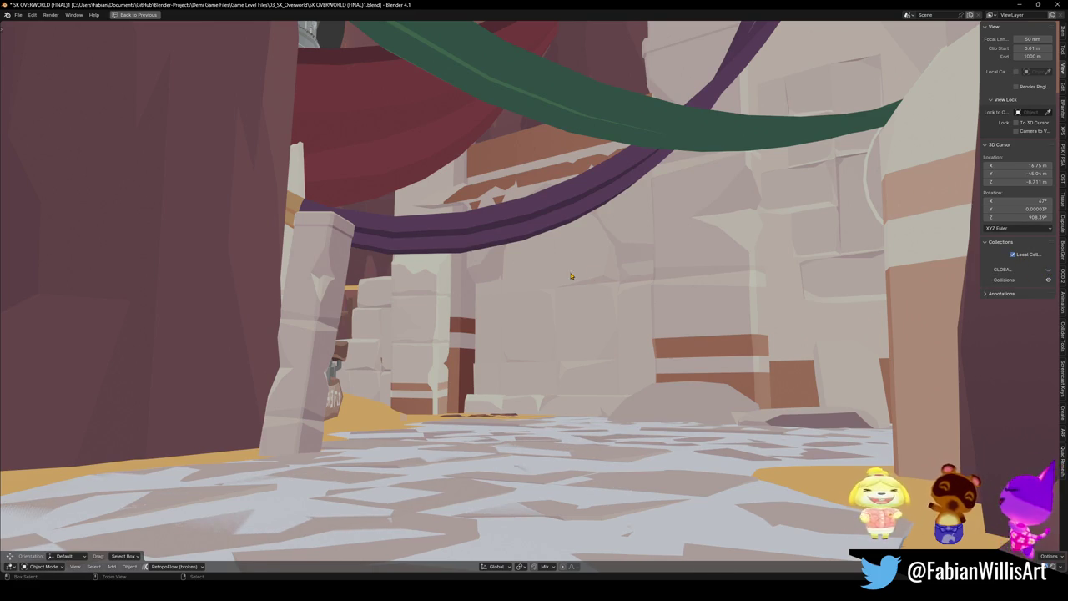
{"action": "key", "text": "ctrl+space"}
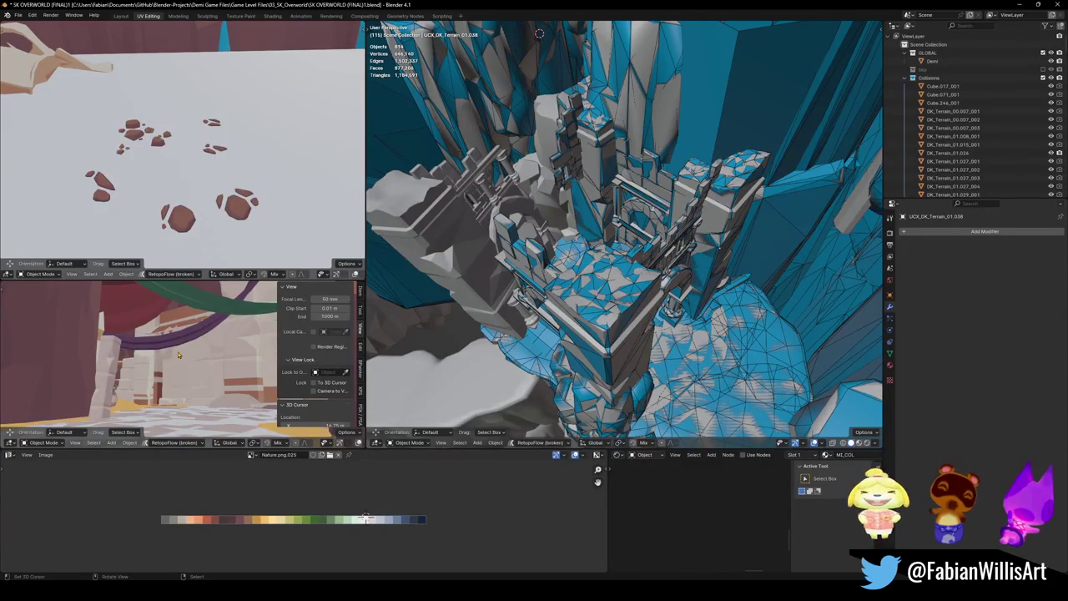
- Fly through the lower-left view toward the towers and blue waterfalls
{"action": "scroll", "coordinate": [183, 351], "scroll_direction": "up", "scroll_amount": 6}
{"action": "key", "text": "shift+grave"}
{"action": "key", "text": "w"}
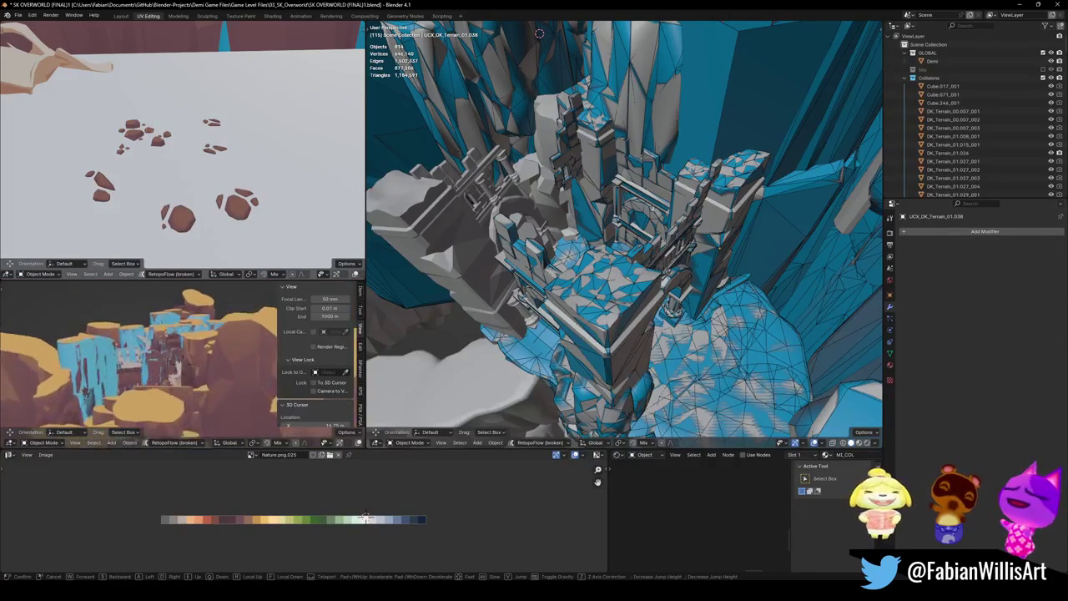
{"action": "key", "text": "w"}
{"action": "key", "text": "Return"}
{"action": "scroll", "coordinate": [320, 387], "scroll_direction": "down", "scroll_amount": 3}
{"action": "scroll", "coordinate": [320, 387], "scroll_direction": "down", "scroll_amount": 3}
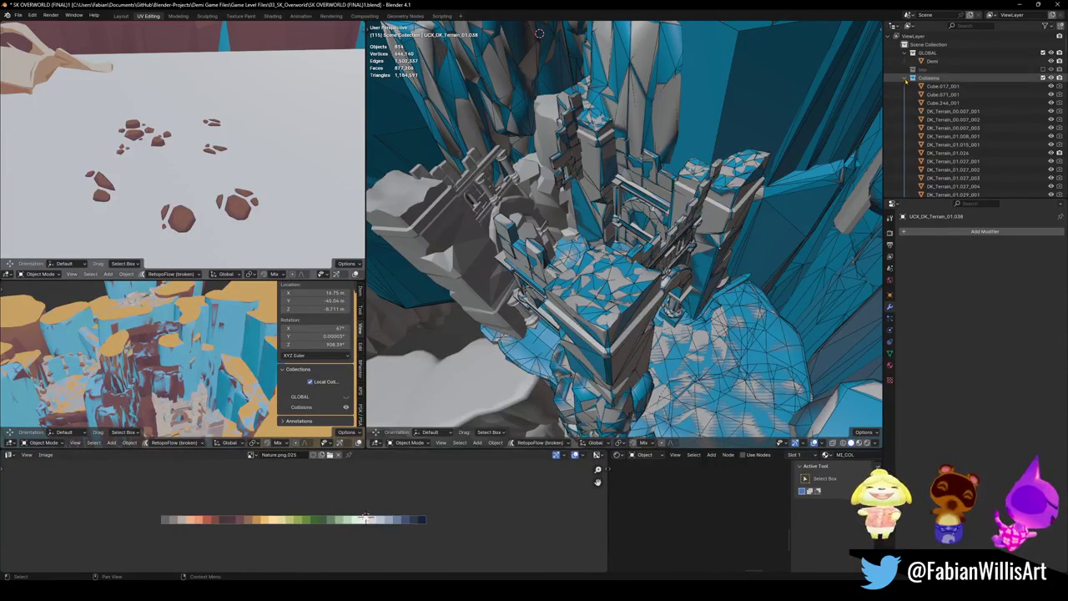
- Hide the Collisions collection in the lower-left view so only level art shows
{"action": "left_click", "coordinate": [913, 77]}
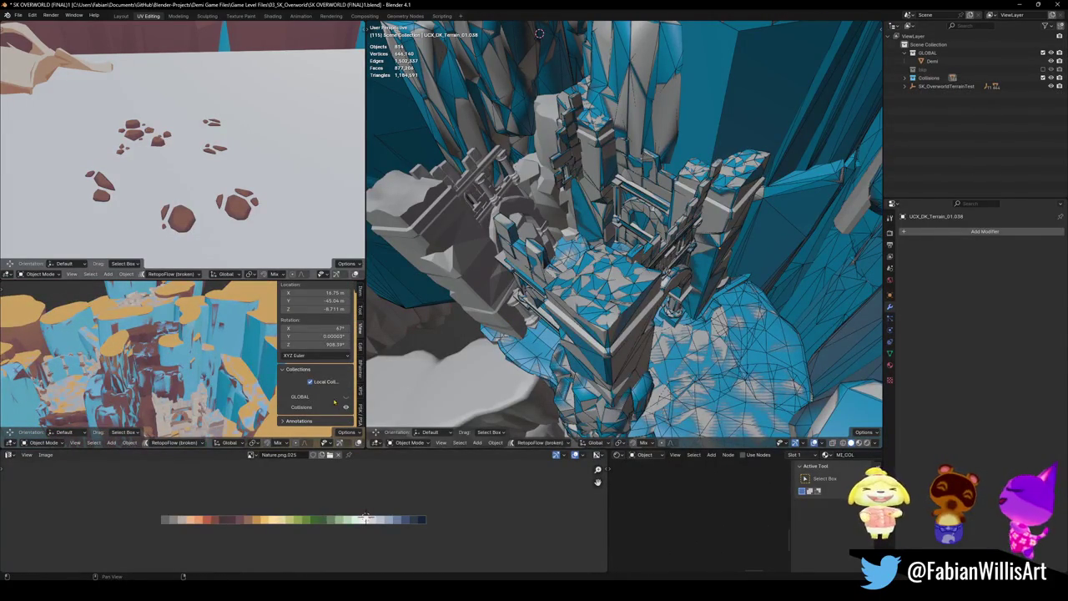
{"action": "left_click", "coordinate": [345, 406]}
{"action": "left_click", "coordinate": [345, 406]}
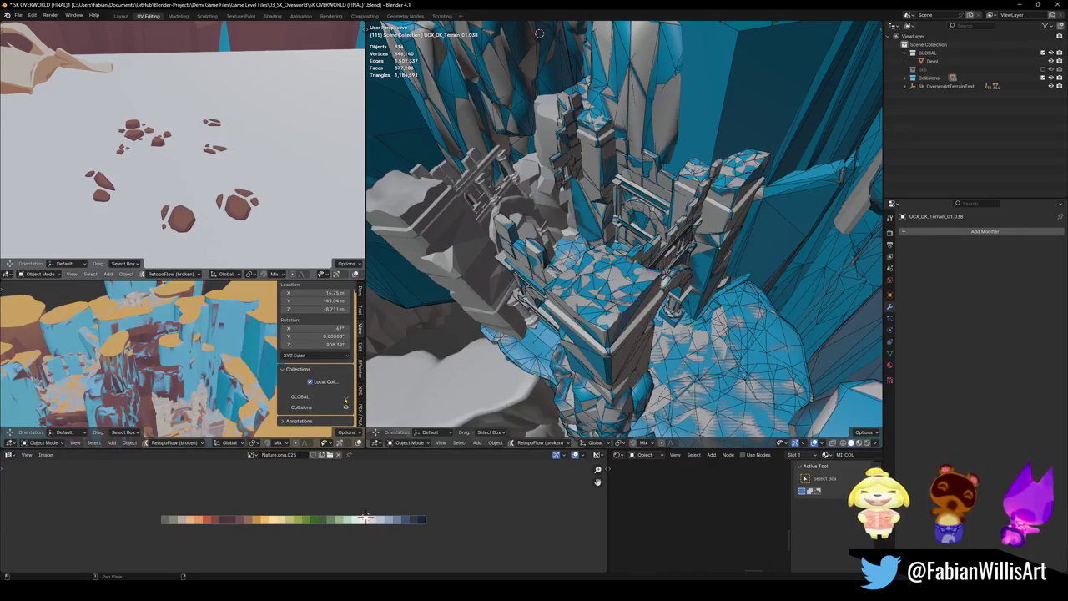
{"action": "left_click", "coordinate": [346, 397]}
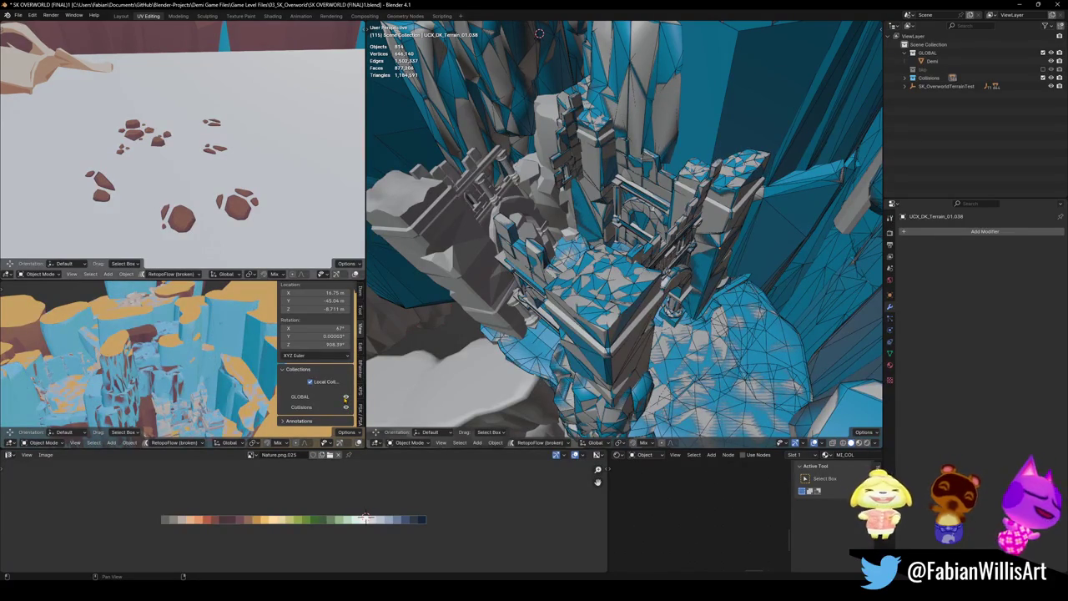
{"action": "left_click", "coordinate": [345, 397]}
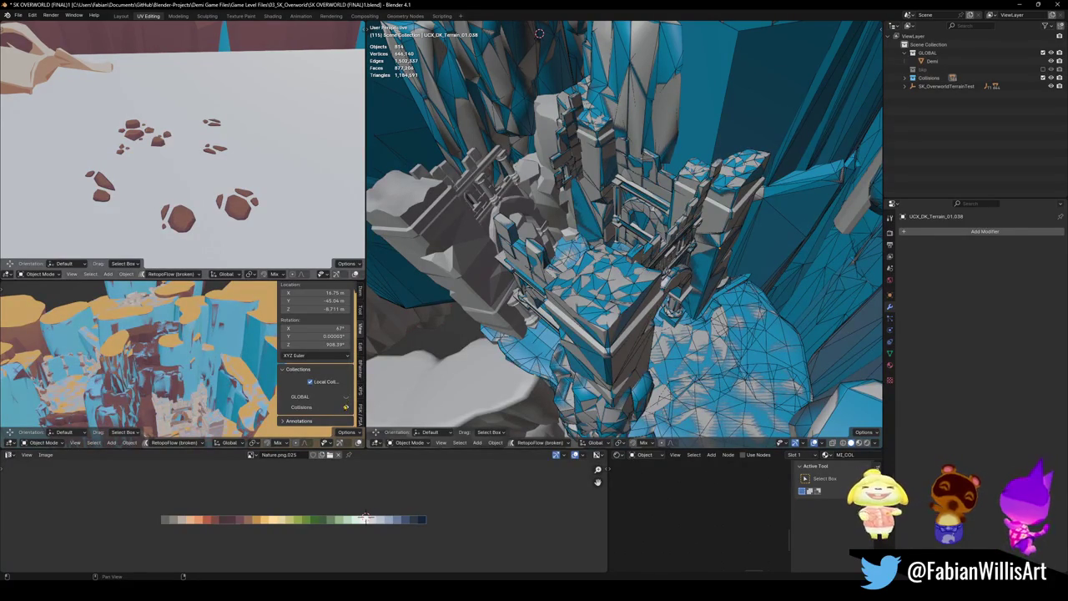
{"action": "left_click", "coordinate": [345, 406]}
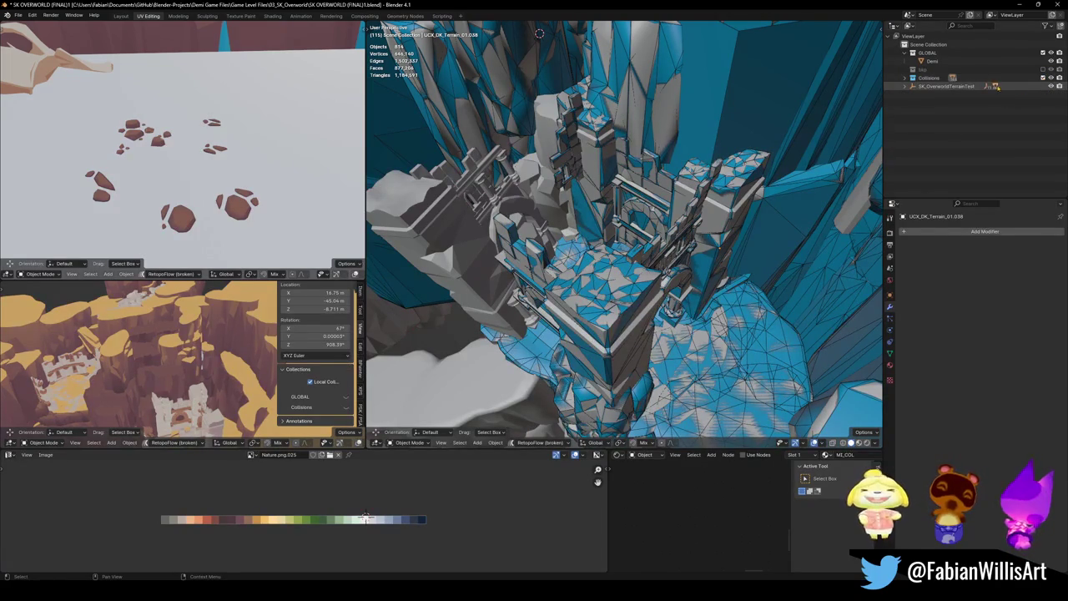
- Select SK_OverworldTerrainTest together with all its children, keeping the parent selected
{"action": "left_click", "coordinate": [956, 87]}
{"action": "key", "text": "q"}
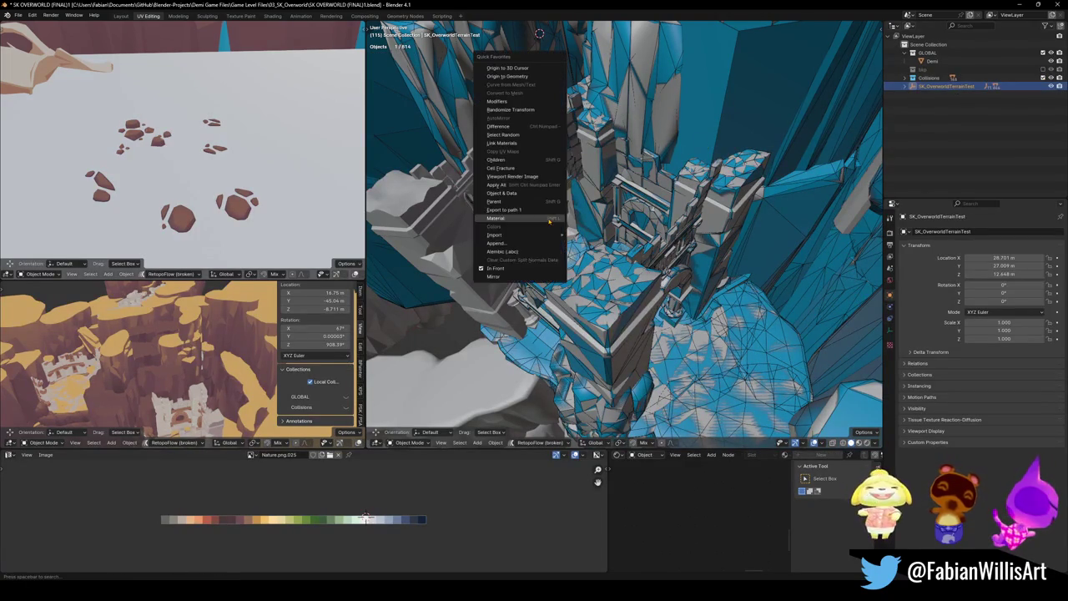
{"action": "left_click", "coordinate": [507, 160]}
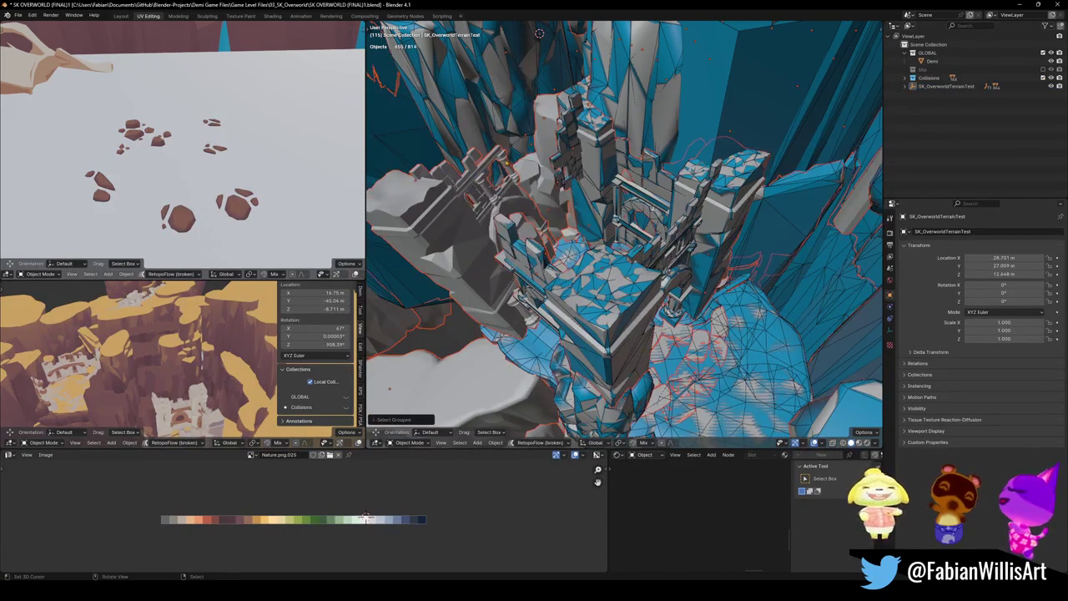
{"action": "left_click", "coordinate": [379, 420]}
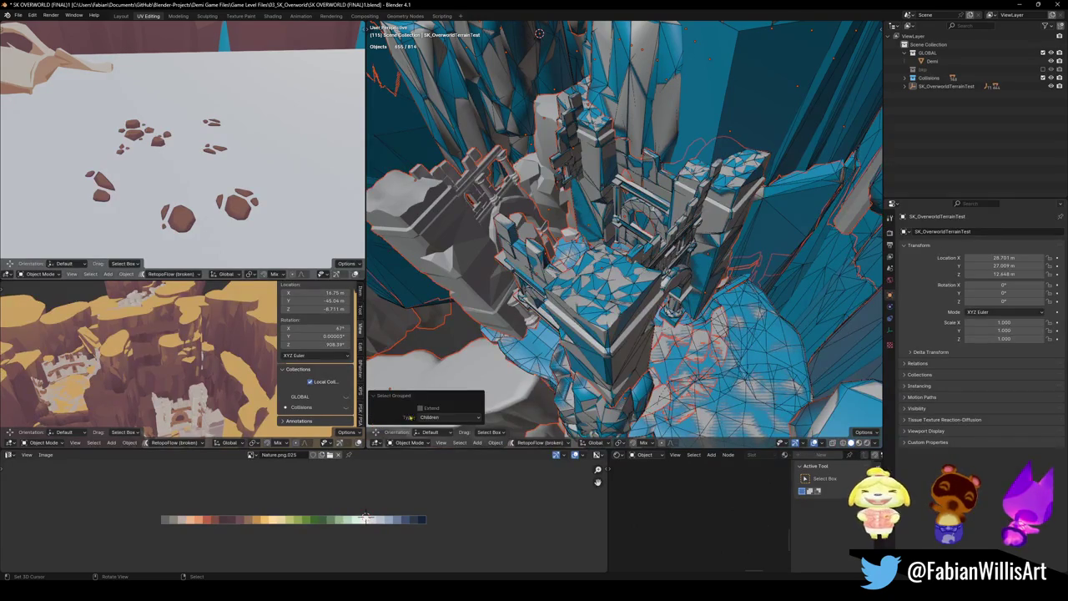
{"action": "left_click", "coordinate": [421, 408]}
- Move the selection into a new 'Level Export' collection and hide it in the lower-left view
{"action": "key", "text": "m"}
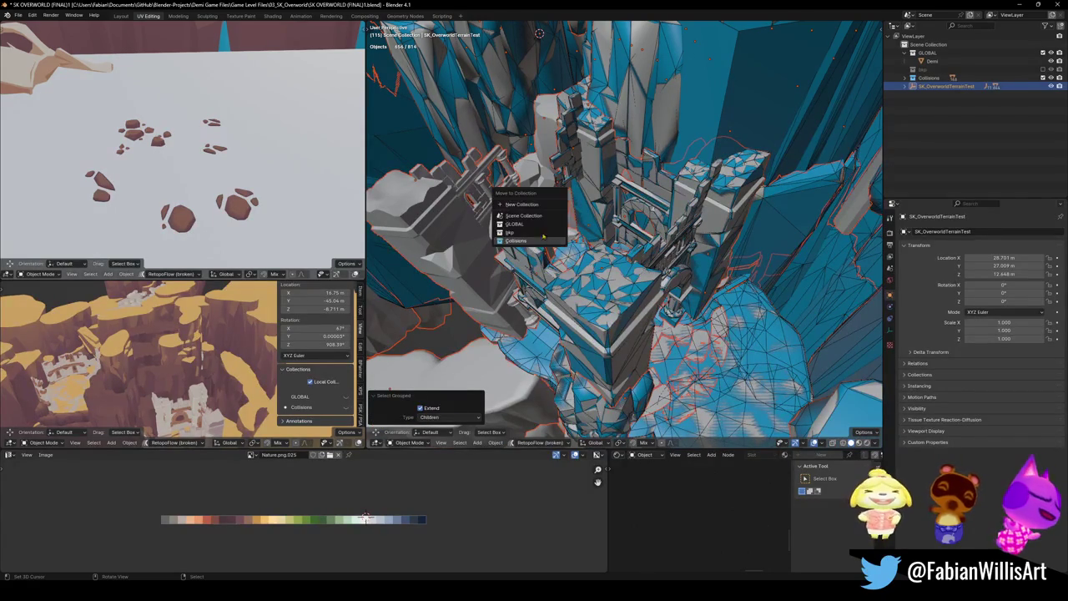
{"action": "left_click", "coordinate": [525, 242]}
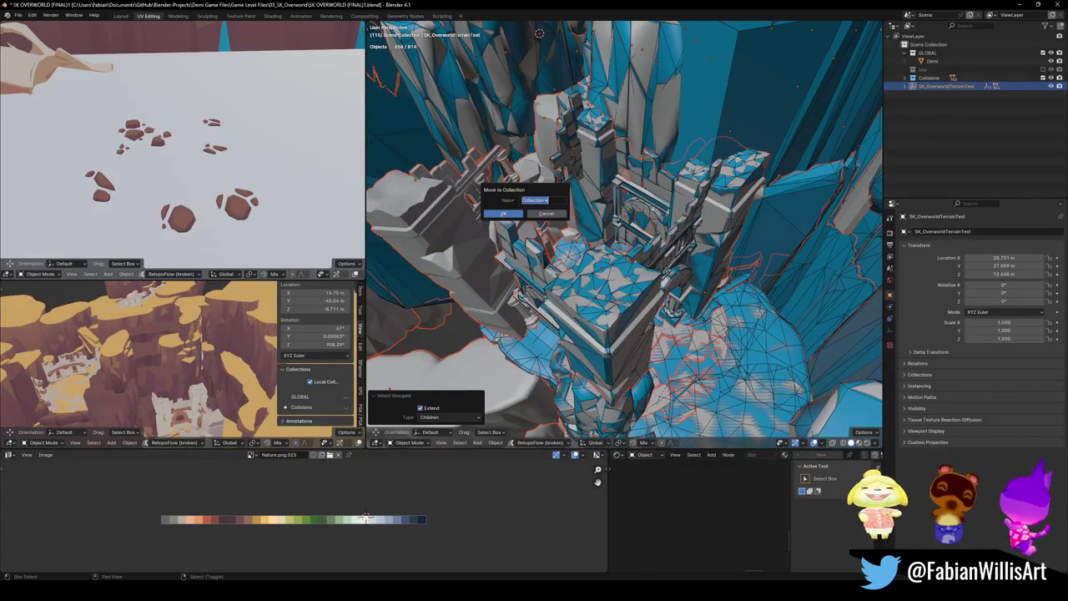
{"action": "type", "text": "Level Export"}
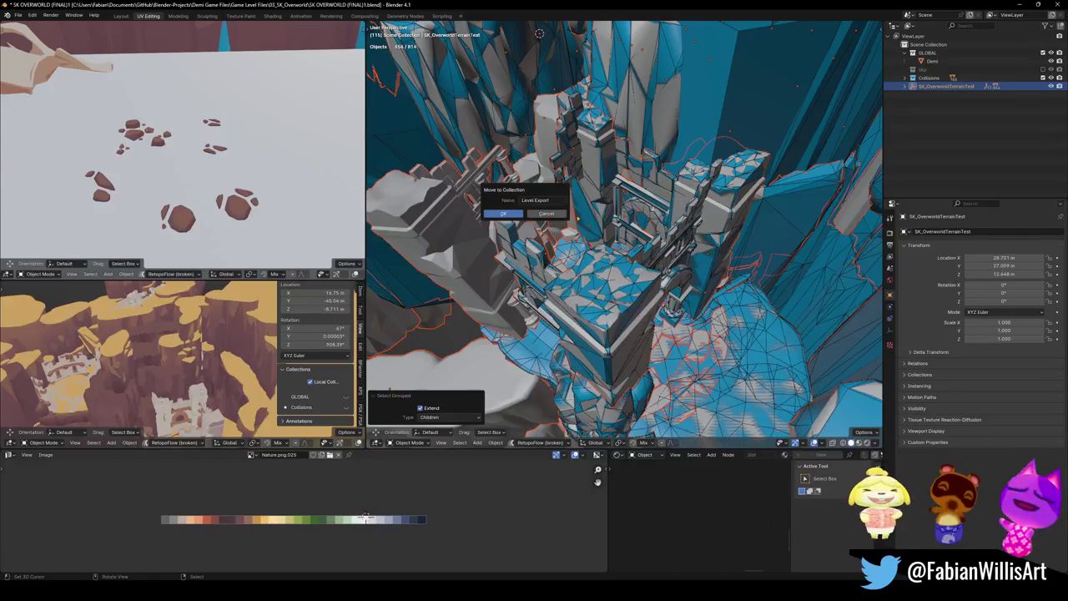
{"action": "left_click", "coordinate": [504, 214]}
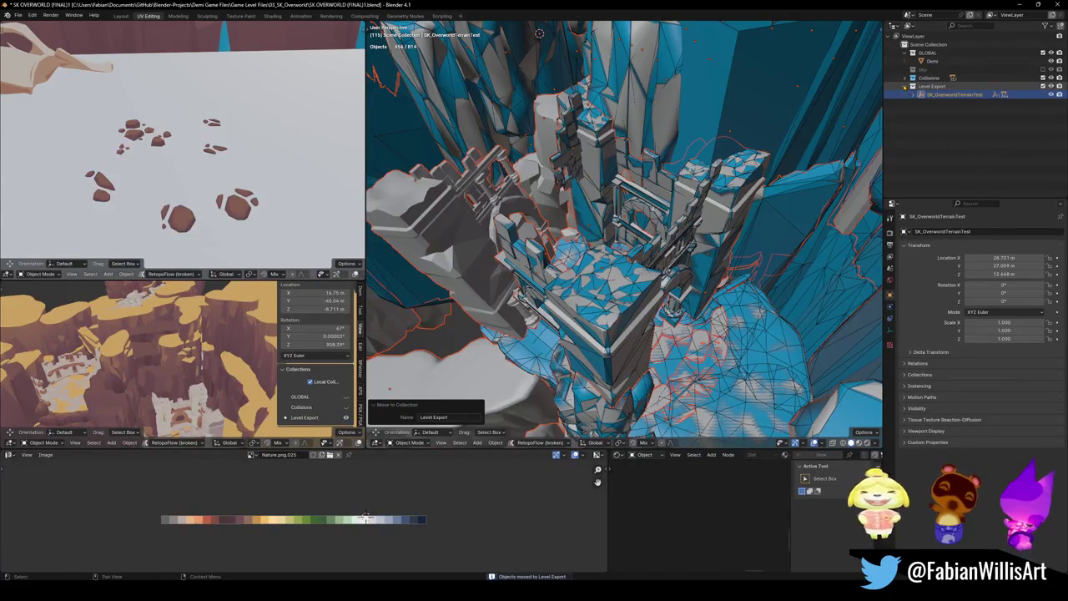
{"action": "left_click", "coordinate": [911, 86]}
{"action": "left_click", "coordinate": [346, 417]}
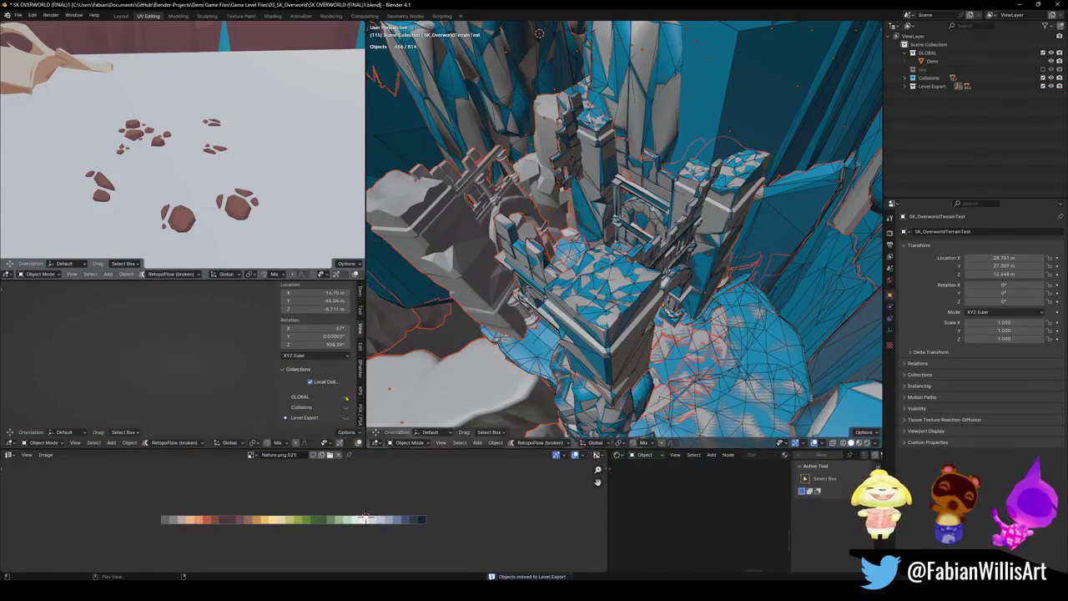
- Show Collisions in a taller lower-left view without its side panel, and save the file
{"action": "left_click", "coordinate": [345, 406]}
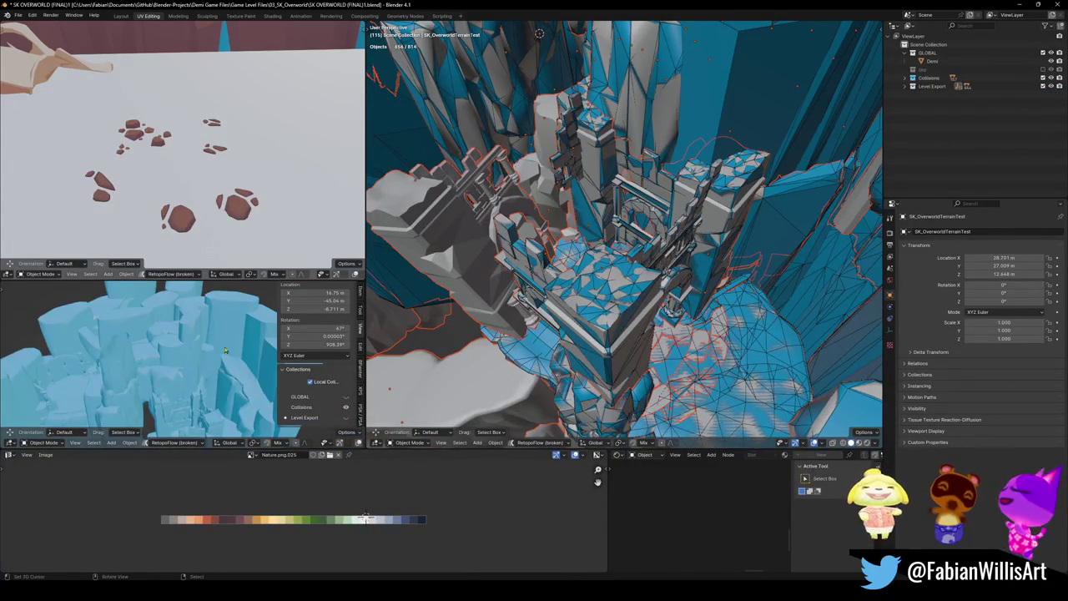
{"action": "mouse_move", "coordinate": [215, 363]}
{"action": "middle_mouse_down", "text": "shift"}
{"action": "mouse_move", "coordinate": [171, 335]}
{"action": "mouse_move", "coordinate": [191, 263]}
{"action": "middle_mouse_up", "text": "shift"}
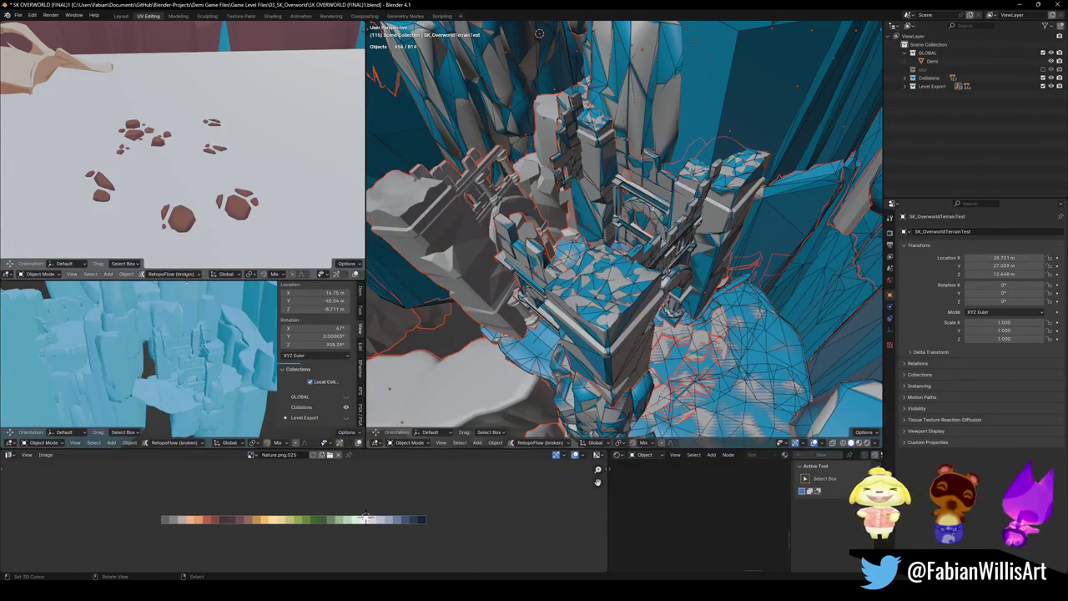
{"action": "left_click_drag", "start_coordinate": [191, 278], "coordinate": [213, 64]}
{"action": "key", "text": "n"}
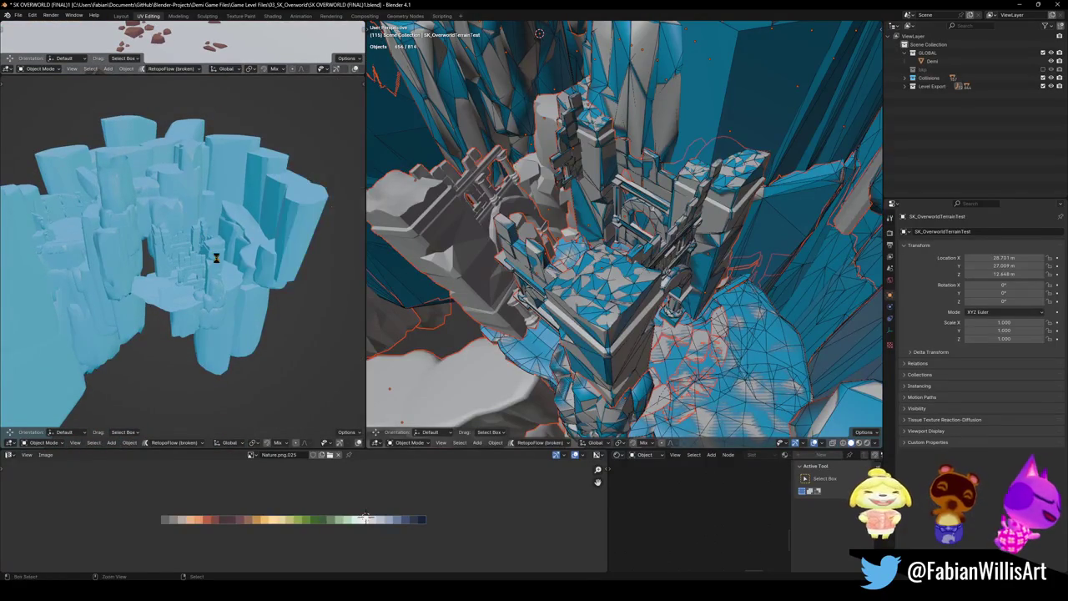
{"action": "key", "text": "ctrl+s"}
- Walk-fly through the level past the arches and cliffs, then orbit onto the flat terrain ledge
{"action": "key", "text": "shift+grave"}
{"action": "key", "text": "w"}
{"action": "key", "text": "w"}
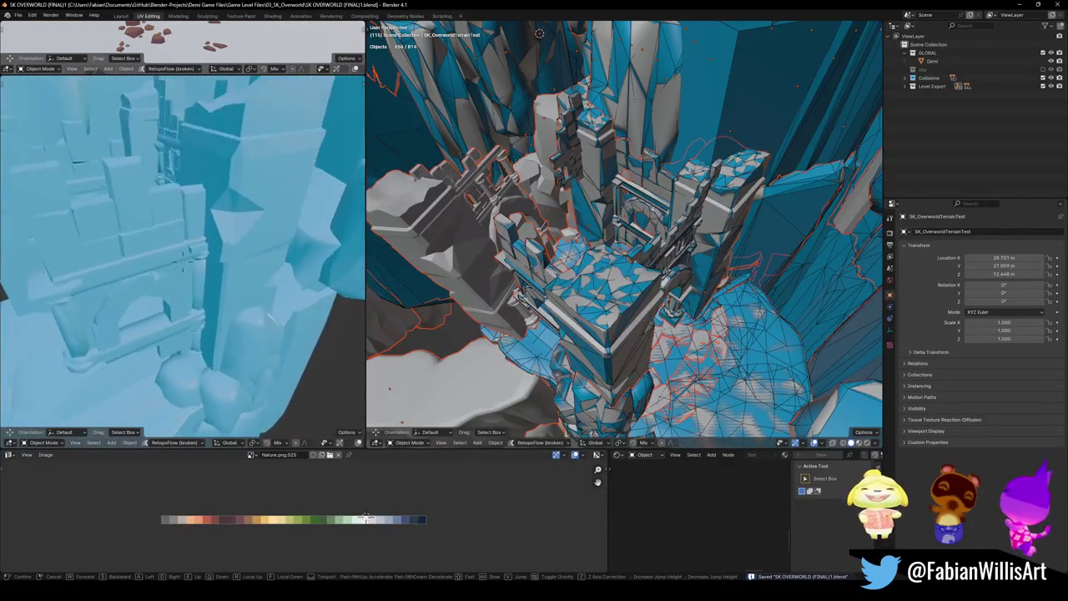
{"action": "key", "text": "w"}
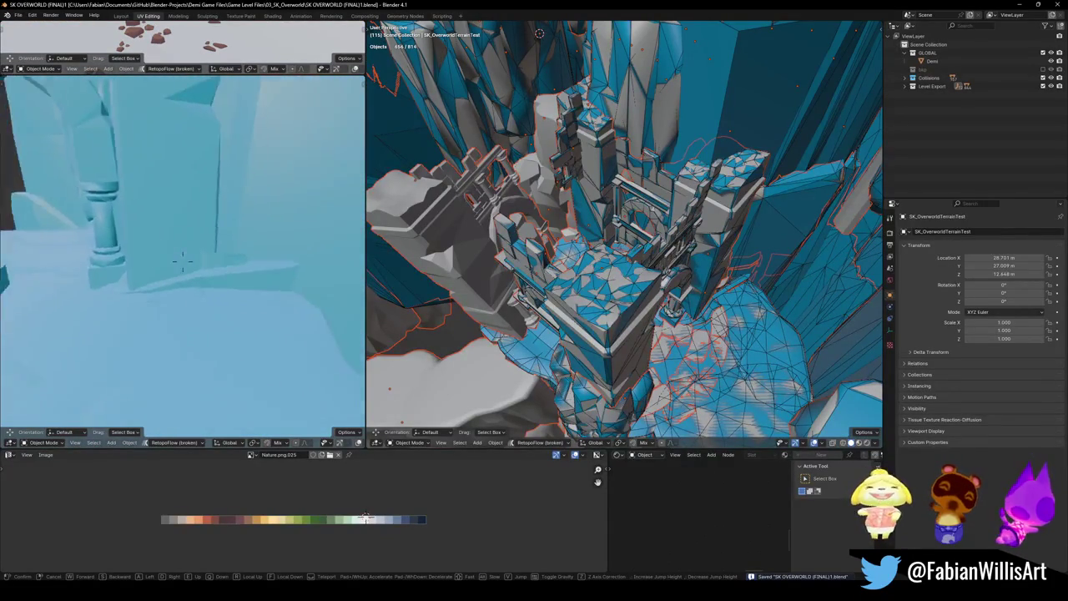
{"action": "key", "text": "w"}
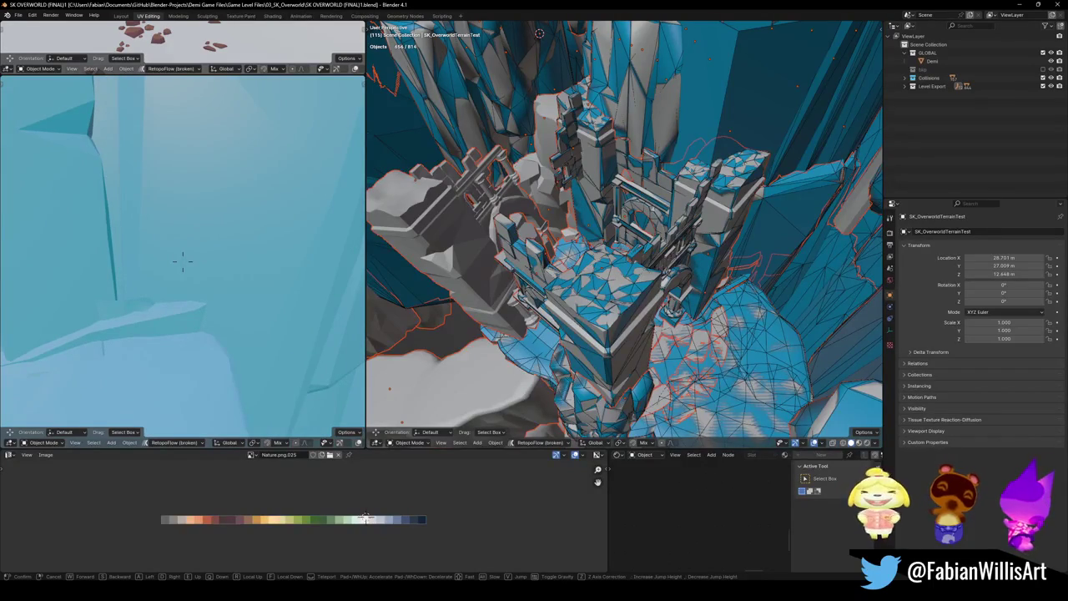
{"action": "key", "text": "w"}
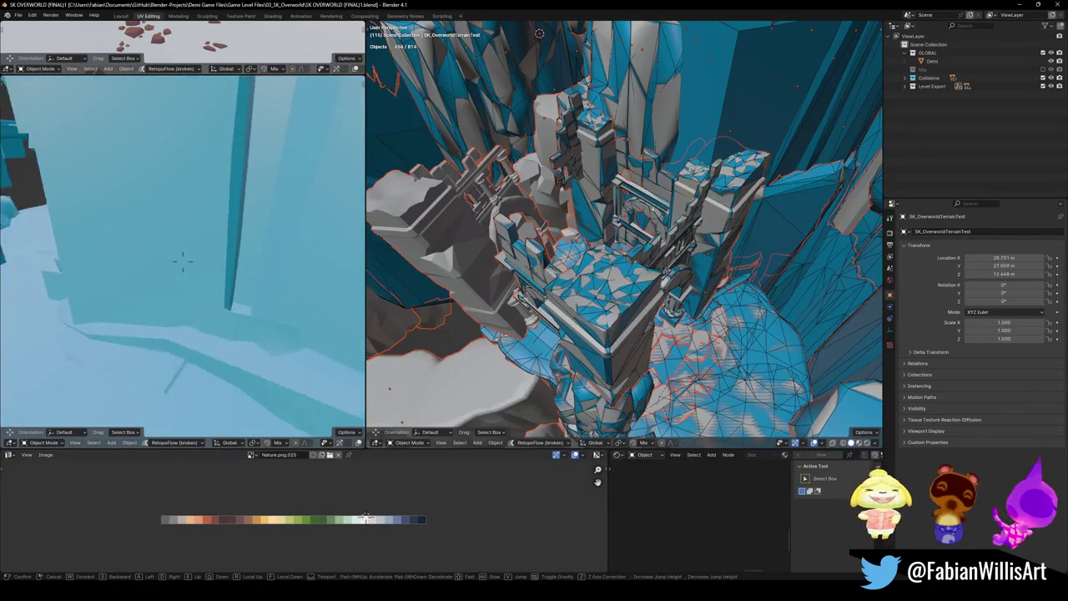
{"action": "key", "text": "w"}
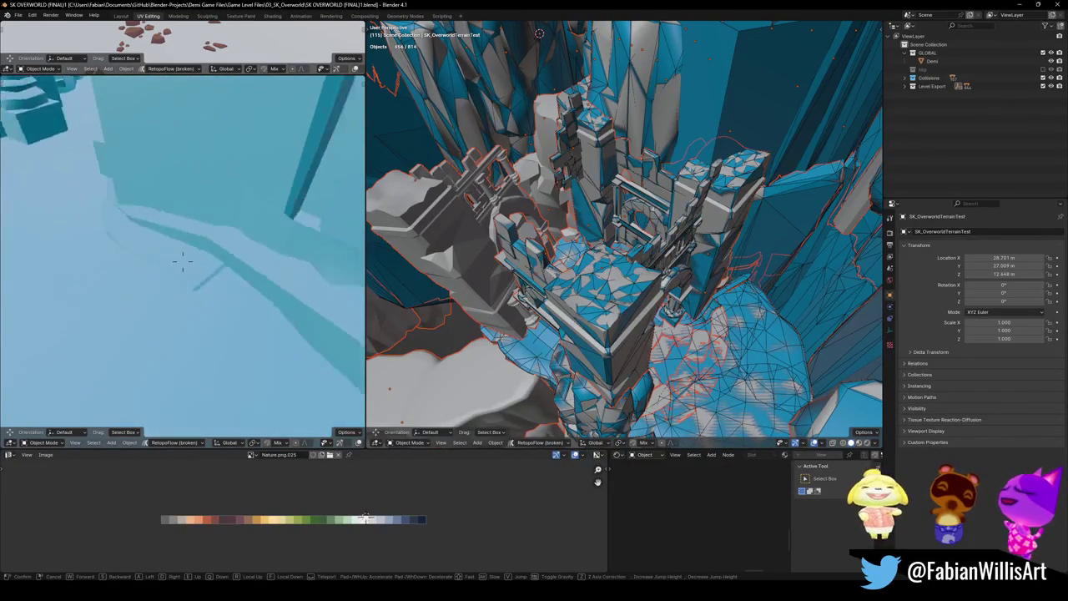
{"action": "left_click", "coordinate": [183, 261]}
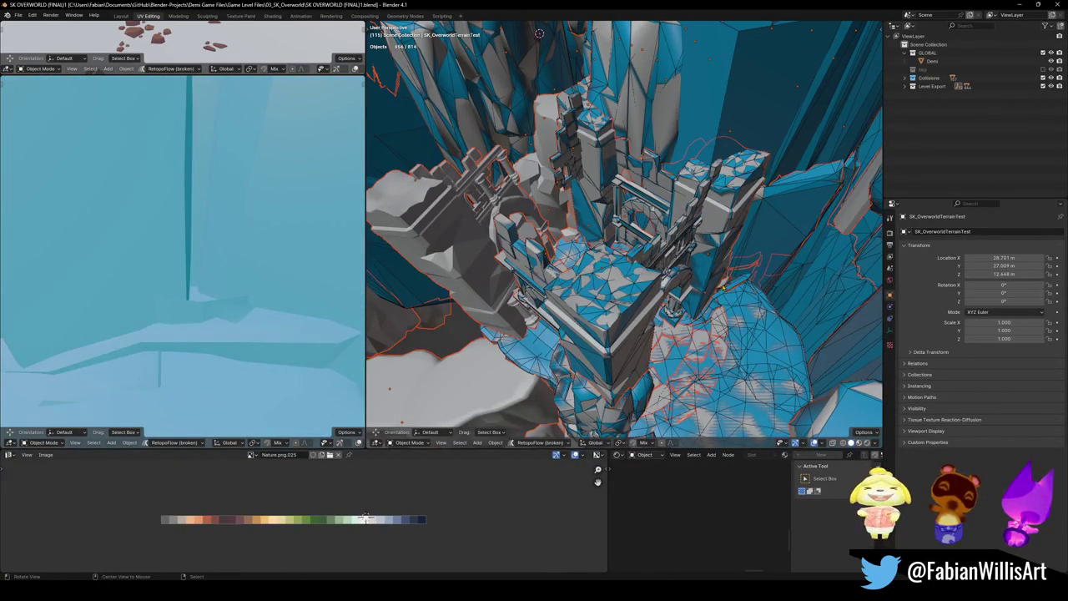
{"action": "key", "text": "w"}
{"action": "mouse_move", "coordinate": [616, 223]}
{"action": "middle_mouse_down"}
{"action": "mouse_move", "coordinate": [664, 280]}
{"action": "mouse_move", "coordinate": [668, 259]}
{"action": "mouse_move", "coordinate": [657, 272]}
{"action": "middle_mouse_up"}
- Give the ledge piece DK_Terrain_03.037 a mesh collider
{"action": "left_click", "coordinate": [668, 258]}
{"action": "key", "text": "shift+alt+c"}
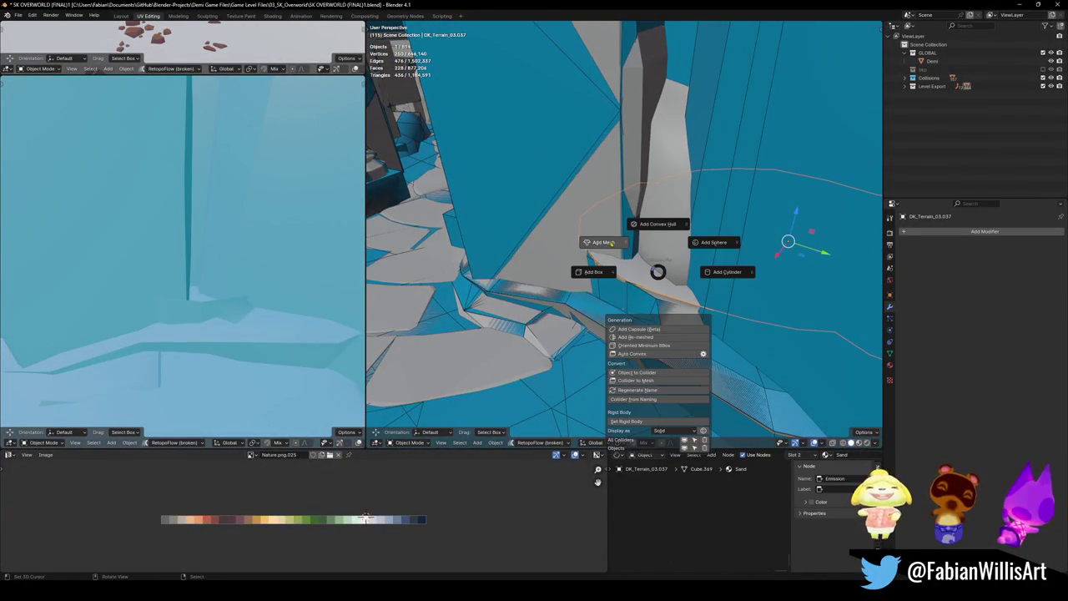
{"action": "left_click", "coordinate": [608, 242]}
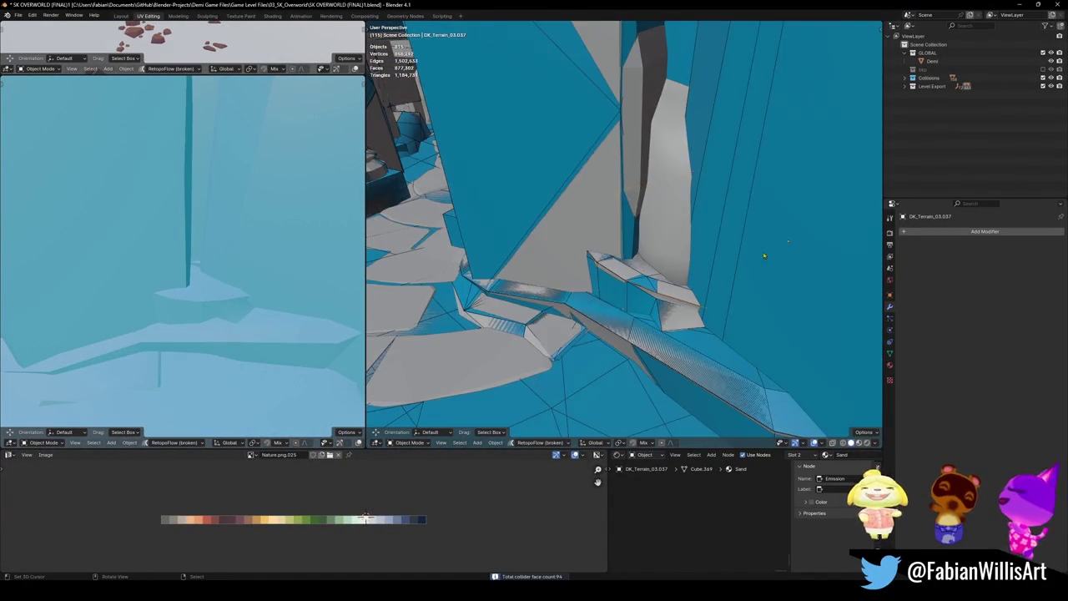
{"action": "mouse_move", "coordinate": [403, 278]}
{"action": "middle_mouse_down"}
{"action": "mouse_move", "coordinate": [597, 252]}
{"action": "mouse_move", "coordinate": [657, 268]}
{"action": "mouse_move", "coordinate": [625, 261]}
{"action": "middle_mouse_up"}
- Add a mesh collider to DK_Terrain_01.038 after a trial box collider, then inspect it
{"action": "left_click", "coordinate": [657, 269]}
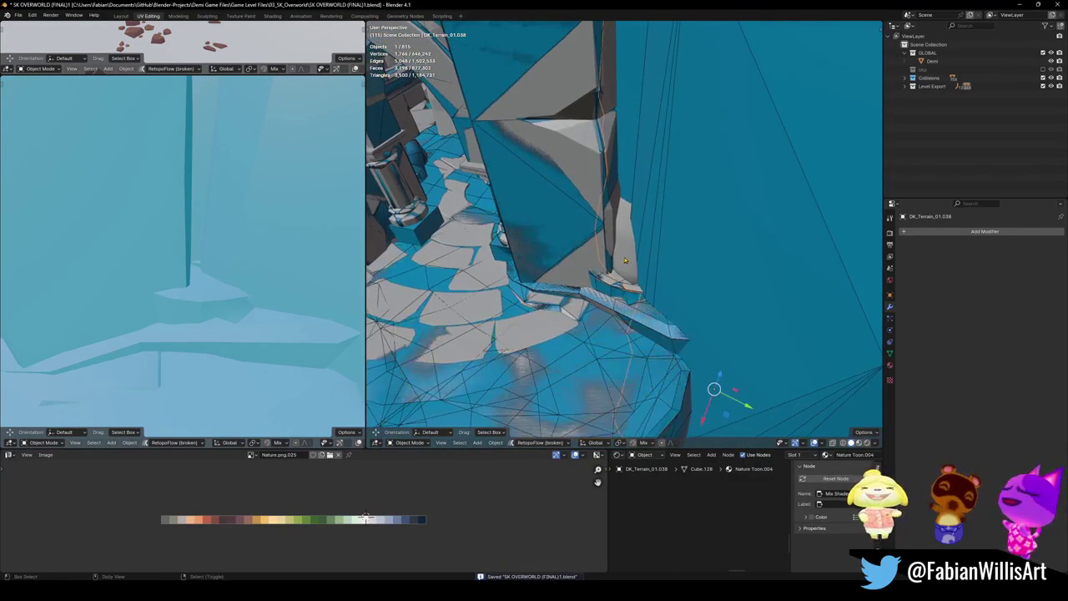
{"action": "key", "text": "shift+c"}
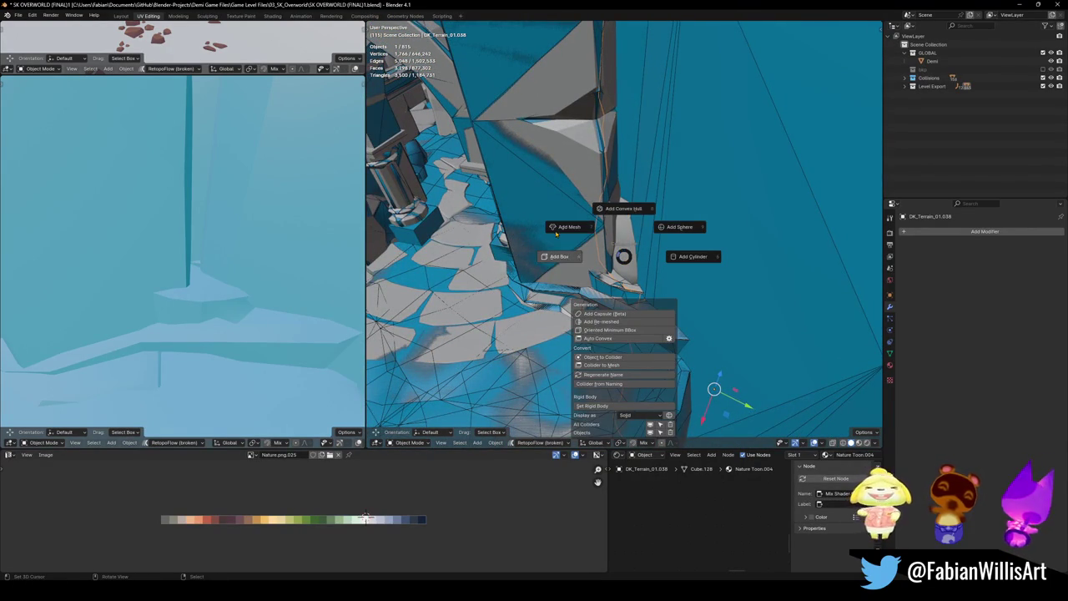
{"action": "left_click", "coordinate": [556, 234]}
{"action": "left_click", "coordinate": [557, 233]}
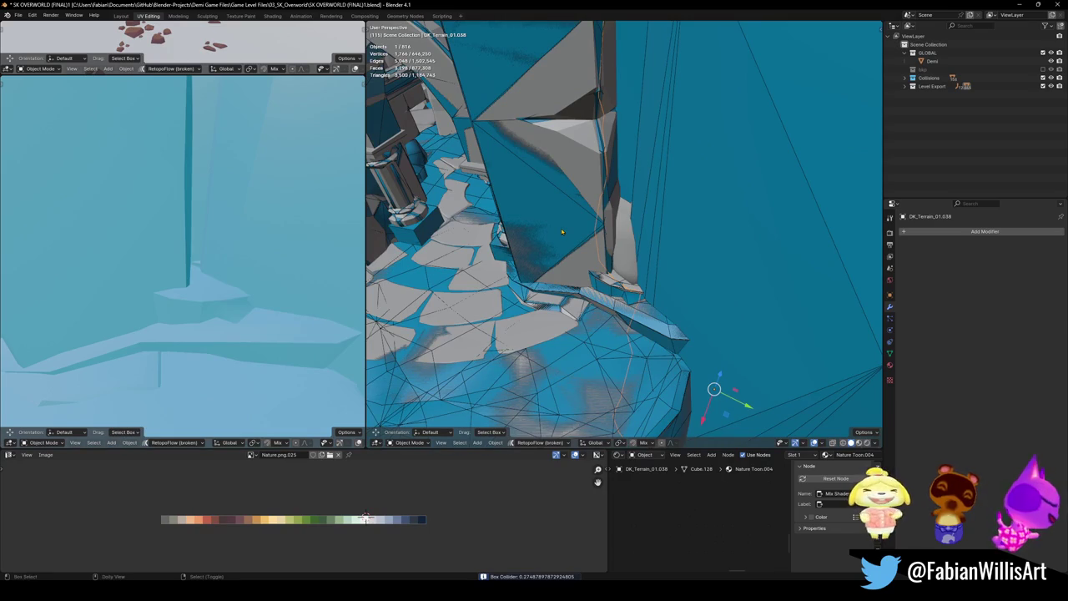
{"action": "key", "text": "shift+c"}
{"action": "left_click", "coordinate": [514, 206]}
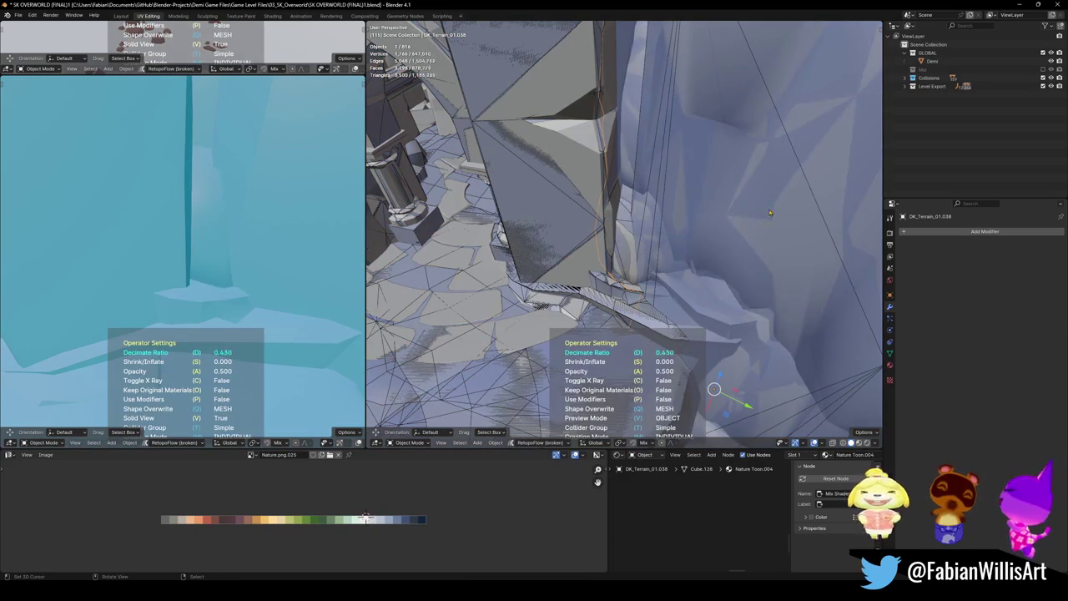
{"action": "left_click", "coordinate": [732, 214]}
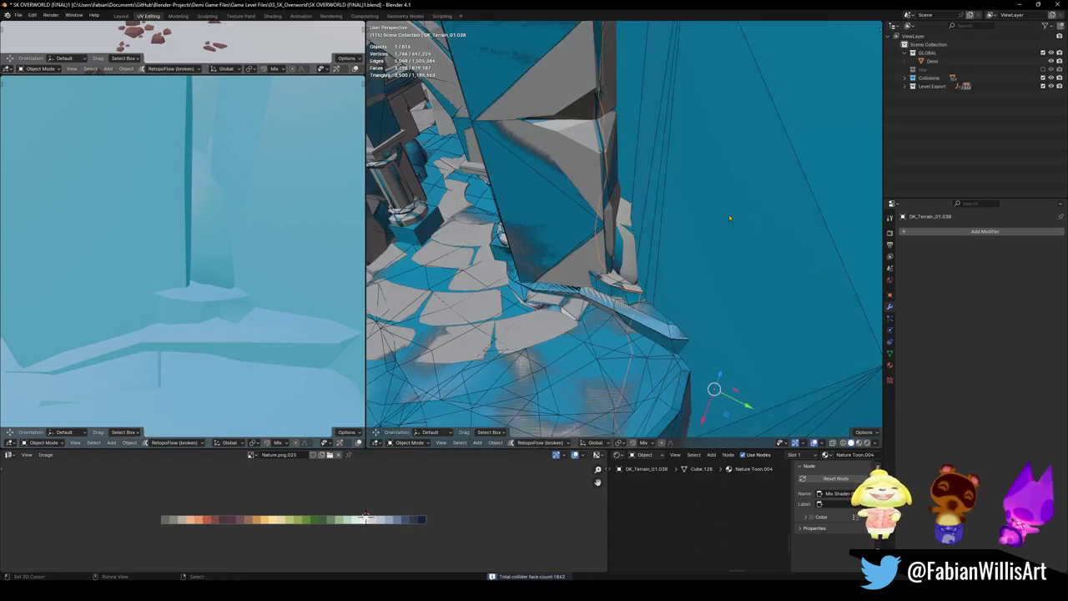
{"action": "middle_click_drag", "start_coordinate": [732, 214], "coordinate": [553, 231]}
{"action": "mouse_move", "coordinate": [212, 214]}
{"action": "middle_mouse_down"}
{"action": "mouse_move", "coordinate": [184, 265]}
{"action": "mouse_move", "coordinate": [234, 255]}
{"action": "mouse_move", "coordinate": [233, 281]}
{"action": "middle_mouse_up"}
{"action": "scroll", "coordinate": [200, 263], "scroll_direction": "up", "scroll_amount": 3}
{"action": "scroll", "coordinate": [224, 262], "scroll_direction": "up", "scroll_amount": 3}
- Try material preview on the side view, then switch it to solid shading
{"action": "key", "text": "z"}
{"action": "left_click", "coordinate": [234, 299]}
{"action": "key", "text": "ctrl+s"}
{"action": "left_click", "coordinate": [360, 442]}
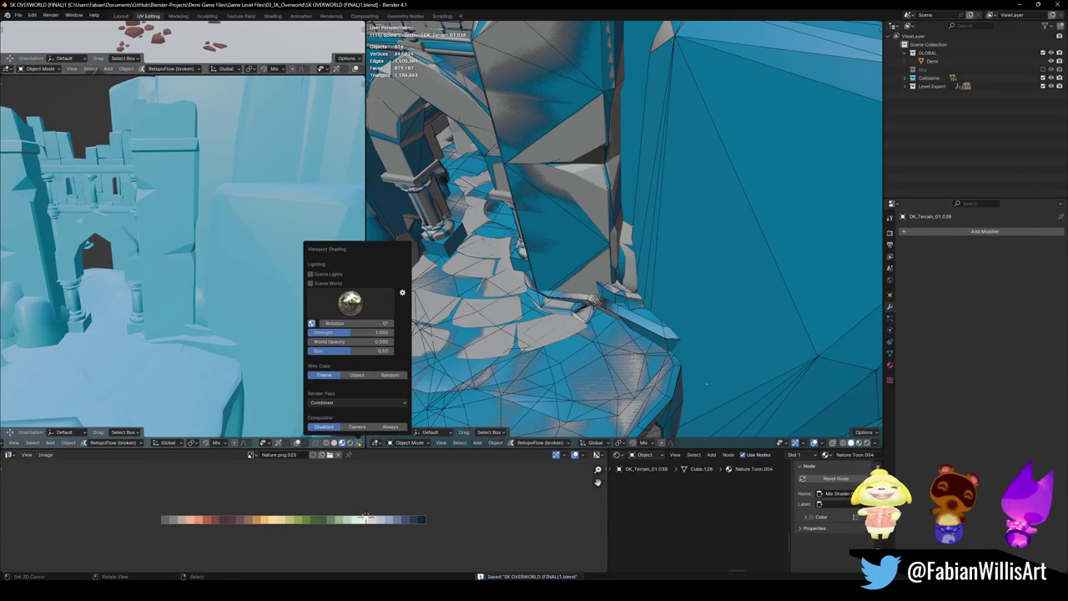
{"action": "key", "text": "z"}
{"action": "left_click", "coordinate": [222, 391]}
{"action": "left_click", "coordinate": [360, 442]}
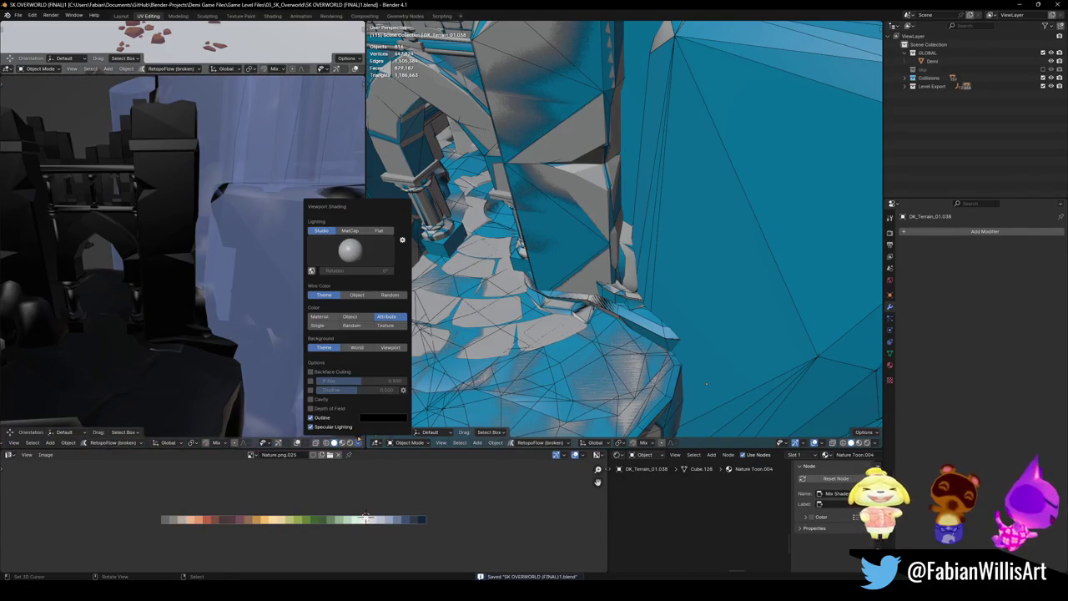
- Compare Material and Object colour modes and leave shadows off in the solid shading options
{"action": "left_click", "coordinate": [327, 317]}
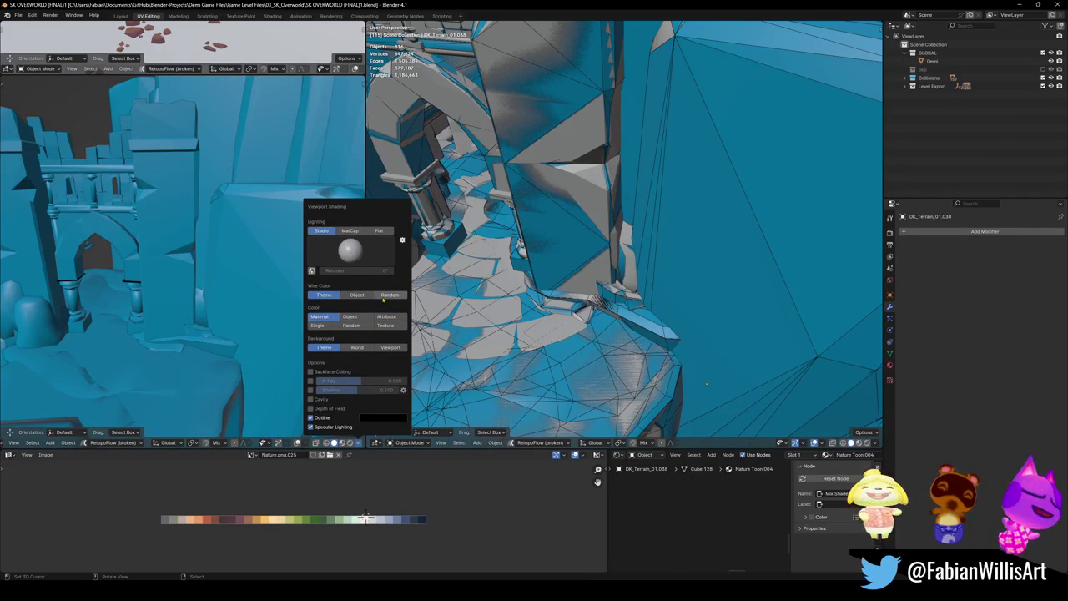
{"action": "left_click", "coordinate": [354, 317]}
{"action": "left_click", "coordinate": [318, 316]}
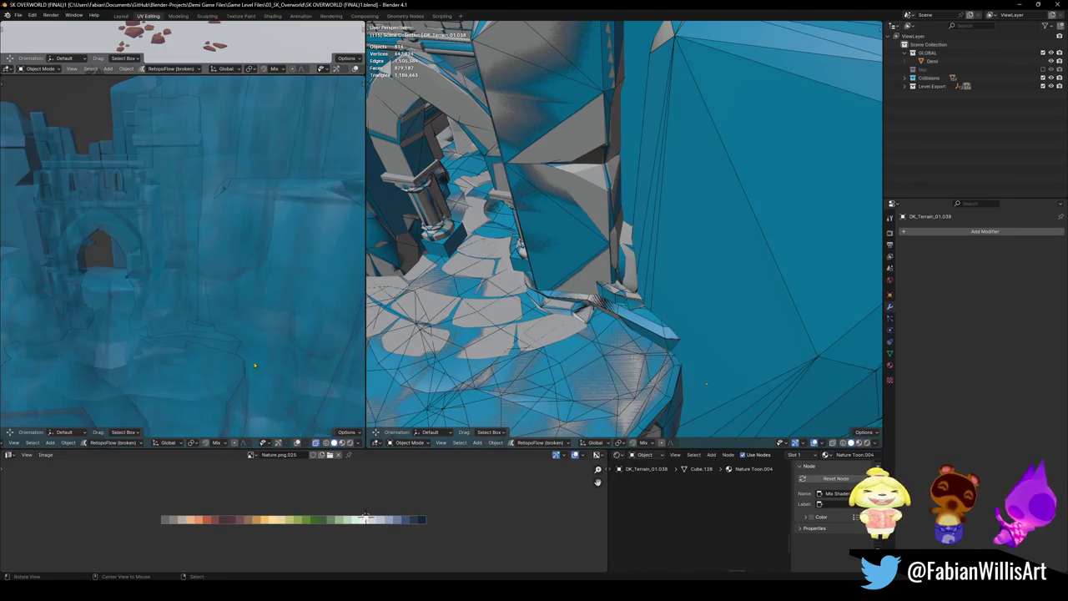
{"action": "left_click", "coordinate": [360, 442]}
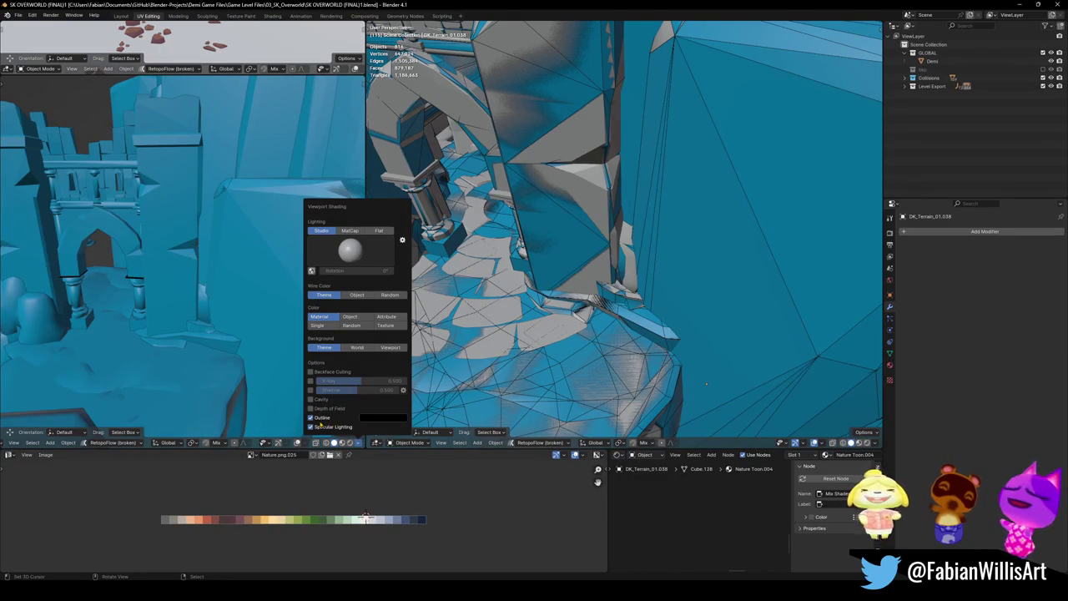
{"action": "left_click", "coordinate": [310, 390]}
{"action": "left_click", "coordinate": [311, 390]}
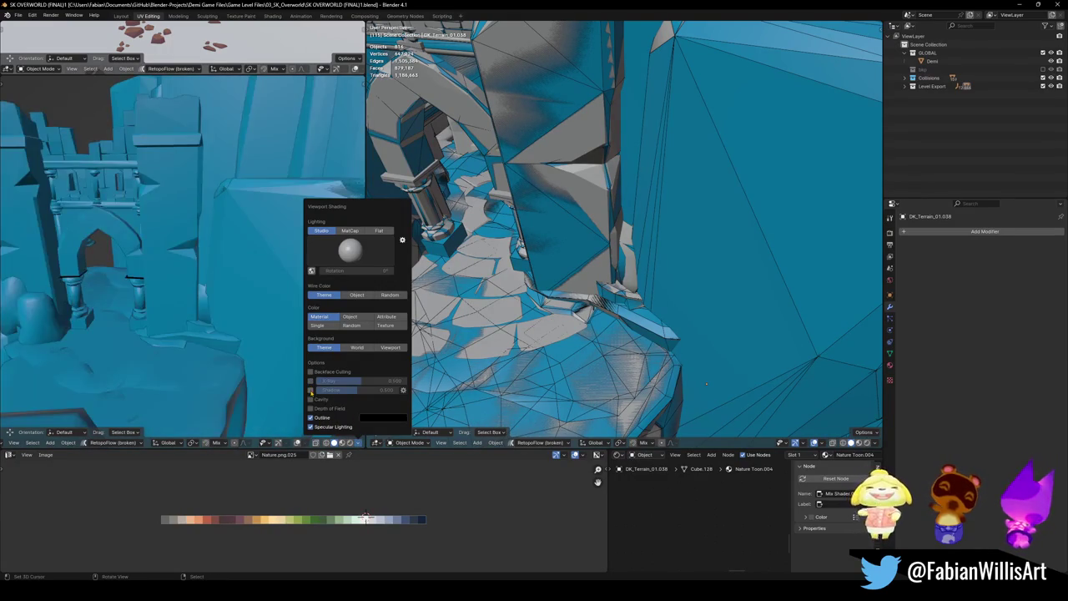
{"action": "left_click", "coordinate": [311, 390]}
{"action": "left_click", "coordinate": [310, 390]}
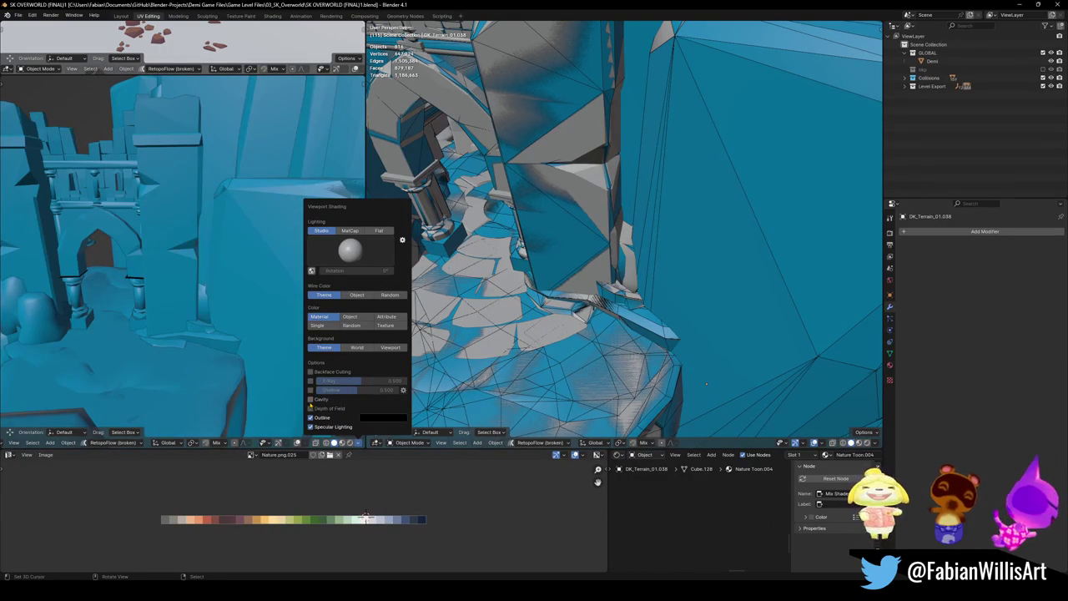
- Try cavity shading with Ridge 1.000, turn it off, and choose Object colour
{"action": "left_click", "coordinate": [310, 399]}
{"action": "left_click", "coordinate": [317, 399]}
{"action": "key", "text": "Return"}
{"action": "left_click", "coordinate": [310, 381]}
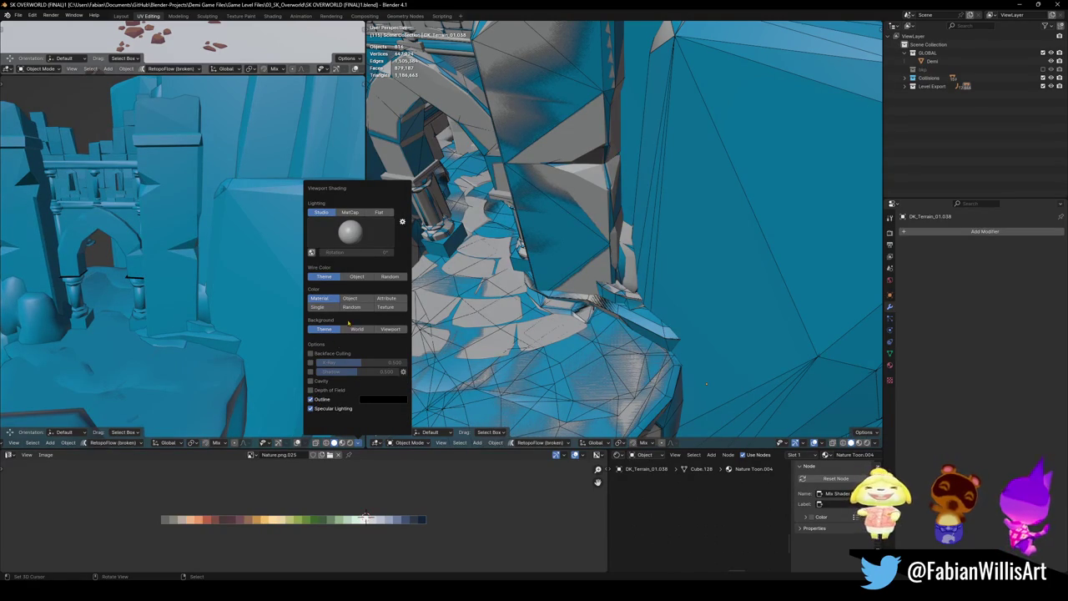
{"action": "left_click", "coordinate": [357, 298]}
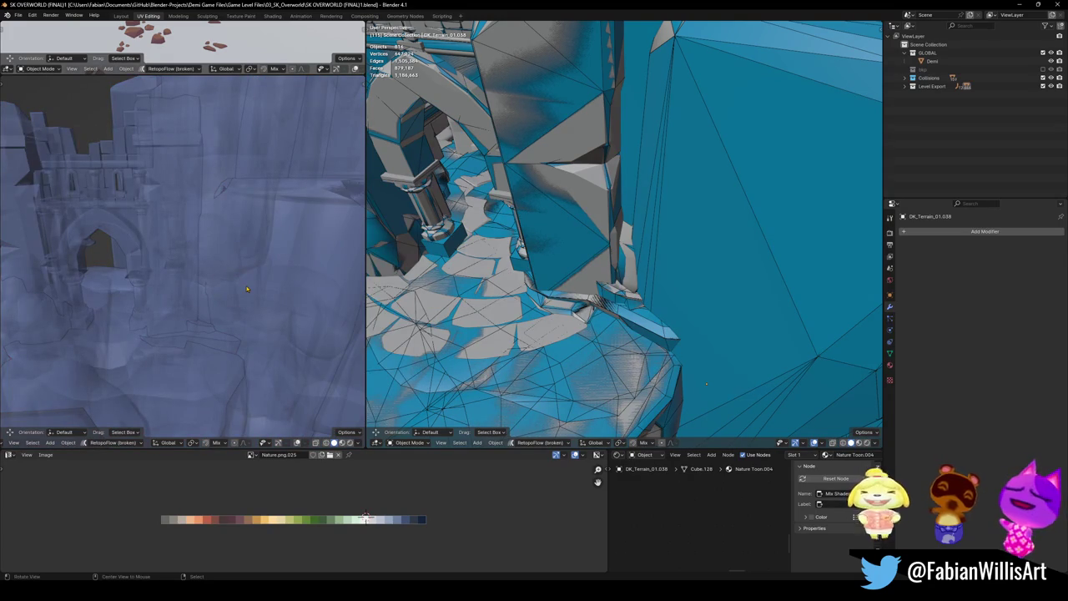
{"action": "left_click", "coordinate": [351, 432]}
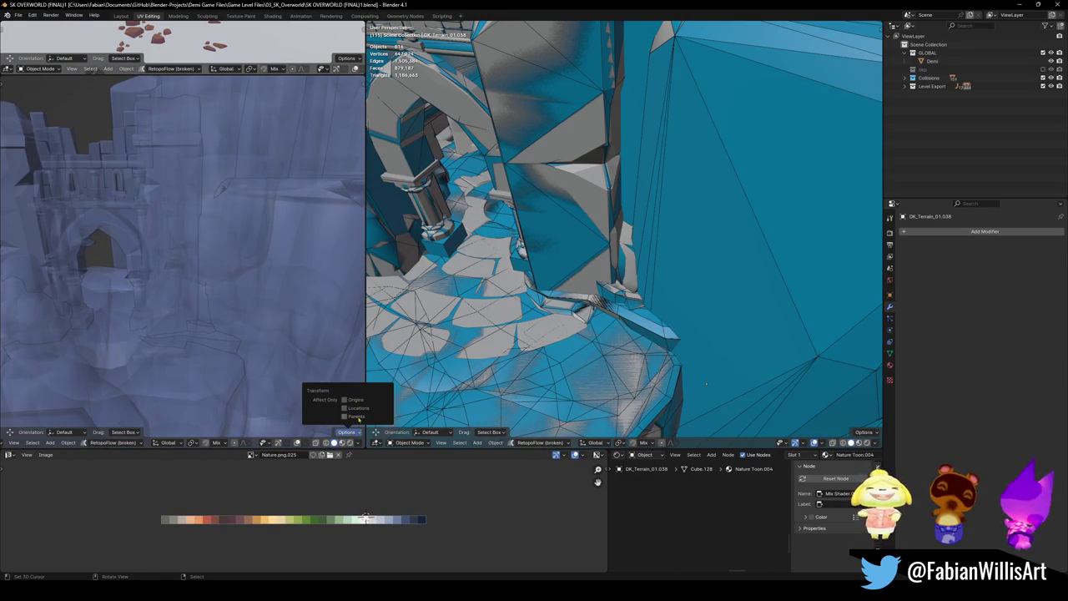
- Cycle through Attribute, Single and Random colour modes, settling on Texture colouring
{"action": "left_click", "coordinate": [358, 443]}
{"action": "left_click", "coordinate": [386, 317]}
{"action": "left_click", "coordinate": [327, 325]}
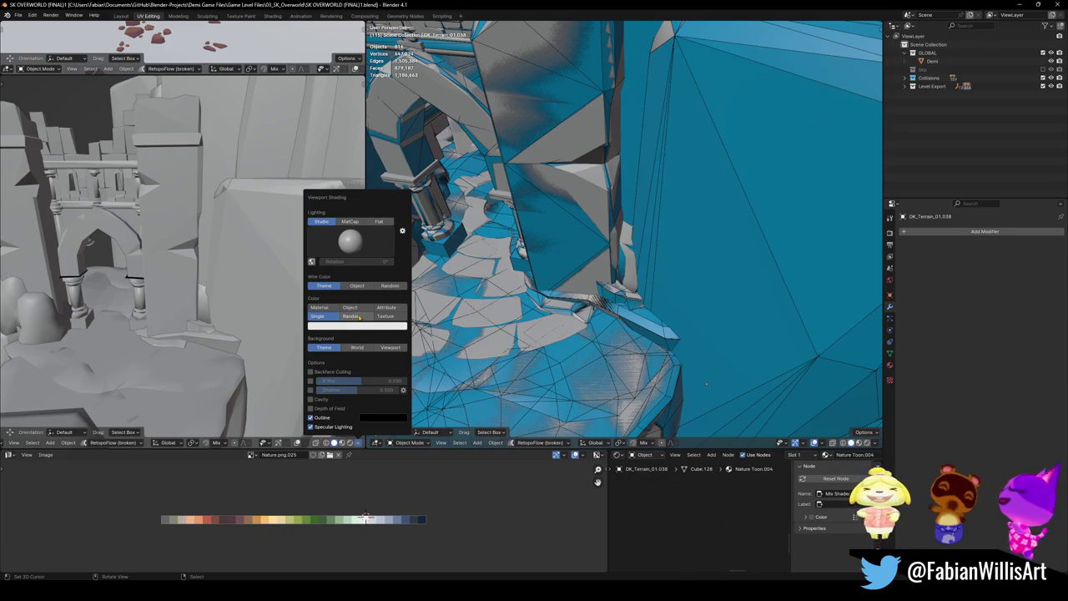
{"action": "left_click", "coordinate": [360, 316]}
{"action": "left_click", "coordinate": [385, 316]}
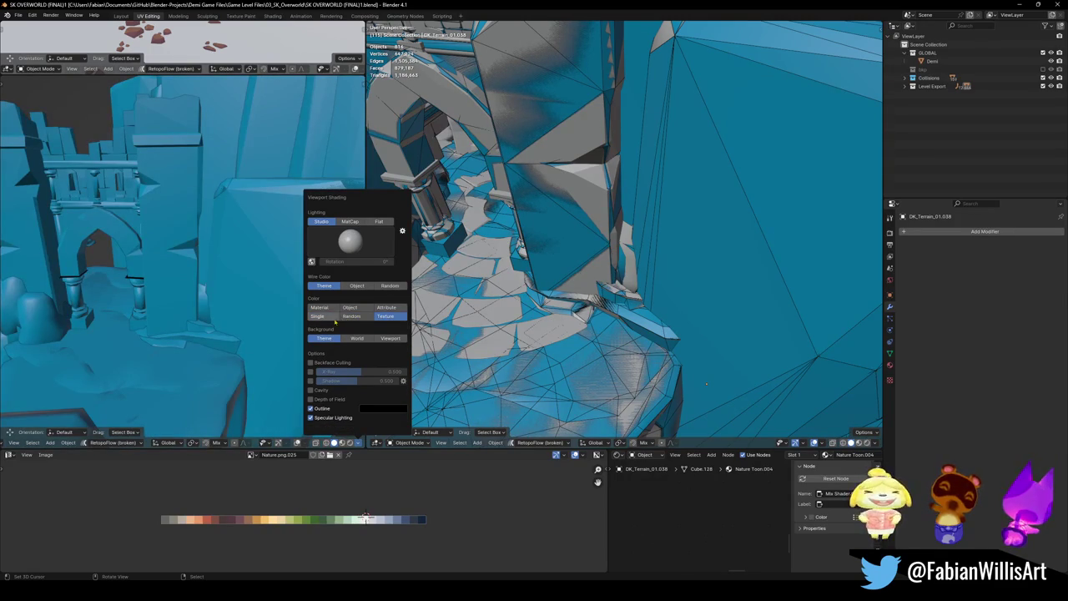
- Save, then orbit both views to the archway and select floor piece DK_Terrain_03.024
{"action": "mouse_move", "coordinate": [196, 295]}
{"action": "middle_mouse_down"}
{"action": "mouse_move", "coordinate": [213, 280]}
{"action": "mouse_move", "coordinate": [244, 288]}
{"action": "mouse_move", "coordinate": [204, 319]}
{"action": "mouse_move", "coordinate": [218, 259]}
{"action": "mouse_move", "coordinate": [181, 282]}
{"action": "middle_mouse_up"}
{"action": "key", "text": "ctrl+s"}
{"action": "mouse_move", "coordinate": [486, 317]}
{"action": "middle_mouse_down"}
{"action": "mouse_move", "coordinate": [572, 382]}
{"action": "mouse_move", "coordinate": [552, 350]}
{"action": "mouse_move", "coordinate": [550, 275]}
{"action": "mouse_move", "coordinate": [586, 279]}
{"action": "mouse_move", "coordinate": [568, 311]}
{"action": "middle_mouse_up"}
{"action": "scroll", "coordinate": [552, 350], "scroll_direction": "up", "scroll_amount": 5}
{"action": "scroll", "coordinate": [548, 263], "scroll_direction": "up", "scroll_amount": 4}
{"action": "left_click", "coordinate": [587, 280]}
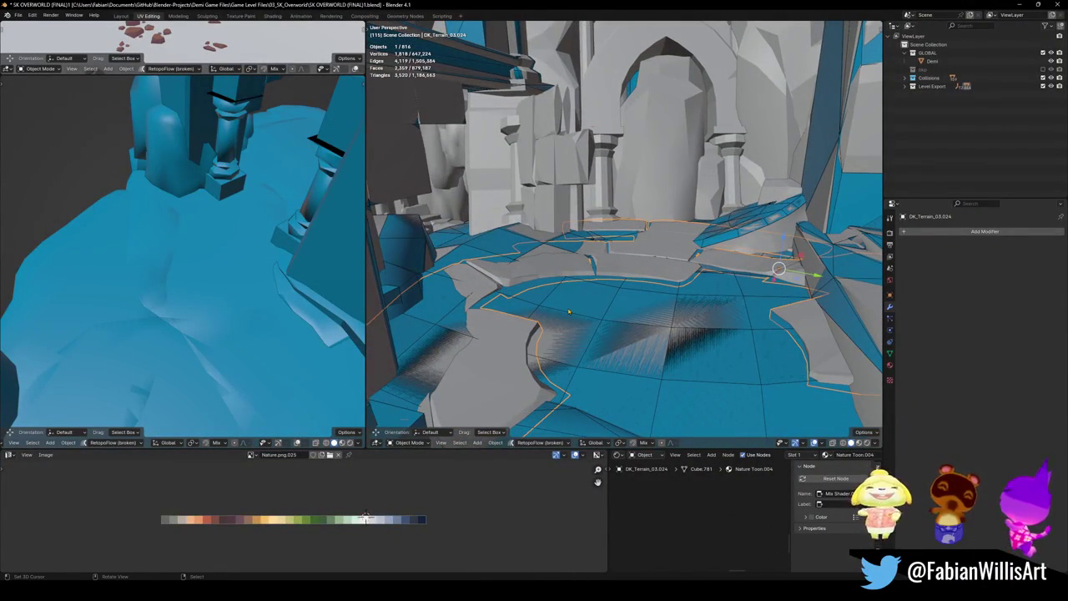
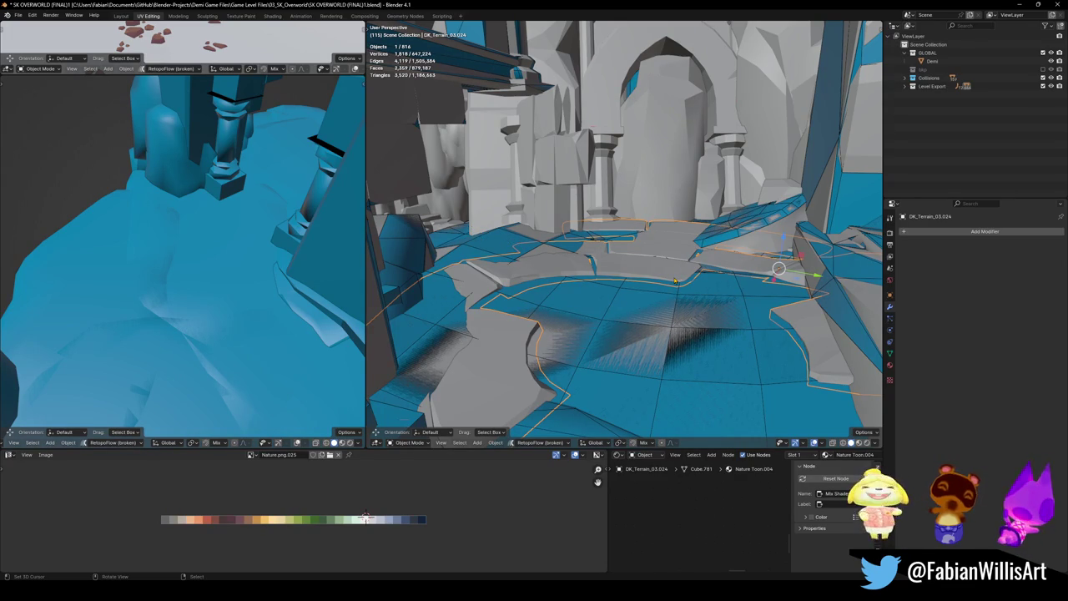
- Isolate the terrain ring in Local view and orbit to look down on it
{"action": "key", "text": "KP_Divide"}
{"action": "middle_click_drag", "start_coordinate": [810, 80], "coordinate": [627, 227]}
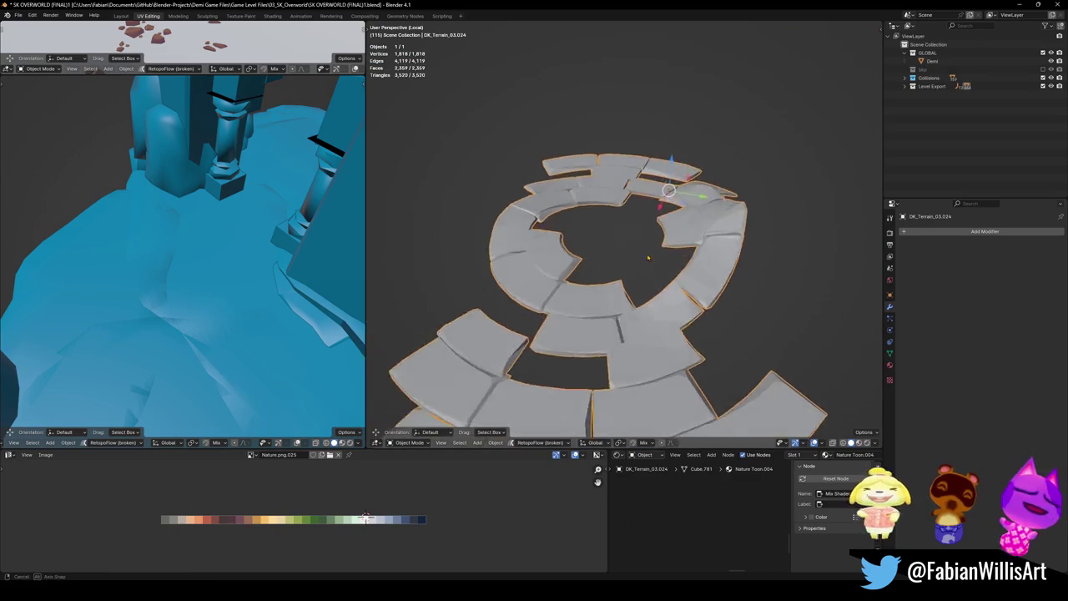
{"action": "scroll", "coordinate": [628, 227], "scroll_direction": "up", "scroll_amount": 1}
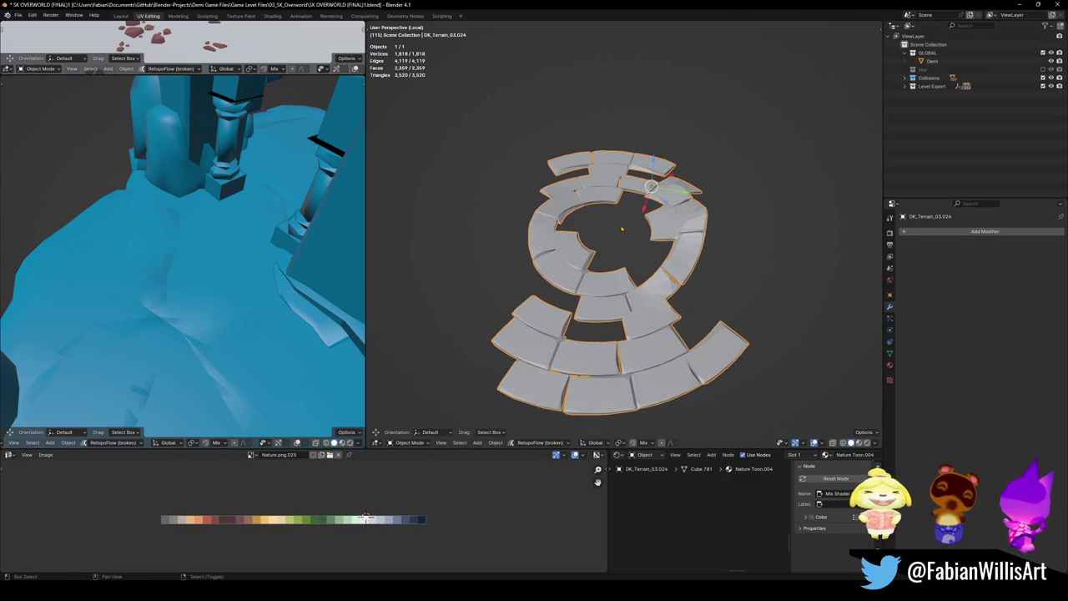
{"action": "key", "text": "shift+a"}
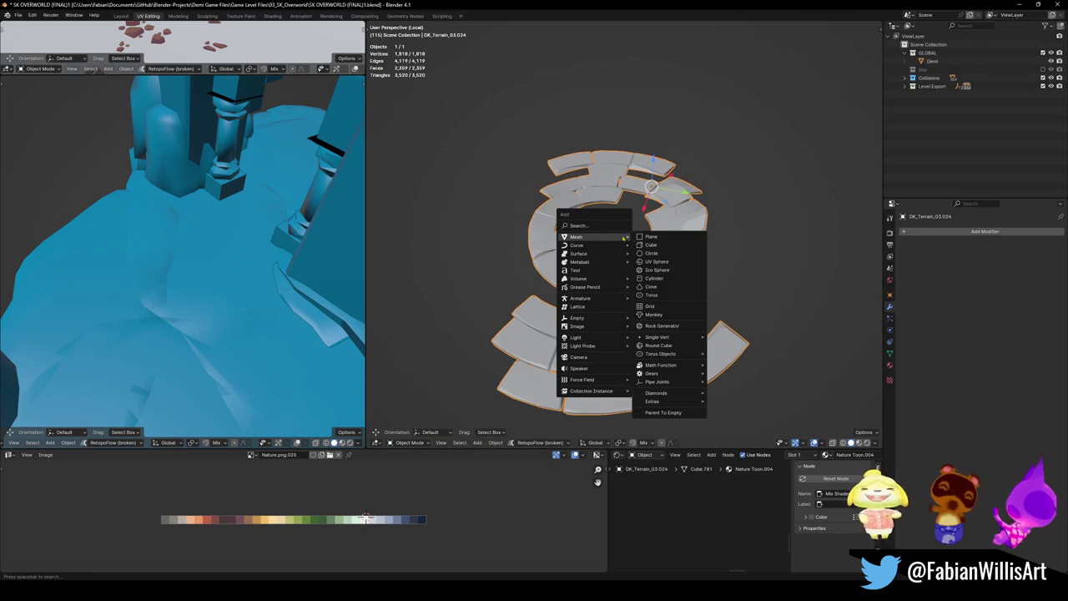
{"action": "left_click", "coordinate": [652, 237]}
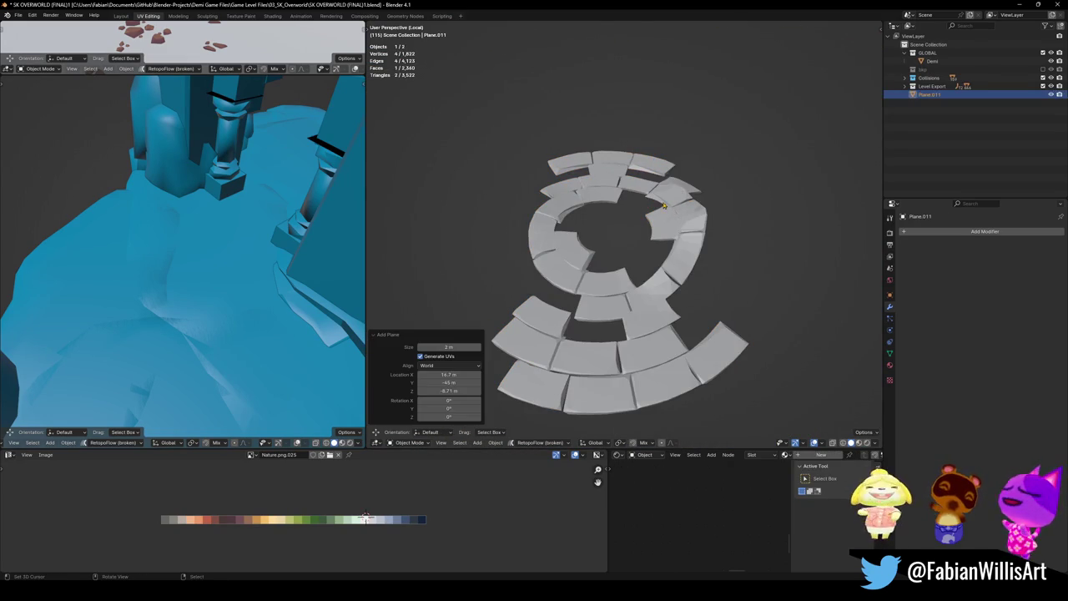
{"action": "key", "text": "ctrl+z"}
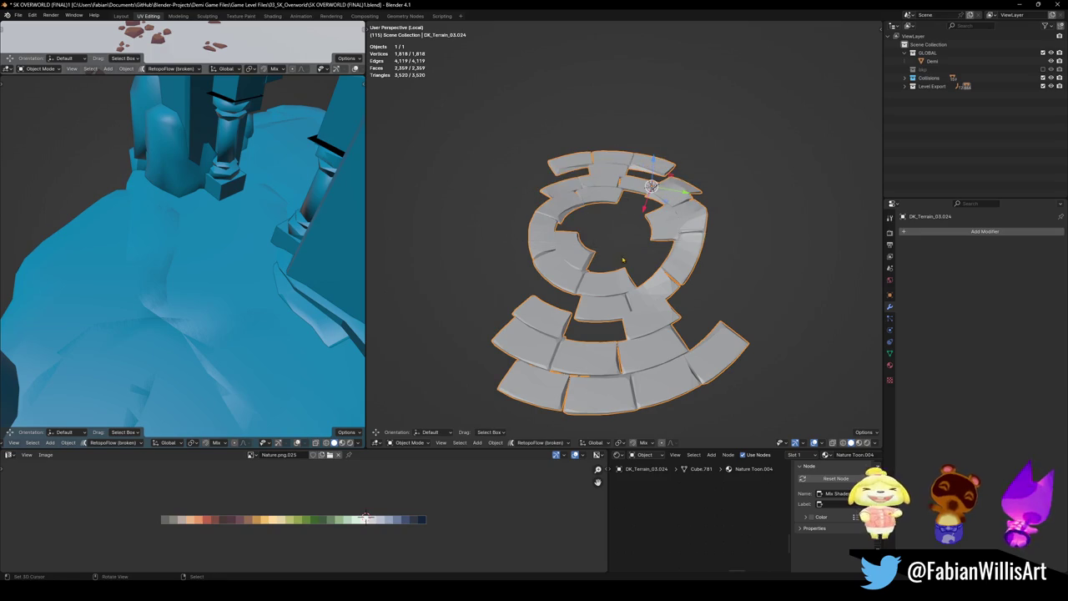
- Set the terrain's origin to its geometry and add a plane at the ring's centre
{"action": "key", "text": "q"}
{"action": "left_click", "coordinate": [596, 169]}
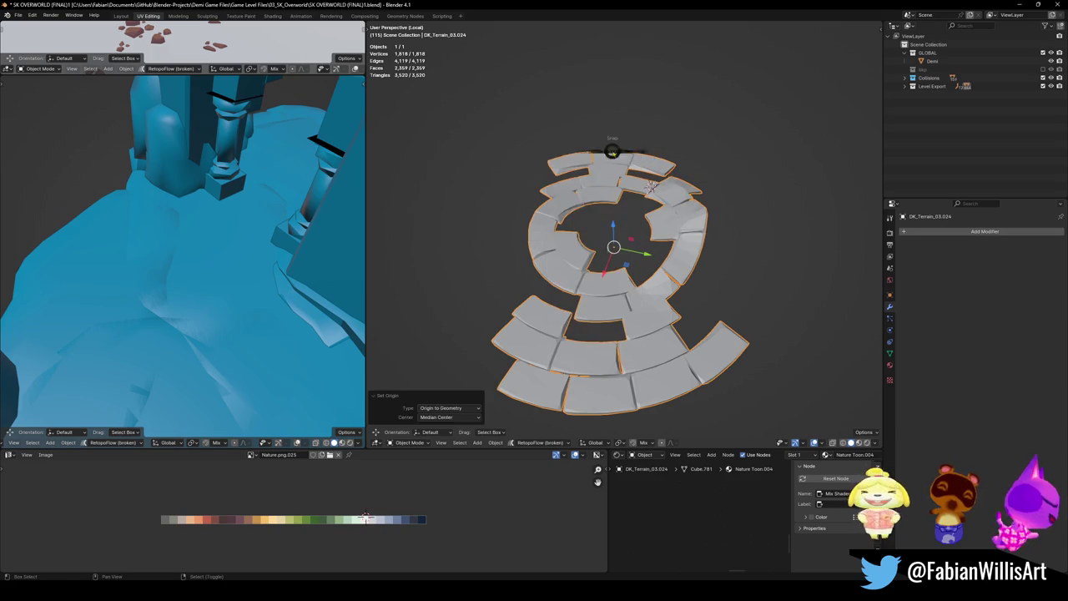
{"action": "key", "text": "shift+a"}
{"action": "left_click", "coordinate": [682, 233]}
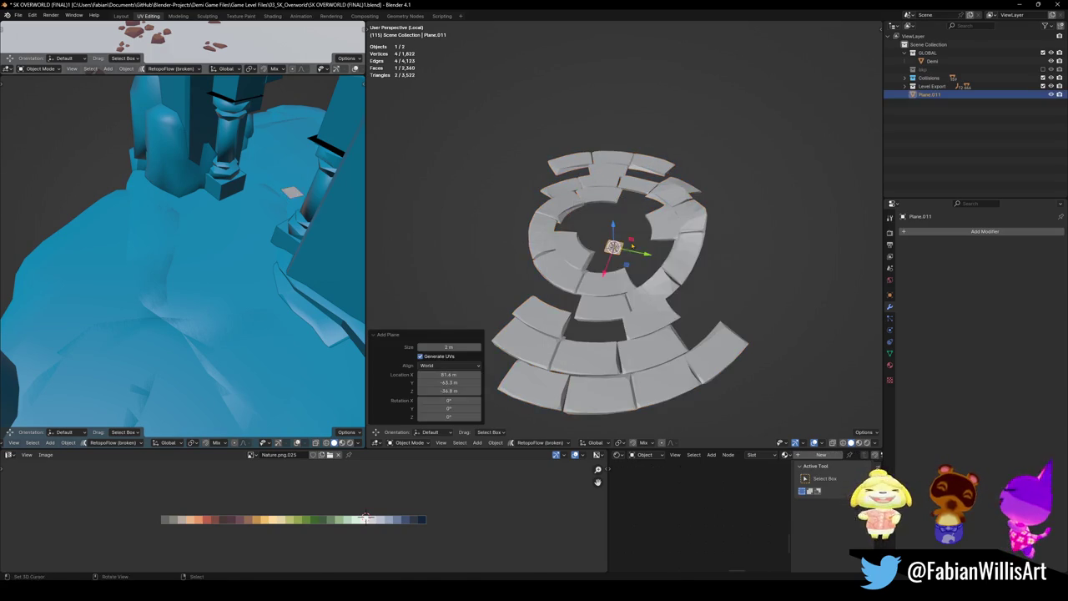
- Scale Plane.011 up and raise it vertically above the terrain
{"action": "key", "text": "s"}
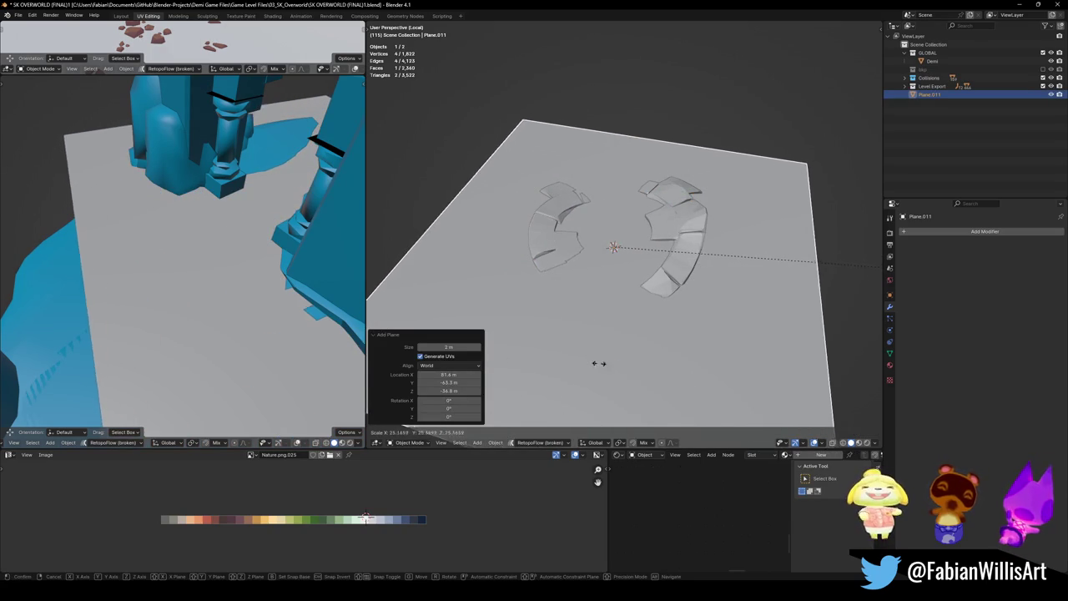
{"action": "left_click", "coordinate": [638, 365]}
{"action": "scroll", "coordinate": [648, 331], "scroll_direction": "down", "scroll_amount": 5}
{"action": "key", "text": "g"}
{"action": "key", "text": "z"}
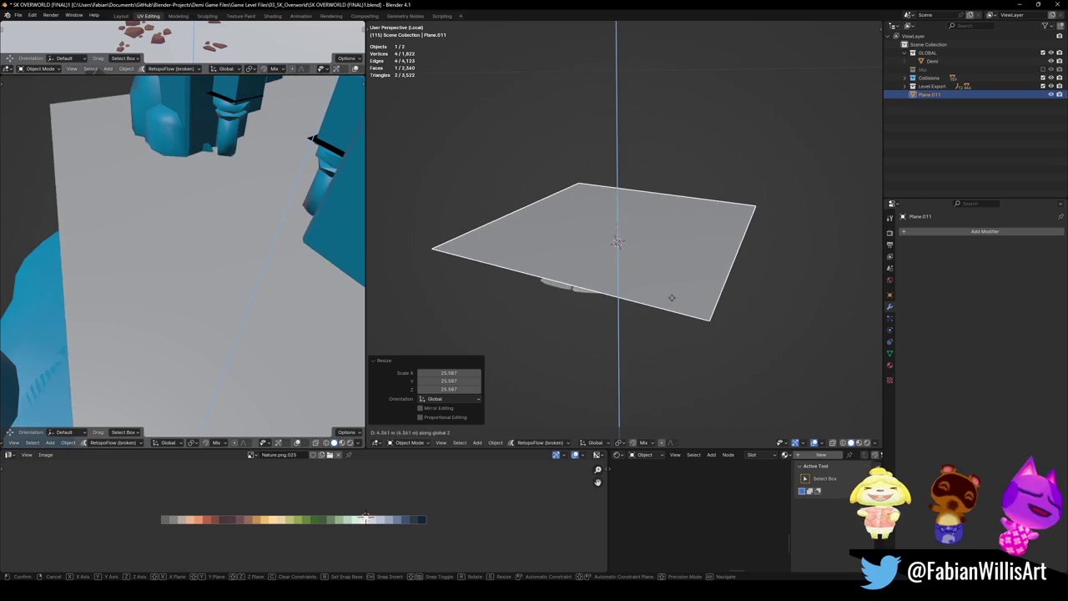
{"action": "left_click", "coordinate": [626, 358]}
{"action": "mouse_move", "coordinate": [627, 358]}
{"action": "middle_mouse_down"}
{"action": "mouse_move", "coordinate": [626, 313]}
{"action": "mouse_move", "coordinate": [634, 350]}
{"action": "middle_mouse_up"}
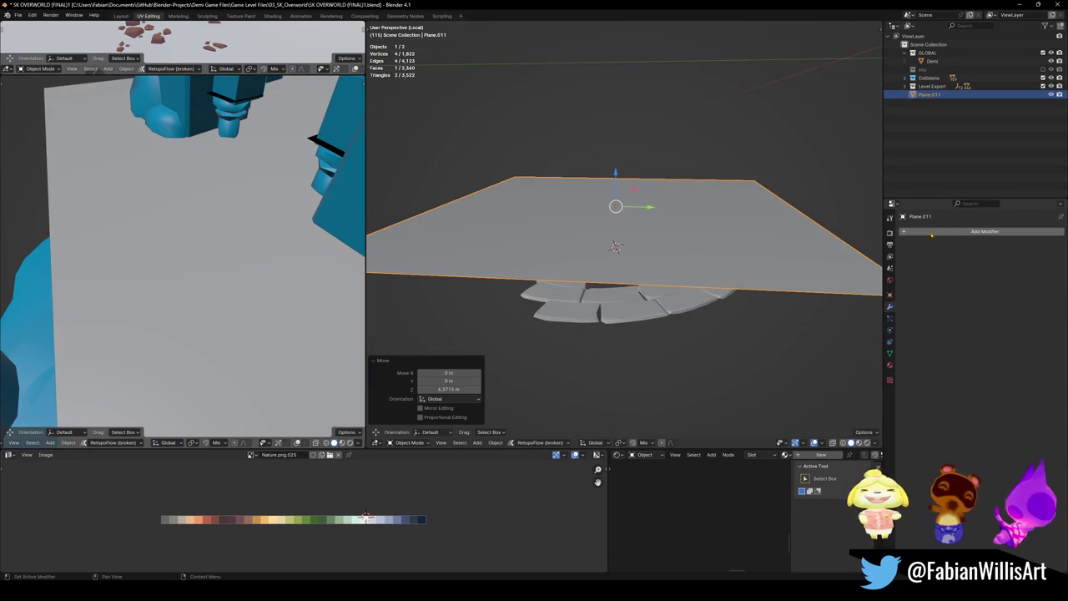
- Give the plane a level 5 Simple Subdivision and save the file
{"action": "key", "text": "ctrl+5"}
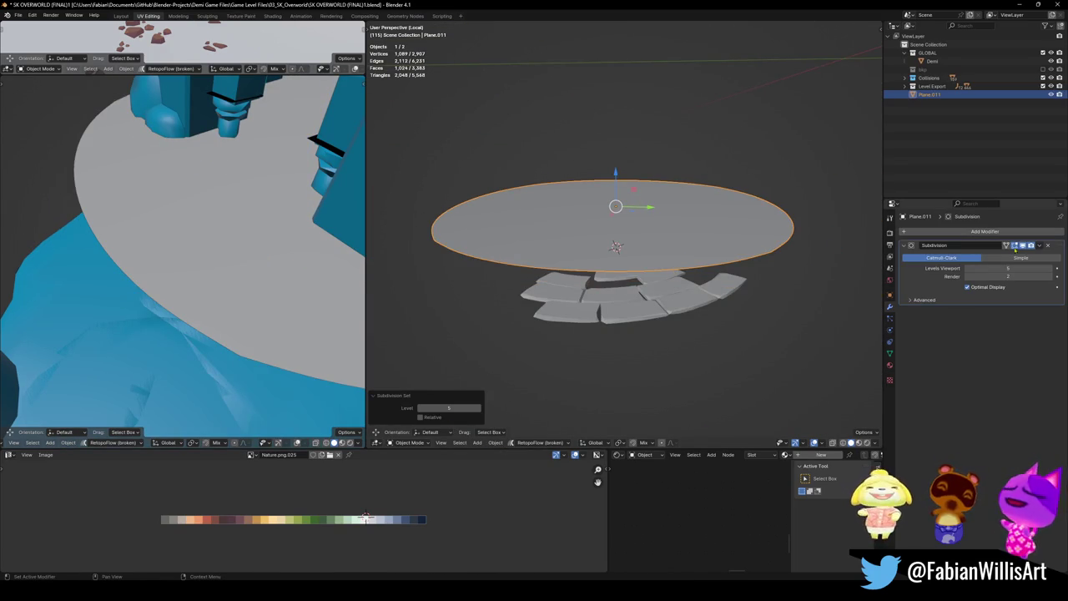
{"action": "left_click", "coordinate": [1028, 257]}
{"action": "key", "text": "ctrl+s"}
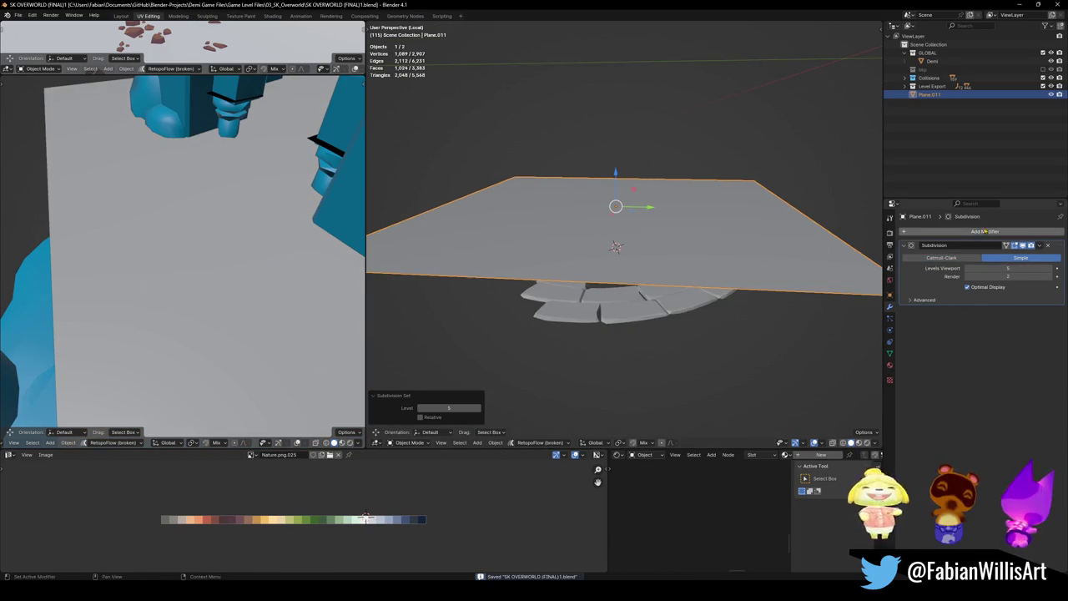
- Add a Shrinkwrap modifier targeting DK_Terrain_03.024, then enter Edit Mode on the plane
{"action": "left_click", "coordinate": [971, 232]}
{"action": "type", "text": "shr"}
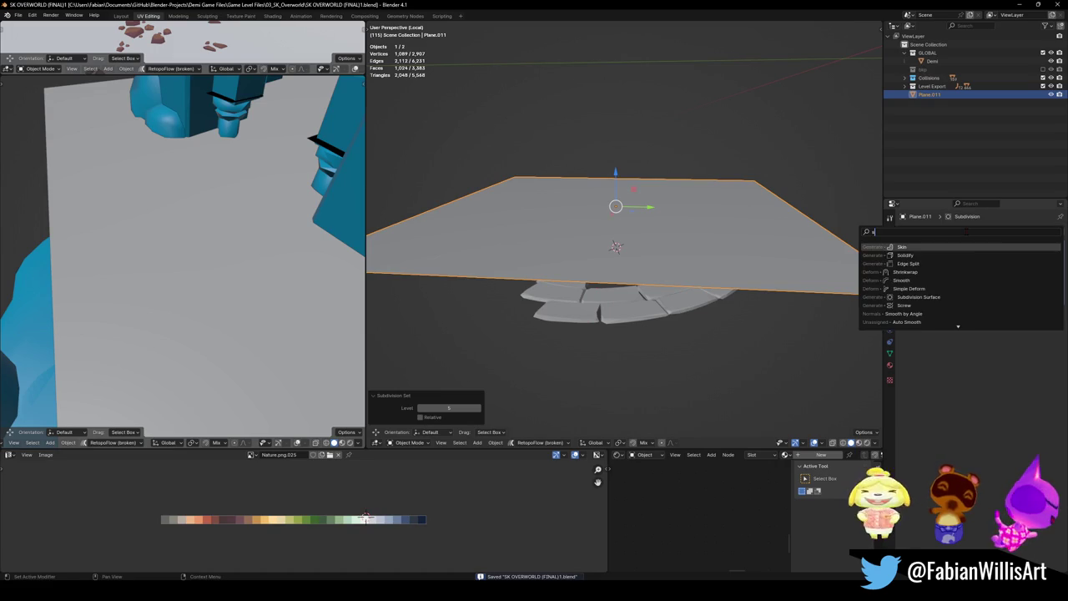
{"action": "left_click", "coordinate": [894, 247]}
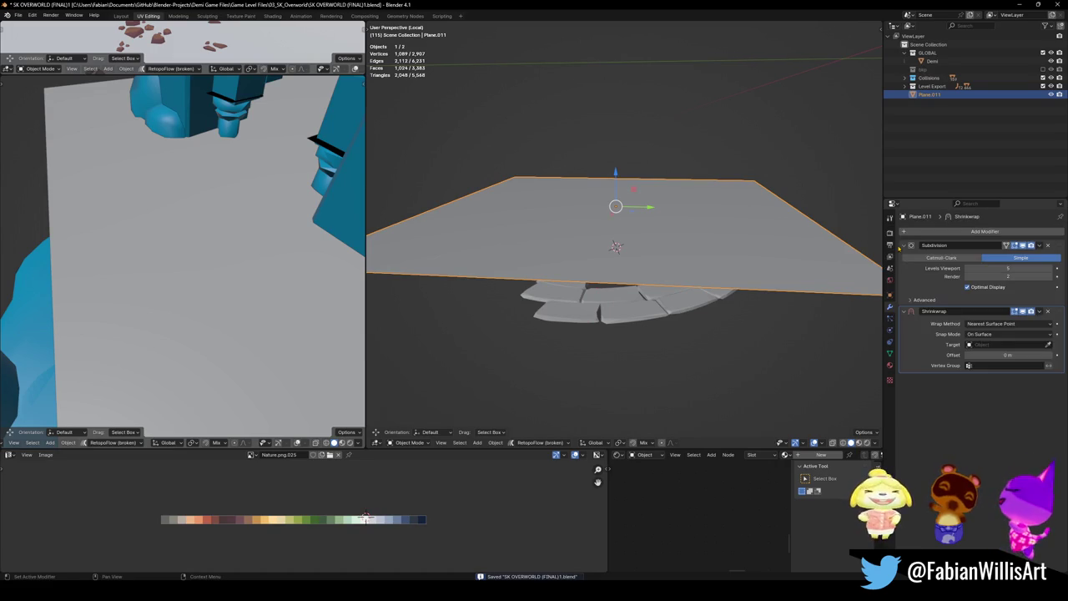
{"action": "left_click", "coordinate": [637, 324]}
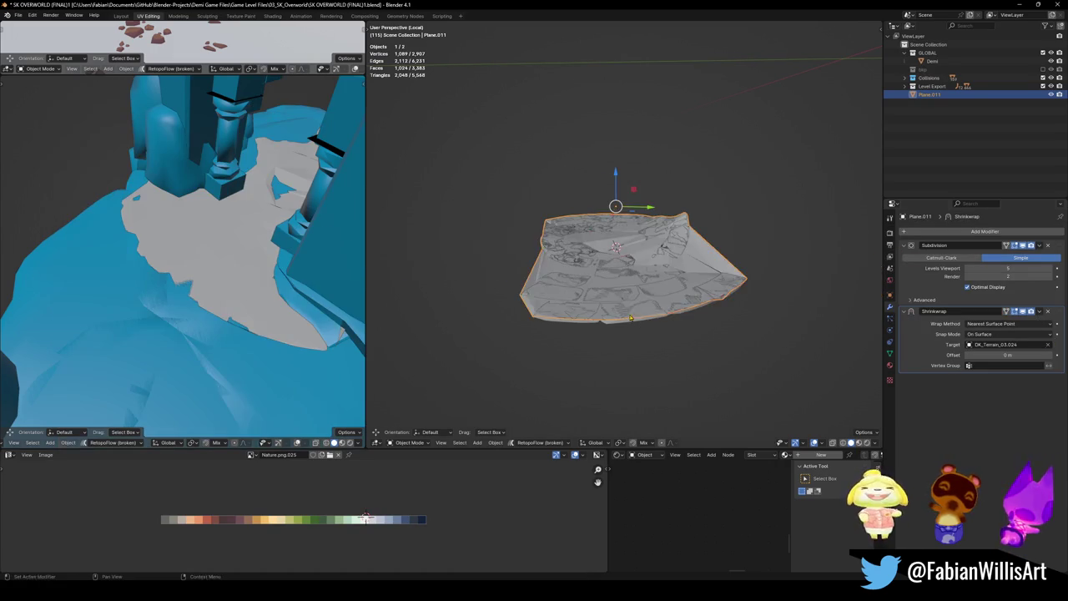
{"action": "scroll", "coordinate": [617, 301], "scroll_direction": "up", "scroll_amount": 3}
{"action": "mouse_move", "coordinate": [618, 301]}
{"action": "middle_mouse_down"}
{"action": "mouse_move", "coordinate": [601, 286]}
{"action": "mouse_move", "coordinate": [630, 252]}
{"action": "middle_mouse_up"}
{"action": "left_click", "coordinate": [630, 252]}
{"action": "key", "text": "Tab"}
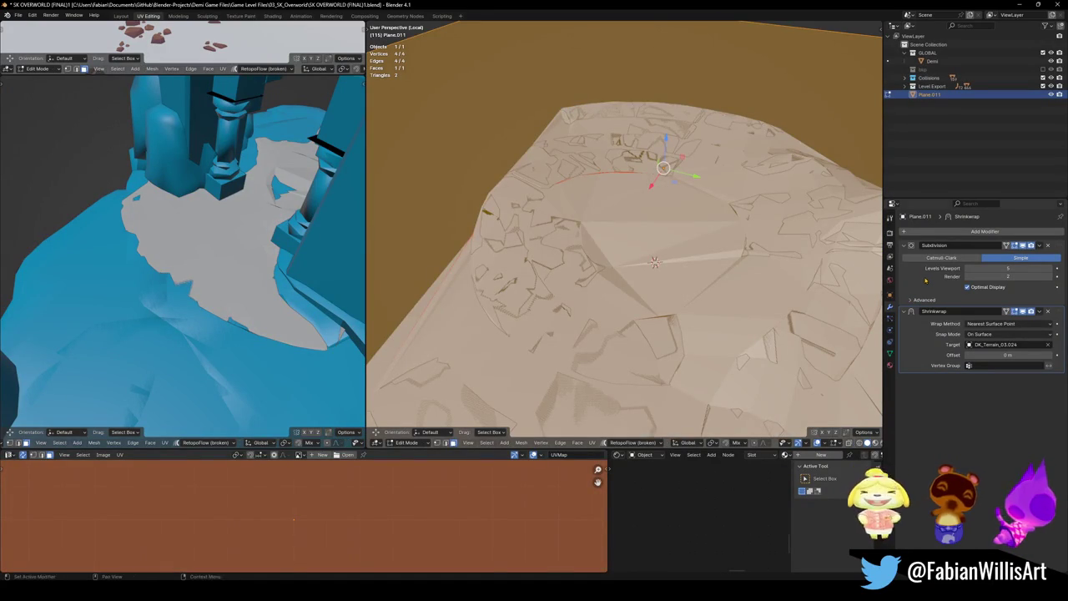
- Apply the Subdivision, return to Edit Mode, deselect all and enable on-cage display
{"action": "key", "text": "Tab"}
{"action": "key", "text": "ctrl+a"}
{"action": "key", "text": "Tab"}
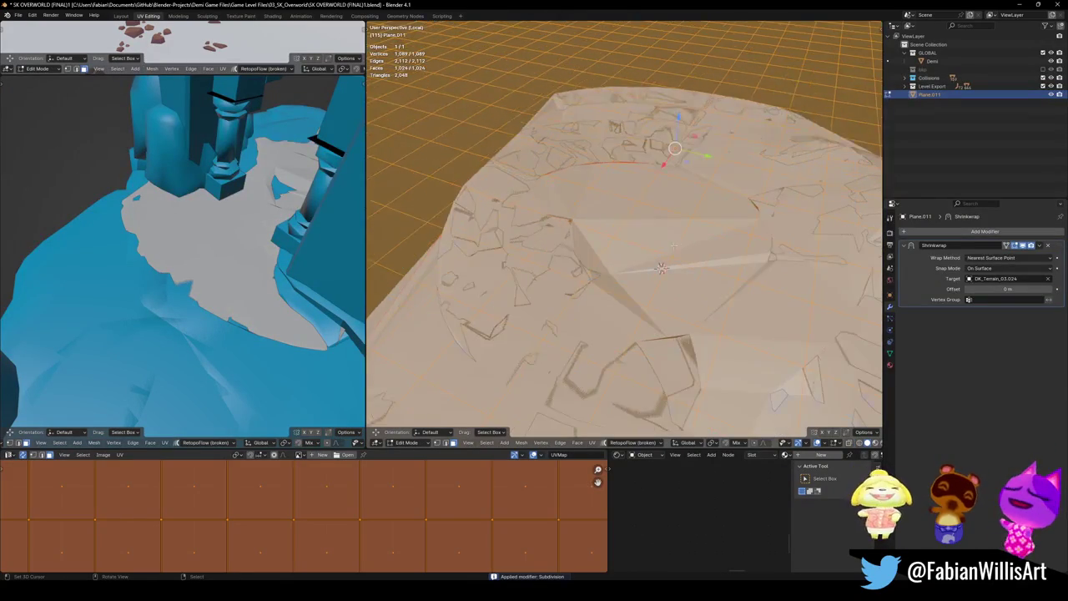
{"action": "key", "text": "alt+a"}
{"action": "left_click", "coordinate": [1007, 245]}
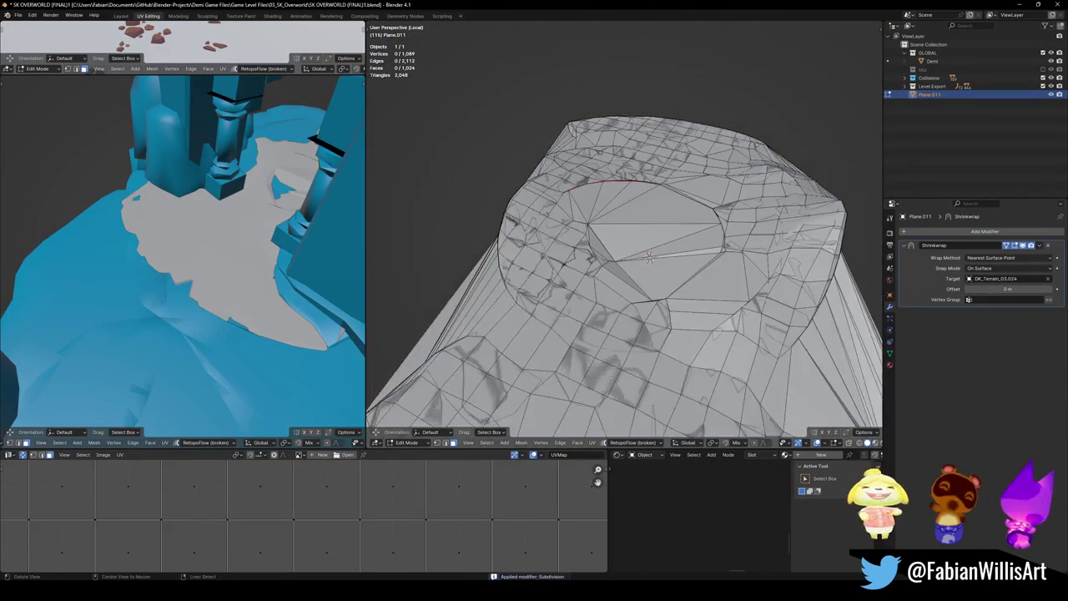
- Select and grow the faces over the ring's central gap, then delete them
{"action": "left_click", "coordinate": [647, 261]}
{"action": "key", "text": "ctrl+shift+KP_Add"}
{"action": "key", "text": "ctrl+shift+KP_Add"}
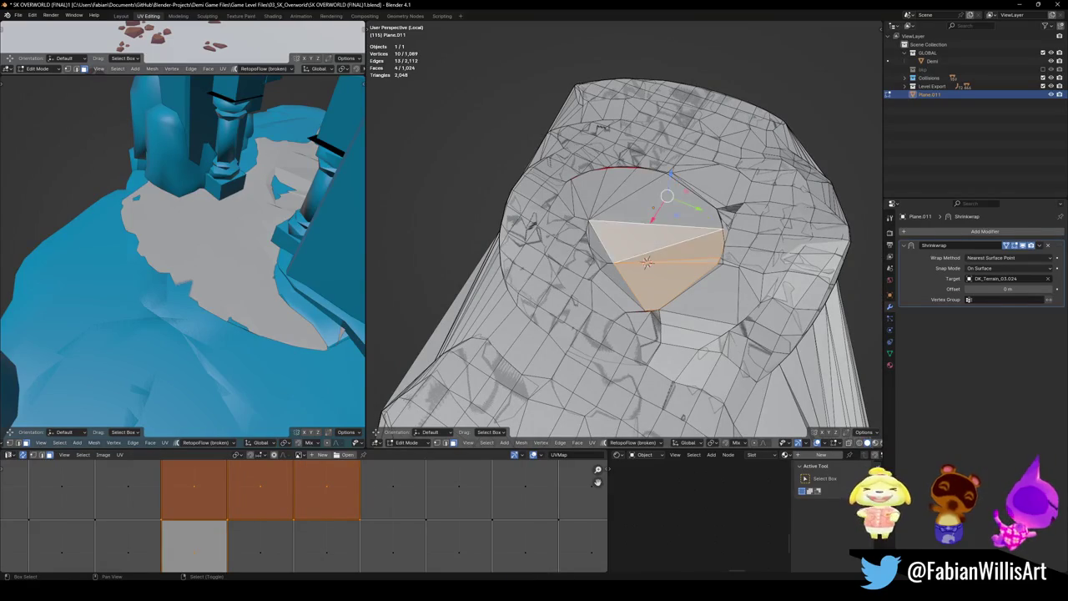
{"action": "key", "text": "ctrl+shift+KP_Add"}
{"action": "key", "text": "ctrl+shift+KP_Add"}
{"action": "key", "text": "ctrl+shift+KP_Add"}
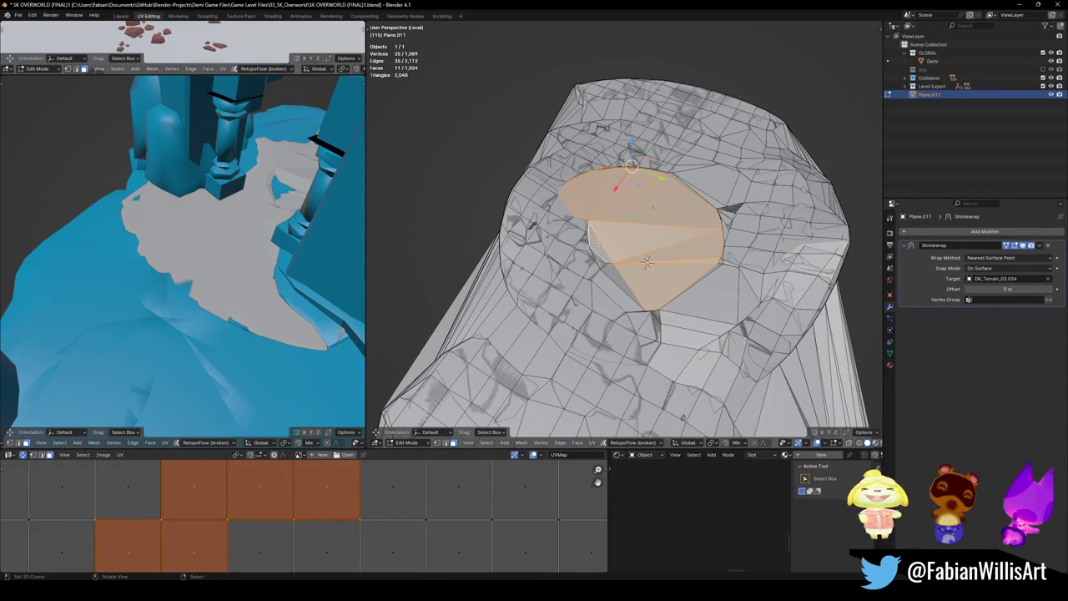
{"action": "key", "text": "ctrl+shift+KP_Add"}
{"action": "key", "text": "ctrl+shift+KP_Add"}
{"action": "key", "text": "x"}
{"action": "left_click", "coordinate": [618, 308]}
{"action": "middle_click_drag", "start_coordinate": [618, 307], "coordinate": [667, 251]}
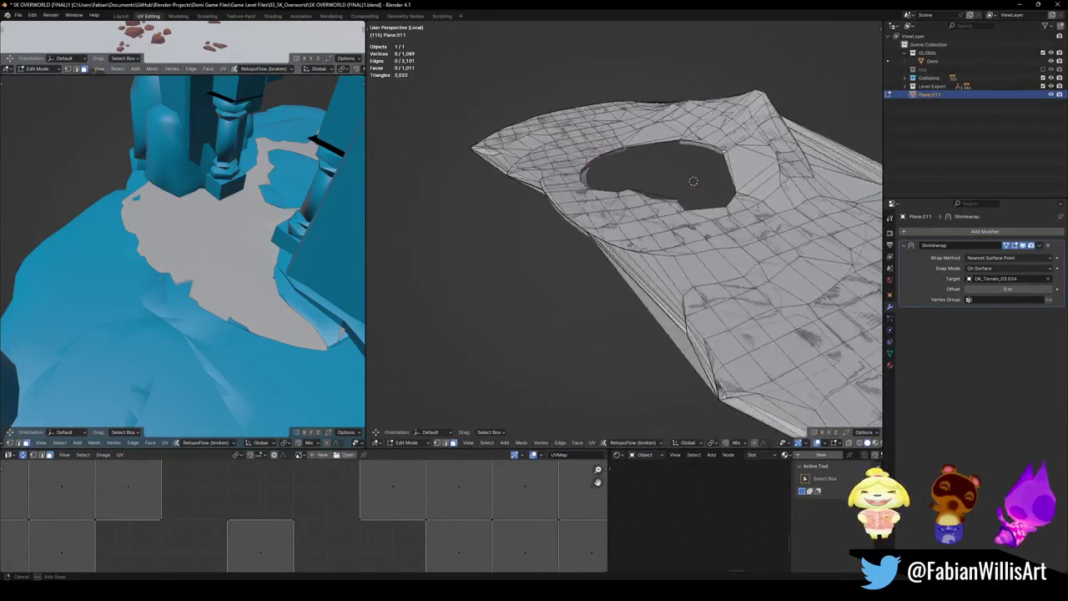
- Delete the left-side strip of faces and a stray face
{"action": "middle_click_drag", "start_coordinate": [694, 182], "coordinate": [734, 220]}
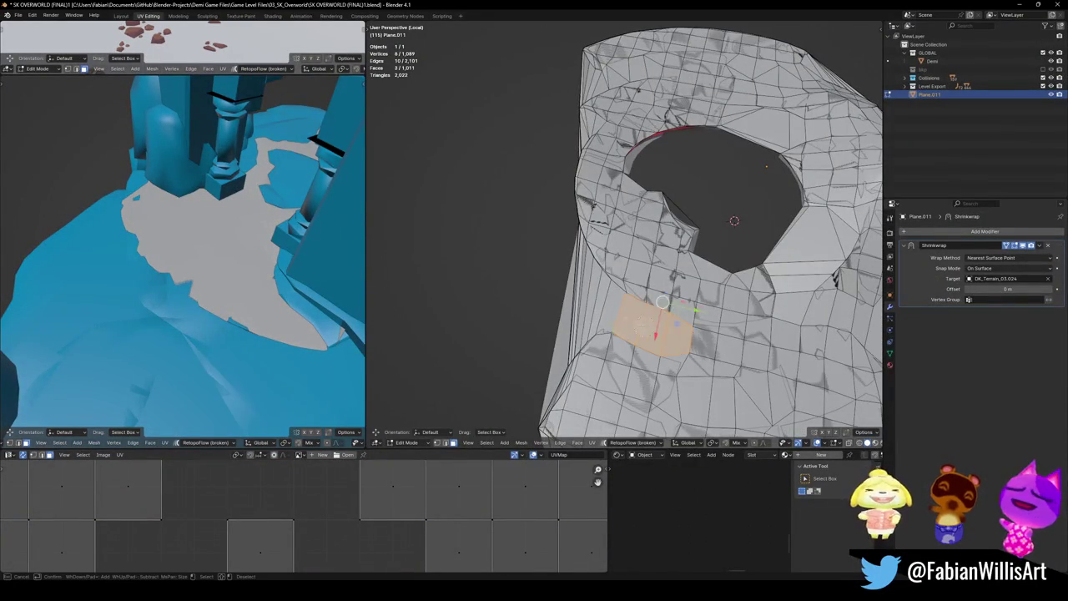
{"action": "left_click", "coordinate": [567, 302], "text": "alt+shift"}
{"action": "key", "text": "x"}
{"action": "left_click", "coordinate": [569, 307]}
{"action": "middle_click_drag", "start_coordinate": [574, 307], "coordinate": [582, 276]}
{"action": "key", "text": "c"}
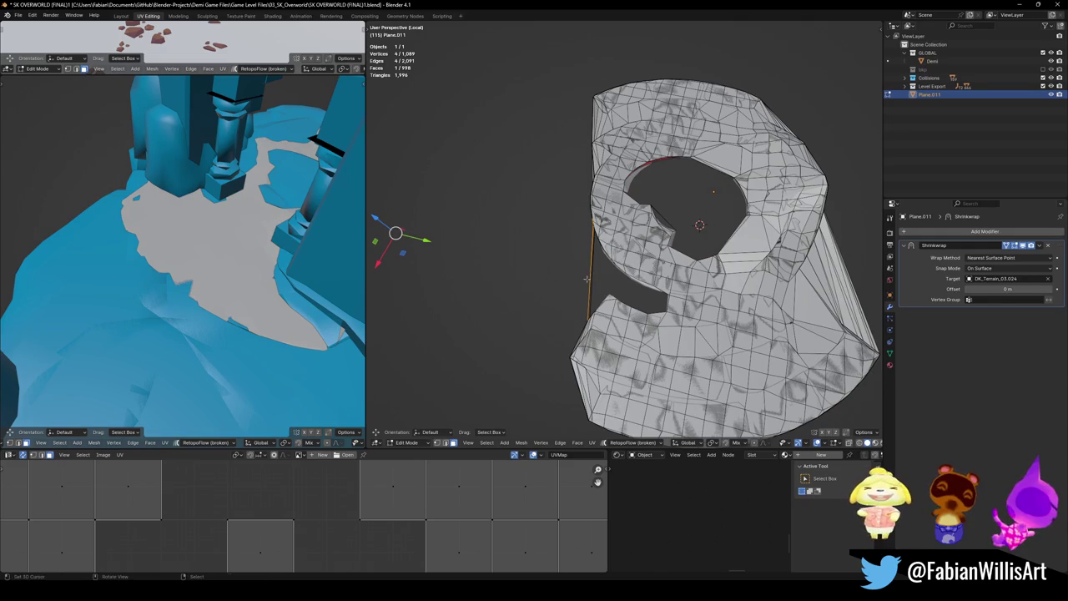
{"action": "scroll", "coordinate": [586, 280], "scroll_direction": "up", "scroll_amount": 3}
{"action": "key", "text": "x"}
{"action": "left_click", "coordinate": [586, 298]}
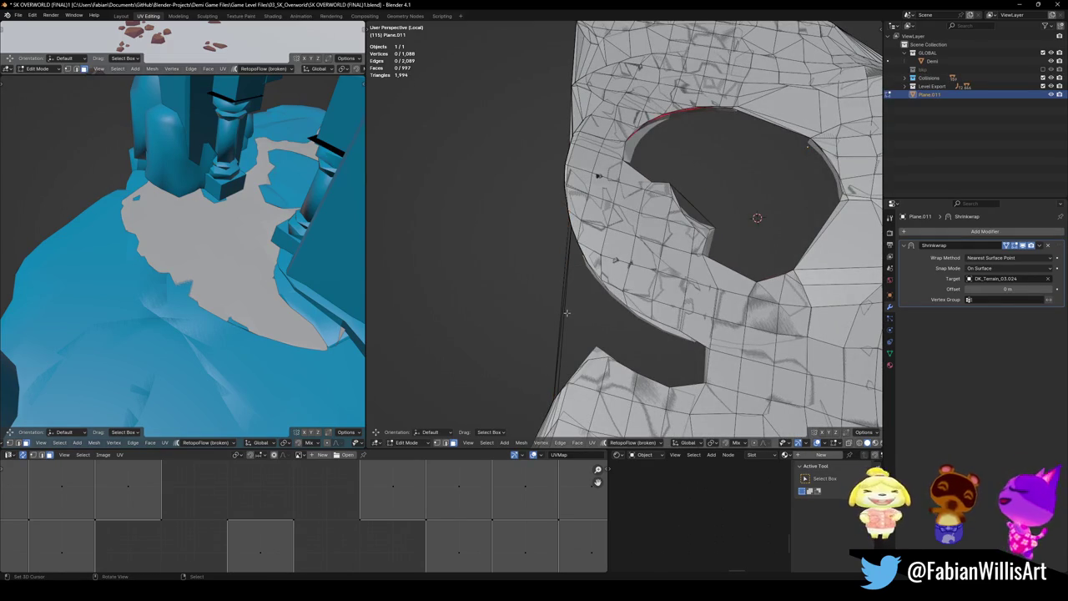
- Delete the stray edges left on the plane's left side
{"action": "key", "text": "2"}
{"action": "key", "text": "c"}
{"action": "left_click", "coordinate": [559, 318]}
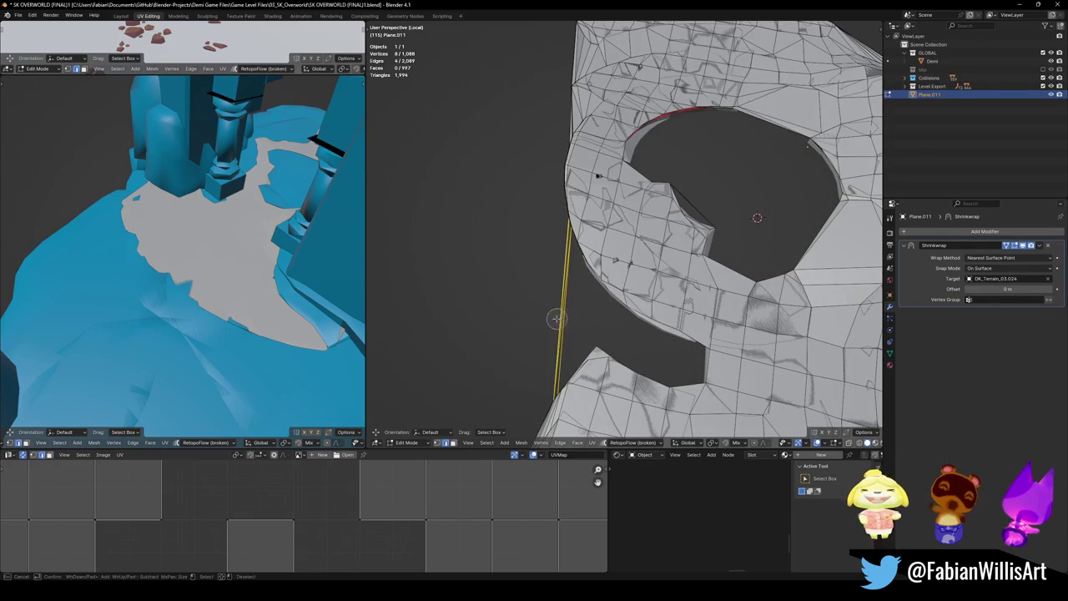
{"action": "key", "text": "x"}
{"action": "left_click", "coordinate": [576, 313]}
{"action": "middle_click_drag", "start_coordinate": [576, 310], "coordinate": [601, 307]}
{"action": "key", "text": "Escape"}
{"action": "key", "text": "x"}
{"action": "left_click", "coordinate": [579, 305]}
{"action": "scroll", "coordinate": [601, 308], "scroll_direction": "up", "scroll_amount": 2}
- Try deleting several rim faces to enlarge the hole, then undo it
{"action": "left_click", "coordinate": [625, 321]}
{"action": "left_click", "coordinate": [617, 250], "text": "shift"}
{"action": "left_click", "coordinate": [630, 209], "text": "shift"}
{"action": "key", "text": "x"}
{"action": "left_click", "coordinate": [614, 170]}
{"action": "middle_click_drag", "start_coordinate": [615, 170], "coordinate": [666, 237]}
{"action": "key", "text": "ctrl+z"}
{"action": "key", "text": "x"}
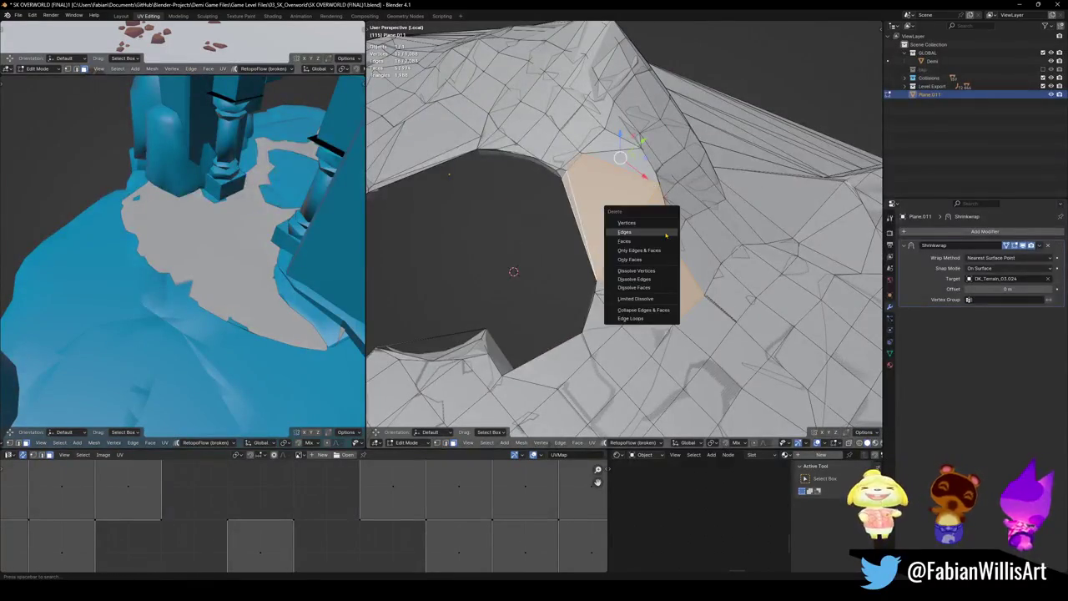
{"action": "left_click", "coordinate": [655, 242]}
{"action": "middle_click_drag", "start_coordinate": [588, 257], "coordinate": [699, 310]}
{"action": "key", "text": "ctrl+z"}
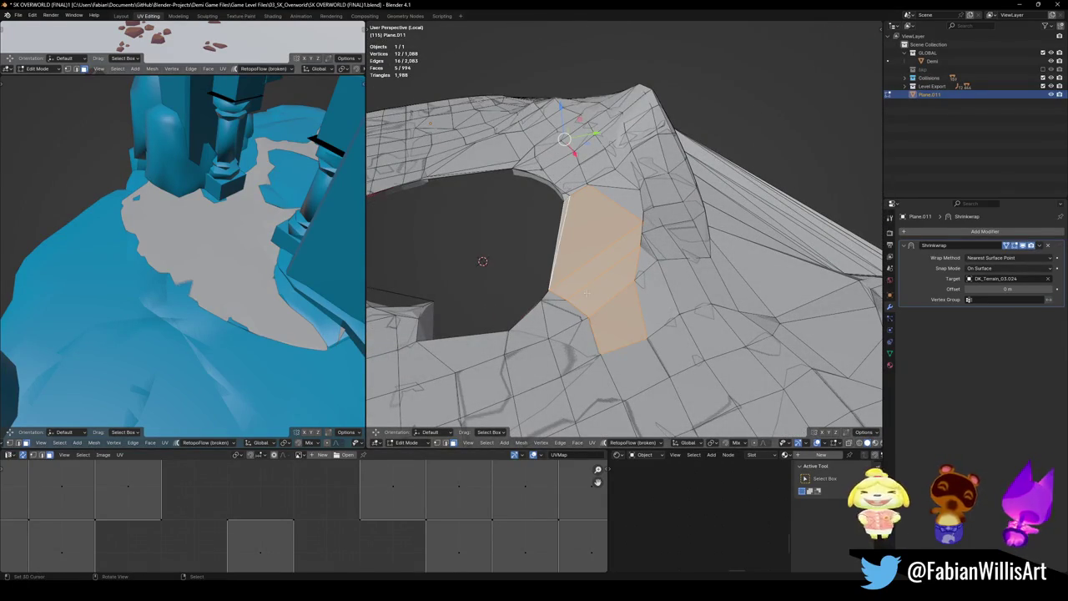
- Delete a grown face selection at the hole's edge, undo, and zoom in on the edge
{"action": "left_click", "coordinate": [581, 244]}
{"action": "key", "text": "ctrl+KP_Add"}
{"action": "key", "text": "x"}
{"action": "left_click", "coordinate": [573, 289]}
{"action": "mouse_move", "coordinate": [572, 288]}
{"action": "middle_mouse_down"}
{"action": "mouse_move", "coordinate": [699, 314]}
{"action": "mouse_move", "coordinate": [801, 234]}
{"action": "mouse_move", "coordinate": [637, 381]}
{"action": "middle_mouse_up"}
{"action": "key", "text": "ctrl+z"}
{"action": "key", "text": "ctrl+z"}
{"action": "middle_click", "coordinate": [697, 266], "text": "alt"}
{"action": "scroll", "coordinate": [579, 195], "scroll_direction": "up", "scroll_amount": 5}
- Move two vertices on the hole's rim into better positions
{"action": "key", "text": "g"}
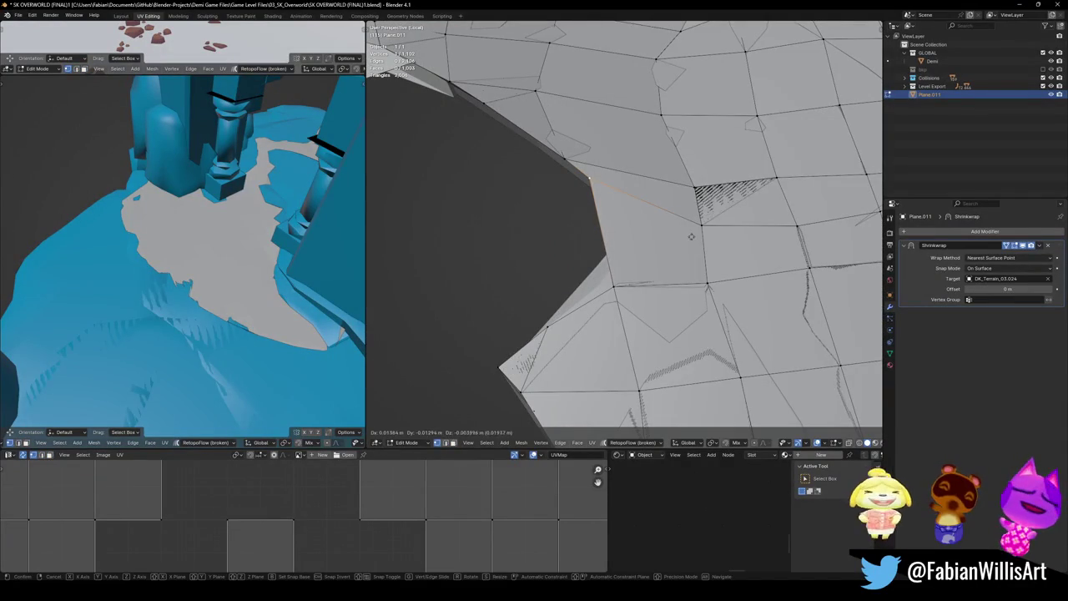
{"action": "middle_click_drag", "start_coordinate": [522, 318], "coordinate": [409, 398]}
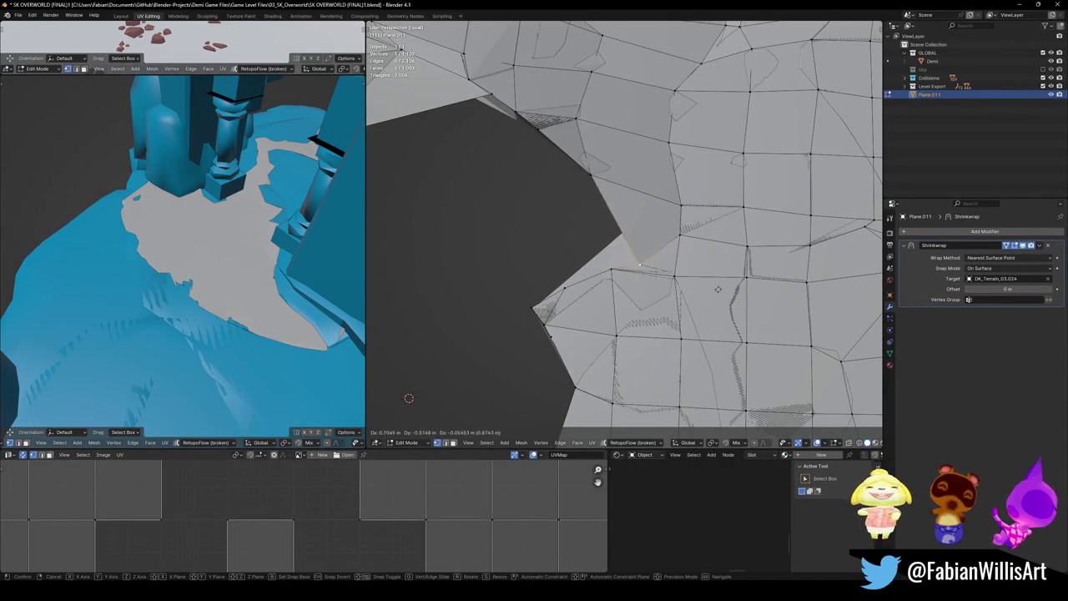
{"action": "left_click", "coordinate": [409, 398]}
{"action": "mouse_move", "coordinate": [409, 398]}
{"action": "middle_mouse_down"}
{"action": "mouse_move", "coordinate": [694, 204]}
{"action": "mouse_move", "coordinate": [655, 264]}
{"action": "middle_mouse_up"}
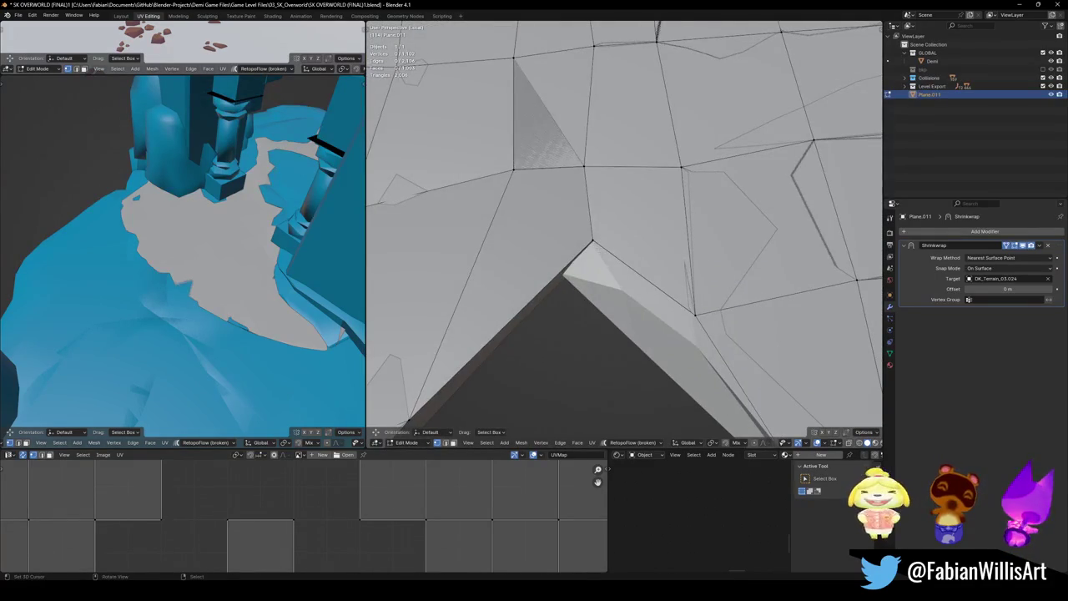
{"action": "key", "text": "g"}
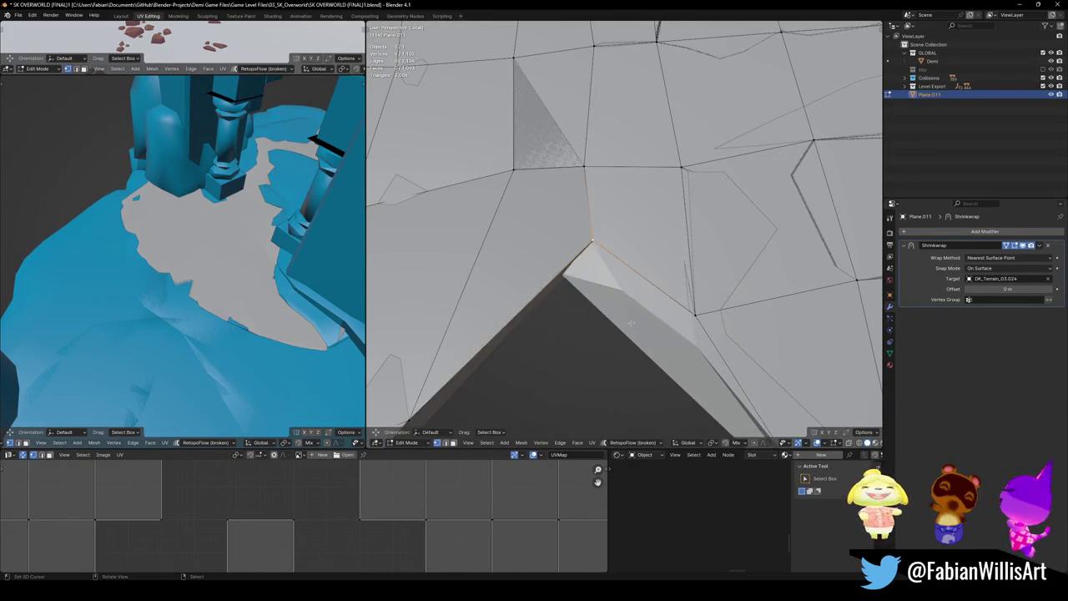
{"action": "left_click", "coordinate": [572, 265]}
- Zoom out to view the whole trimmed mesh and leave Edit Mode
{"action": "scroll", "coordinate": [572, 265], "scroll_direction": "down", "scroll_amount": 3}
{"action": "scroll", "coordinate": [571, 265], "scroll_direction": "down", "scroll_amount": 4}
{"action": "mouse_move", "coordinate": [571, 265]}
{"action": "middle_mouse_down"}
{"action": "mouse_move", "coordinate": [554, 284]}
{"action": "mouse_move", "coordinate": [684, 276]}
{"action": "mouse_move", "coordinate": [1049, 285]}
{"action": "middle_mouse_up"}
{"action": "scroll", "coordinate": [684, 275], "scroll_direction": "down", "scroll_amount": 2}
{"action": "key", "text": "Tab"}
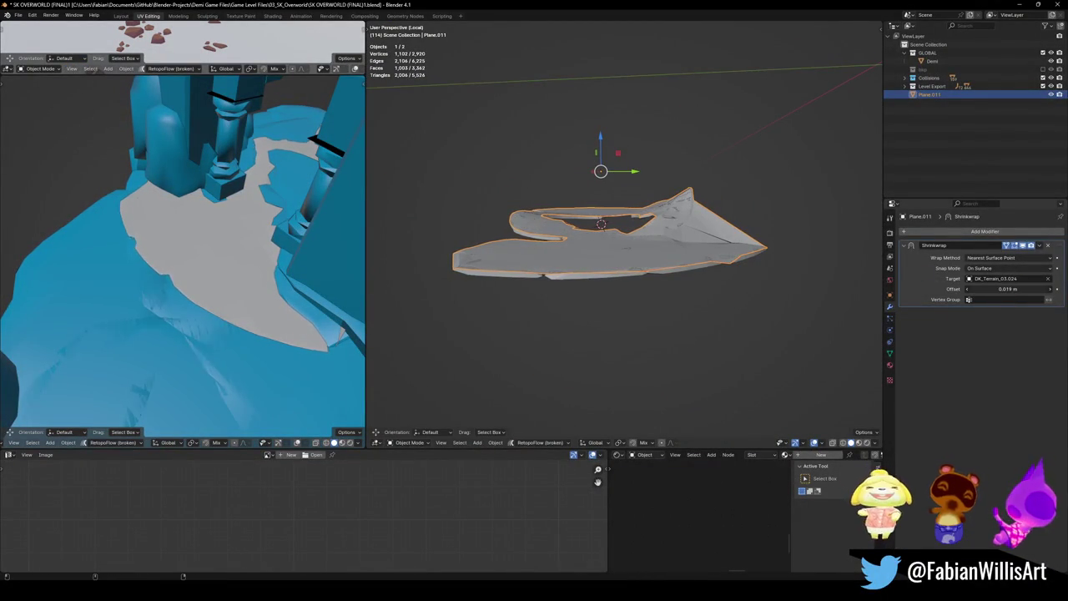
- Set the Shrinkwrap offset to -0.016 m and exit Local view
{"action": "left_click_drag", "start_coordinate": [1008, 288], "coordinate": [994, 289]}
{"action": "scroll", "coordinate": [634, 242], "scroll_direction": "up", "scroll_amount": 5}
{"action": "mouse_move", "coordinate": [634, 242]}
{"action": "middle_mouse_down"}
{"action": "mouse_move", "coordinate": [804, 270]}
{"action": "mouse_move", "coordinate": [663, 284]}
{"action": "mouse_move", "coordinate": [619, 328]}
{"action": "middle_mouse_up"}
{"action": "key", "text": "KP_Divide"}
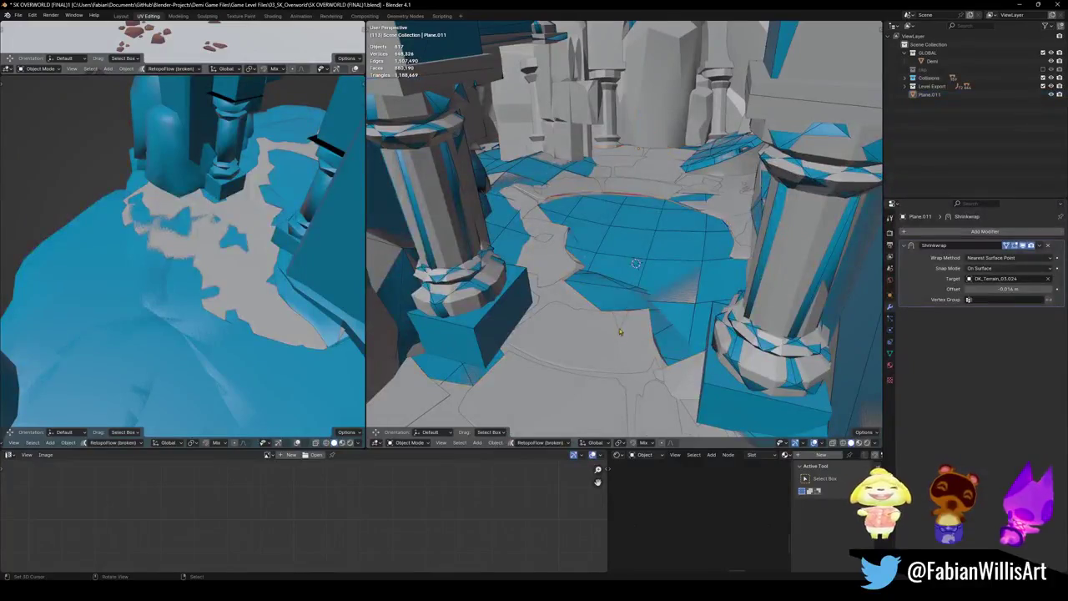
- Link materials between the terrain piece and the plane, then save the file
{"action": "left_click", "coordinate": [644, 268]}
{"action": "key", "text": "q"}
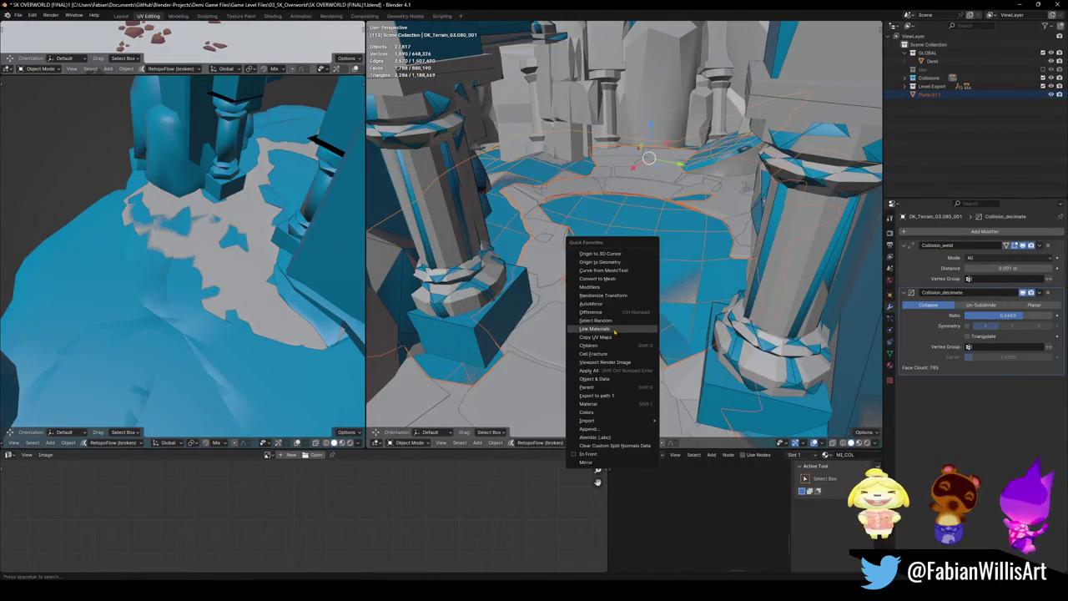
{"action": "left_click", "coordinate": [614, 332]}
{"action": "key", "text": "ctrl+s"}
- Briefly delete the terrain to inspect underneath, undo, and apply Plane.011's Shrinkwrap
{"action": "left_click", "coordinate": [640, 323]}
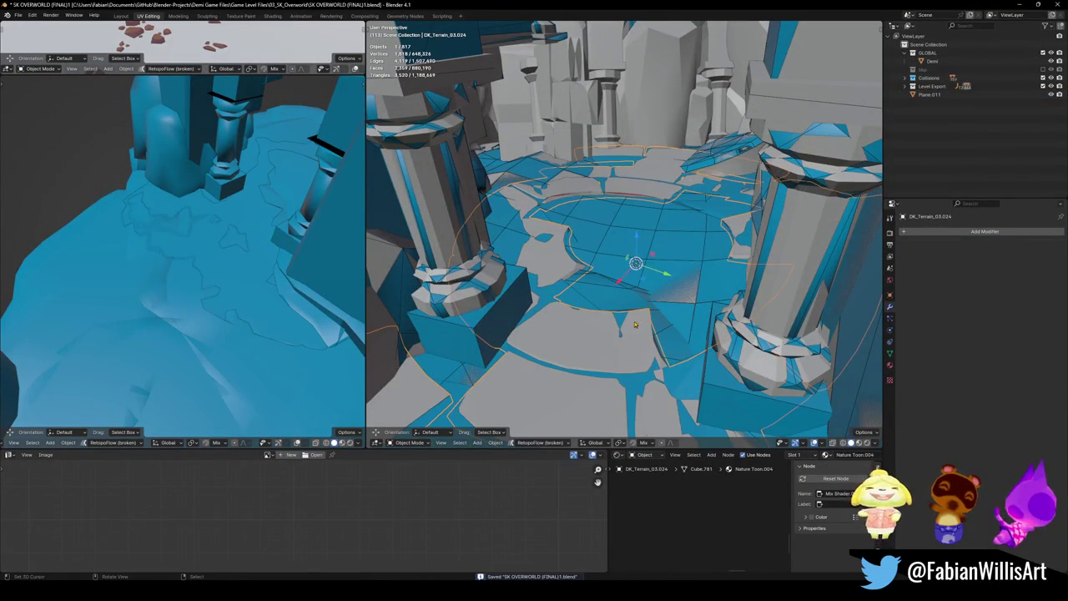
{"action": "key", "text": "Delete"}
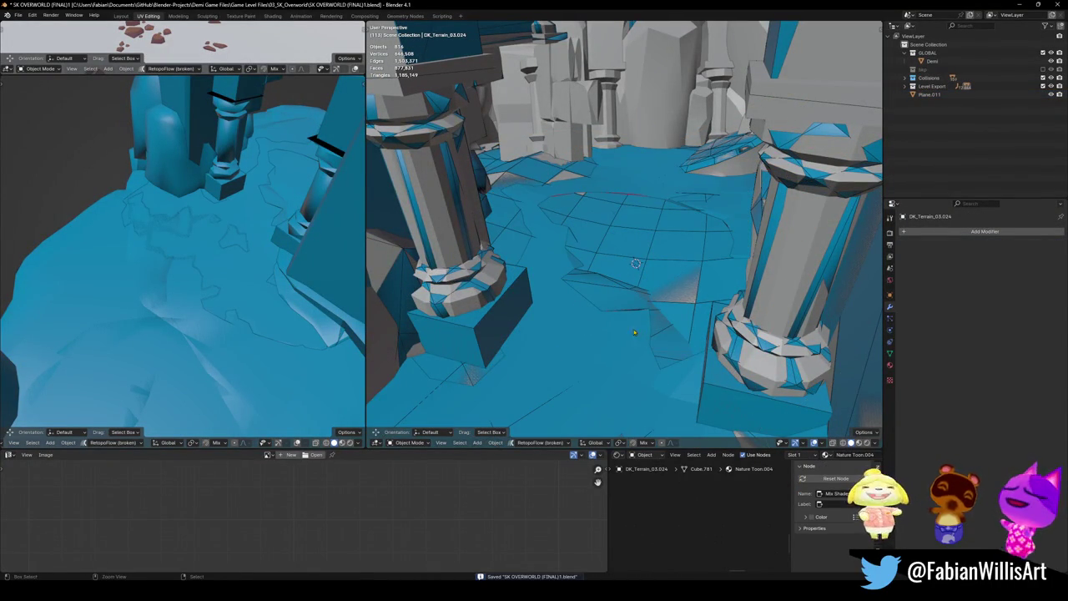
{"action": "key", "text": "ctrl+z"}
{"action": "left_click", "coordinate": [607, 218]}
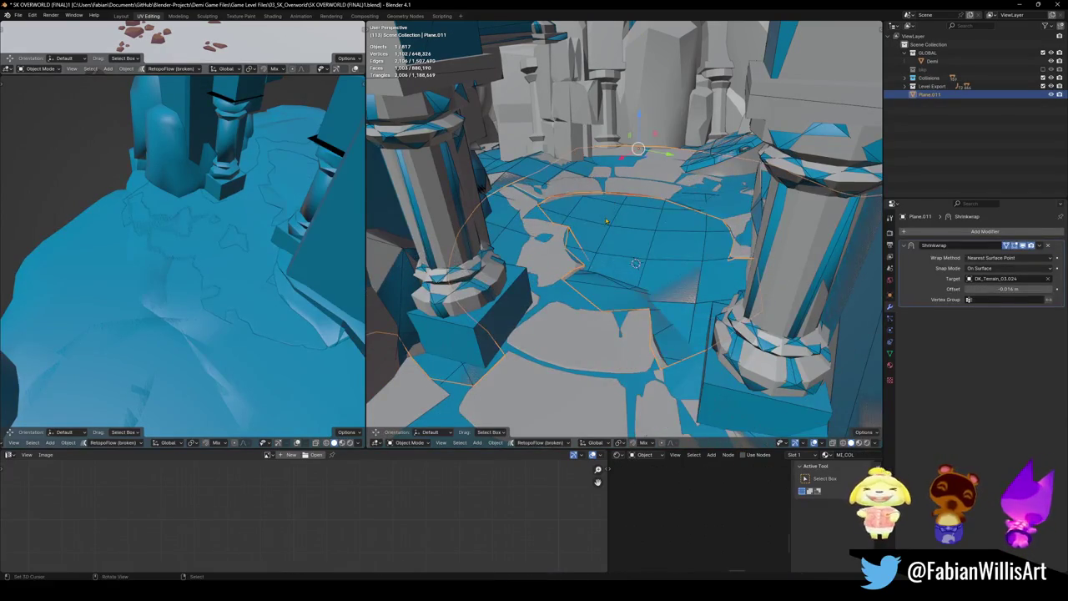
{"action": "key", "text": "ctrl+a"}
- Enter Edit Mode on Plane.011 and reposition the selected vertices near the building base
{"action": "scroll", "coordinate": [589, 304], "scroll_direction": "up", "scroll_amount": 8}
{"action": "scroll", "coordinate": [589, 304], "scroll_direction": "down", "scroll_amount": 5}
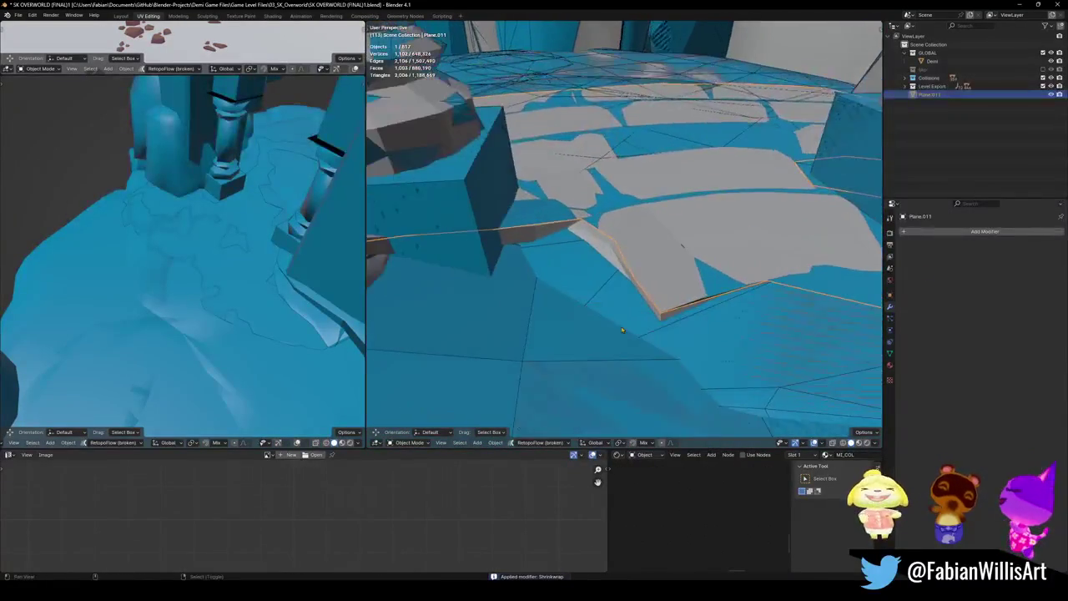
{"action": "scroll", "coordinate": [592, 317], "scroll_direction": "up", "scroll_amount": 4}
{"action": "middle_click_drag", "start_coordinate": [595, 330], "coordinate": [597, 323]}
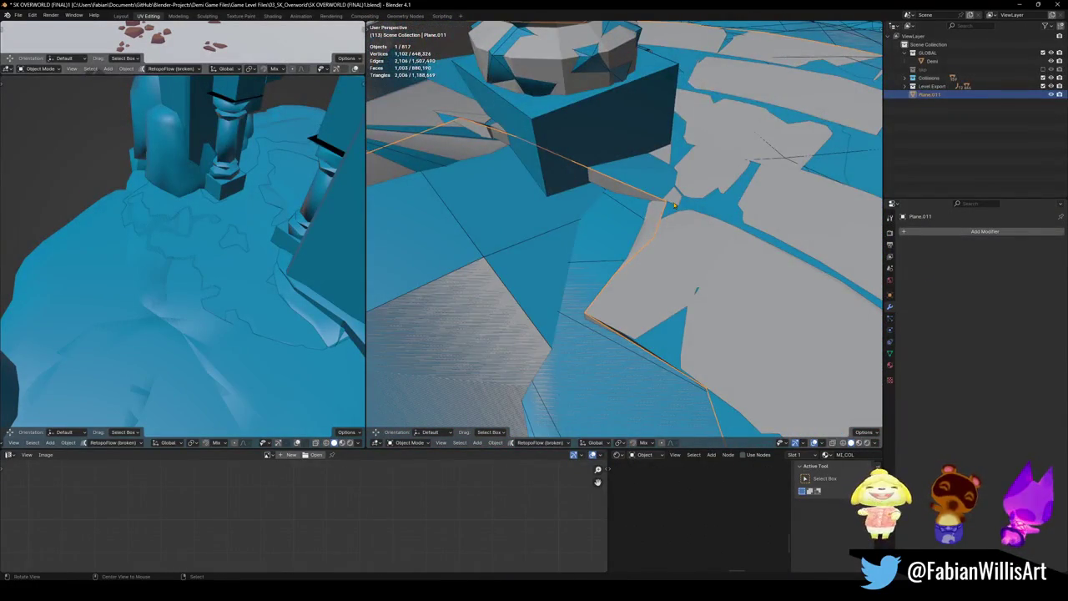
{"action": "scroll", "coordinate": [675, 205], "scroll_direction": "up", "scroll_amount": 3}
{"action": "key", "text": "Tab"}
{"action": "scroll", "coordinate": [600, 269], "scroll_direction": "down", "scroll_amount": 4}
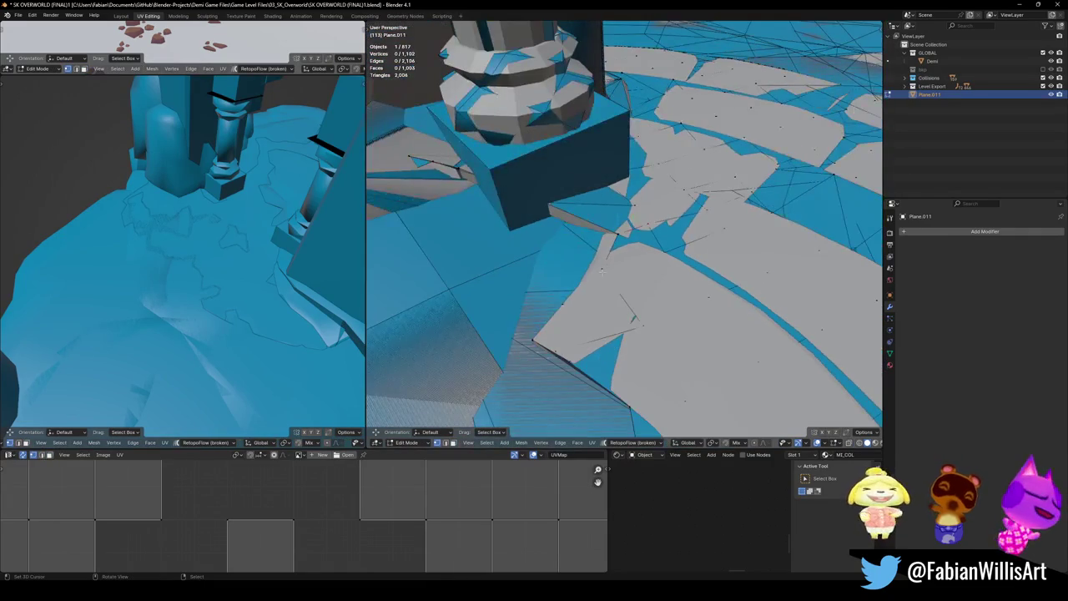
{"action": "middle_click_drag", "start_coordinate": [610, 251], "coordinate": [611, 235]}
{"action": "key", "text": "g"}
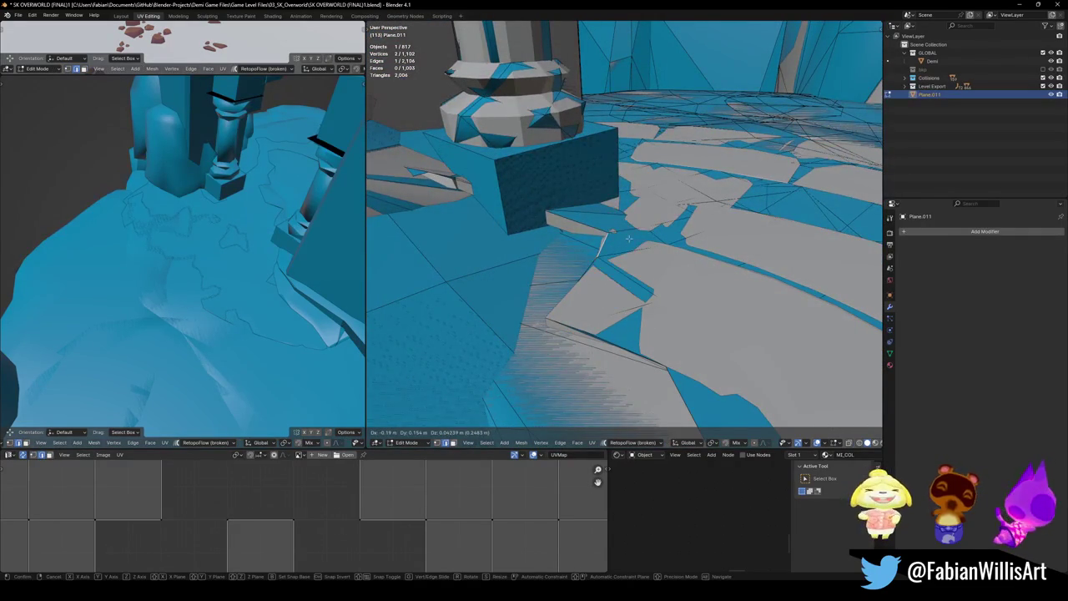
{"action": "left_click", "coordinate": [628, 239]}
- Move the floor-gap edge and a face vertically so they meet the floor
{"action": "middle_click_drag", "start_coordinate": [628, 239], "coordinate": [606, 293]}
{"action": "left_click", "coordinate": [606, 294]}
{"action": "key", "text": "g"}
{"action": "key", "text": "z"}
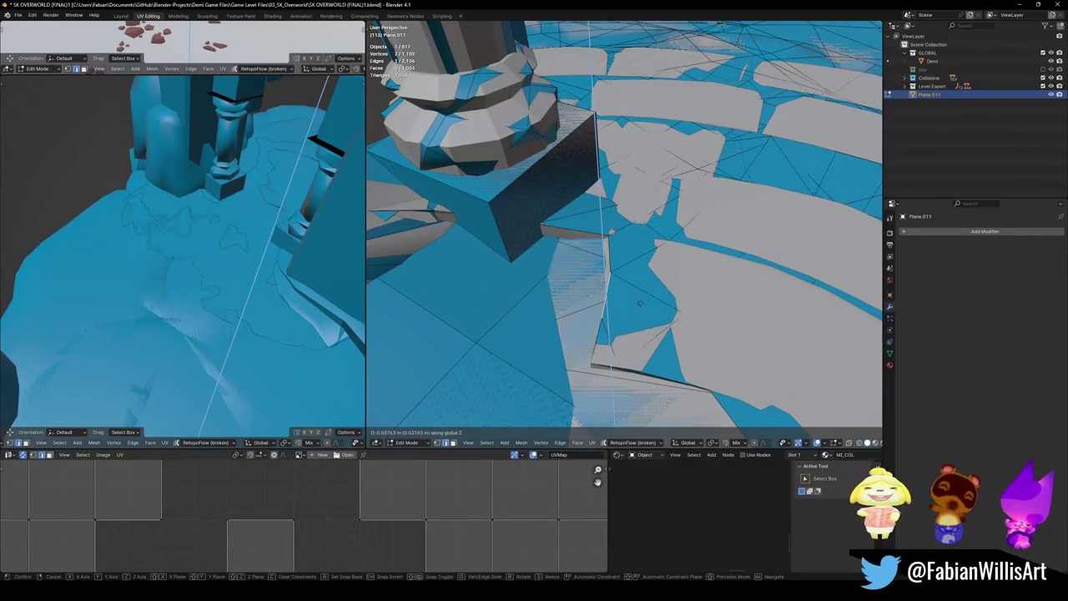
{"action": "left_click", "coordinate": [609, 339]}
{"action": "key", "text": "alt+a"}
{"action": "key", "text": "g"}
{"action": "key", "text": "z"}
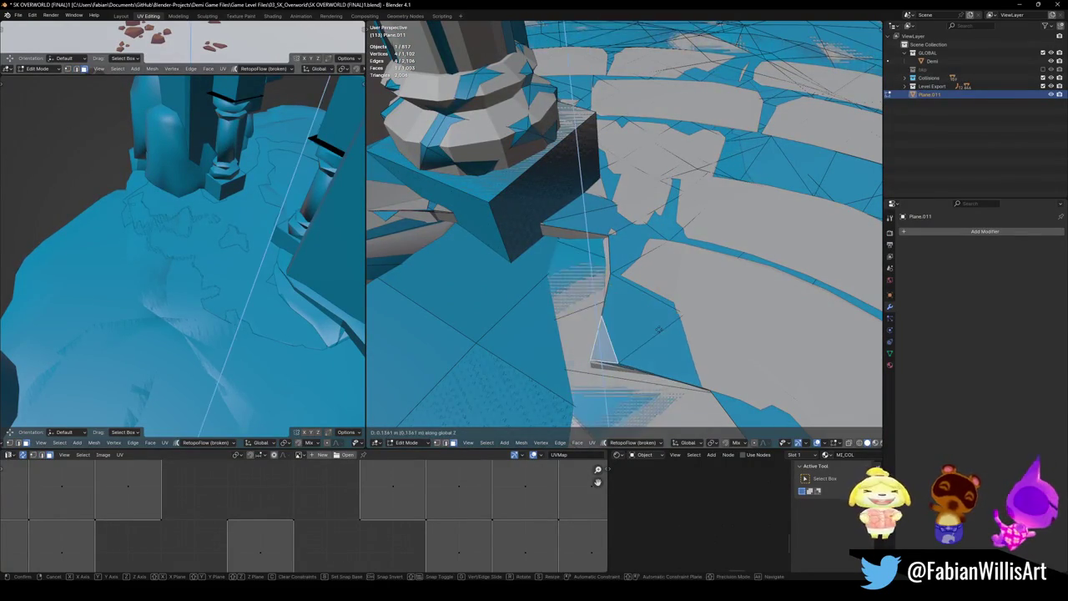
{"action": "left_click", "coordinate": [655, 334]}
- Adjust another selection vertically and reposition the vertex at the dark strip's corner
{"action": "mouse_move", "coordinate": [655, 334]}
{"action": "middle_mouse_down"}
{"action": "mouse_move", "coordinate": [641, 250]}
{"action": "mouse_move", "coordinate": [618, 267]}
{"action": "middle_mouse_up"}
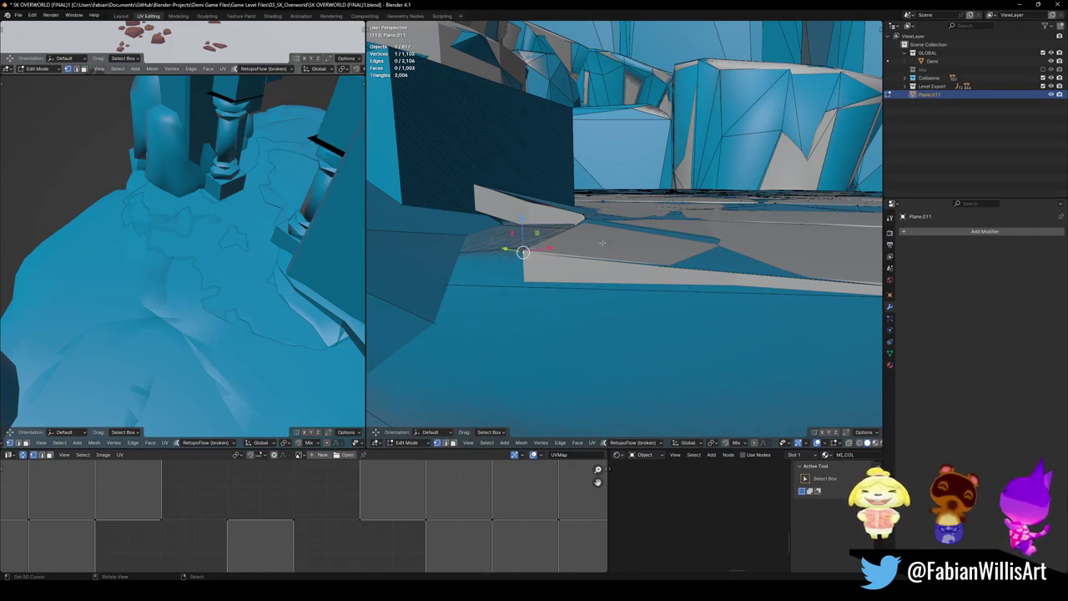
{"action": "key", "text": "g"}
{"action": "key", "text": "z"}
{"action": "left_click", "coordinate": [520, 246]}
{"action": "middle_click_drag", "start_coordinate": [520, 245], "coordinate": [582, 310]}
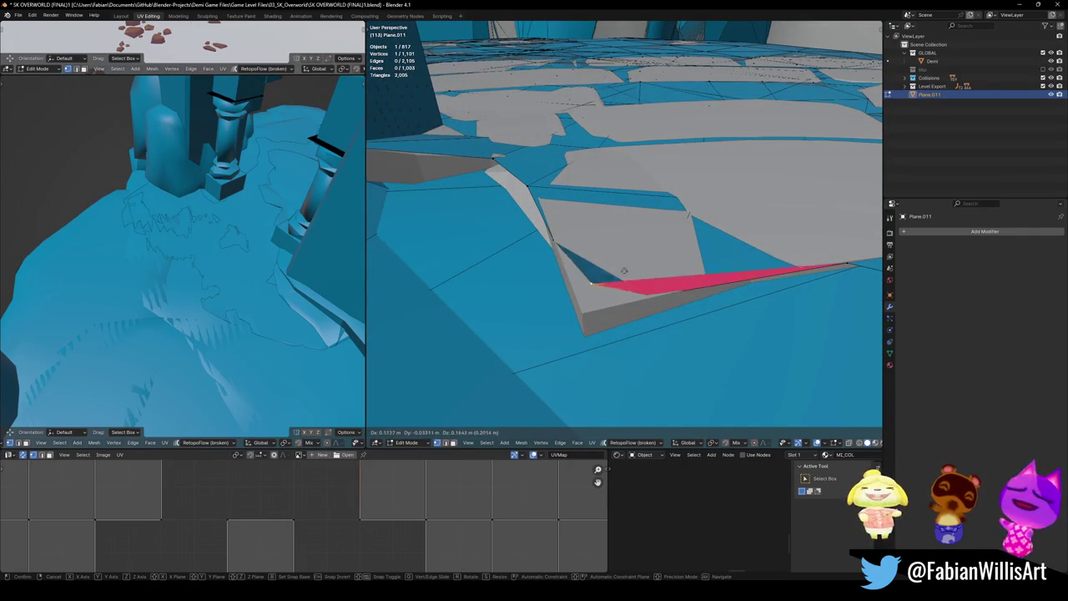
{"action": "left_click", "coordinate": [582, 314]}
{"action": "middle_click_drag", "start_coordinate": [564, 271], "coordinate": [556, 257]}
{"action": "key", "text": "g"}
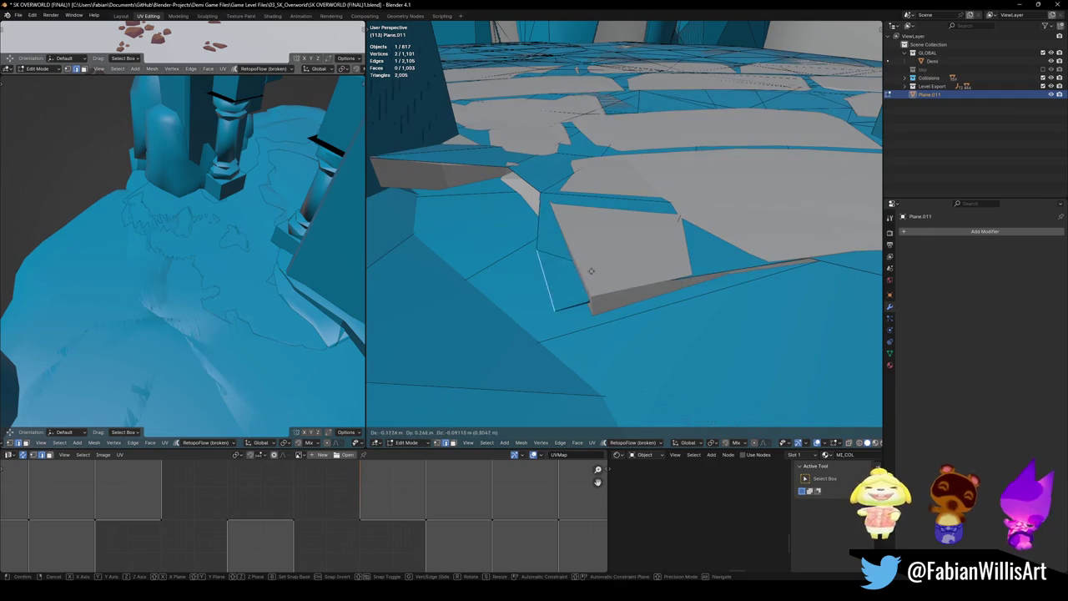
{"action": "left_click", "coordinate": [614, 247]}
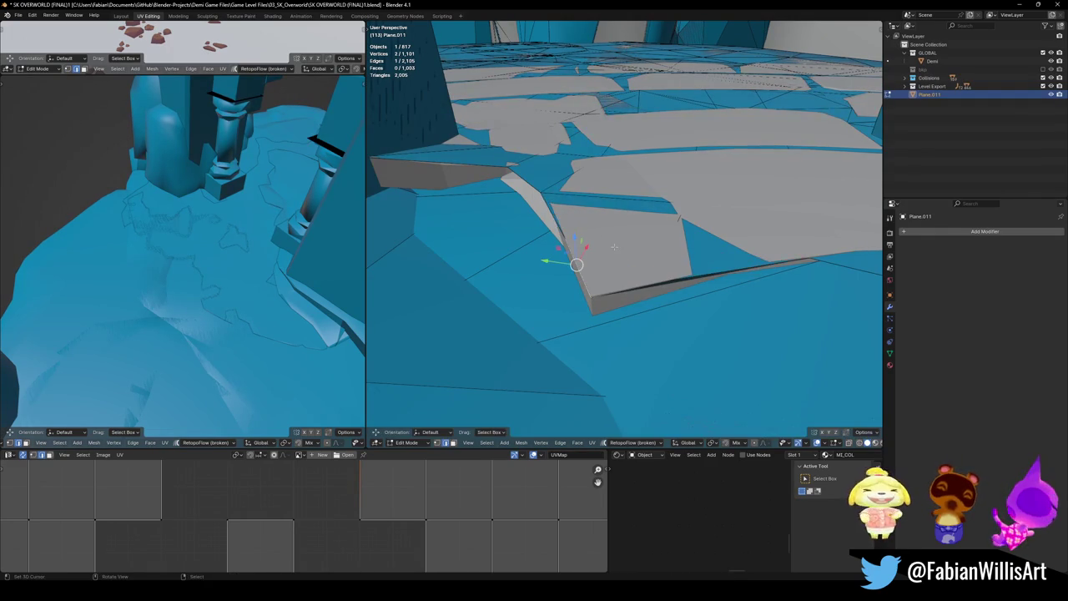
- Isolate Plane.011 and delete its stray top edge
{"action": "key", "text": "KP_Divide"}
{"action": "mouse_move", "coordinate": [766, 255]}
{"action": "left_mouse_down", "text": "alt"}
{"action": "mouse_move", "coordinate": [628, 307]}
{"action": "mouse_move", "coordinate": [647, 156]}
{"action": "left_mouse_up", "text": "alt"}
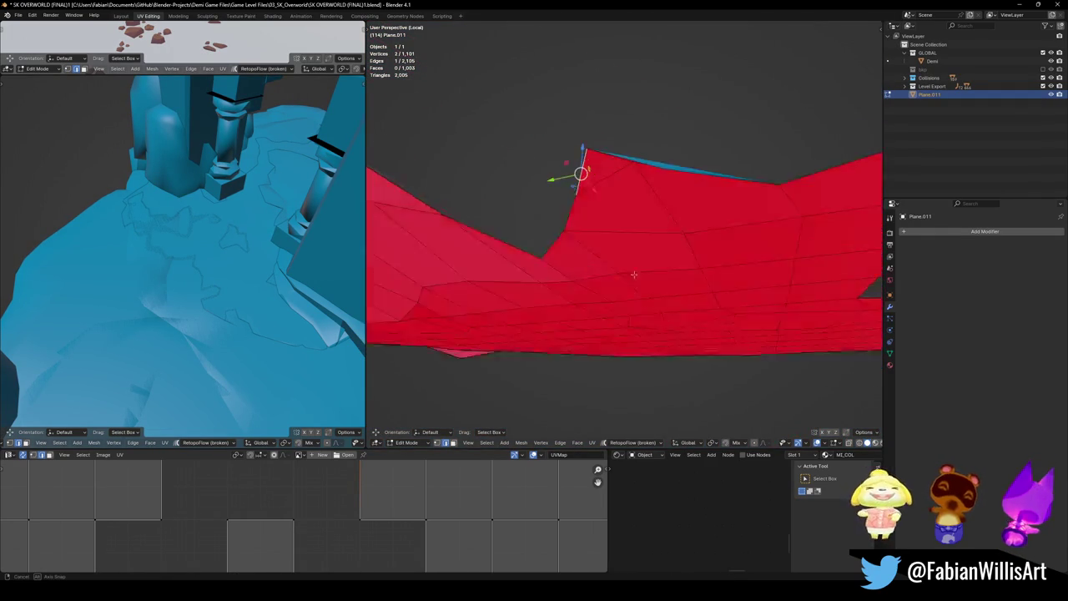
{"action": "left_click", "coordinate": [650, 143]}
{"action": "key", "text": "x"}
{"action": "left_click", "coordinate": [662, 153]}
- Extrude the boundary edge at the gap into a new face
{"action": "left_click_drag", "start_coordinate": [660, 158], "coordinate": [556, 320], "text": "alt"}
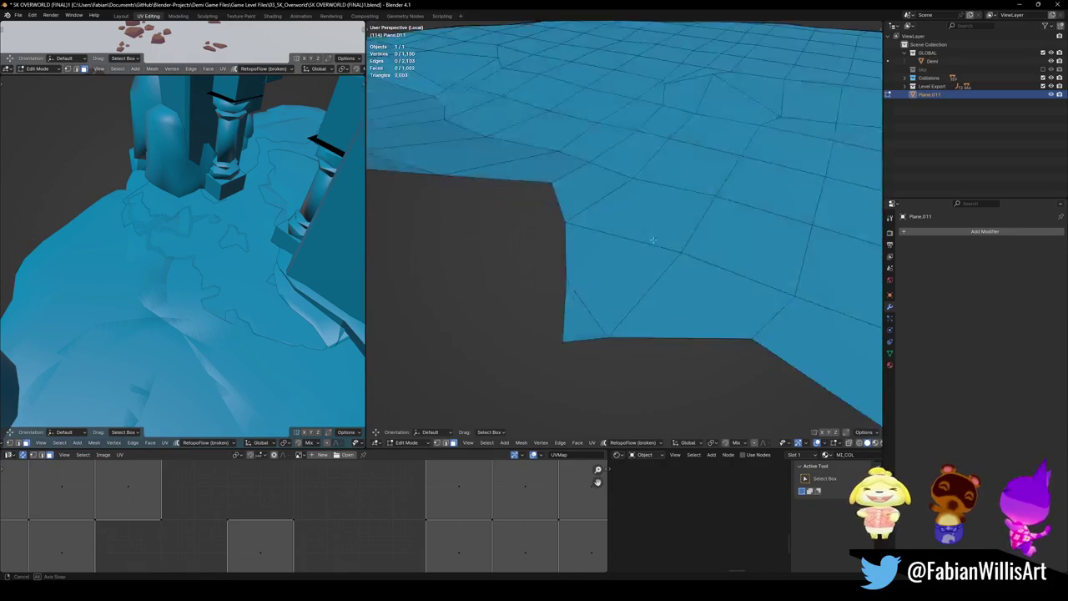
{"action": "left_click", "coordinate": [557, 320]}
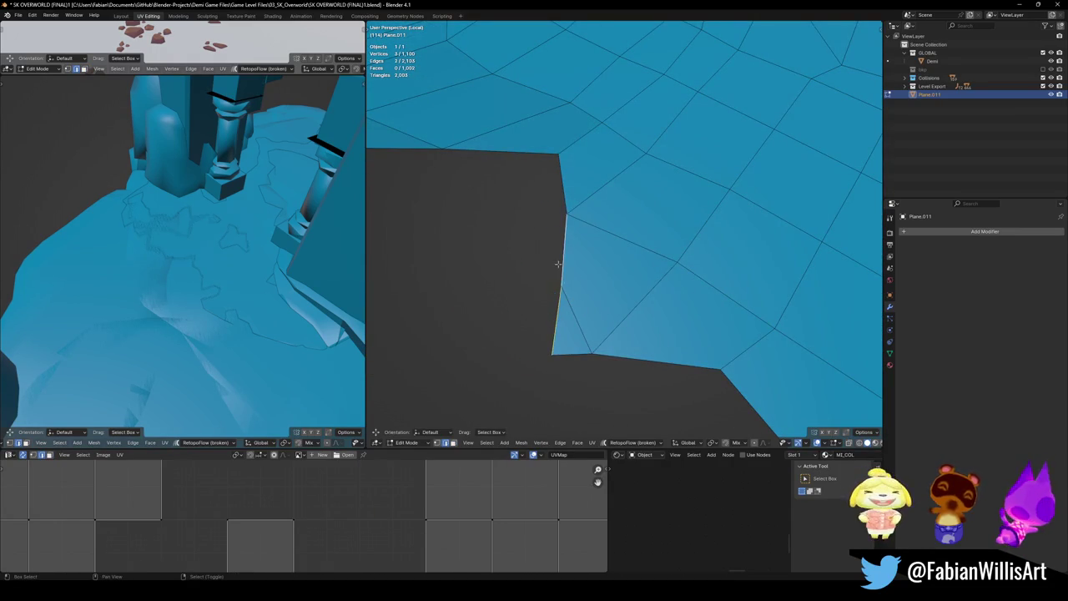
{"action": "left_click_drag", "start_coordinate": [573, 251], "coordinate": [559, 201], "text": "alt"}
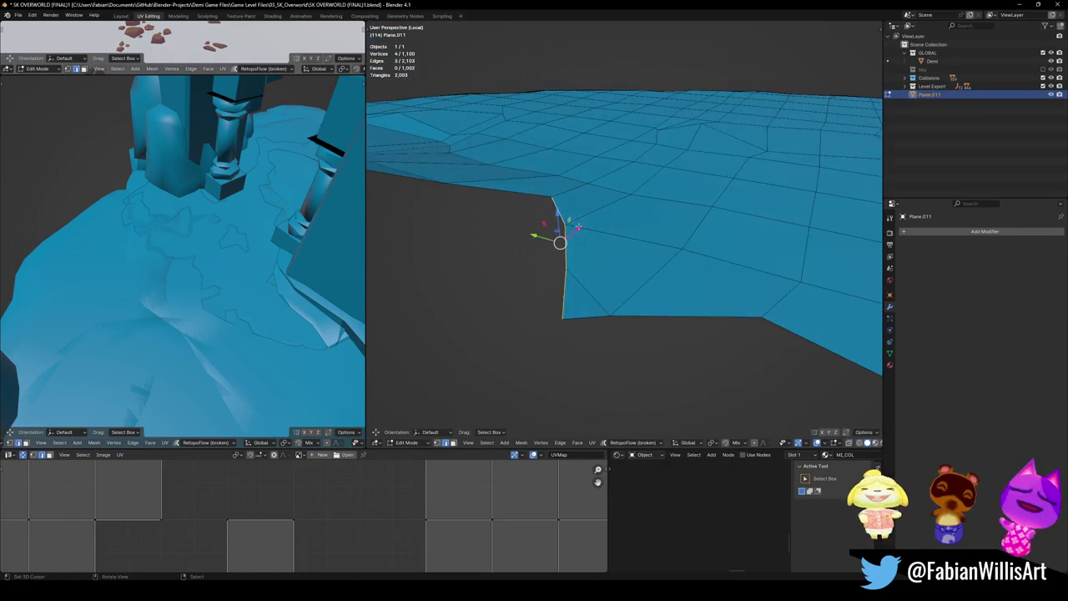
{"action": "key", "text": "e"}
{"action": "left_click", "coordinate": [530, 259]}
- Return to the full scene and move the edge near the pillar base into place
{"action": "key", "text": "KP_Divide"}
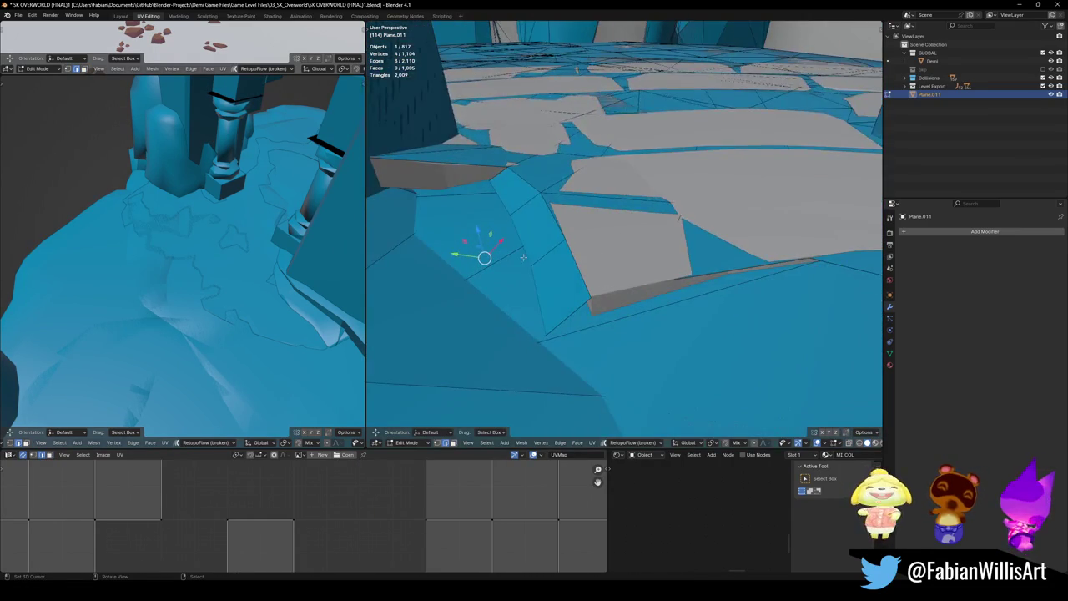
{"action": "mouse_move", "coordinate": [602, 250]}
{"action": "left_mouse_down", "text": "alt"}
{"action": "mouse_move", "coordinate": [543, 224]}
{"action": "mouse_move", "coordinate": [587, 209]}
{"action": "left_mouse_up", "text": "alt"}
{"action": "key", "text": "alt+a"}
{"action": "left_click", "coordinate": [543, 223]}
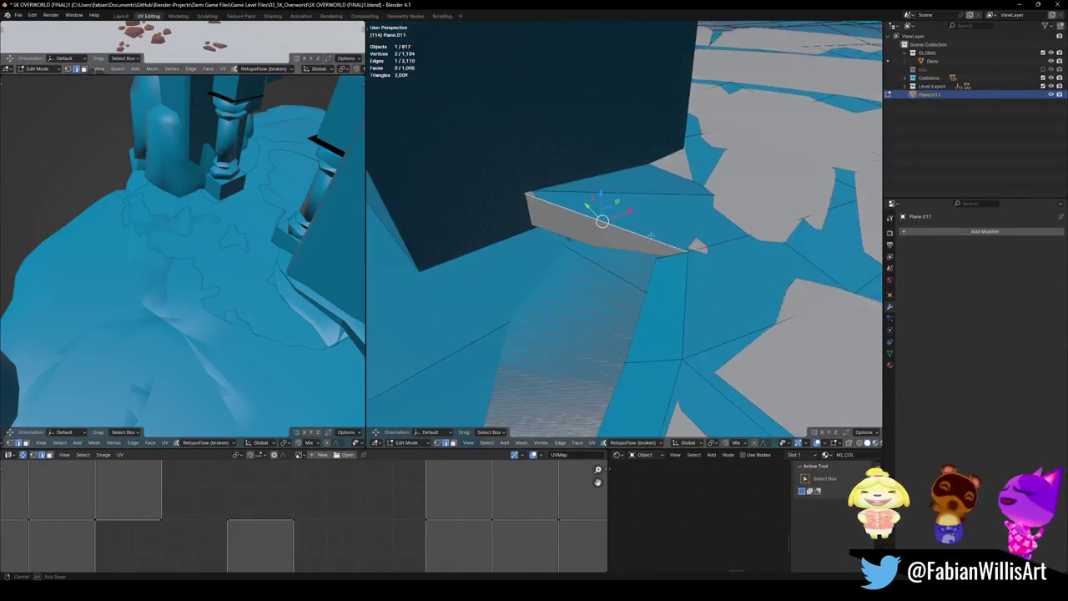
{"action": "key", "text": "g"}
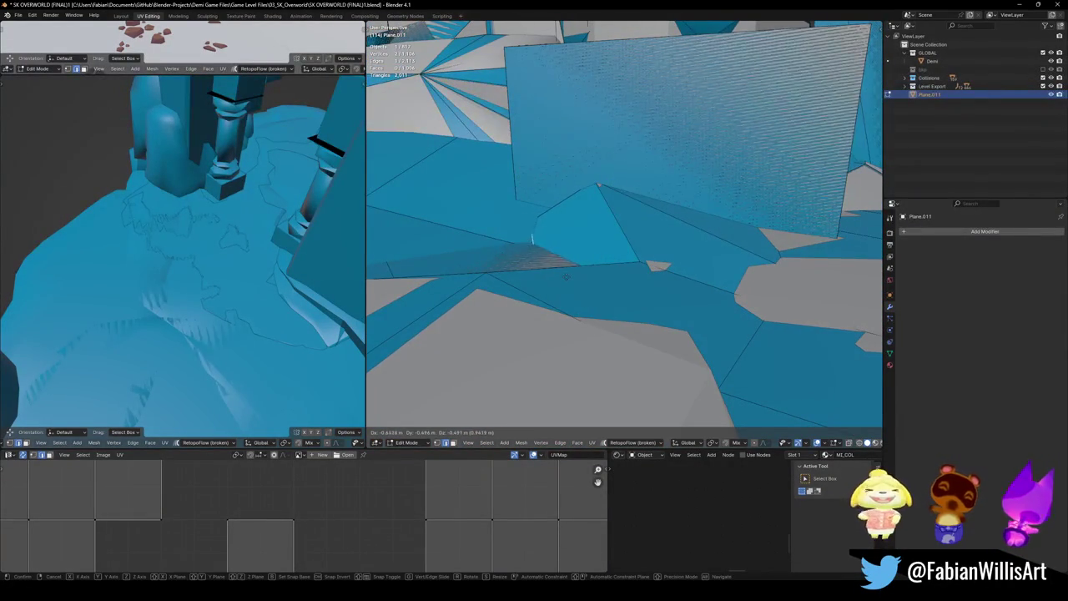
{"action": "left_click", "coordinate": [538, 268]}
- Inspect the plane mesh from several angles with see-through shading toggled on and off
{"action": "left_click_drag", "start_coordinate": [536, 267], "coordinate": [677, 243], "text": "alt"}
{"action": "middle_click_drag", "start_coordinate": [677, 243], "coordinate": [587, 293]}
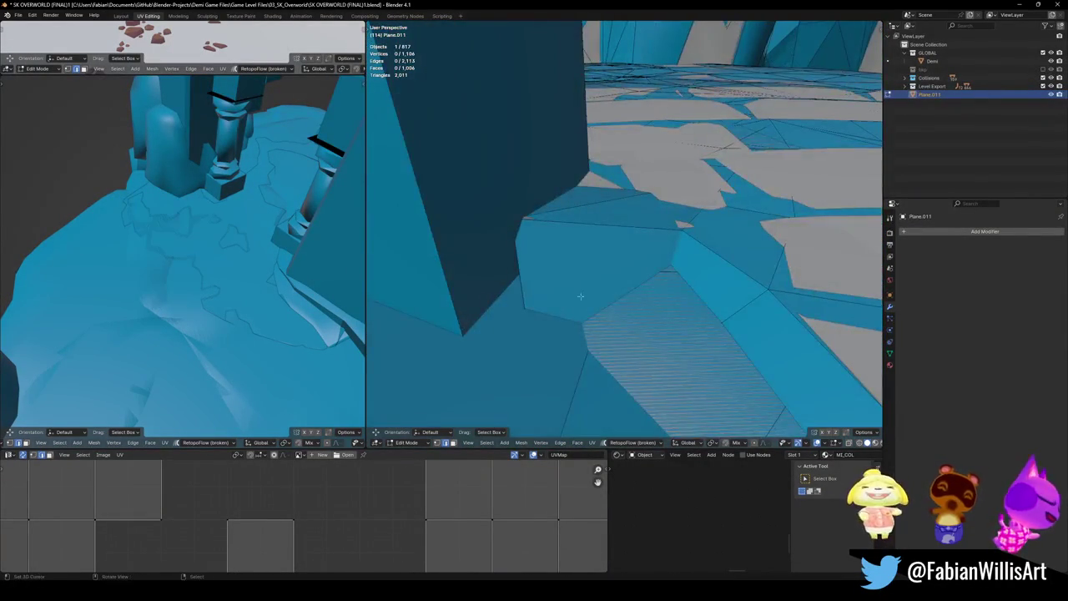
{"action": "left_click", "coordinate": [715, 339]}
{"action": "mouse_move", "coordinate": [715, 339]}
{"action": "middle_mouse_down"}
{"action": "mouse_move", "coordinate": [659, 292]}
{"action": "mouse_move", "coordinate": [637, 289]}
{"action": "mouse_move", "coordinate": [604, 387]}
{"action": "middle_mouse_up"}
{"action": "key", "text": "alt+z"}
{"action": "key", "text": "a"}
{"action": "key", "text": "alt+a"}
{"action": "key", "text": "alt+z"}
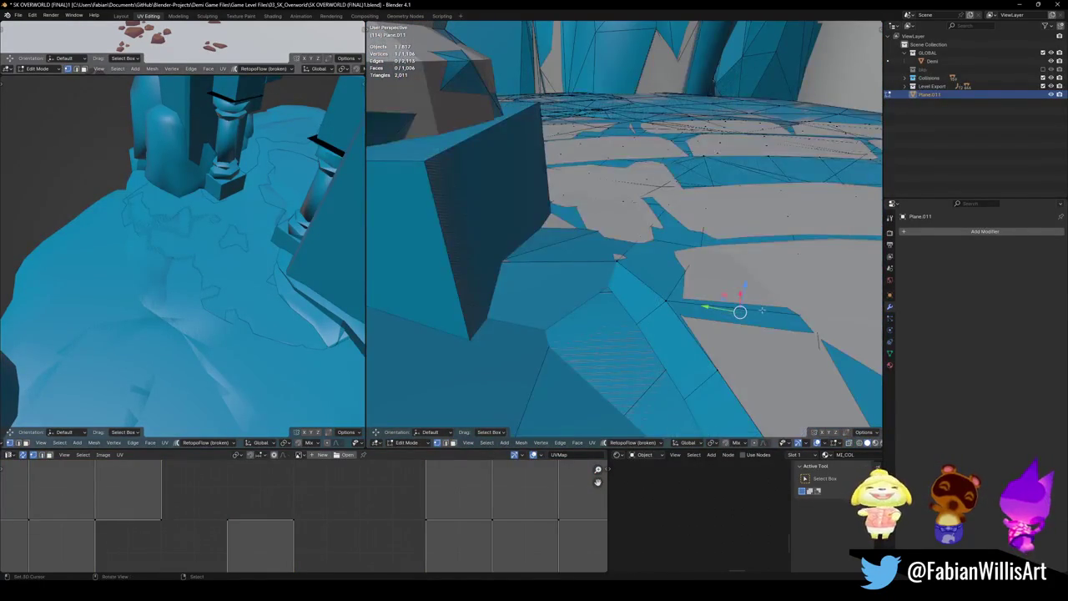
- Slide a vertex along its edge near the rock, then start a vertical move
{"action": "key", "text": "g"}
{"action": "key", "text": "g"}
{"action": "left_click", "coordinate": [641, 339]}
{"action": "key", "text": "g"}
{"action": "key", "text": "z"}
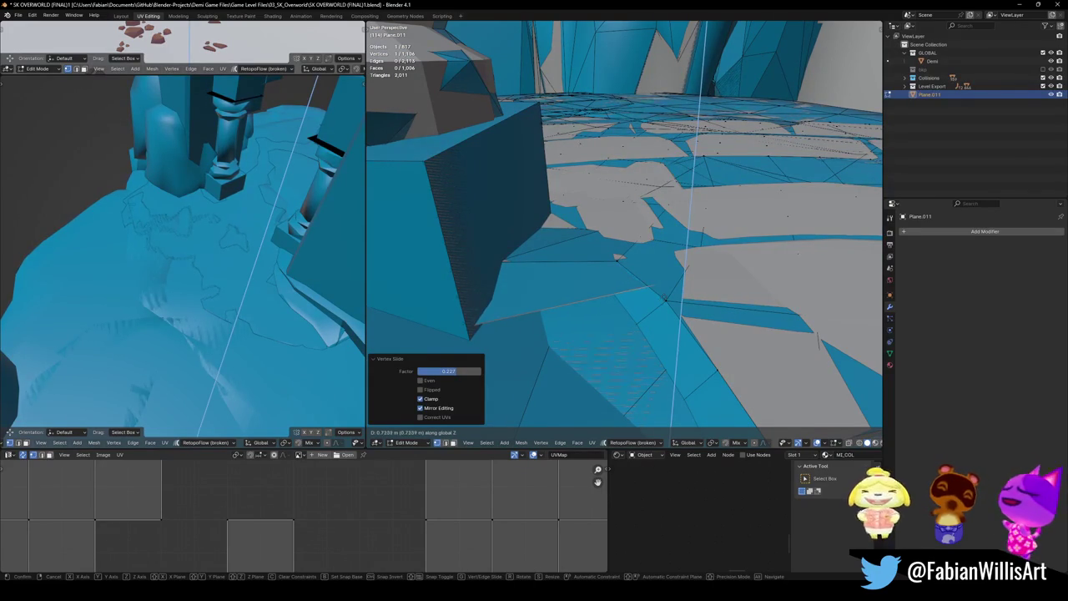
- Lift the vertex 0.26257 m, then nudge it horizontally and vertically
{"action": "left_click", "coordinate": [648, 322]}
{"action": "key", "text": "g"}
{"action": "key", "text": "shift+z"}
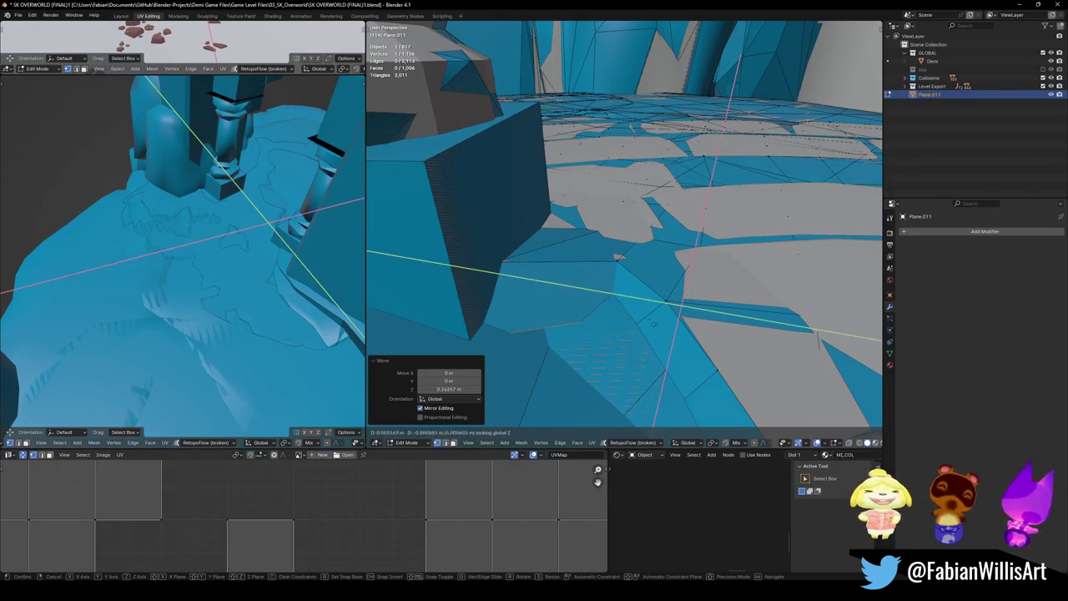
{"action": "left_click", "coordinate": [718, 413]}
{"action": "key", "text": "g"}
{"action": "key", "text": "z"}
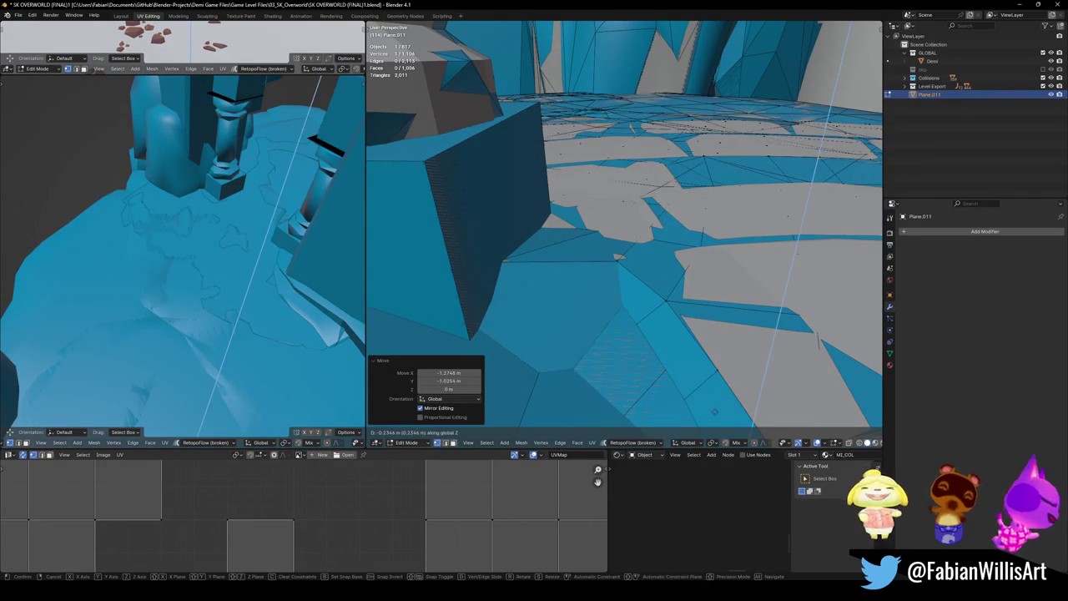
{"action": "left_click", "coordinate": [717, 408]}
- Reposition the selected vertices at the face's side and deselect them
{"action": "mouse_move", "coordinate": [718, 408]}
{"action": "middle_mouse_down"}
{"action": "mouse_move", "coordinate": [699, 302]}
{"action": "mouse_move", "coordinate": [637, 321]}
{"action": "middle_mouse_up"}
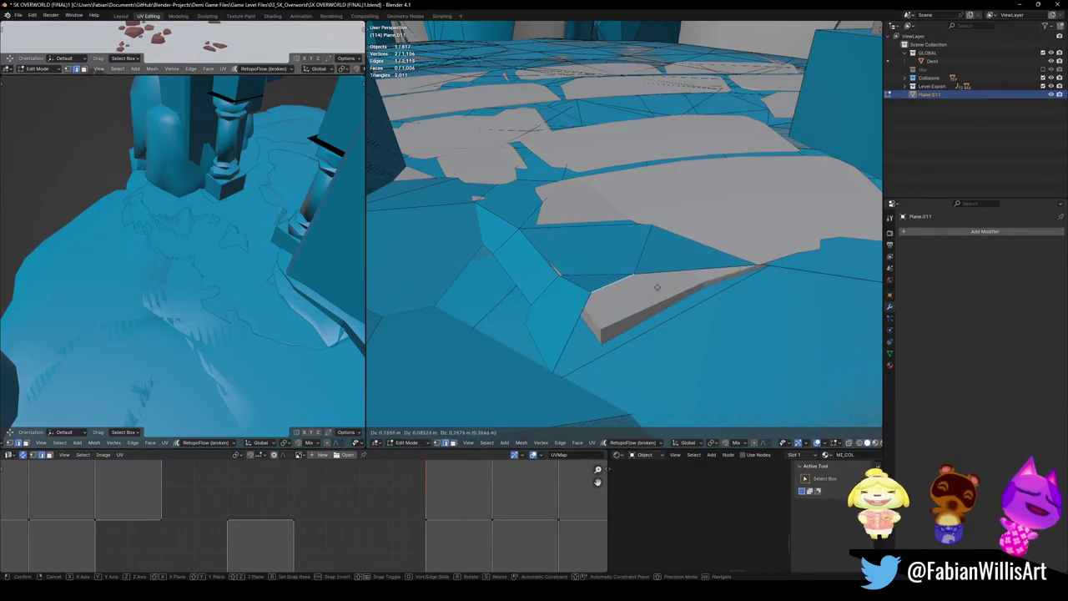
{"action": "middle_click_drag", "start_coordinate": [641, 313], "coordinate": [701, 274]}
{"action": "middle_click_drag", "start_coordinate": [644, 267], "coordinate": [736, 298]}
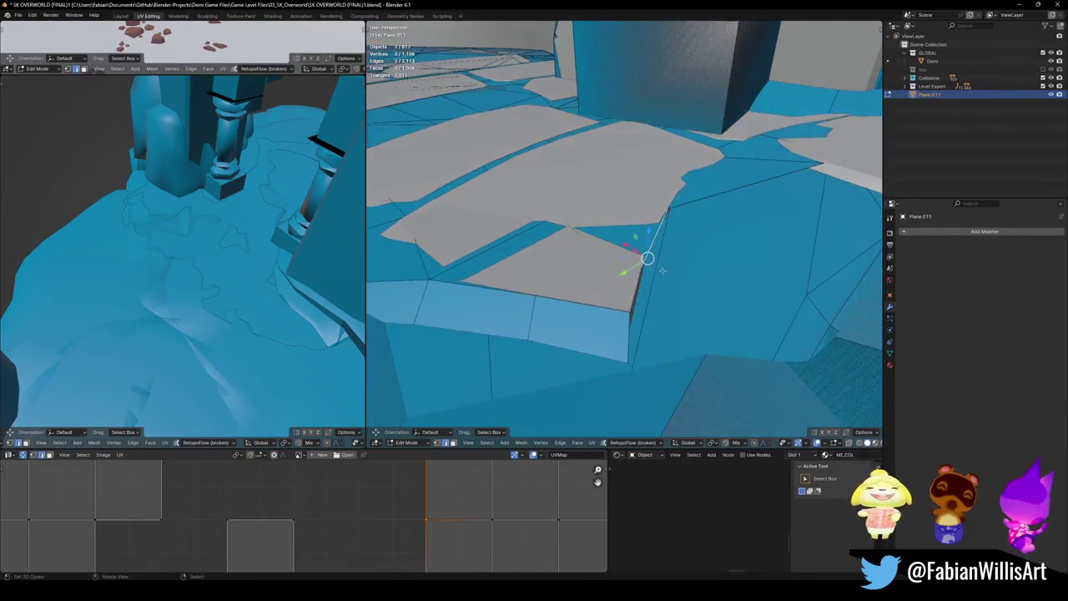
{"action": "key", "text": "g"}
{"action": "left_click", "coordinate": [736, 299]}
{"action": "left_click", "coordinate": [663, 343]}
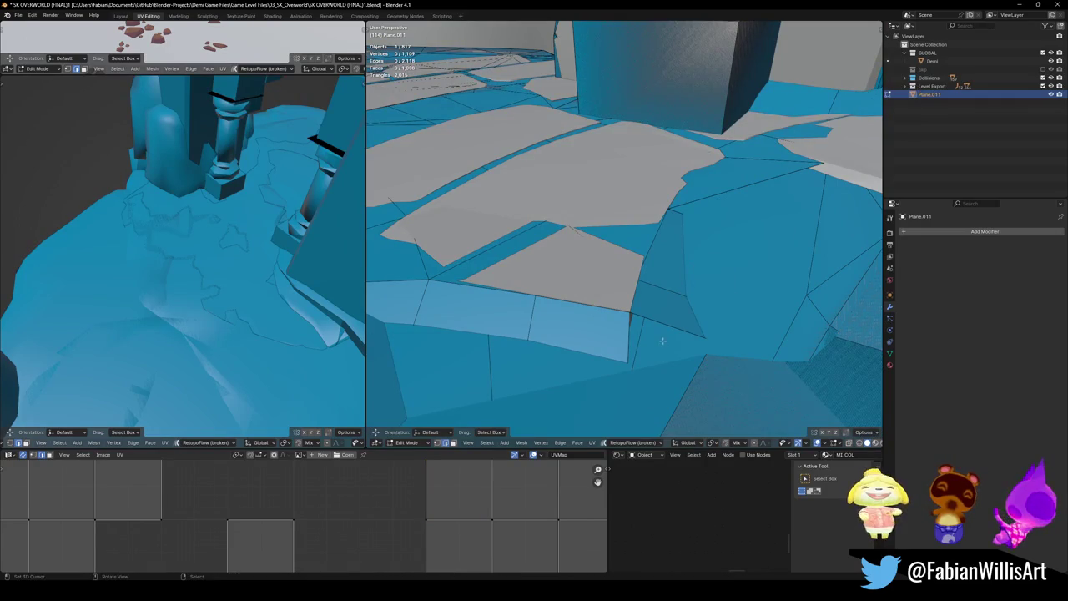
- Pull the extruded floor edge outward to cover the uncovered floor gap
{"action": "mouse_move", "coordinate": [684, 323]}
{"action": "middle_mouse_down"}
{"action": "mouse_move", "coordinate": [570, 314]}
{"action": "mouse_move", "coordinate": [651, 320]}
{"action": "mouse_move", "coordinate": [613, 286]}
{"action": "middle_mouse_up"}
{"action": "key", "text": "g"}
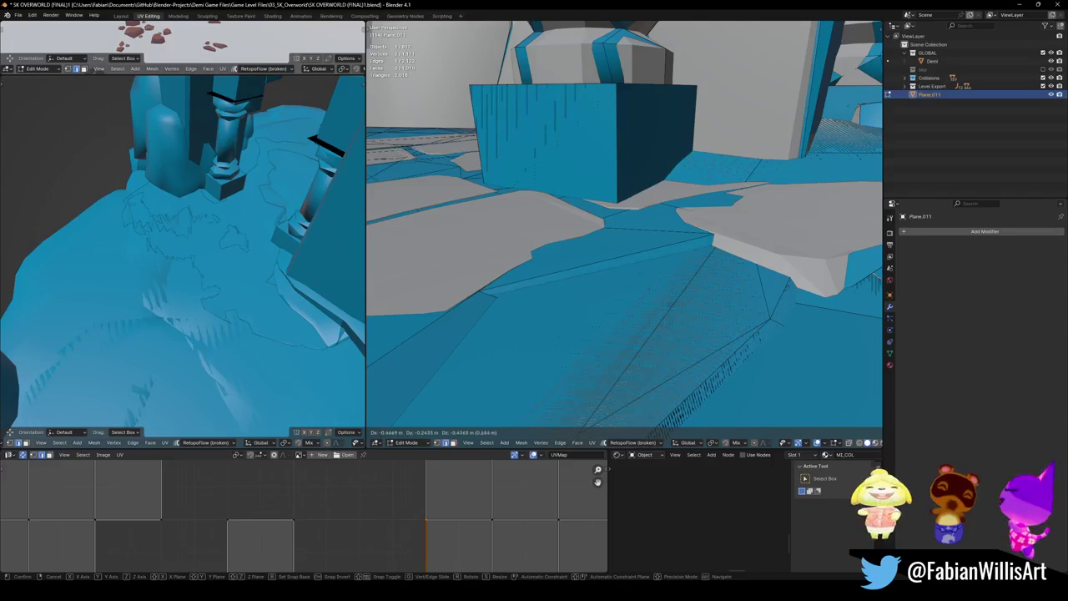
{"action": "left_click", "coordinate": [671, 296]}
{"action": "middle_click_drag", "start_coordinate": [655, 281], "coordinate": [639, 279]}
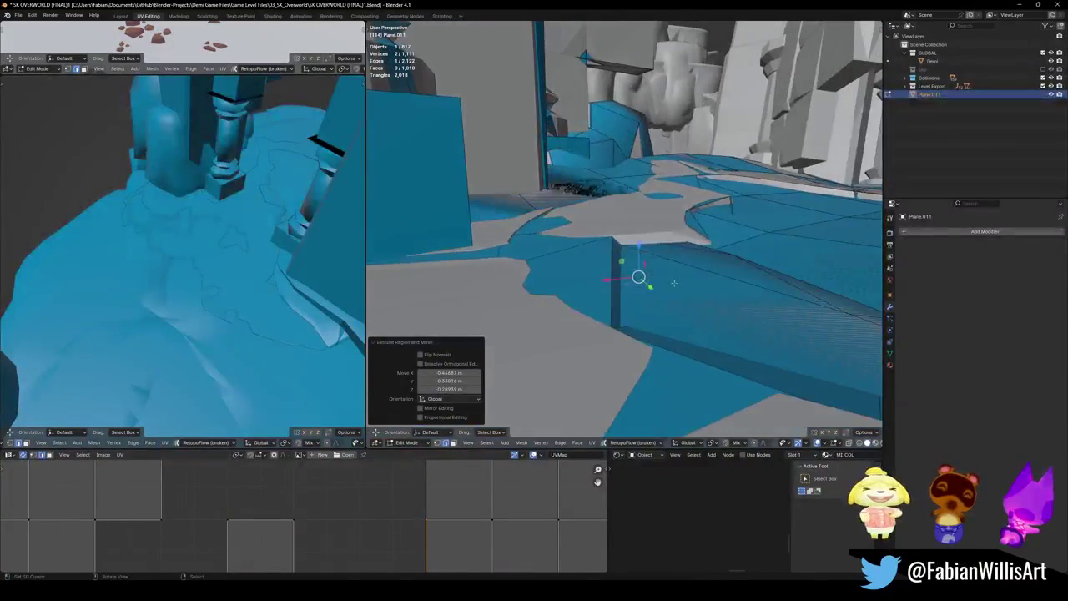
{"action": "left_click", "coordinate": [739, 286]}
{"action": "mouse_move", "coordinate": [739, 286]}
{"action": "middle_mouse_down"}
{"action": "mouse_move", "coordinate": [595, 354]}
{"action": "mouse_move", "coordinate": [639, 324]}
{"action": "mouse_move", "coordinate": [609, 285]}
{"action": "middle_mouse_up"}
{"action": "scroll", "coordinate": [593, 253], "scroll_direction": "up", "scroll_amount": 3}
{"action": "scroll", "coordinate": [592, 241], "scroll_direction": "up", "scroll_amount": 2}
{"action": "right_click", "coordinate": [590, 246]}
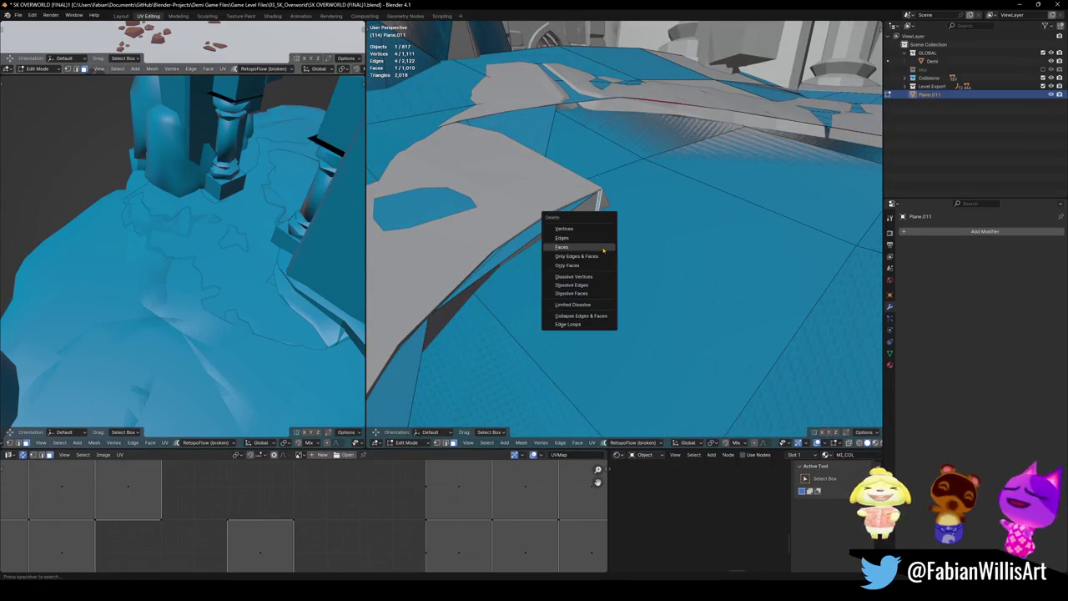
- Move two floor vertices into place, checking hidden geometry in see-through shading
{"action": "middle_click_drag", "start_coordinate": [591, 247], "coordinate": [565, 292]}
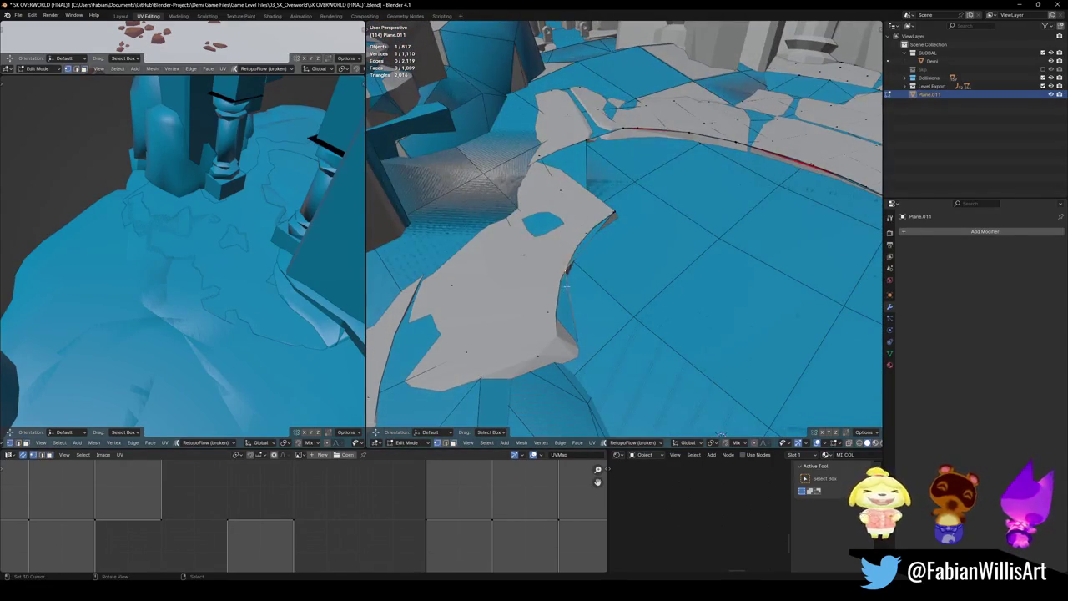
{"action": "key", "text": "g"}
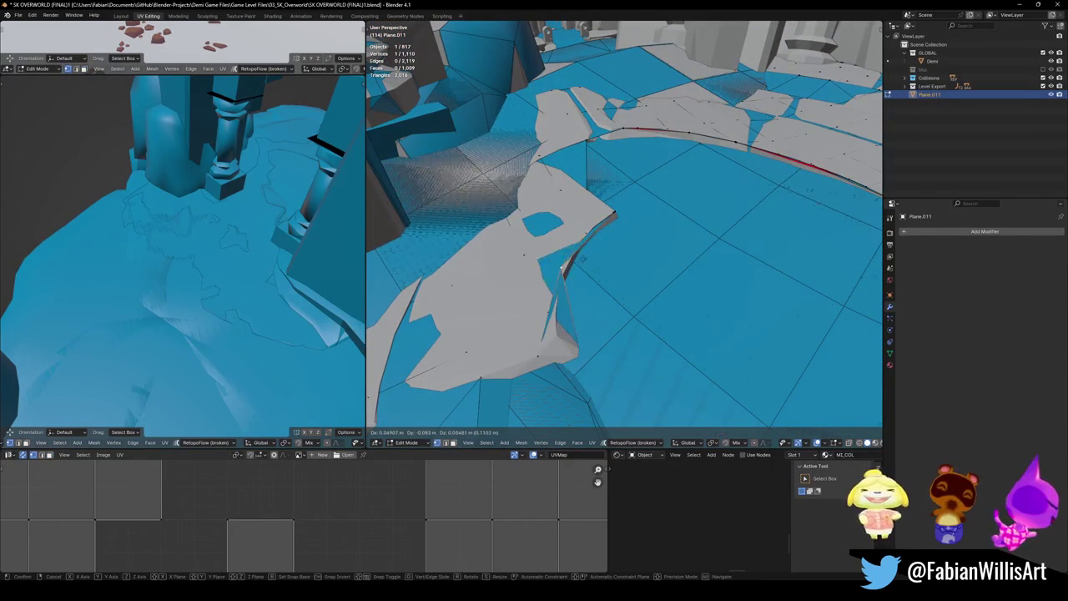
{"action": "left_click", "coordinate": [582, 365]}
{"action": "key", "text": "alt+z"}
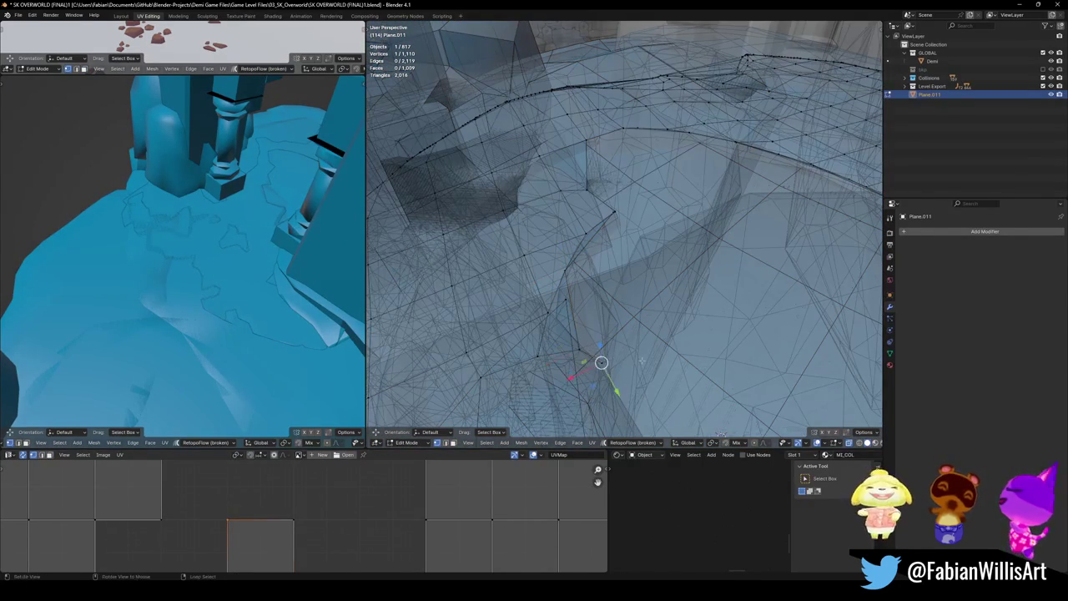
{"action": "middle_click_drag", "start_coordinate": [641, 359], "coordinate": [546, 312]}
{"action": "key", "text": "alt+z"}
{"action": "key", "text": "g"}
{"action": "left_click", "coordinate": [545, 312]}
- Dissolve the stray vertex and lower two vertices along the ledge edge
{"action": "key", "text": "ctrl+x"}
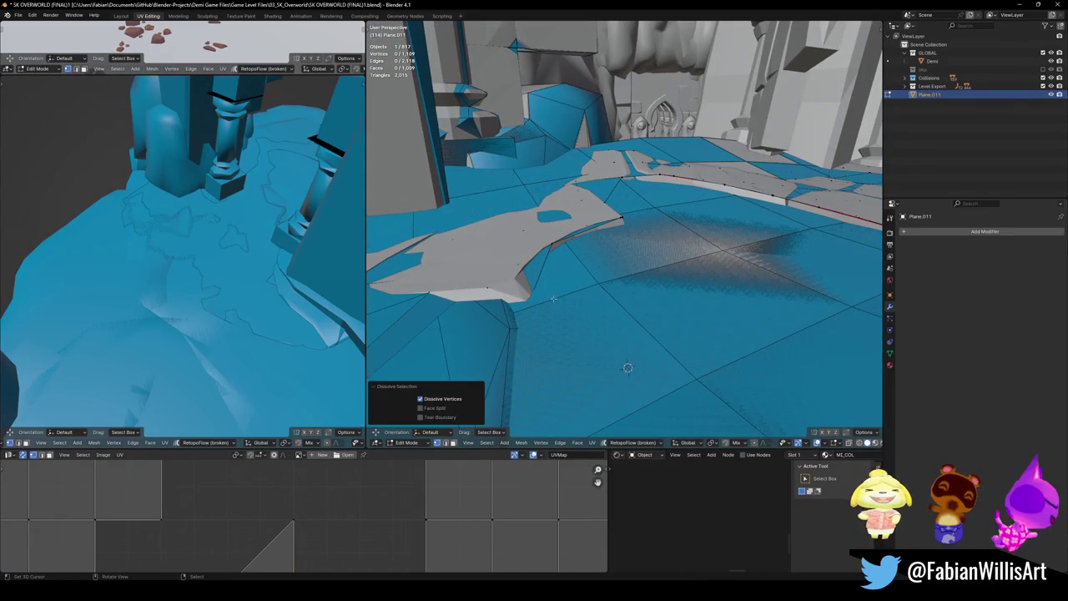
{"action": "middle_click_drag", "start_coordinate": [552, 298], "coordinate": [512, 238]}
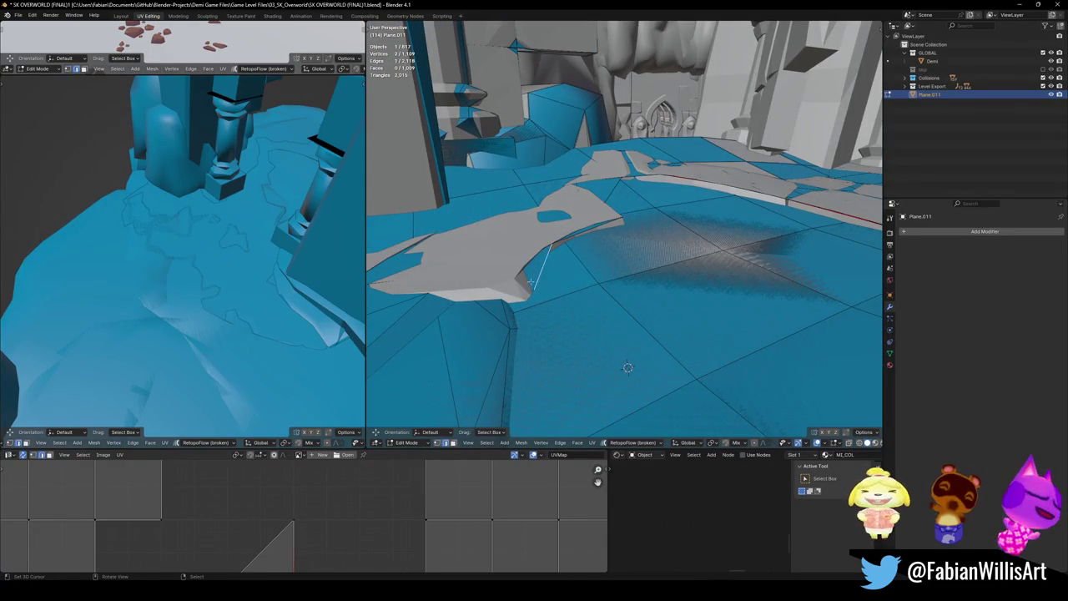
{"action": "key", "text": "g"}
{"action": "key", "text": "z"}
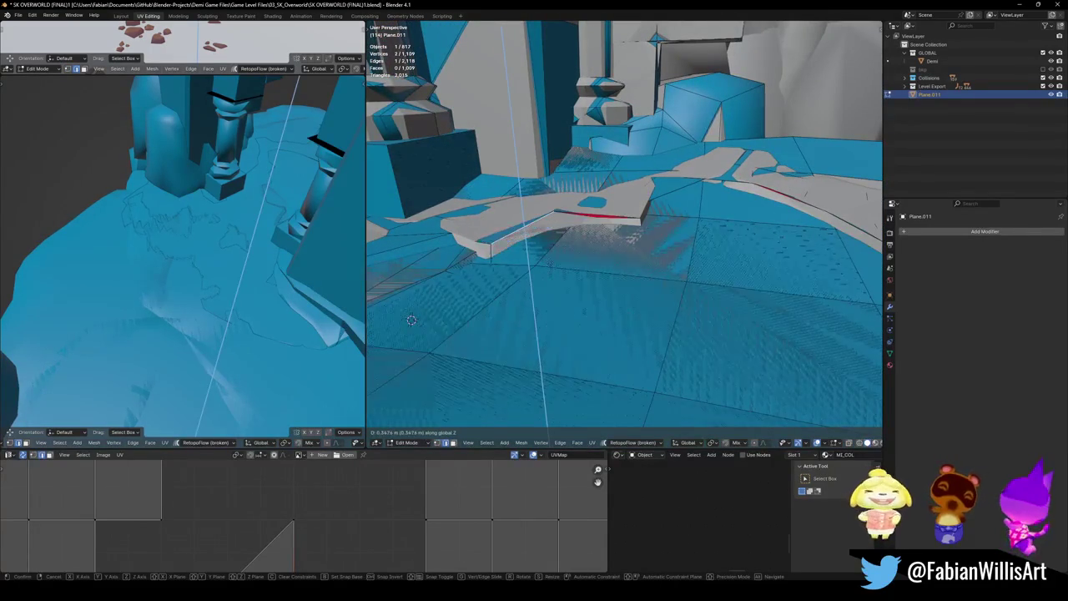
{"action": "left_click", "coordinate": [545, 273]}
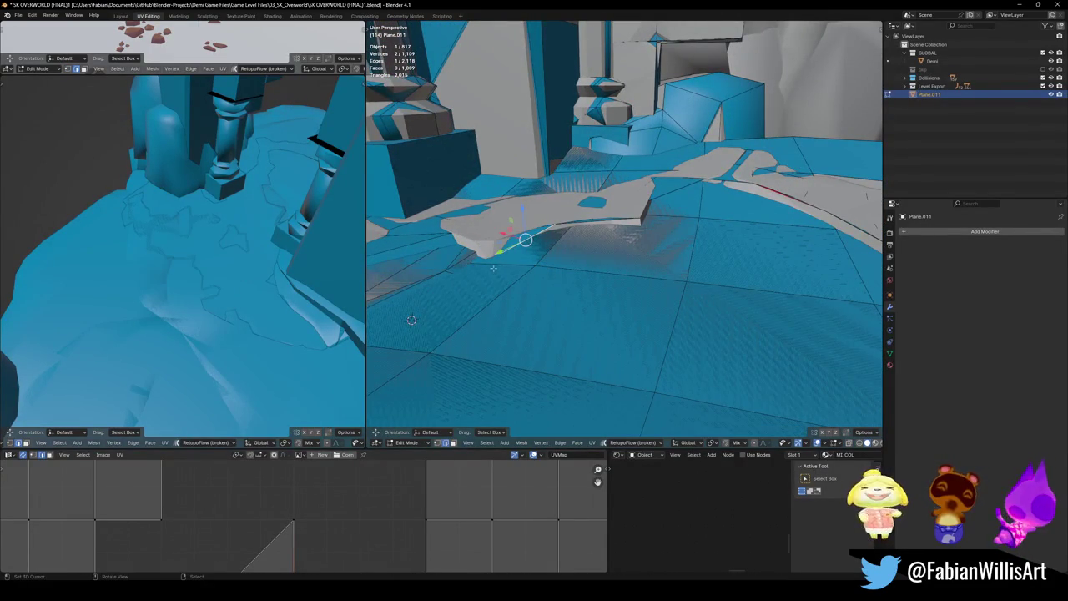
- Review the adjusted floor surface around the arena and return to Object Mode
{"action": "middle_click_drag", "start_coordinate": [506, 264], "coordinate": [581, 252]}
{"action": "right_click", "coordinate": [577, 174]}
{"action": "mouse_move", "coordinate": [577, 173]}
{"action": "middle_mouse_down"}
{"action": "mouse_move", "coordinate": [597, 252]}
{"action": "mouse_move", "coordinate": [575, 279]}
{"action": "mouse_move", "coordinate": [586, 269]}
{"action": "middle_mouse_up"}
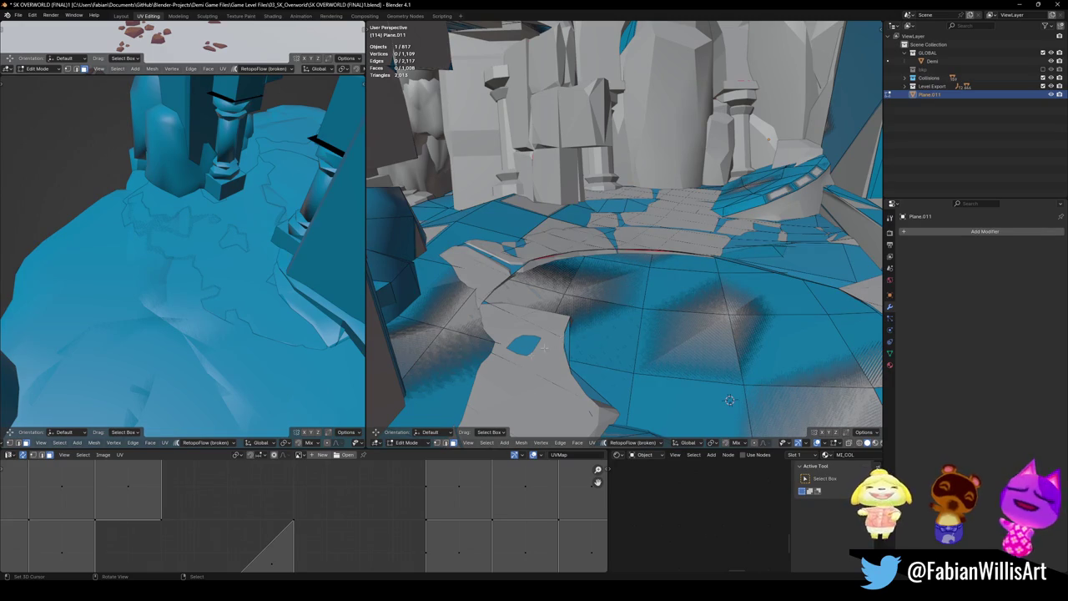
{"action": "middle_click_drag", "start_coordinate": [689, 223], "coordinate": [617, 284]}
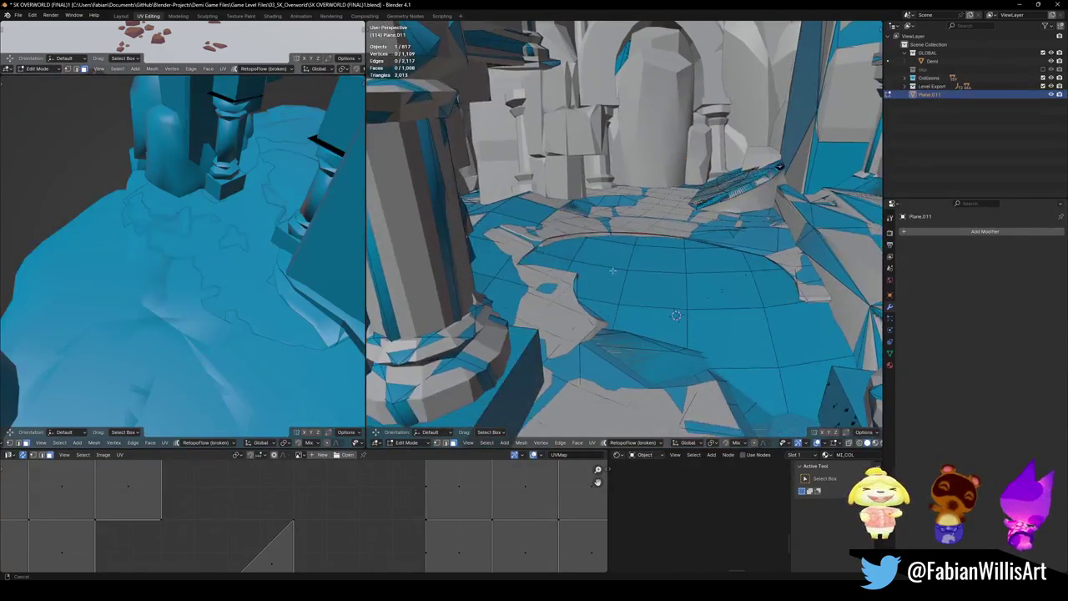
{"action": "middle_click_drag", "start_coordinate": [669, 260], "coordinate": [570, 258]}
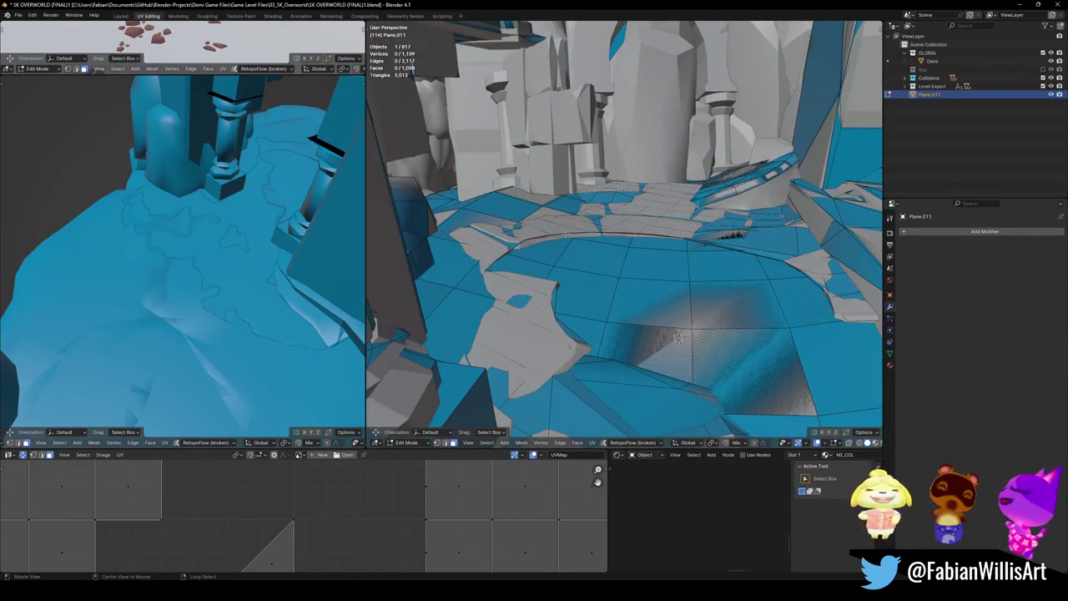
{"action": "middle_click_drag", "start_coordinate": [677, 337], "coordinate": [839, 278]}
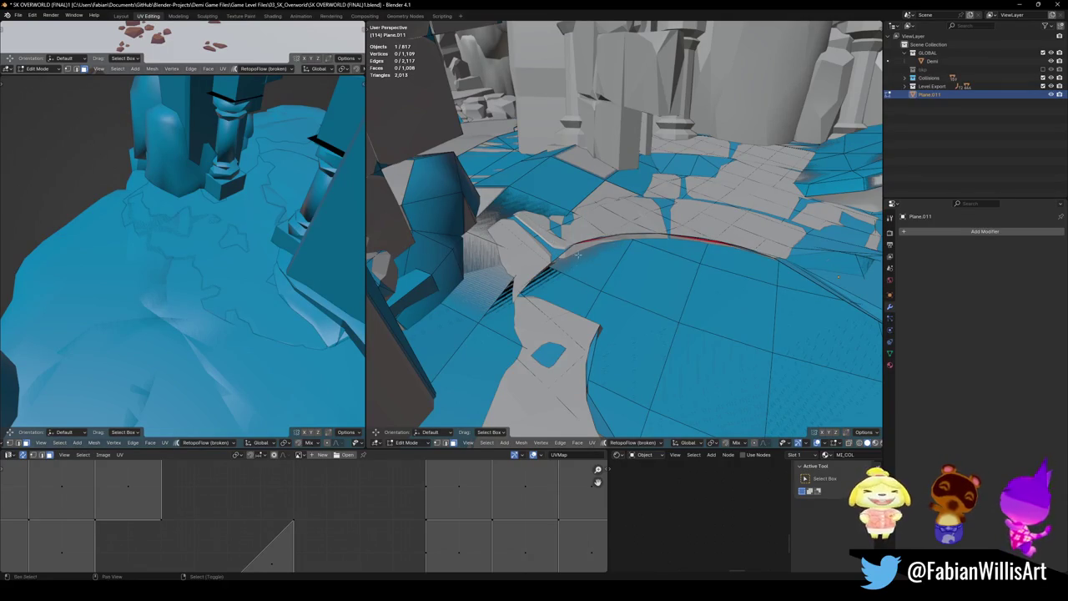
{"action": "middle_click_drag", "start_coordinate": [577, 258], "coordinate": [720, 365]}
{"action": "key", "text": "Tab"}
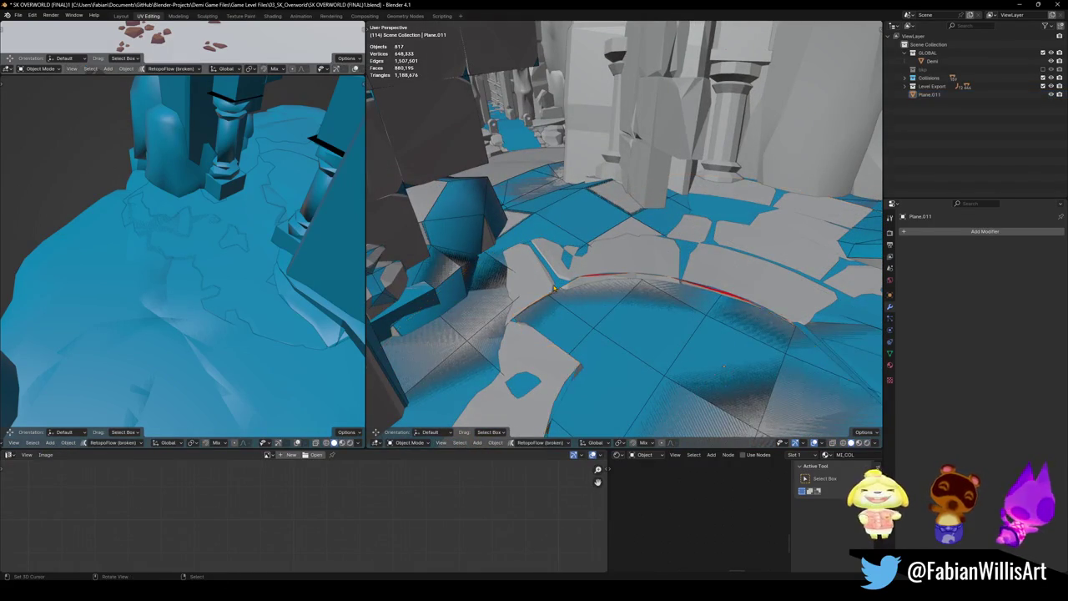
- Delete the Plane.011 collision plane and save the file
{"action": "left_click", "coordinate": [579, 296]}
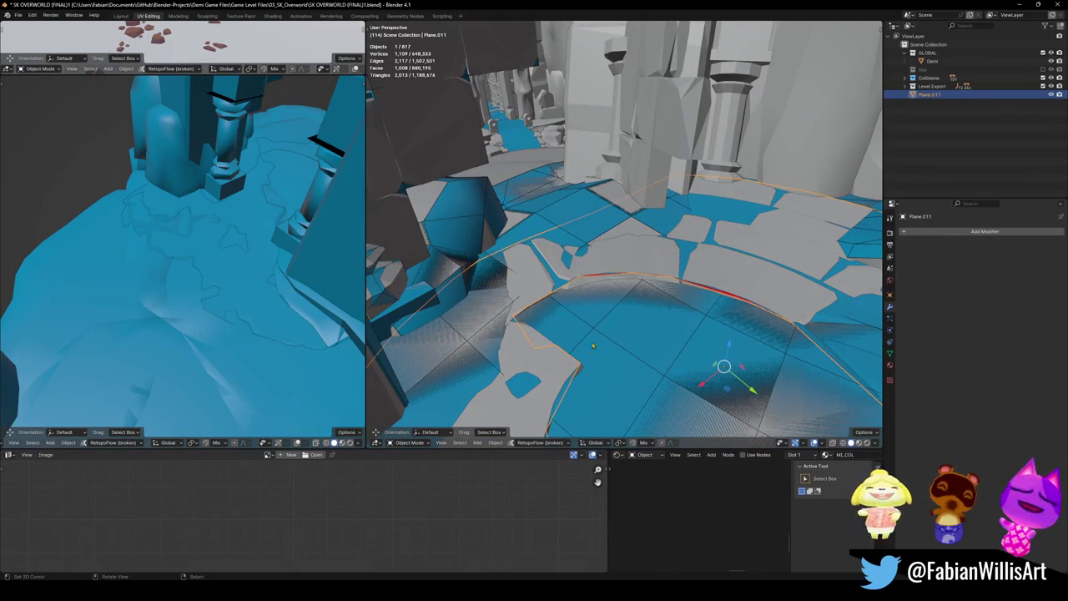
{"action": "key", "text": "Delete"}
{"action": "mouse_move", "coordinate": [607, 256]}
{"action": "middle_mouse_down"}
{"action": "mouse_move", "coordinate": [835, 281]}
{"action": "mouse_move", "coordinate": [599, 281]}
{"action": "mouse_move", "coordinate": [606, 261]}
{"action": "mouse_move", "coordinate": [620, 284]}
{"action": "mouse_move", "coordinate": [620, 270]}
{"action": "mouse_move", "coordinate": [665, 231]}
{"action": "middle_mouse_up"}
{"action": "mouse_move", "coordinate": [667, 185]}
{"action": "middle_mouse_down", "text": "ctrl"}
{"action": "mouse_move", "coordinate": [636, 246]}
{"action": "mouse_move", "coordinate": [594, 249]}
{"action": "mouse_move", "coordinate": [734, 328]}
{"action": "mouse_move", "coordinate": [626, 303]}
{"action": "mouse_move", "coordinate": [666, 310]}
{"action": "middle_mouse_up", "text": "ctrl"}
{"action": "key", "text": "ctrl+s"}
- Add a decimated mesh collider to terrain piece DK_Terrain_03.043 beside the arch
{"action": "left_click", "coordinate": [734, 328]}
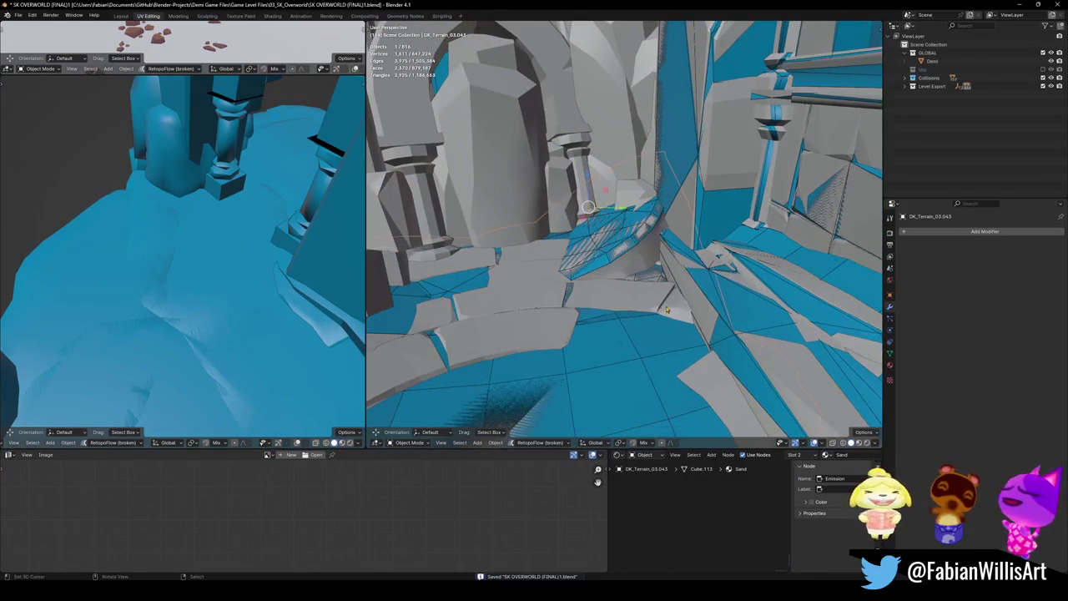
{"action": "key", "text": "shift+c"}
{"action": "left_click", "coordinate": [650, 268]}
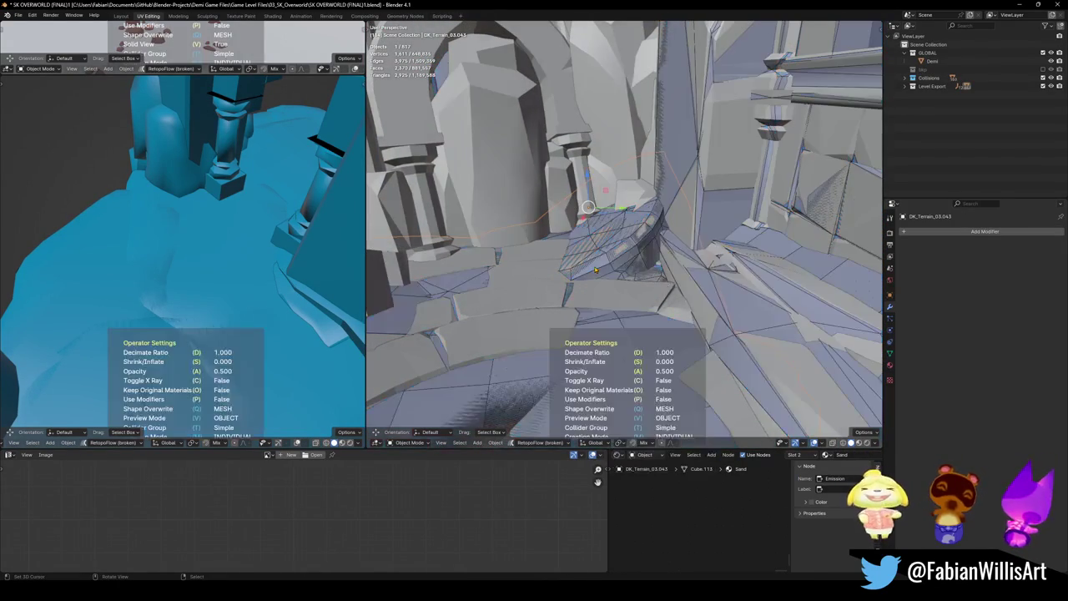
{"action": "left_click", "coordinate": [695, 268]}
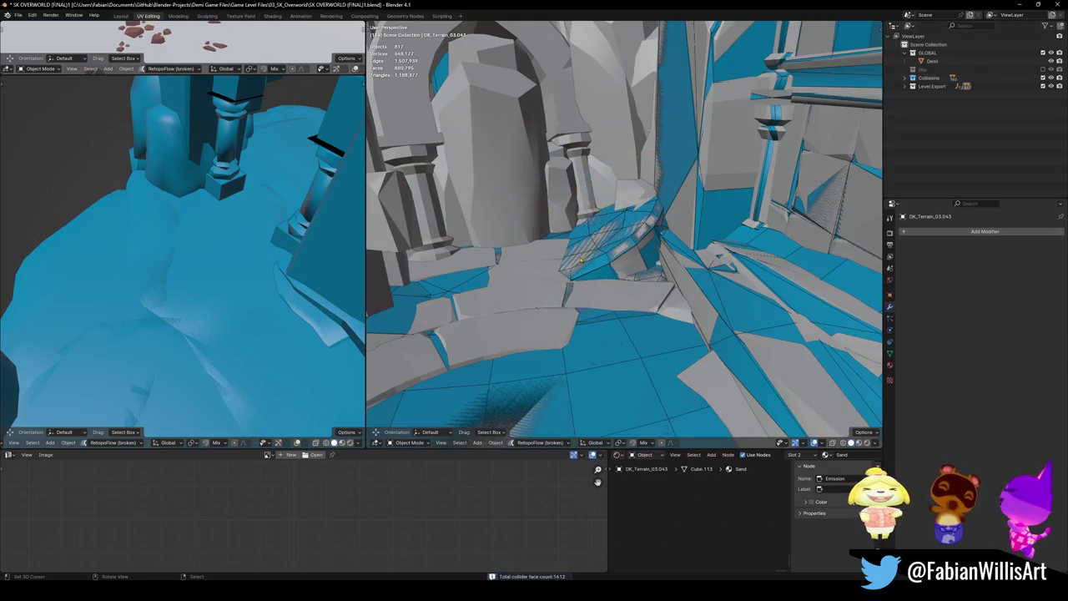
- Select arch prop Drg1_Asset_ArenaProp_1.016 and show it alone in local view
{"action": "middle_click_drag", "start_coordinate": [696, 268], "coordinate": [624, 271]}
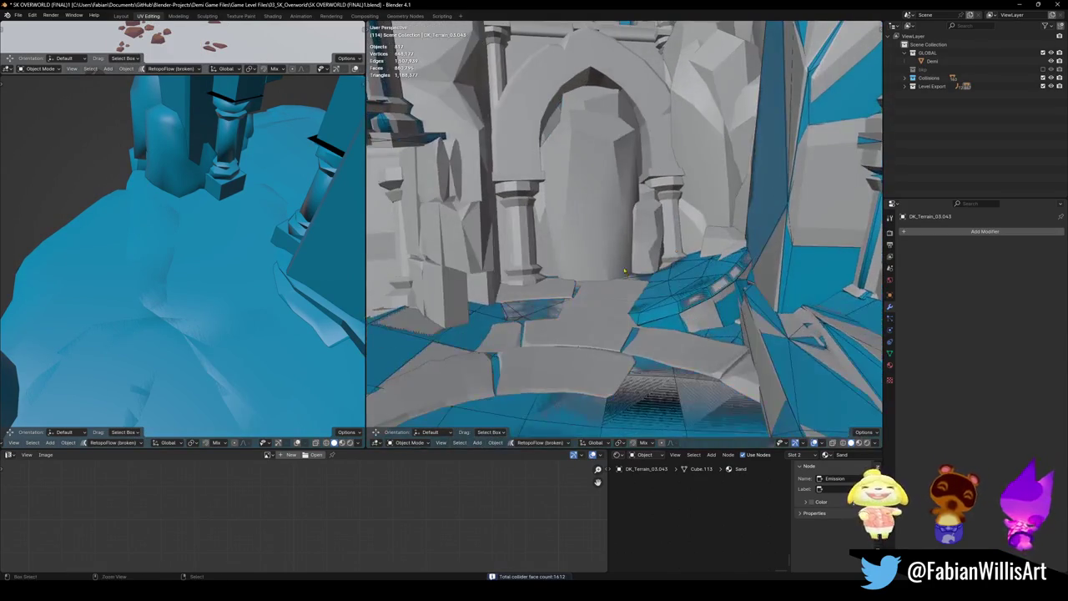
{"action": "left_click", "coordinate": [524, 239]}
{"action": "mouse_move", "coordinate": [529, 240]}
{"action": "middle_mouse_down"}
{"action": "mouse_move", "coordinate": [566, 303]}
{"action": "mouse_move", "coordinate": [741, 329]}
{"action": "mouse_move", "coordinate": [621, 309]}
{"action": "middle_mouse_up"}
{"action": "key", "text": "KP_Divide"}
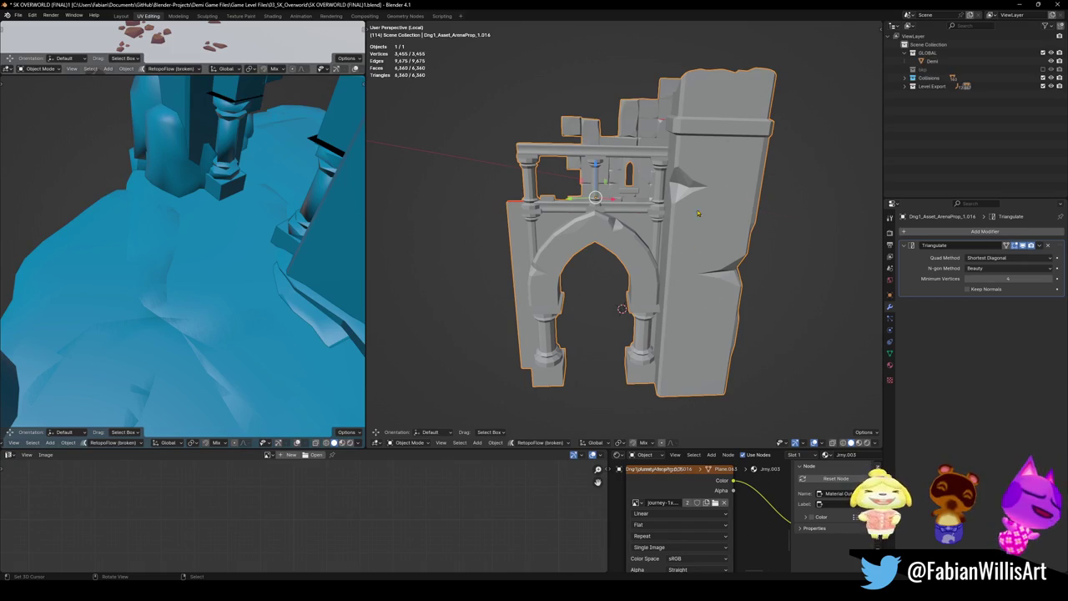
- Add a mesh collider to the arch with decimate ratio 0.414 (1443 faces)
{"action": "middle_click_drag", "start_coordinate": [610, 273], "coordinate": [609, 220]}
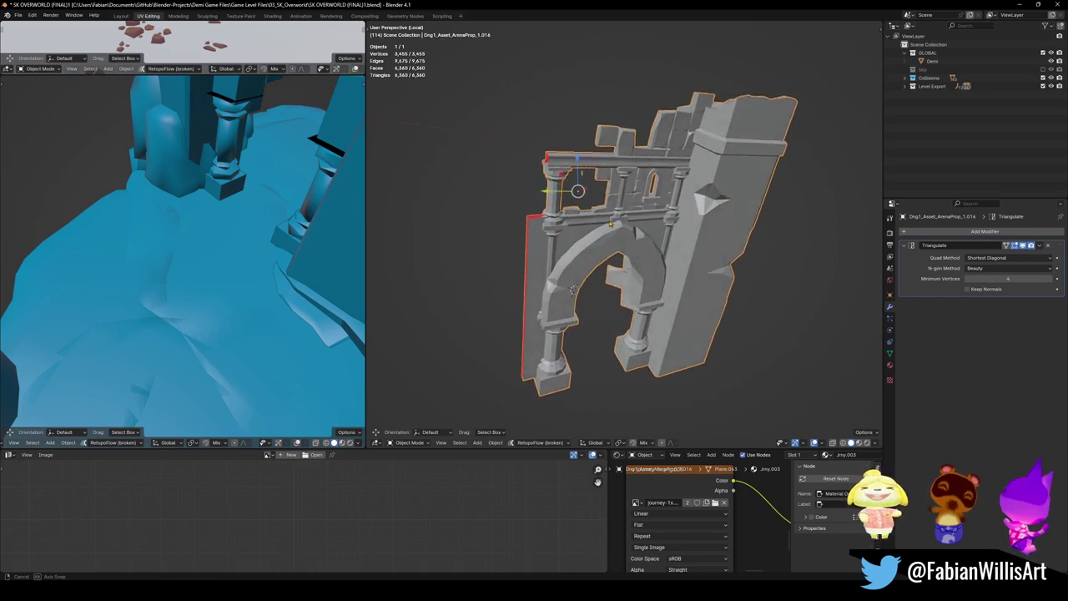
{"action": "key", "text": "shift+alt+c"}
{"action": "left_click", "coordinate": [555, 194]}
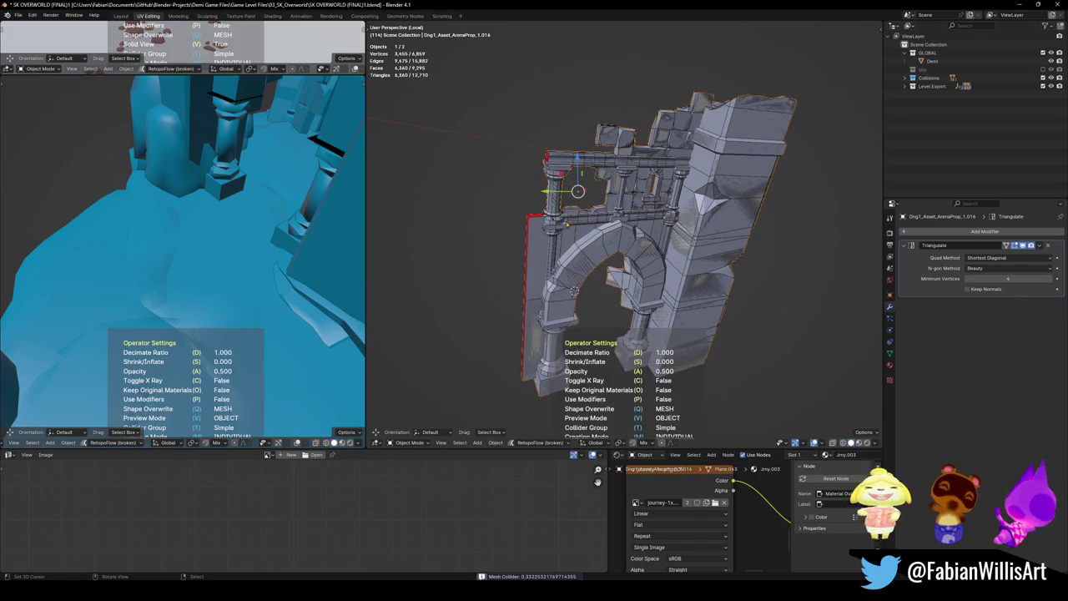
{"action": "left_click", "coordinate": [743, 262]}
- Inspect the arch collider edge-on, save the file, and return to the full level
{"action": "middle_click_drag", "start_coordinate": [743, 262], "coordinate": [467, 329]}
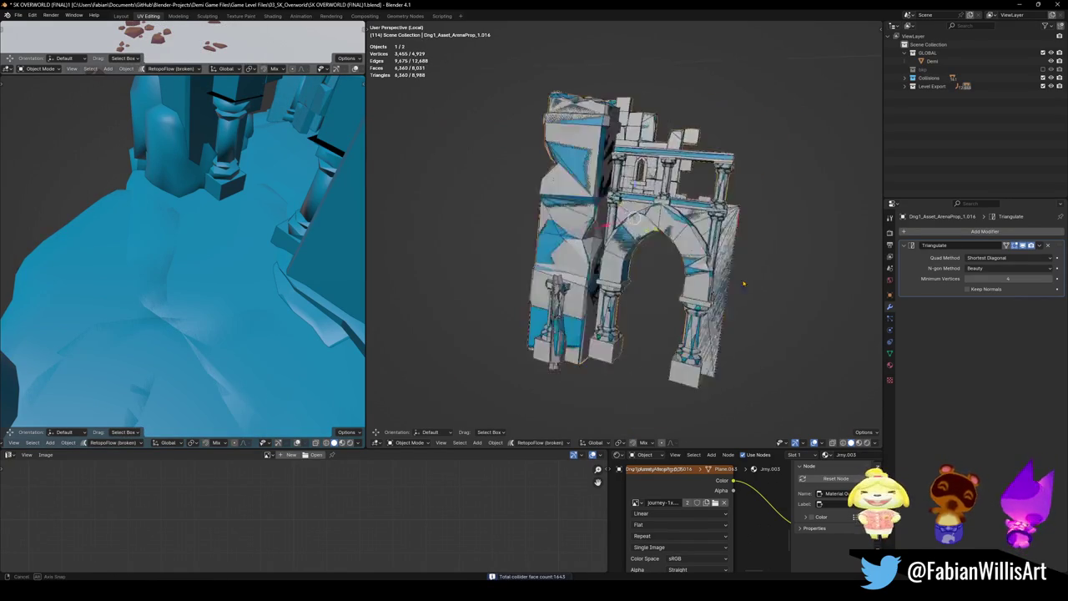
{"action": "mouse_move", "coordinate": [662, 270]}
{"action": "middle_mouse_down"}
{"action": "mouse_move", "coordinate": [575, 255]}
{"action": "mouse_move", "coordinate": [626, 236]}
{"action": "middle_mouse_up"}
{"action": "key", "text": "ctrl+s"}
{"action": "key", "text": "KP_Divide"}
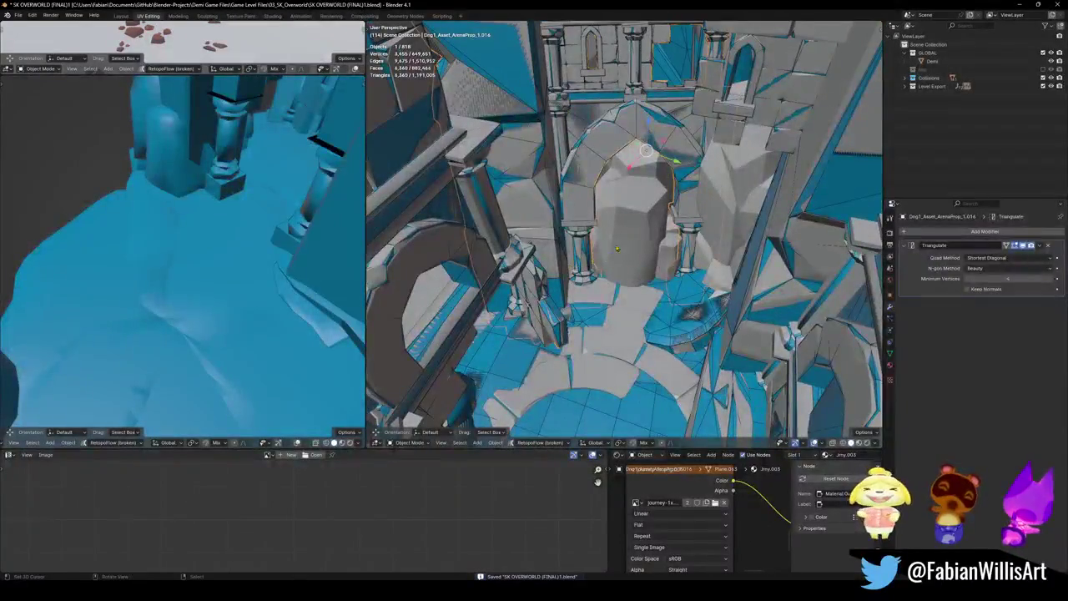
- Give the Cube.021 rock cluster a mesh collider in local view and save the file
{"action": "left_click", "coordinate": [631, 232]}
{"action": "key", "text": "KP_Divide"}
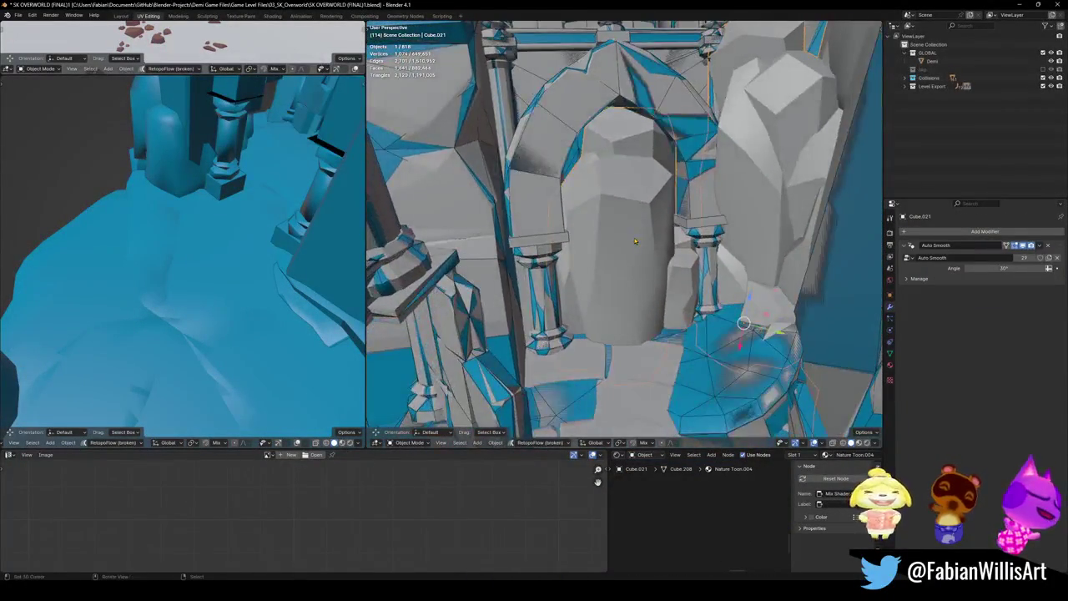
{"action": "mouse_move", "coordinate": [530, 270]}
{"action": "middle_mouse_down"}
{"action": "mouse_move", "coordinate": [668, 267]}
{"action": "mouse_move", "coordinate": [675, 284]}
{"action": "middle_mouse_up"}
{"action": "key", "text": "Tab"}
{"action": "key", "text": "alt+a"}
{"action": "key", "text": "Tab"}
{"action": "key", "text": "shift+c"}
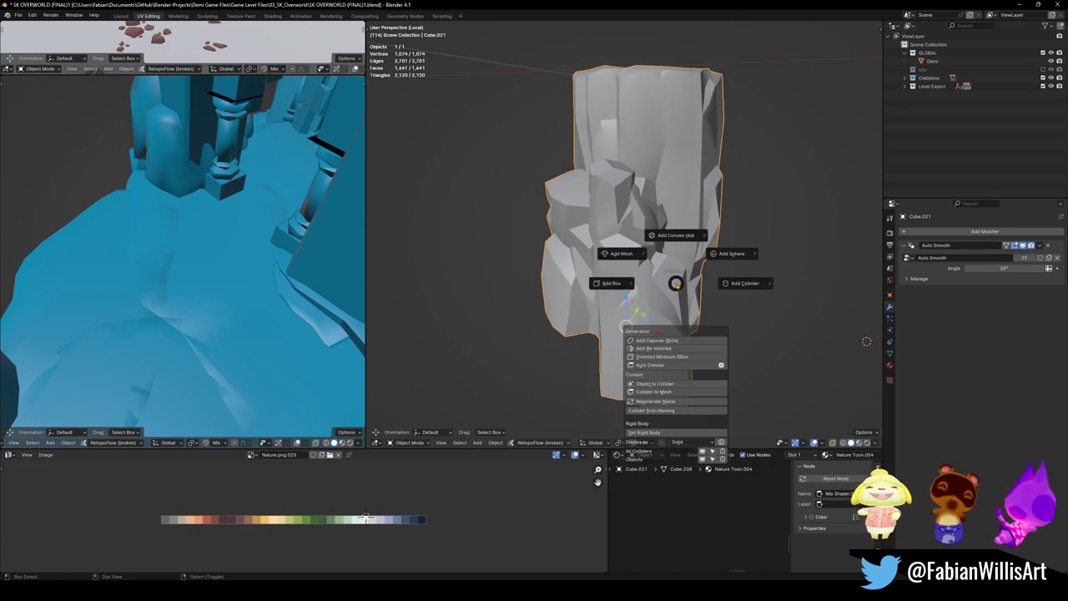
{"action": "left_click", "coordinate": [626, 253]}
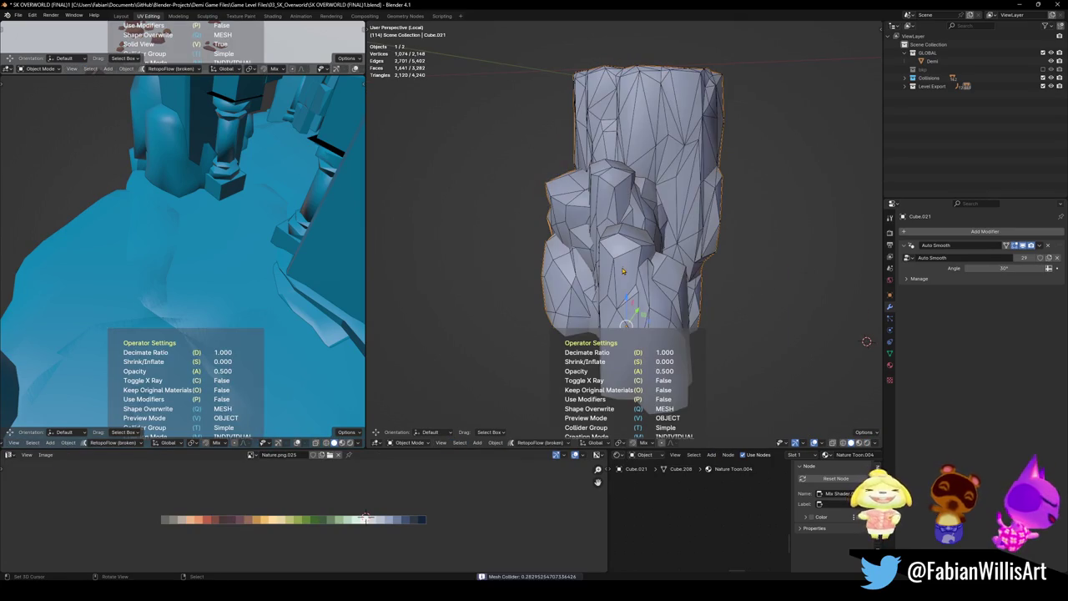
{"action": "left_click", "coordinate": [747, 266]}
{"action": "mouse_move", "coordinate": [747, 266]}
{"action": "middle_mouse_down"}
{"action": "mouse_move", "coordinate": [655, 296]}
{"action": "mouse_move", "coordinate": [629, 254]}
{"action": "mouse_move", "coordinate": [691, 271]}
{"action": "mouse_move", "coordinate": [728, 267]}
{"action": "middle_mouse_up"}
{"action": "key", "text": "ctrl+s"}
- Add a mesh collider decimated to 0.398 (64 faces) to Cube.025 and save again
{"action": "key", "text": "KP_Divide"}
{"action": "scroll", "coordinate": [630, 256], "scroll_direction": "down", "scroll_amount": 5}
{"action": "scroll", "coordinate": [643, 265], "scroll_direction": "up", "scroll_amount": 2}
{"action": "scroll", "coordinate": [651, 272], "scroll_direction": "up", "scroll_amount": 2}
{"action": "key", "text": "KP_Decimal"}
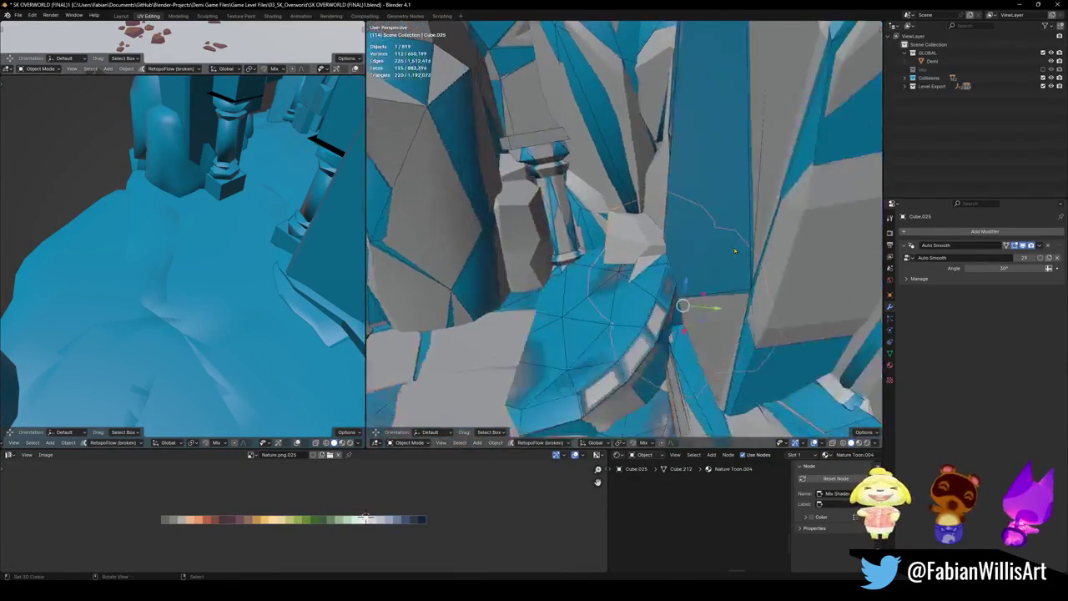
{"action": "key", "text": "shift+alt+c"}
{"action": "left_click", "coordinate": [635, 206]}
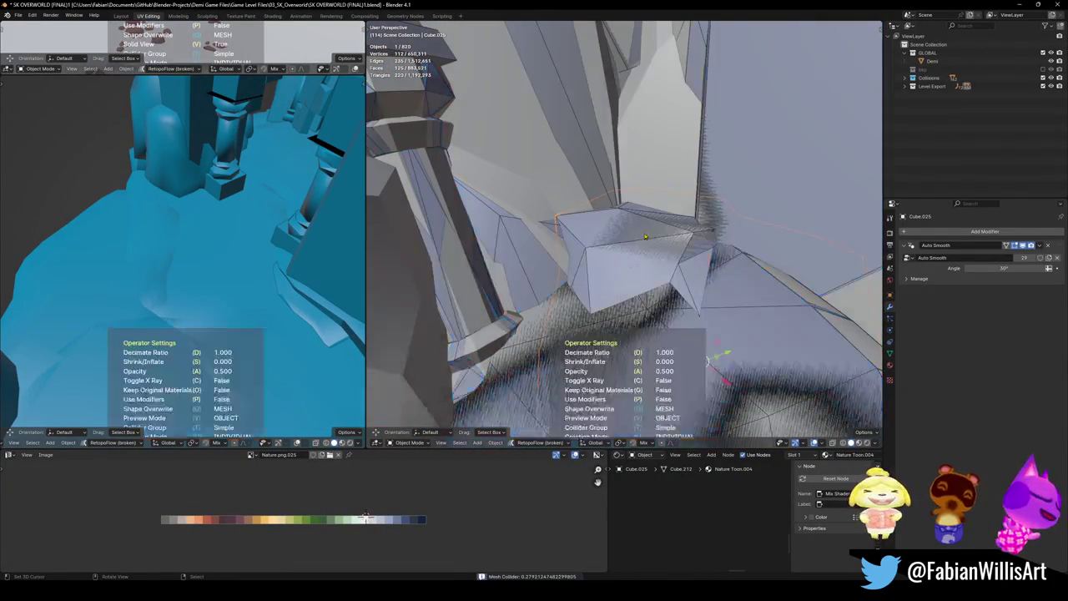
{"action": "key", "text": "d"}
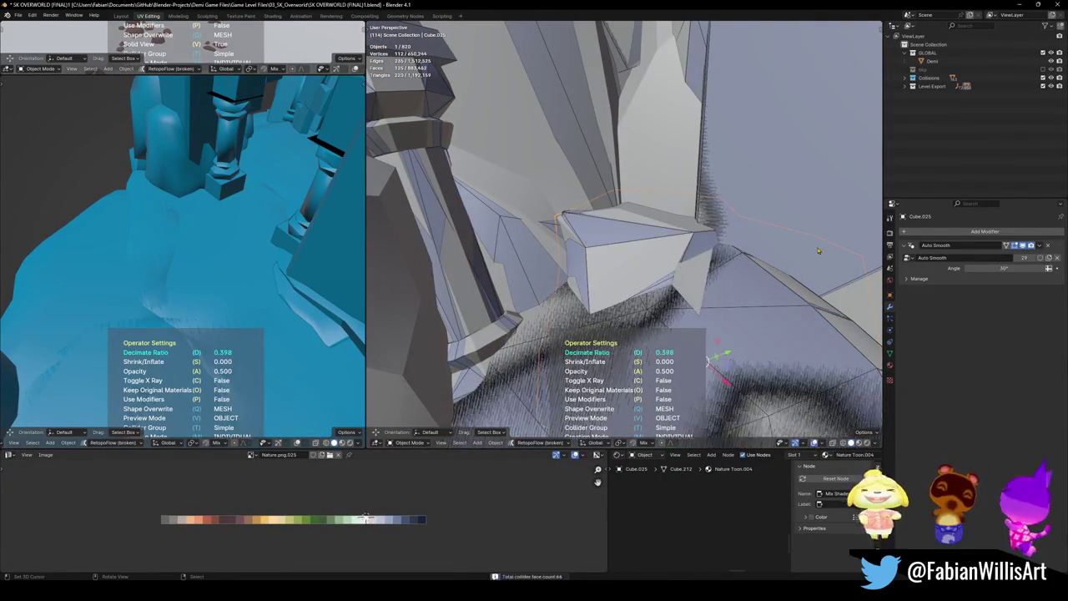
{"action": "left_click", "coordinate": [694, 304]}
{"action": "mouse_move", "coordinate": [694, 304]}
{"action": "middle_mouse_down"}
{"action": "mouse_move", "coordinate": [667, 276]}
{"action": "mouse_move", "coordinate": [680, 271]}
{"action": "mouse_move", "coordinate": [668, 254]}
{"action": "mouse_move", "coordinate": [656, 290]}
{"action": "middle_mouse_up"}
{"action": "key", "text": "ctrl+s"}
- Walk through the level's archways and pillars to test the colliders
{"action": "left_click", "coordinate": [659, 278]}
{"action": "right_click", "coordinate": [658, 278]}
{"action": "key", "text": "Escape"}
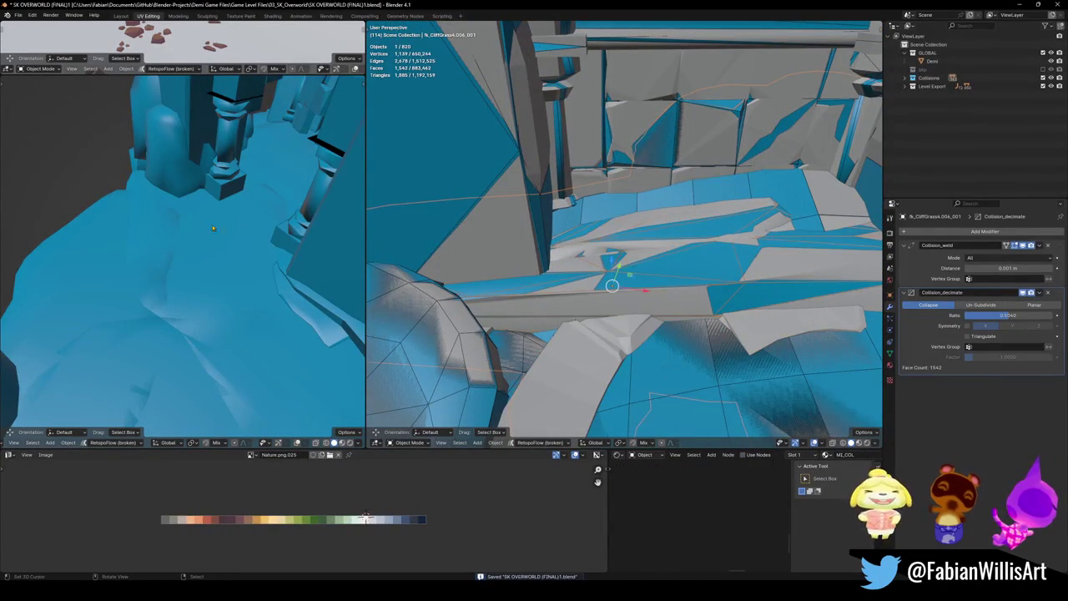
{"action": "key", "text": "shift+grave"}
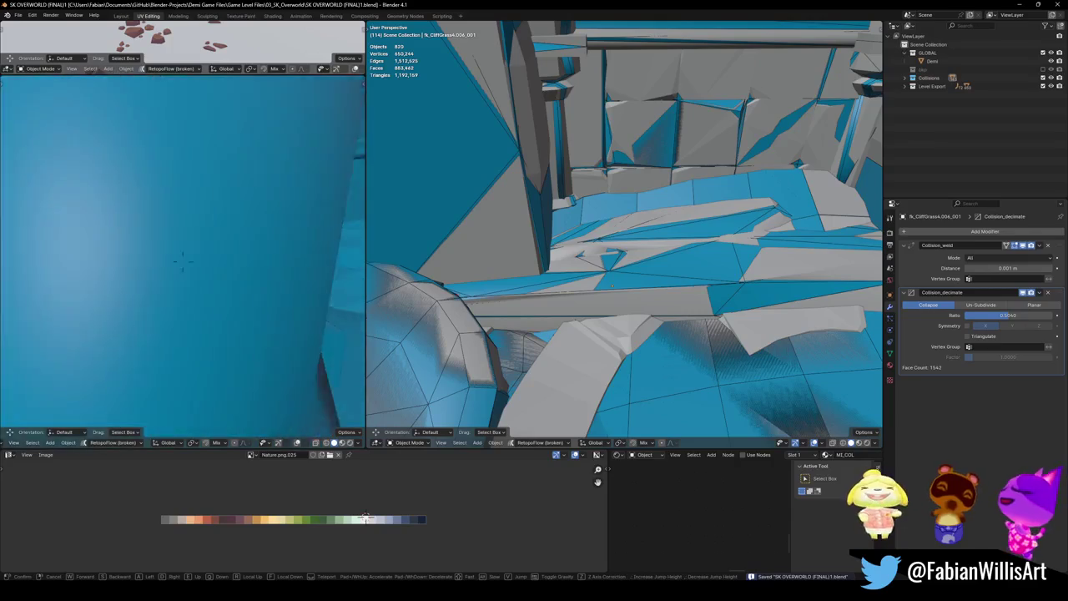
{"action": "key", "text": "w"}
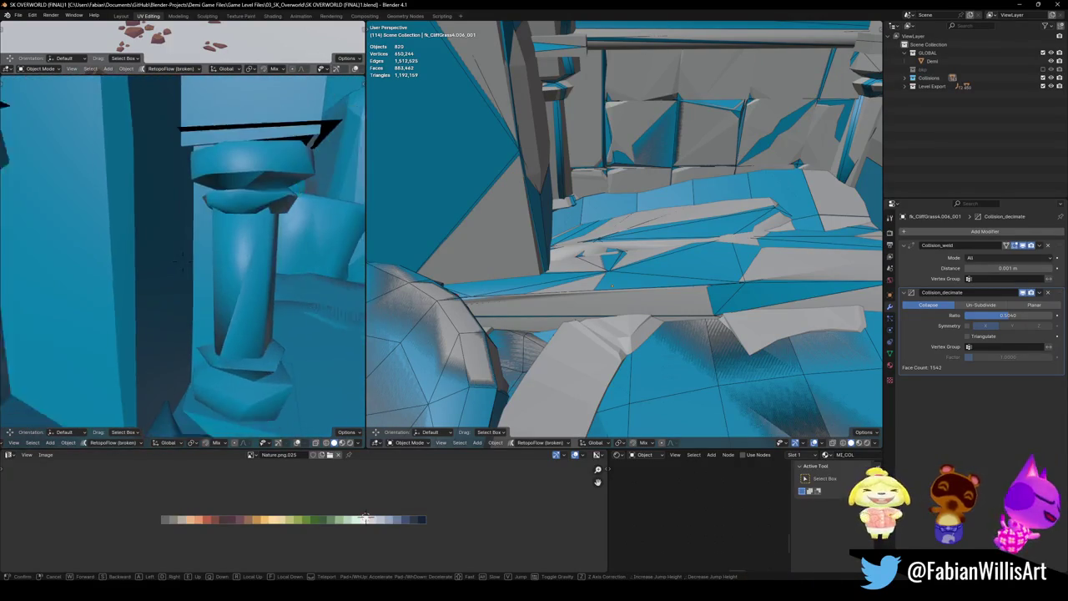
{"action": "key", "text": "s"}
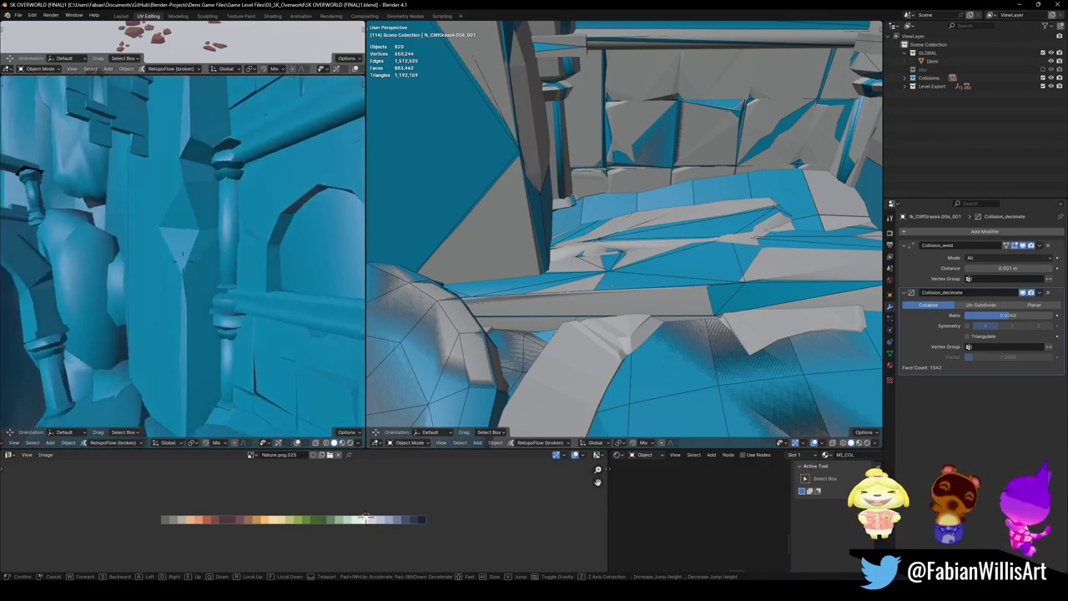
{"action": "key", "text": "w"}
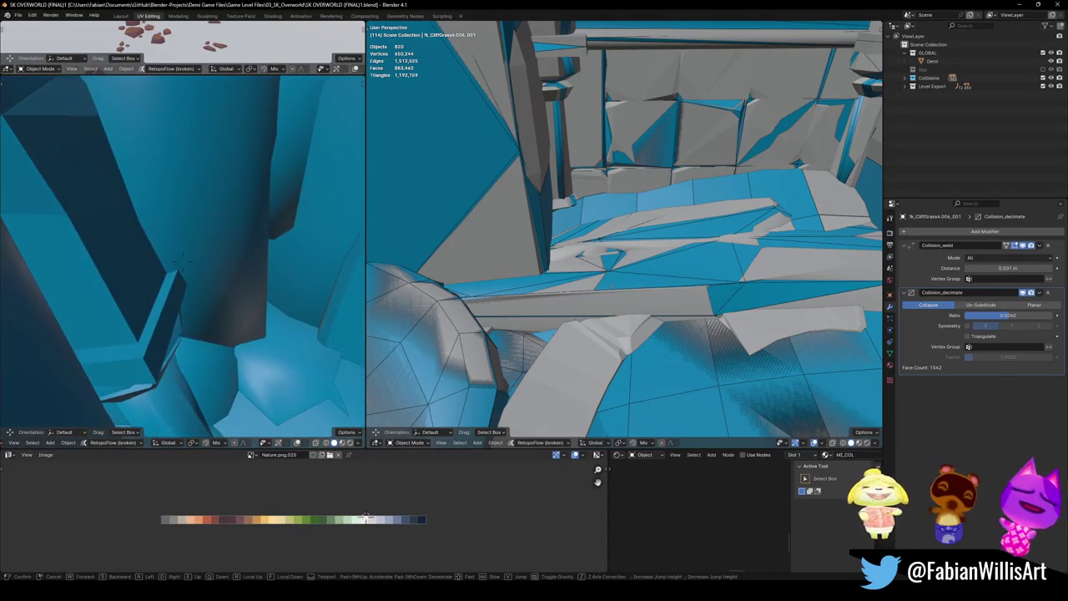
{"action": "key", "text": "s"}
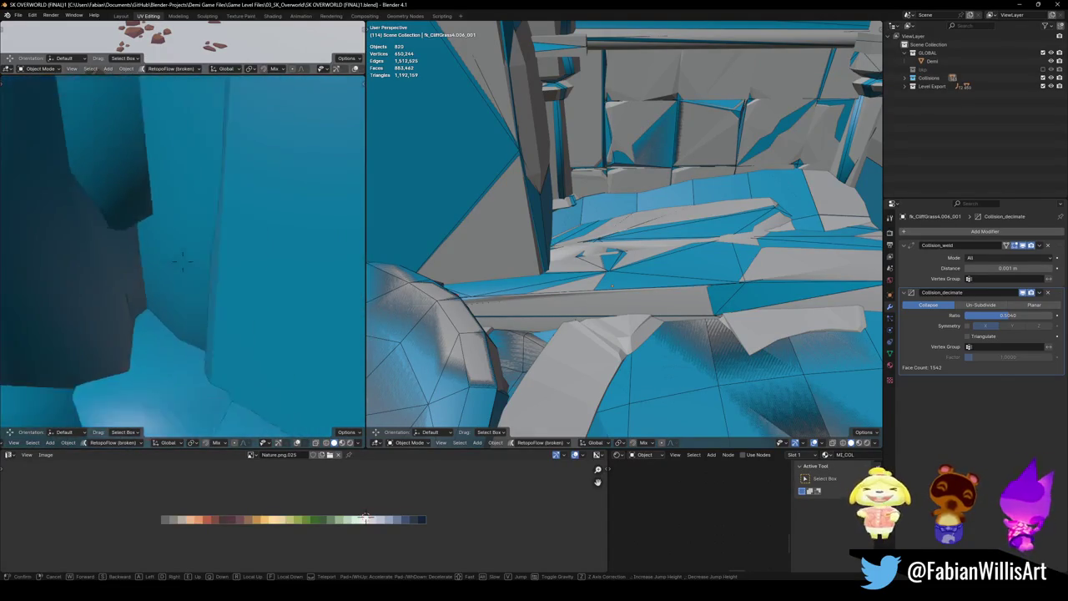
{"action": "key", "text": "w"}
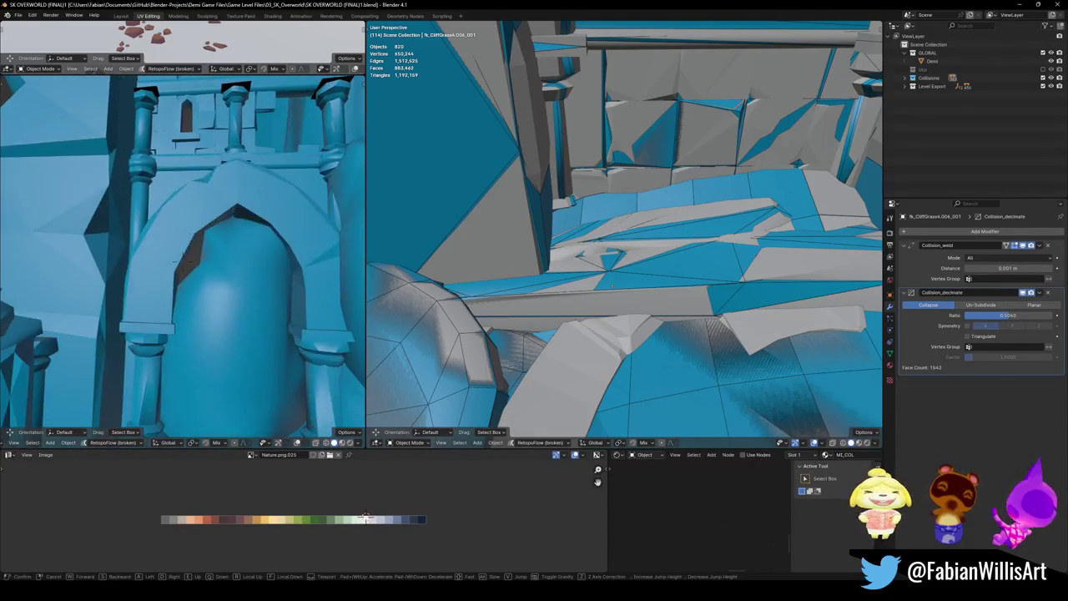
{"action": "key", "text": "s"}
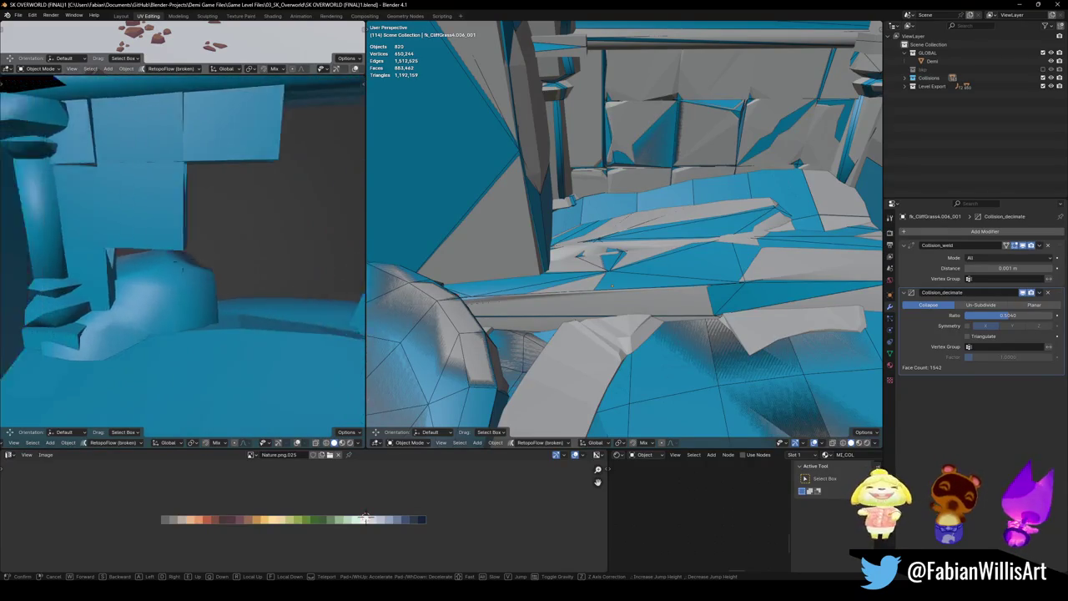
{"action": "key", "text": "Return"}
- Raise the arena prop collider's Decimate Ratio to about 0.478 (4414 faces) and save
{"action": "left_click", "coordinate": [651, 133]}
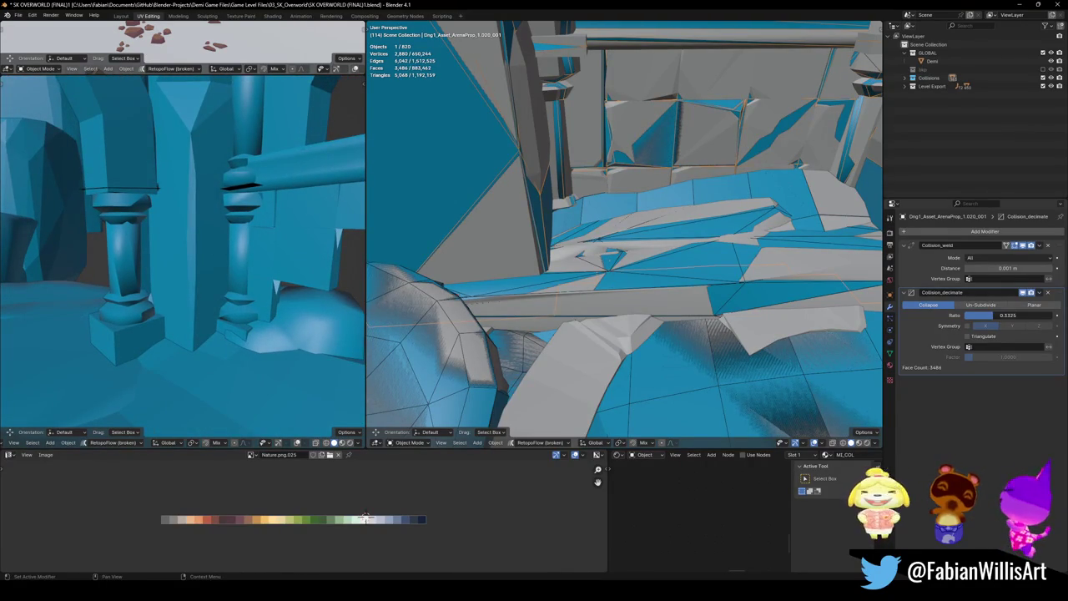
{"action": "left_click_drag", "start_coordinate": [993, 315], "coordinate": [1013, 315]}
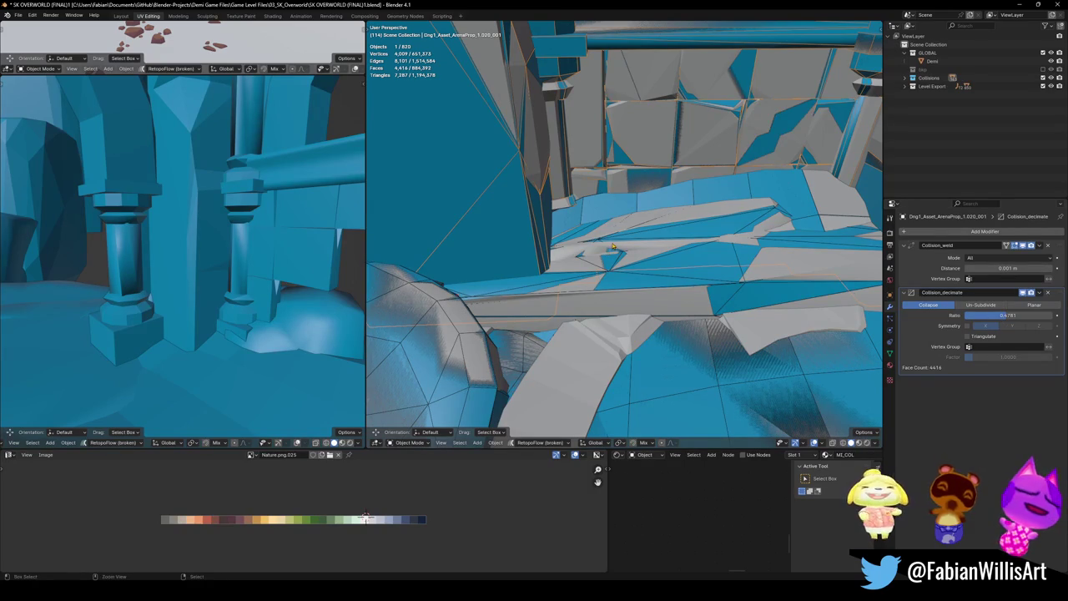
{"action": "key", "text": "alt+a"}
{"action": "key", "text": "ctrl+s"}
- Walk toward an archway again to test collisions, then pick the terrain hull collider
{"action": "key", "text": "shift+grave"}
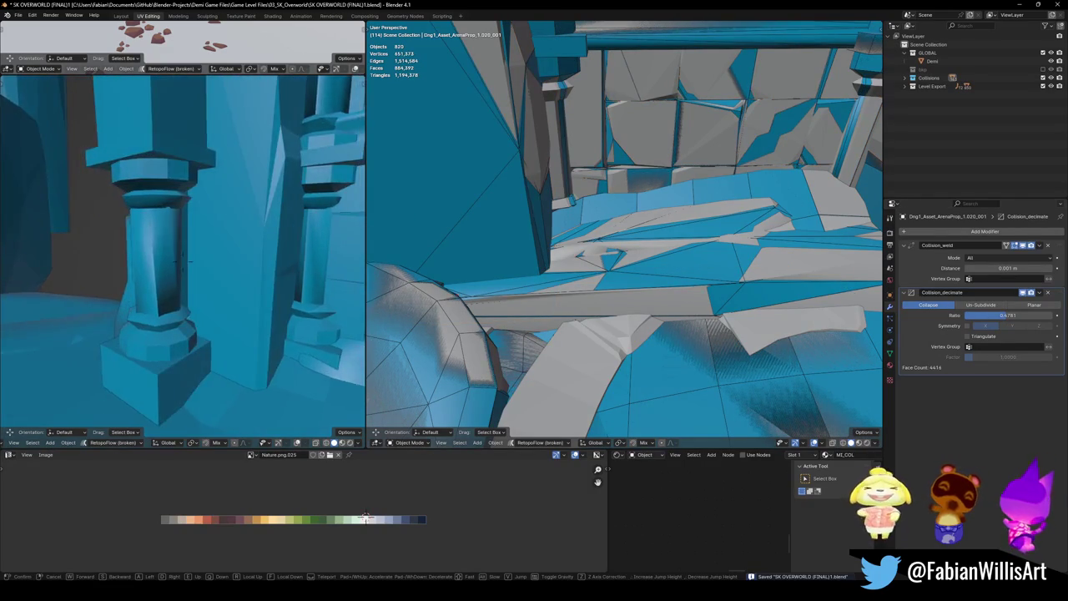
{"action": "key", "text": "w"}
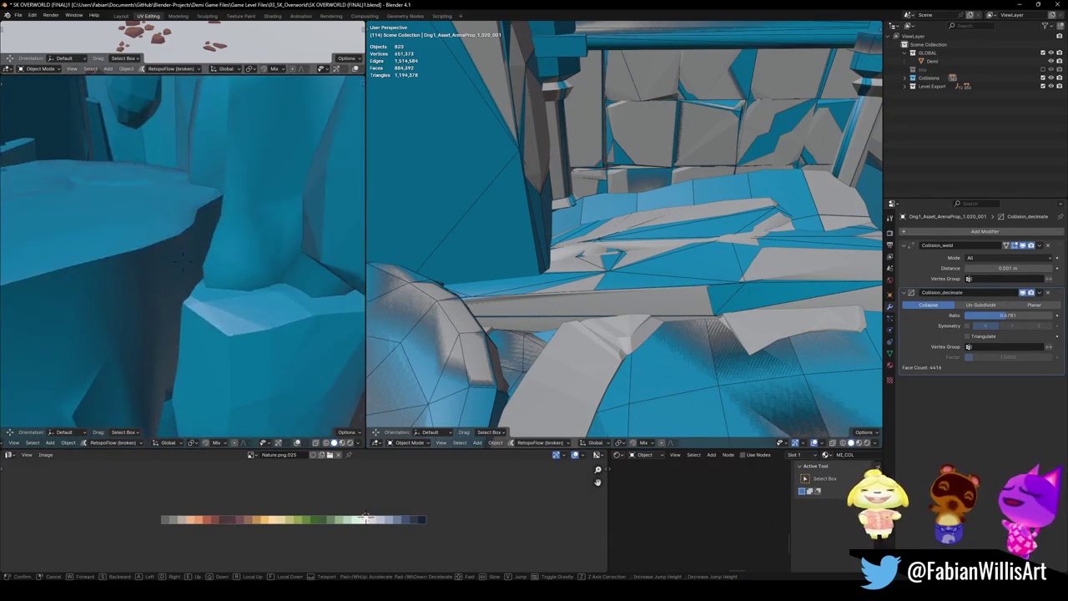
{"action": "left_click", "coordinate": [209, 243]}
{"action": "left_click", "coordinate": [240, 333]}
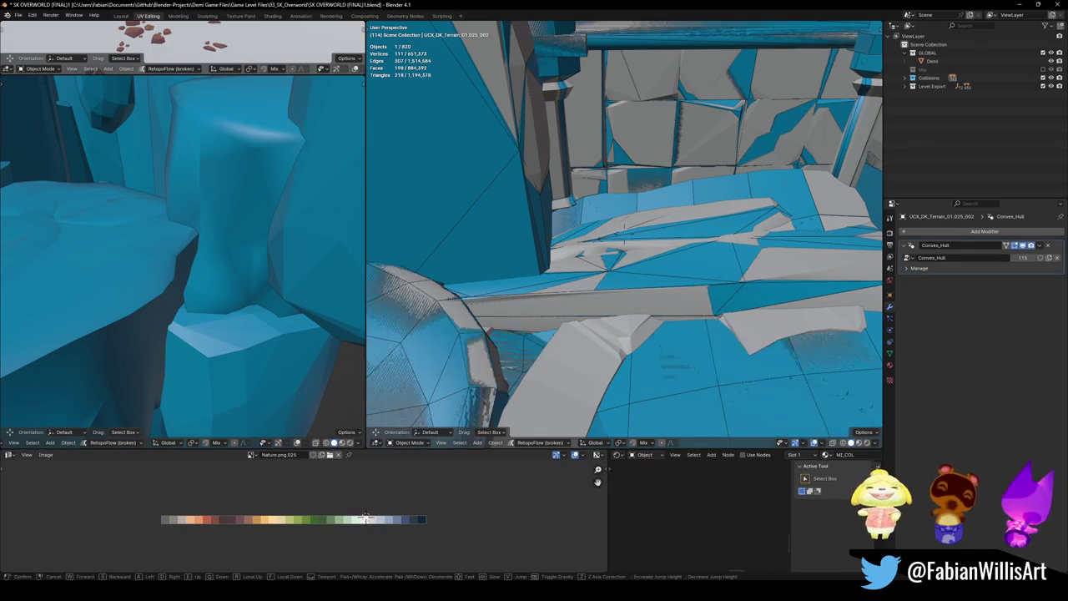
- Walk up to the rock wall and delete the first ill-fitting terrain hull collider
{"action": "key", "text": "shift+grave"}
{"action": "key", "text": "w"}
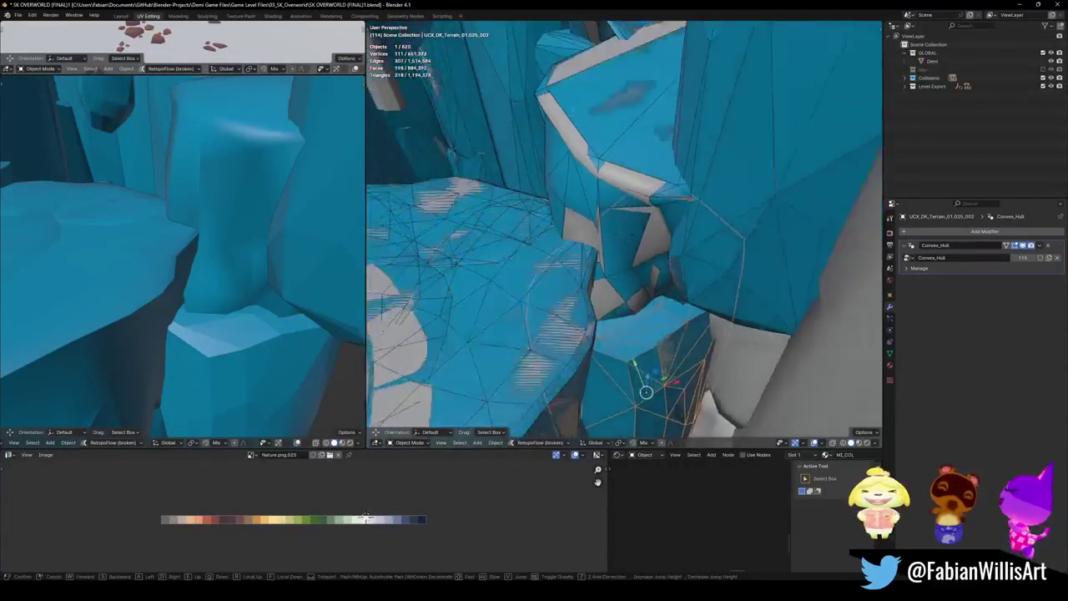
{"action": "left_click", "coordinate": [642, 348]}
{"action": "key", "text": "g"}
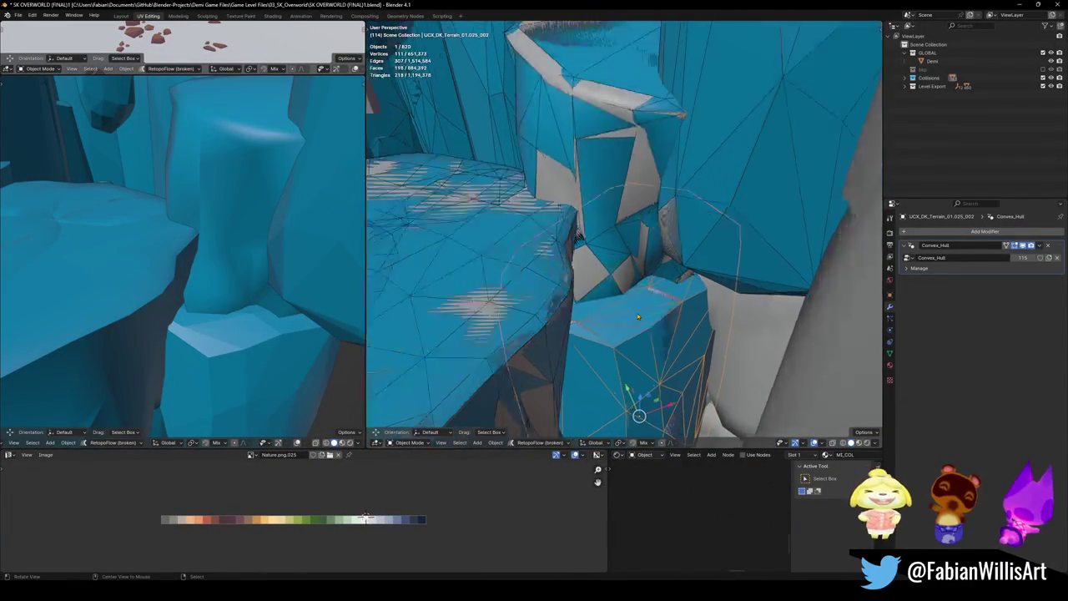
{"action": "scroll", "coordinate": [716, 288], "scroll_direction": "up", "scroll_amount": 3}
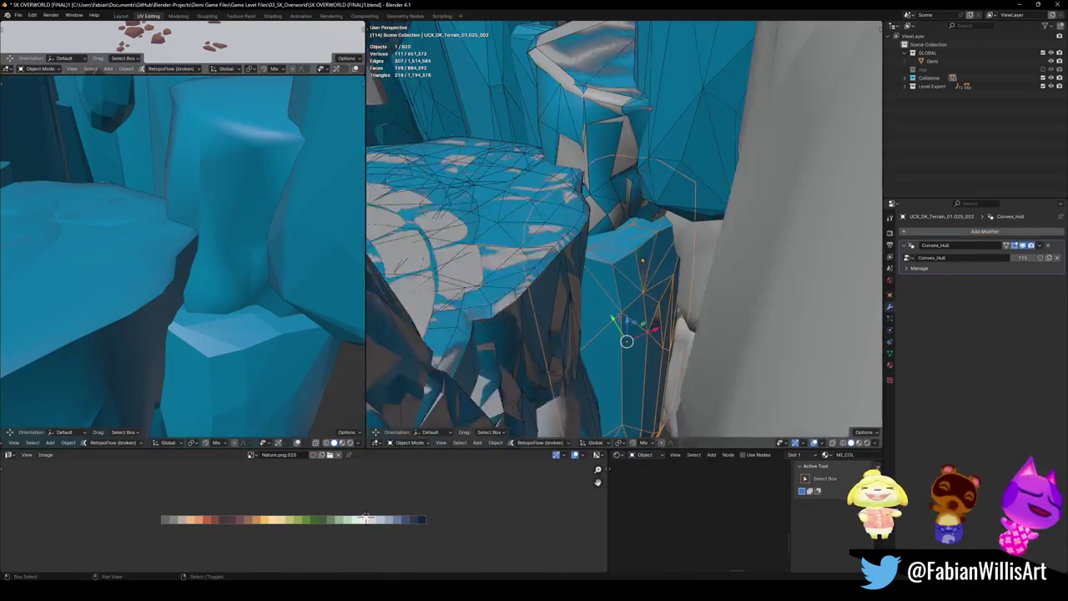
{"action": "key", "text": "Delete"}
{"action": "scroll", "coordinate": [630, 241], "scroll_direction": "up", "scroll_amount": 5}
{"action": "scroll", "coordinate": [630, 241], "scroll_direction": "down", "scroll_amount": 5}
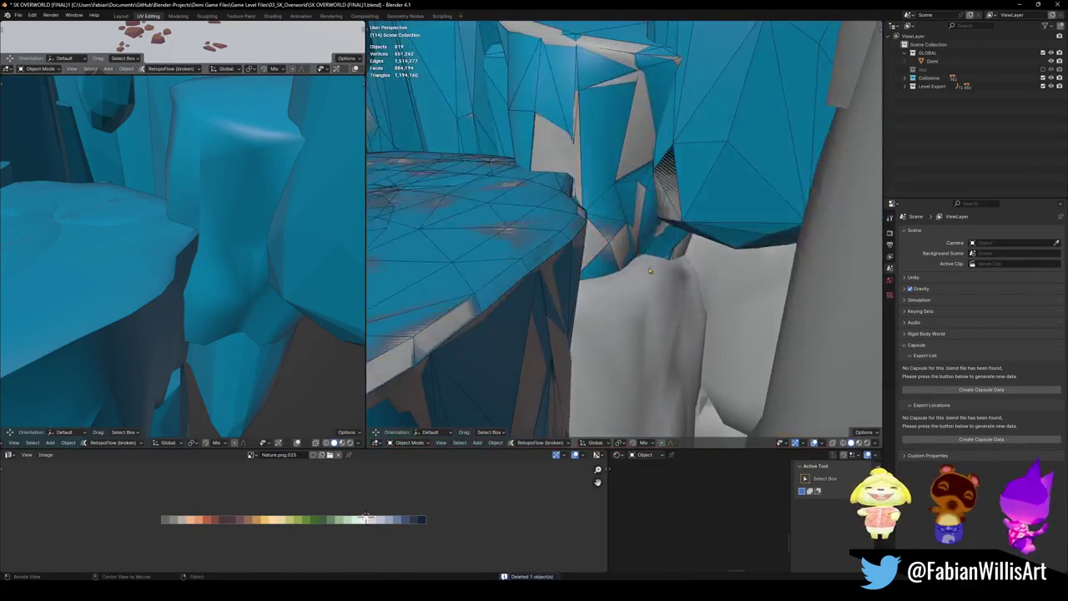
- Delete the second ill-fitting terrain hull collider
{"action": "left_click", "coordinate": [631, 240]}
{"action": "mouse_move", "coordinate": [631, 240]}
{"action": "middle_mouse_down"}
{"action": "mouse_move", "coordinate": [607, 286]}
{"action": "mouse_move", "coordinate": [634, 287]}
{"action": "mouse_move", "coordinate": [634, 296]}
{"action": "mouse_move", "coordinate": [632, 223]}
{"action": "middle_mouse_up"}
{"action": "key", "text": "g"}
{"action": "key", "text": "Escape"}
{"action": "key", "text": "Delete"}
- Build a convex hull collider from DK_Terrain_01.025's linked rock pillar parts
{"action": "left_click", "coordinate": [634, 286]}
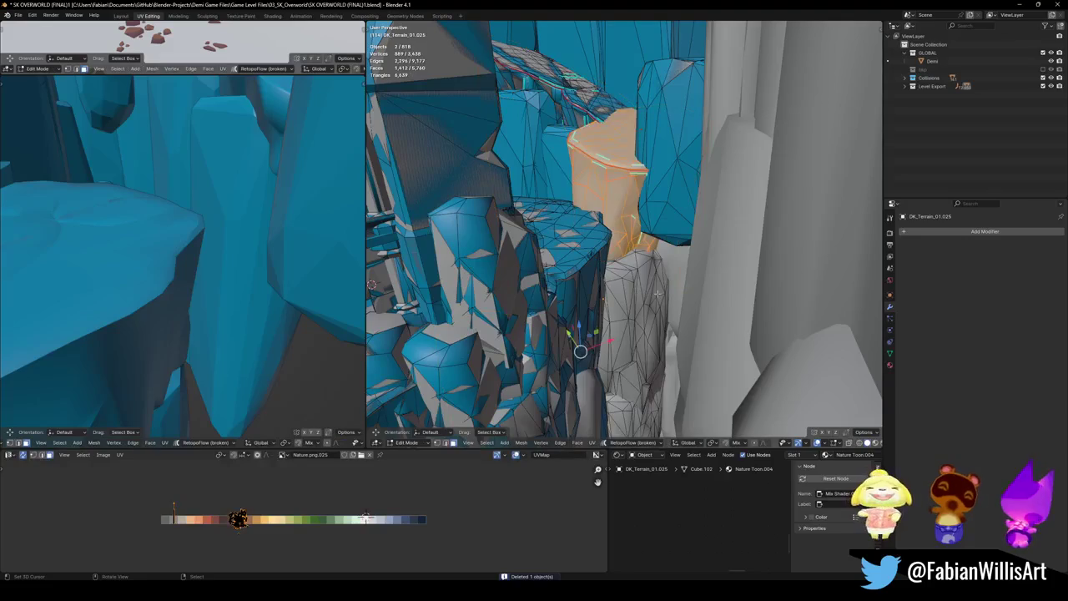
{"action": "key", "text": "Tab"}
{"action": "key", "text": "k"}
{"action": "key", "text": "Escape"}
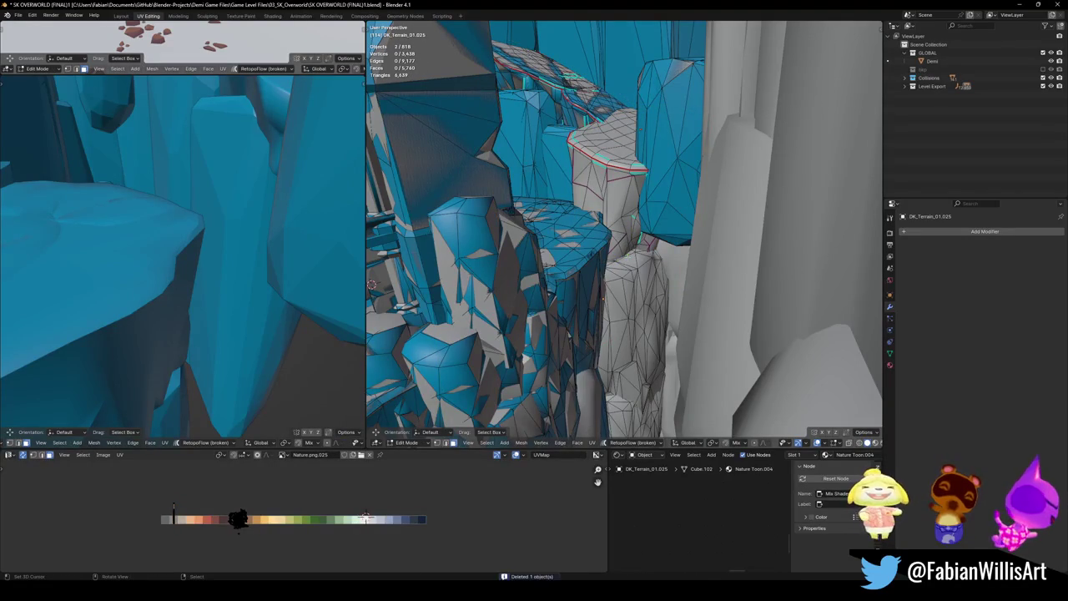
{"action": "key", "text": "l"}
{"action": "key", "text": "l"}
{"action": "middle_click_drag", "start_coordinate": [633, 257], "coordinate": [620, 296]}
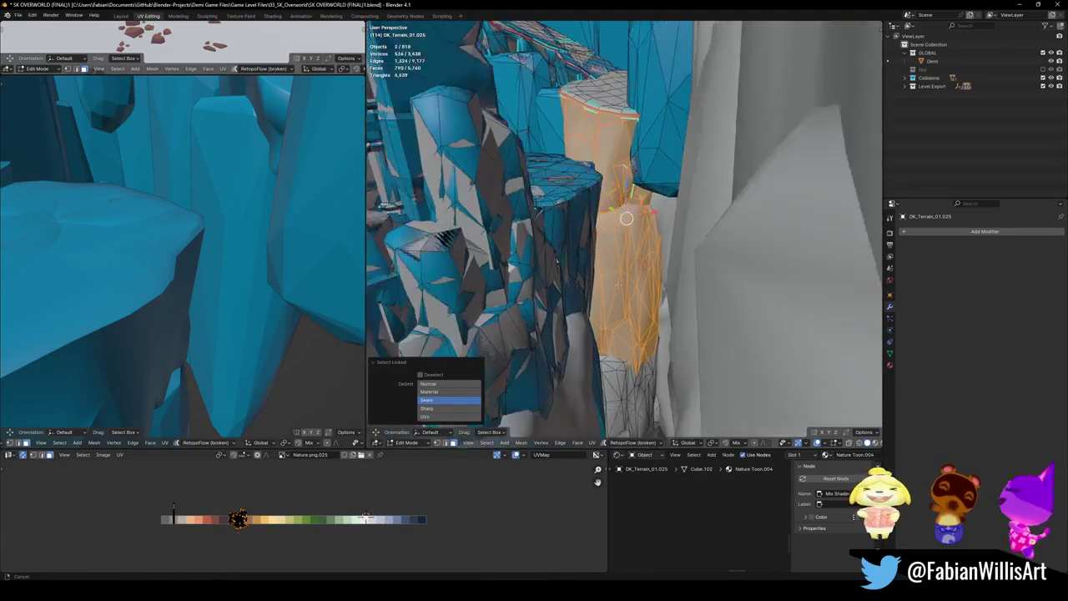
{"action": "key", "text": "l"}
{"action": "key", "text": "shift+c"}
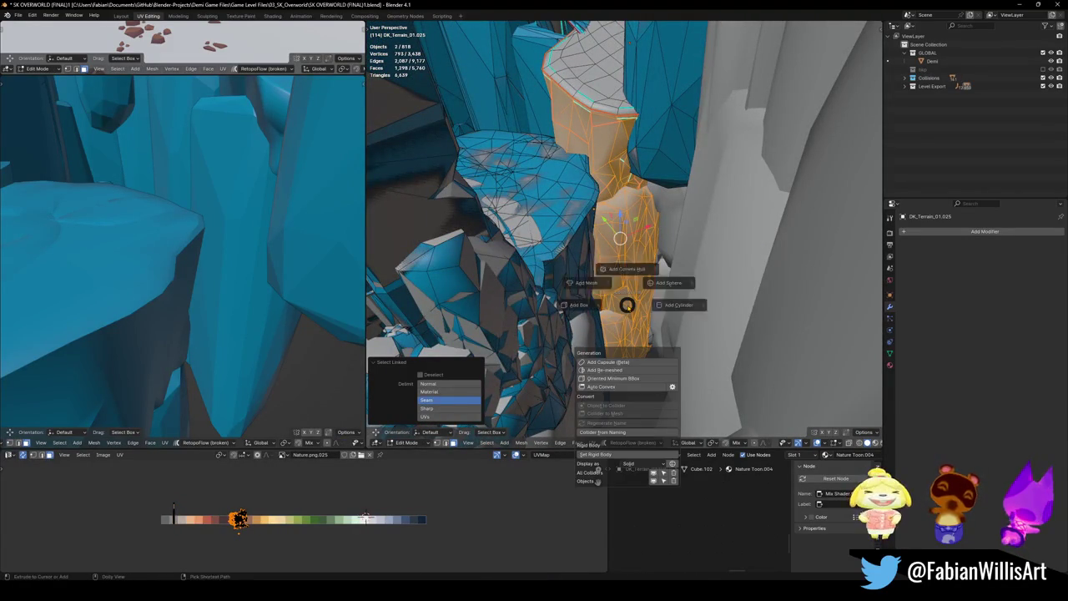
{"action": "left_click", "coordinate": [623, 257]}
{"action": "left_click", "coordinate": [620, 238]}
{"action": "mouse_move", "coordinate": [620, 238]}
{"action": "middle_mouse_down"}
{"action": "mouse_move", "coordinate": [607, 291]}
{"action": "mouse_move", "coordinate": [606, 209]}
{"action": "middle_mouse_up"}
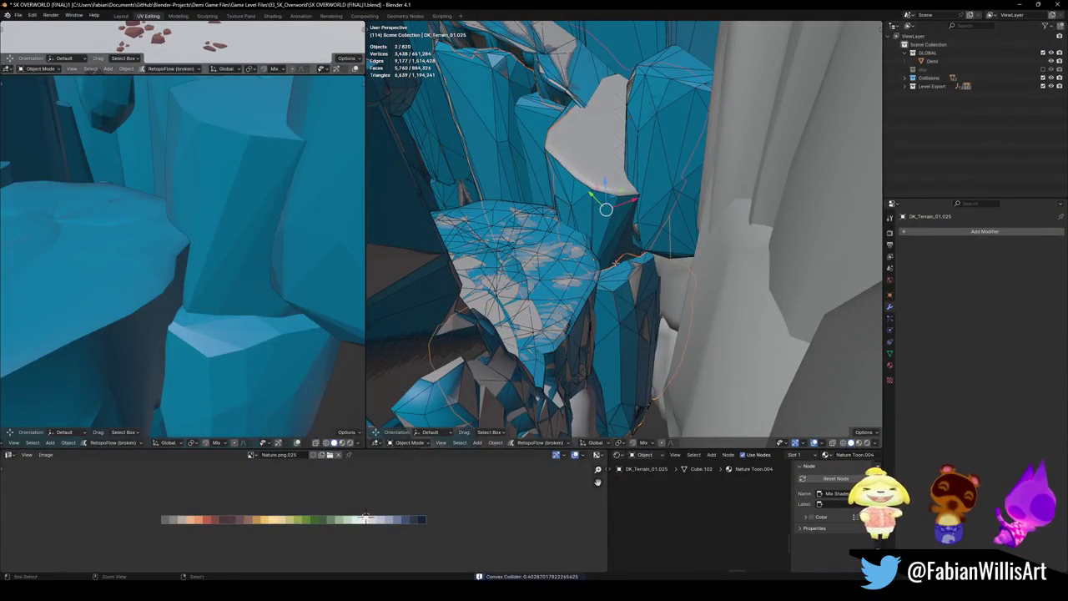
{"action": "left_click", "coordinate": [617, 265]}
{"action": "key", "text": "Tab"}
{"action": "key", "text": "Tab"}
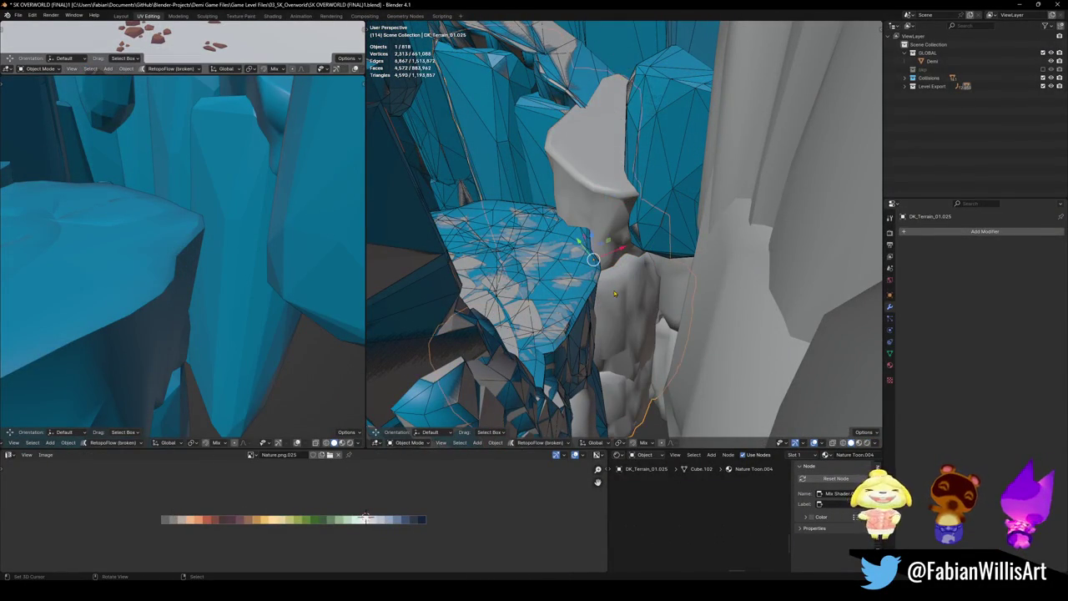
- Separate the rock's linked island into its own object
{"action": "key", "text": "Tab"}
{"action": "key", "text": "Tab"}
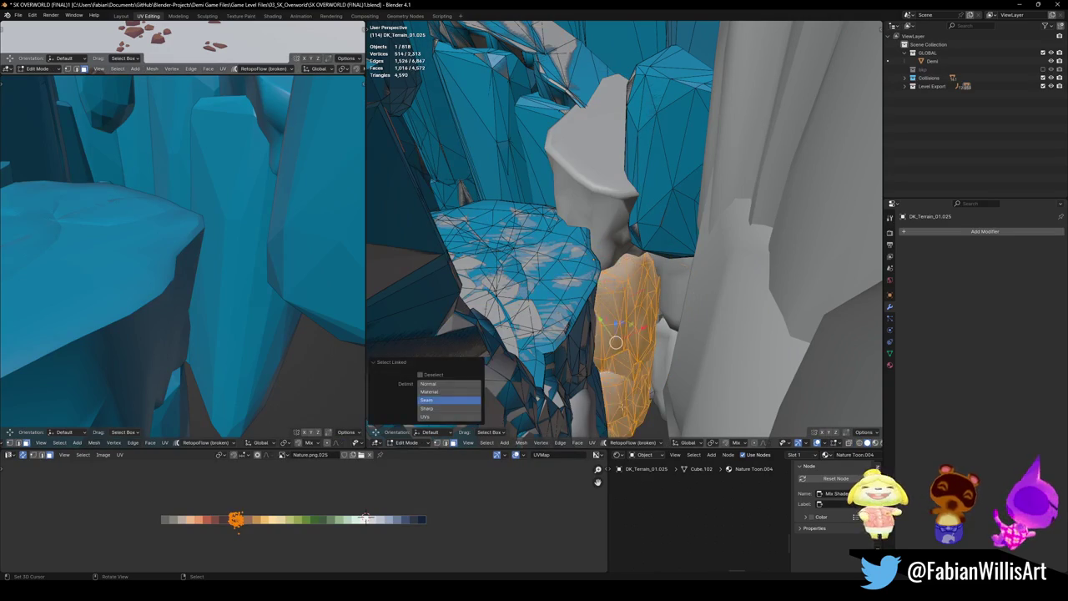
{"action": "left_click", "coordinate": [620, 265]}
{"action": "left_click", "coordinate": [618, 234]}
{"action": "key", "text": "Tab"}
{"action": "key", "text": "Tab"}
{"action": "key", "text": "Tab"}
{"action": "key", "text": "l"}
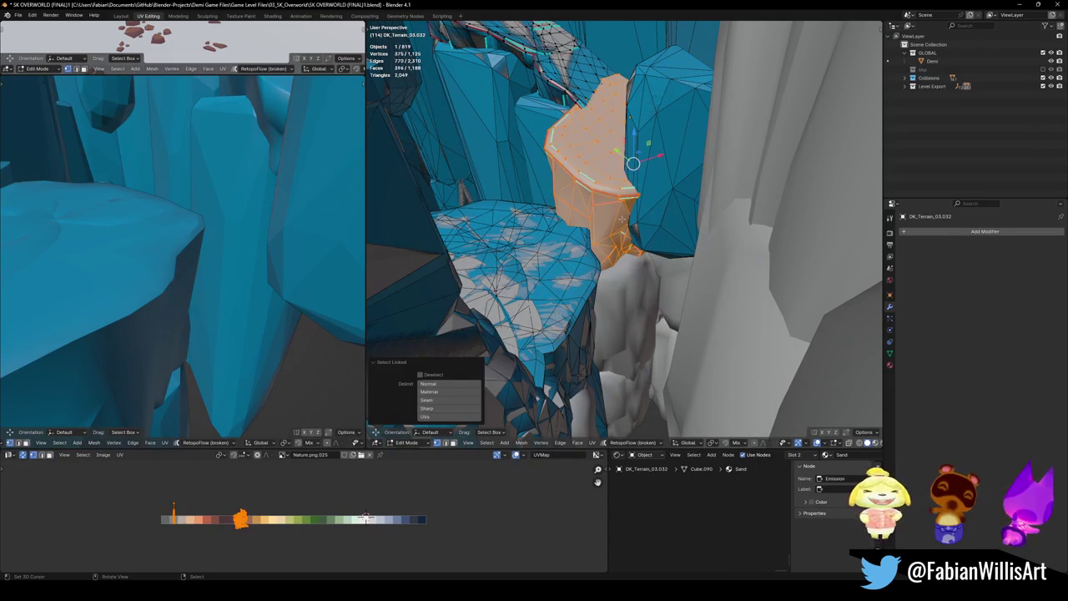
{"action": "key", "text": "p"}
{"action": "left_click", "coordinate": [619, 219]}
{"action": "key", "text": "Tab"}
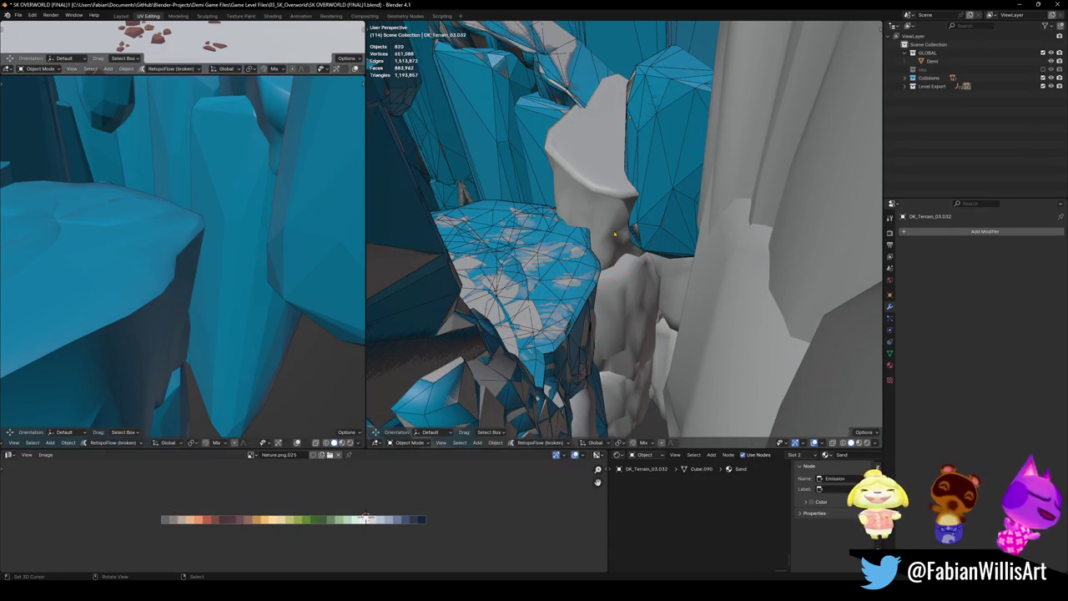
- Add a convex hull collider from the ledge rock's linked section of DK_Terrain_01.057
{"action": "left_click", "coordinate": [616, 306]}
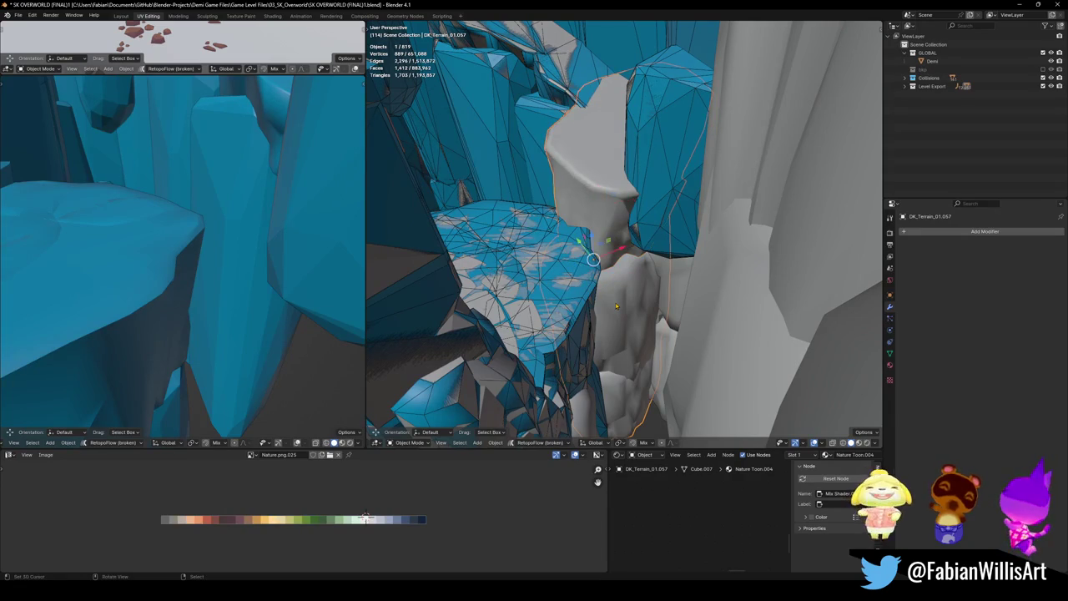
{"action": "key", "text": "Tab"}
{"action": "key", "text": "Tab"}
{"action": "key", "text": "Tab"}
{"action": "key", "text": "l"}
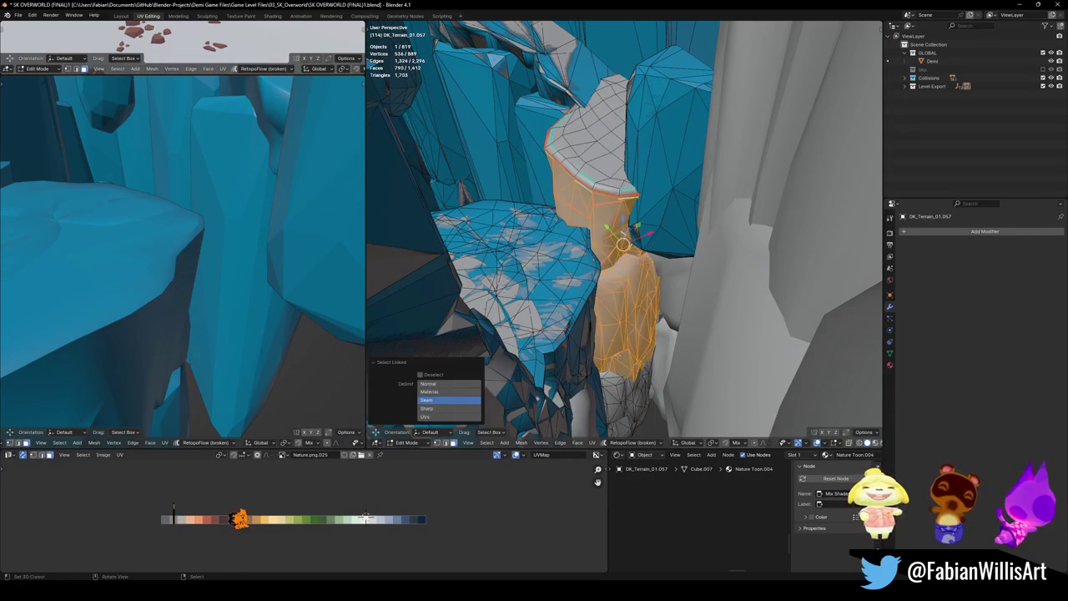
{"action": "key", "text": "ctrl+e"}
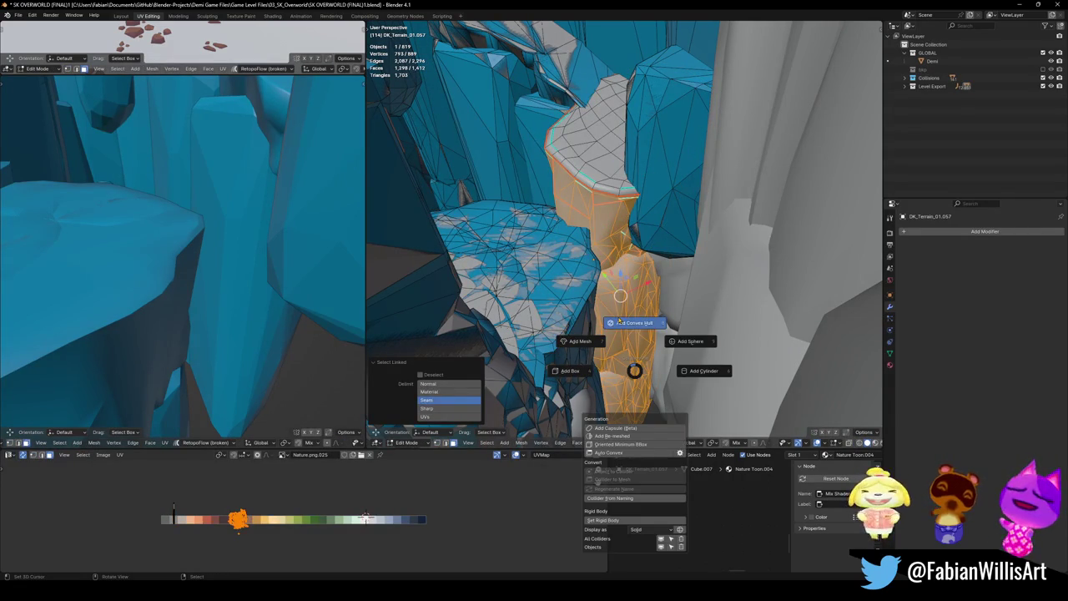
{"action": "left_click", "coordinate": [634, 319]}
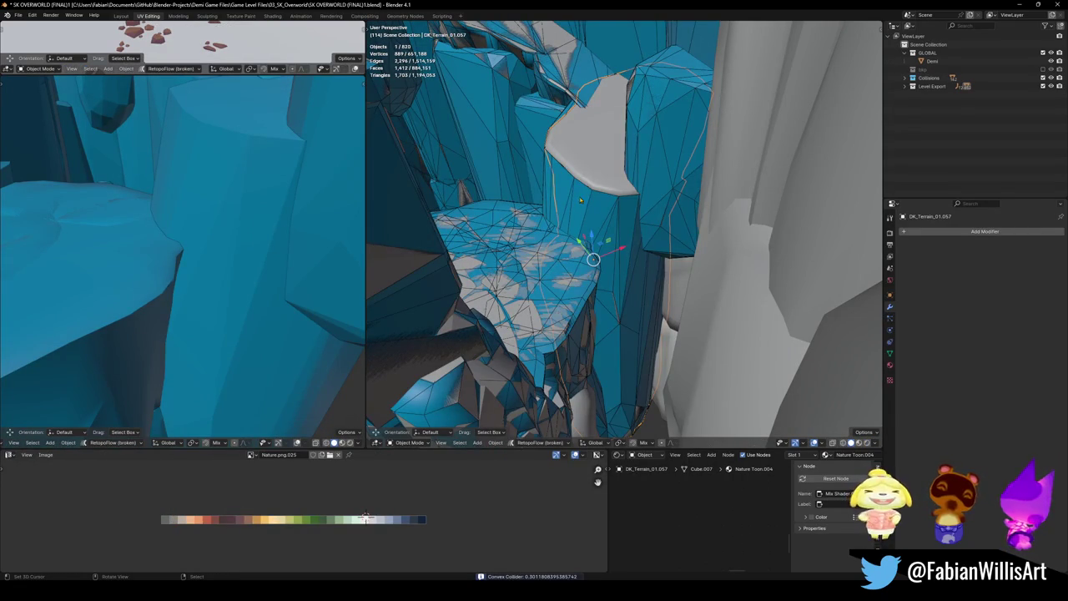
{"action": "mouse_move", "coordinate": [568, 195]}
{"action": "middle_mouse_down"}
{"action": "mouse_move", "coordinate": [666, 238]}
{"action": "mouse_move", "coordinate": [636, 284]}
{"action": "mouse_move", "coordinate": [590, 229]}
{"action": "mouse_move", "coordinate": [554, 239]}
{"action": "middle_mouse_up"}
{"action": "key", "text": "Tab"}
{"action": "key", "text": "l"}
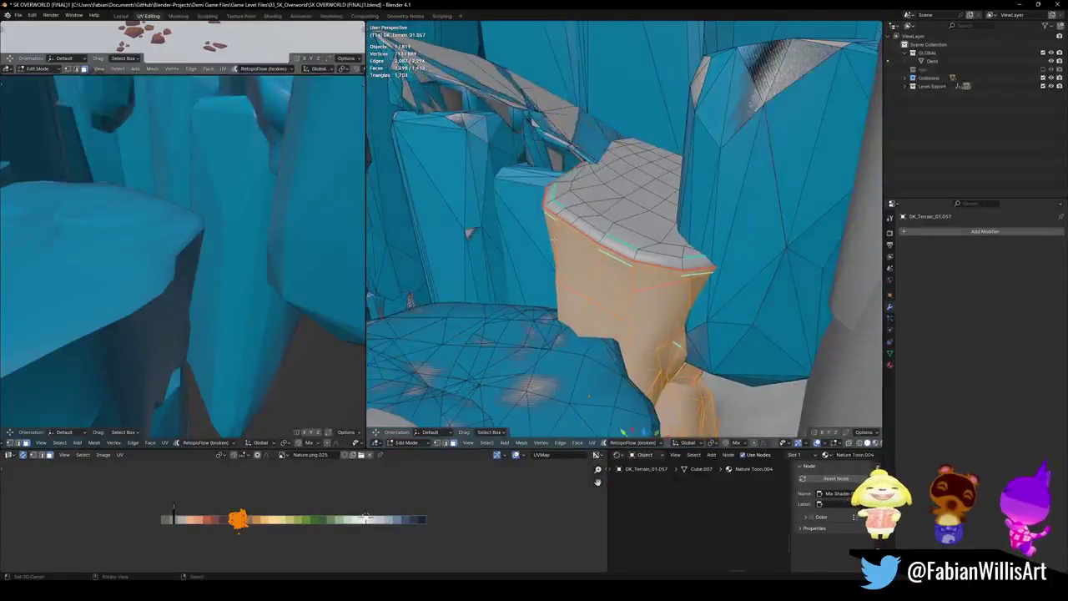
{"action": "key", "text": "shift+alt+c"}
{"action": "left_click", "coordinate": [516, 215]}
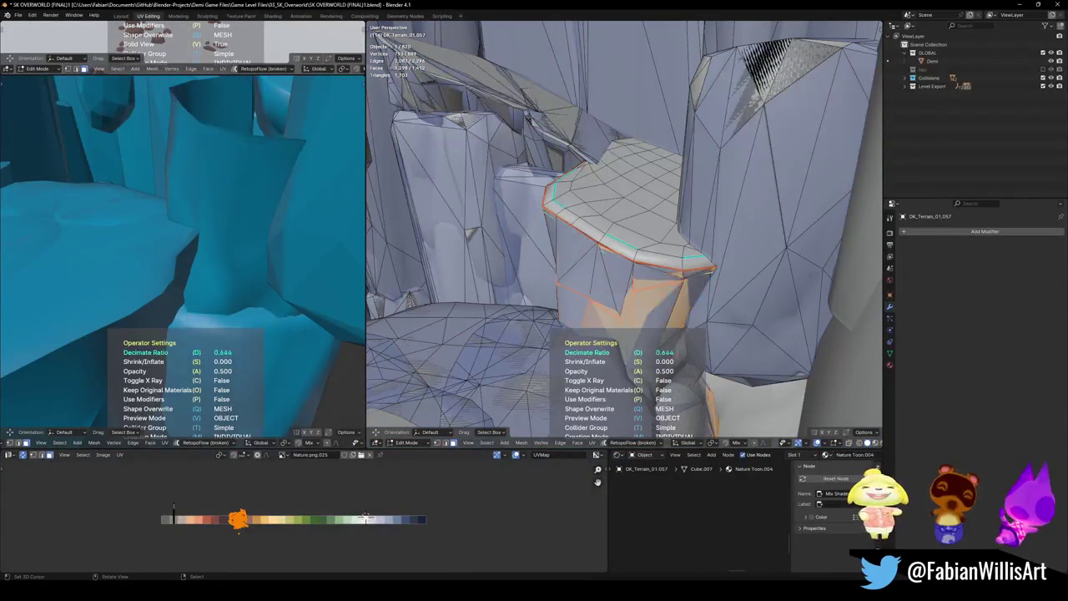
{"action": "key", "text": "Tab"}
{"action": "mouse_move", "coordinate": [584, 250]}
{"action": "middle_mouse_down"}
{"action": "mouse_move", "coordinate": [629, 215]}
{"action": "mouse_move", "coordinate": [624, 182]}
{"action": "middle_mouse_up"}
{"action": "key", "text": "Tab"}
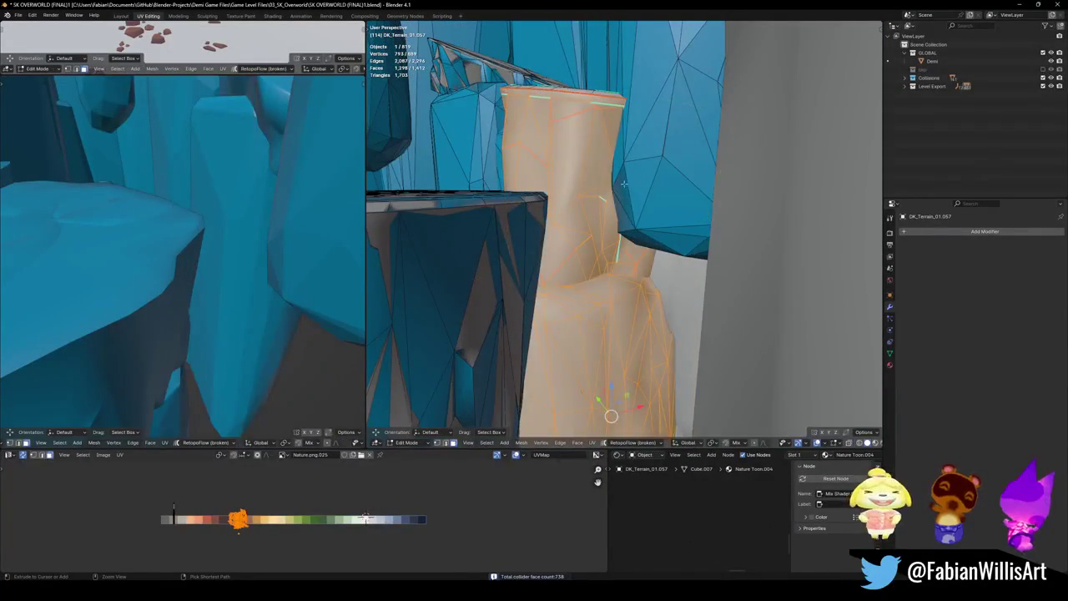
{"action": "key", "text": "ctrl+z"}
{"action": "mouse_move", "coordinate": [602, 198]}
{"action": "middle_mouse_down"}
{"action": "mouse_move", "coordinate": [665, 278]}
{"action": "mouse_move", "coordinate": [617, 251]}
{"action": "middle_mouse_up"}
{"action": "key", "text": "alt+a"}
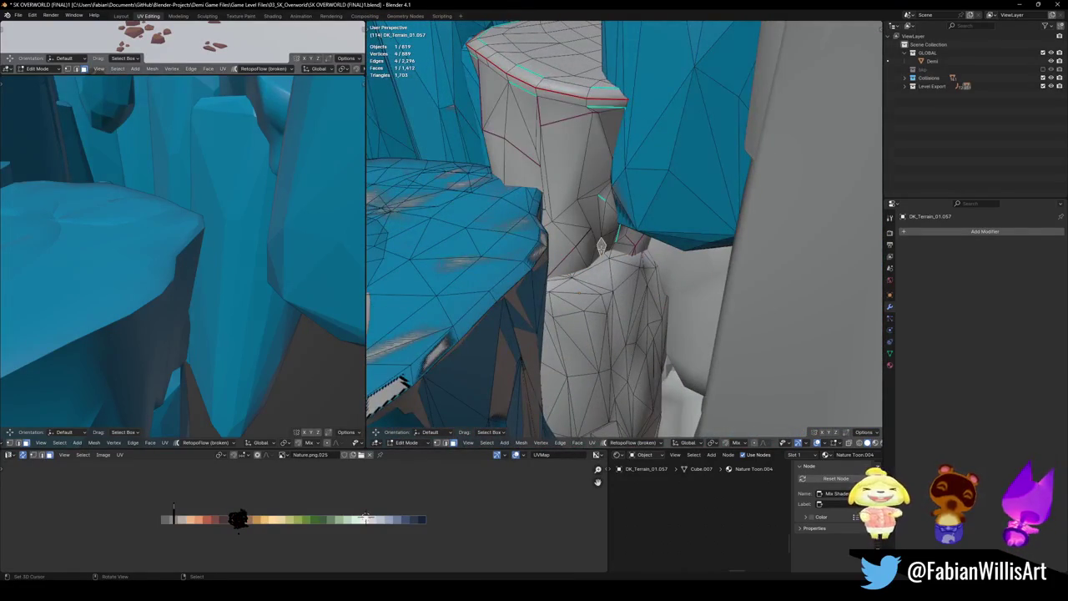
{"action": "key", "text": "g"}
{"action": "key", "text": "z"}
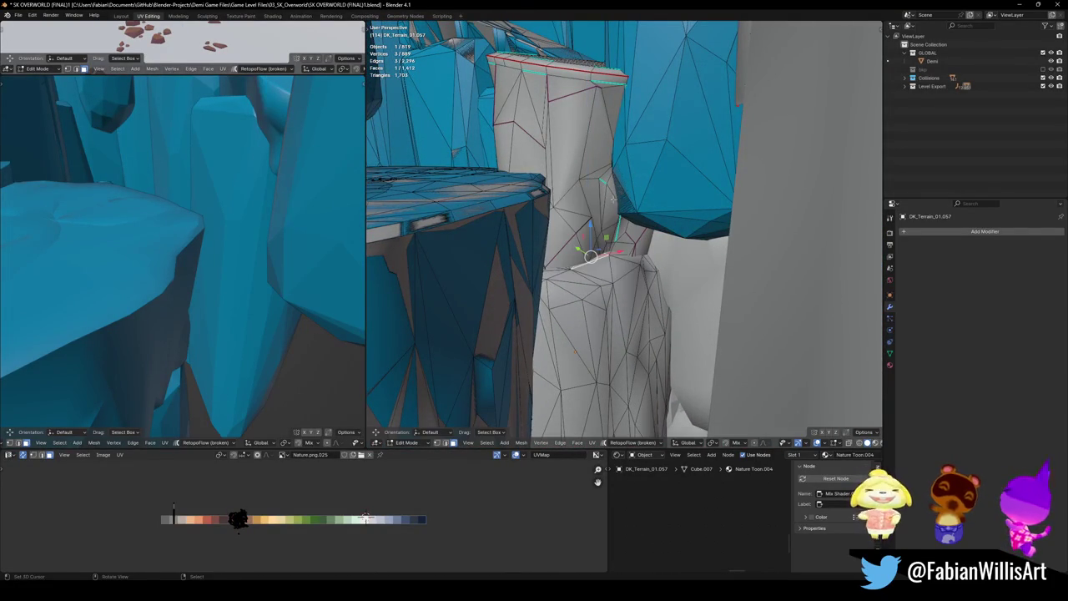
{"action": "left_click", "coordinate": [619, 192]}
{"action": "middle_click_drag", "start_coordinate": [619, 192], "coordinate": [589, 257]}
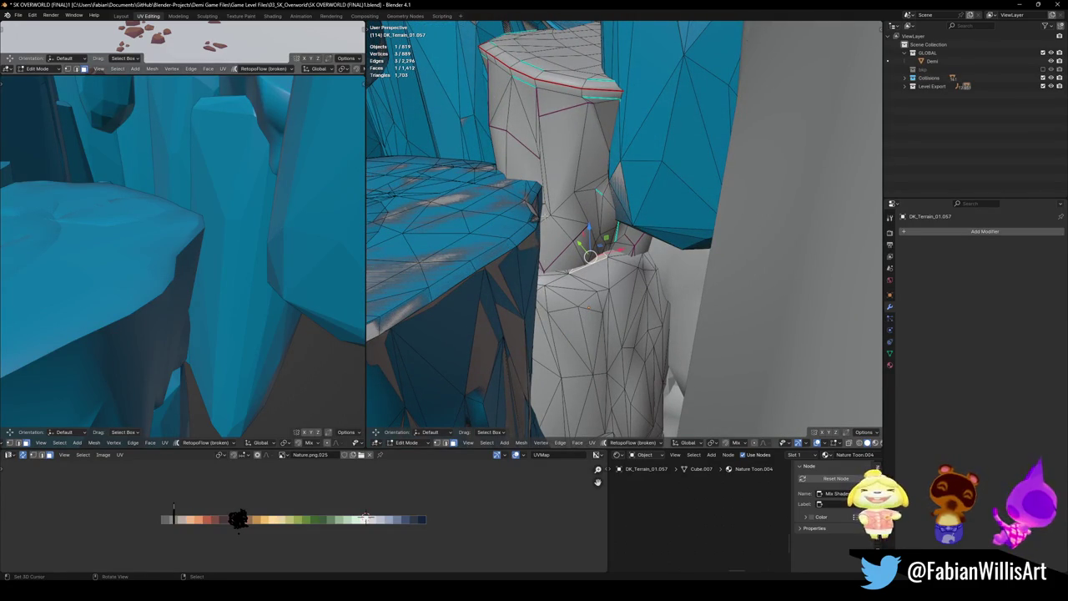
{"action": "middle_click_drag", "start_coordinate": [571, 265], "coordinate": [620, 288]}
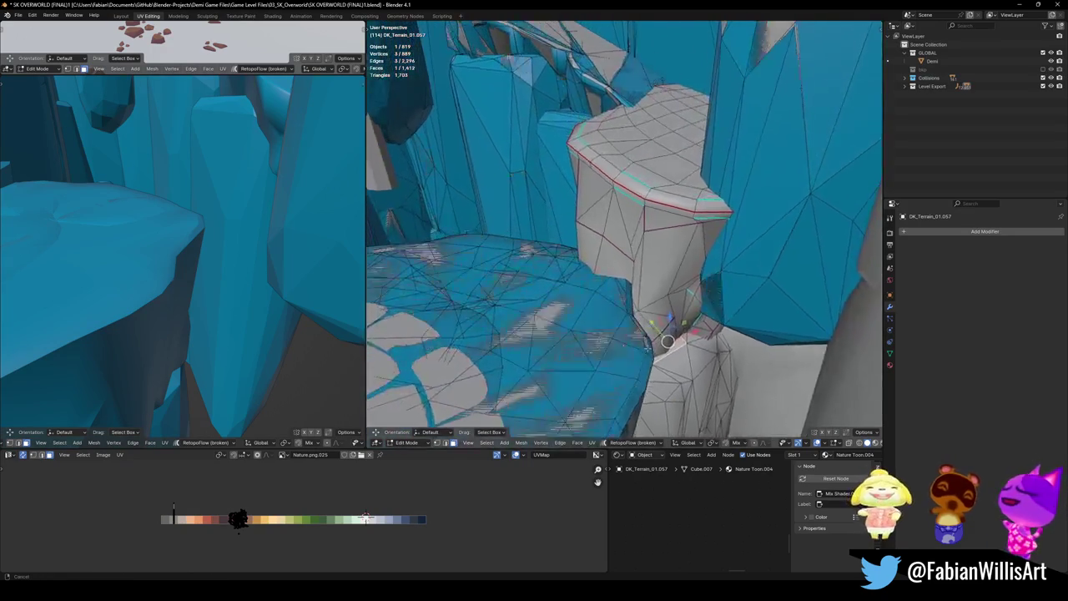
{"action": "mouse_move", "coordinate": [625, 251]}
{"action": "middle_mouse_down"}
{"action": "mouse_move", "coordinate": [594, 317]}
{"action": "mouse_move", "coordinate": [658, 264]}
{"action": "mouse_move", "coordinate": [699, 284]}
{"action": "middle_mouse_up"}
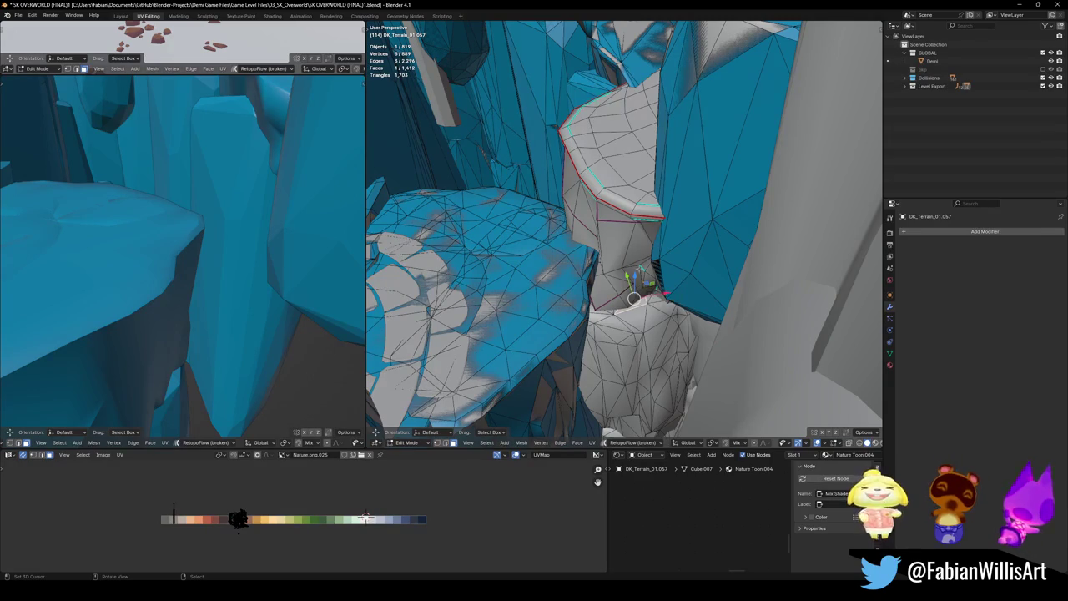
{"action": "middle_click_drag", "start_coordinate": [625, 371], "coordinate": [644, 296]}
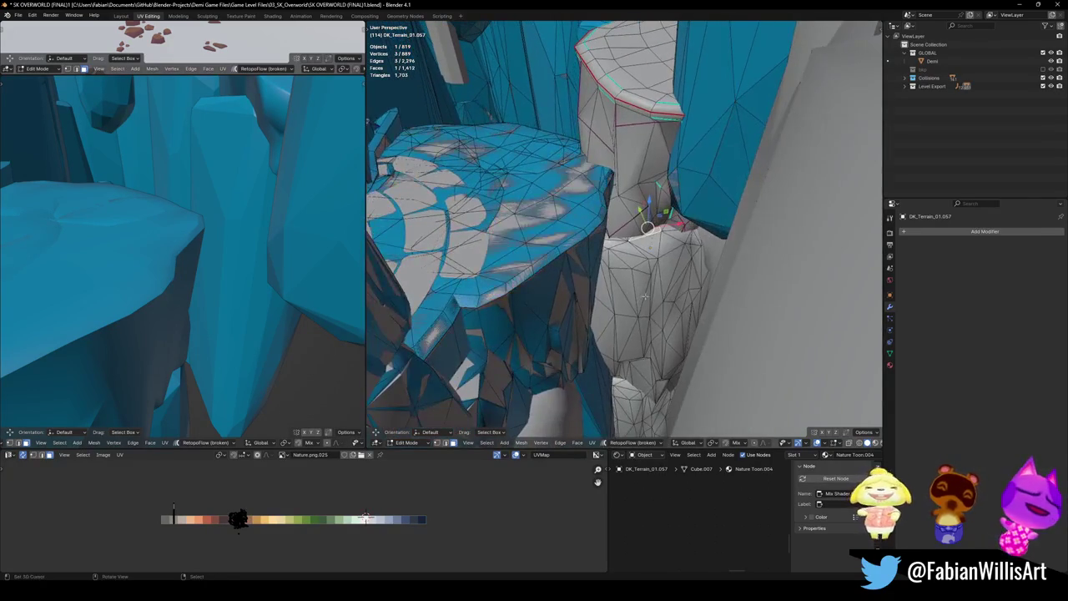
{"action": "middle_click_drag", "start_coordinate": [648, 227], "coordinate": [660, 311]}
{"action": "mouse_move", "coordinate": [680, 261]}
{"action": "middle_mouse_down"}
{"action": "mouse_move", "coordinate": [657, 265]}
{"action": "mouse_move", "coordinate": [622, 307]}
{"action": "middle_mouse_up"}
{"action": "scroll", "coordinate": [622, 307], "scroll_direction": "up", "scroll_amount": 2}
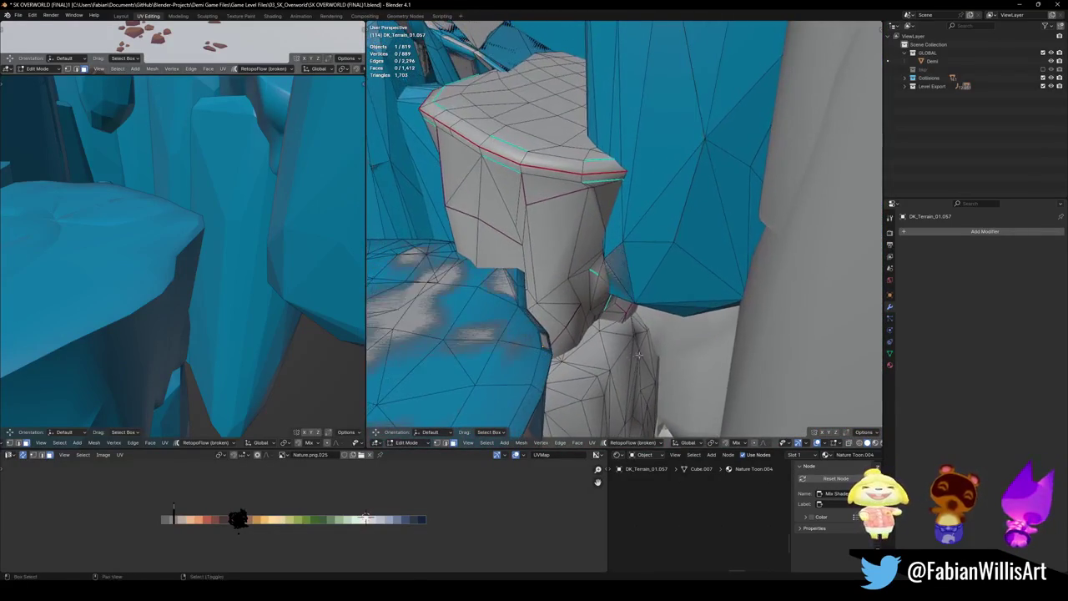
{"action": "scroll", "coordinate": [630, 292], "scroll_direction": "up", "scroll_amount": 2}
{"action": "scroll", "coordinate": [635, 284], "scroll_direction": "up", "scroll_amount": 2}
{"action": "scroll", "coordinate": [636, 280], "scroll_direction": "up", "scroll_amount": 2}
{"action": "scroll", "coordinate": [636, 280], "scroll_direction": "down", "scroll_amount": 4}
{"action": "mouse_move", "coordinate": [636, 281]}
{"action": "middle_mouse_down"}
{"action": "mouse_move", "coordinate": [562, 273]}
{"action": "mouse_move", "coordinate": [622, 263]}
{"action": "middle_mouse_up"}
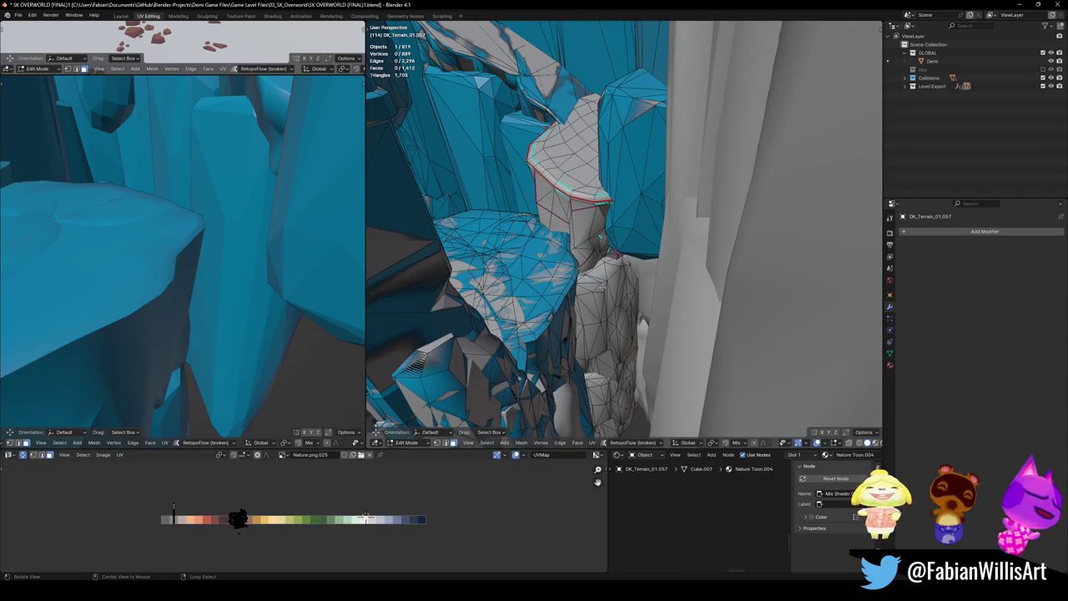
{"action": "mouse_move", "coordinate": [599, 236]}
{"action": "middle_mouse_down"}
{"action": "mouse_move", "coordinate": [639, 281]}
{"action": "mouse_move", "coordinate": [612, 339]}
{"action": "mouse_move", "coordinate": [611, 240]}
{"action": "middle_mouse_up"}
{"action": "key", "text": "l"}
- Give the pillar's lower section a mesh collider decimated to 0.804
{"action": "key", "text": "alt+a"}
{"action": "key", "text": "l"}
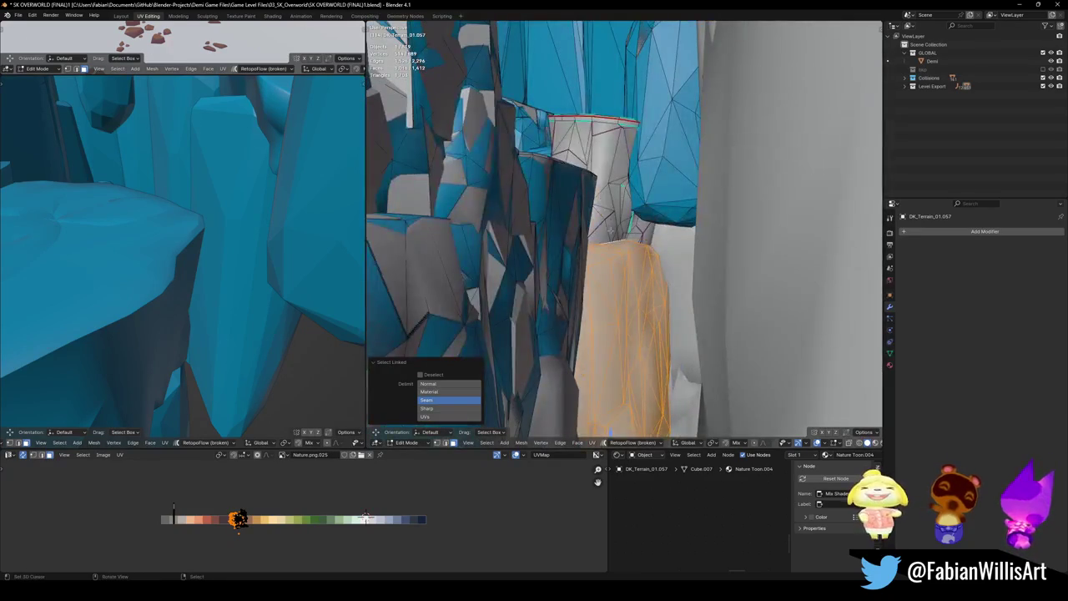
{"action": "mouse_move", "coordinate": [610, 203]}
{"action": "middle_mouse_down"}
{"action": "mouse_move", "coordinate": [588, 313]}
{"action": "mouse_move", "coordinate": [621, 359]}
{"action": "mouse_move", "coordinate": [613, 253]}
{"action": "middle_mouse_up"}
{"action": "key", "text": "shift+c"}
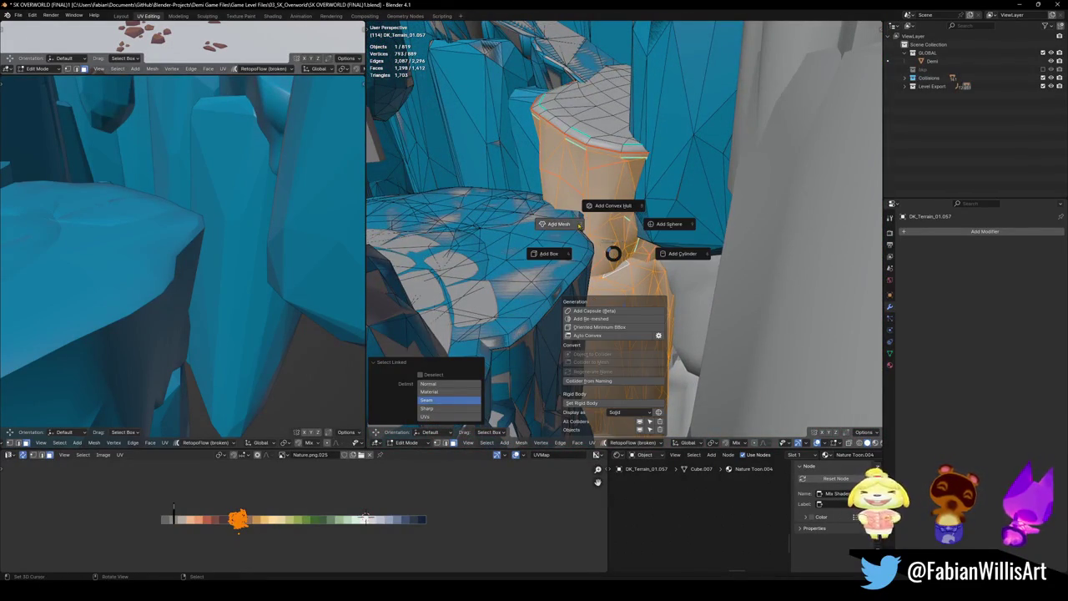
{"action": "left_click", "coordinate": [611, 209]}
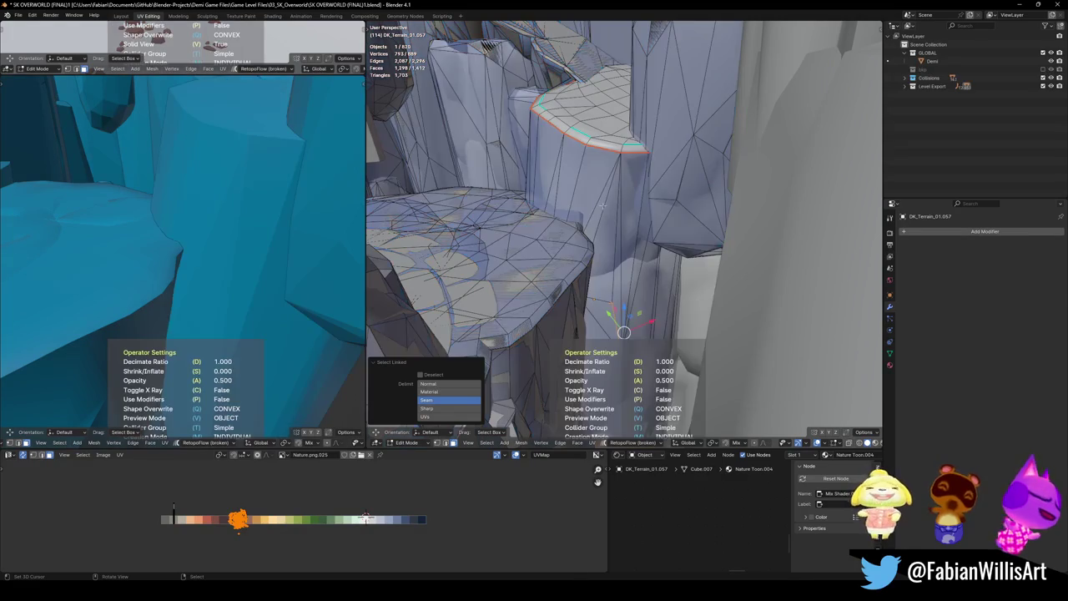
{"action": "left_click", "coordinate": [606, 209]}
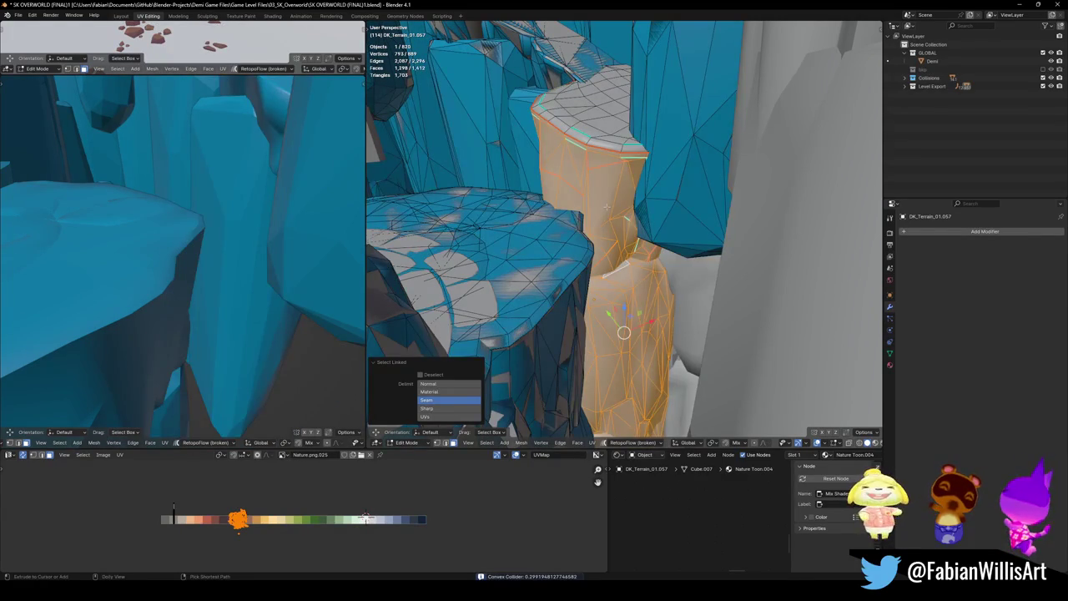
{"action": "key", "text": "shift+c"}
{"action": "left_click", "coordinate": [552, 178]}
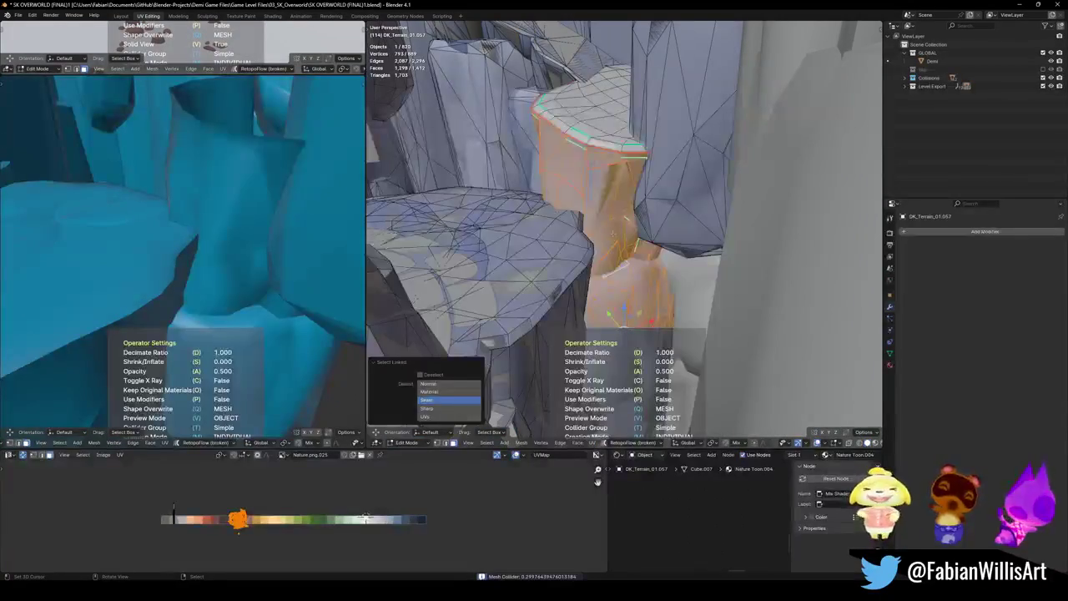
{"action": "key", "text": "d"}
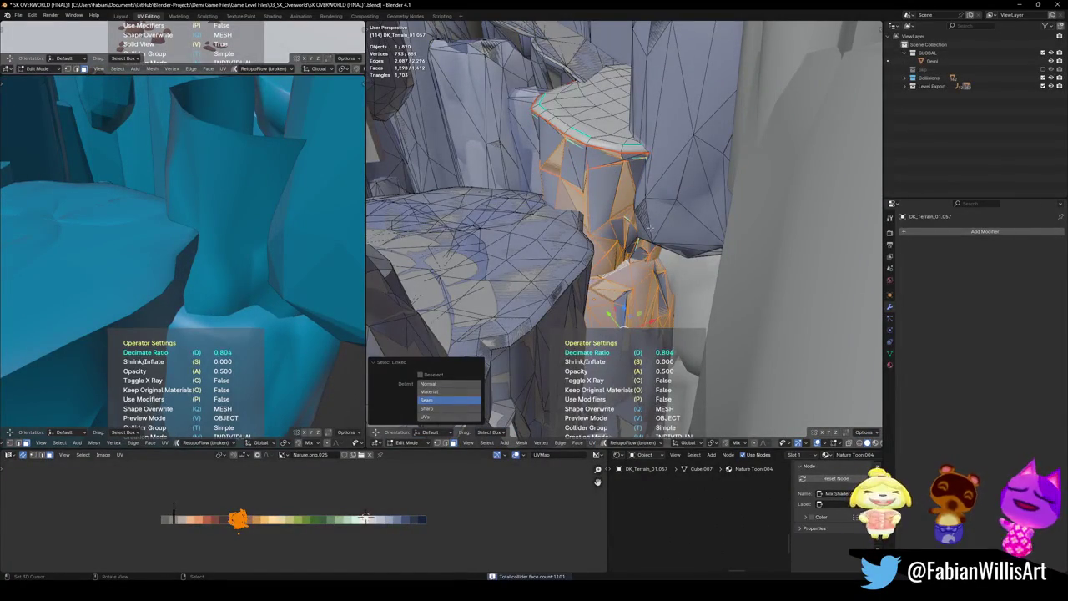
{"action": "left_click", "coordinate": [582, 176]}
- Select the connected top faces of the overhanging ledge in Edit Mode
{"action": "mouse_move", "coordinate": [553, 143]}
{"action": "middle_mouse_down", "text": "ctrl"}
{"action": "mouse_move", "coordinate": [603, 211]}
{"action": "mouse_move", "coordinate": [605, 202]}
{"action": "middle_mouse_up", "text": "ctrl"}
{"action": "left_click", "coordinate": [605, 202]}
{"action": "key", "text": "g"}
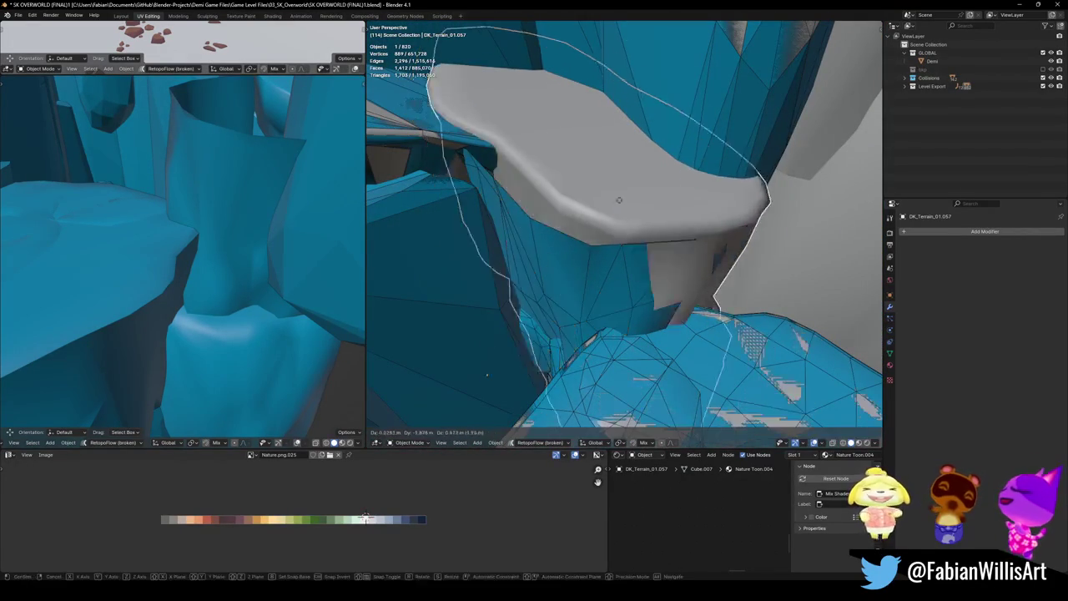
{"action": "key", "text": "Escape"}
{"action": "key", "text": "Tab"}
{"action": "key", "text": "alt+a"}
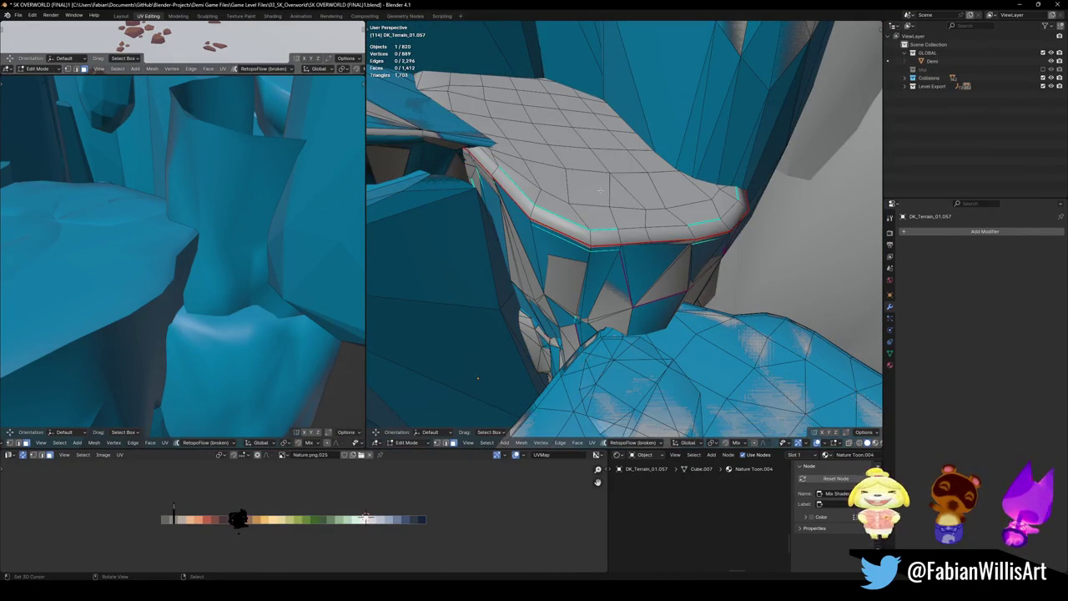
{"action": "key", "text": "l"}
- Give the ledge top a mesh collider decimated to 0.528 (68 faces), discarding a trial box
{"action": "key", "text": "shift+alt+c"}
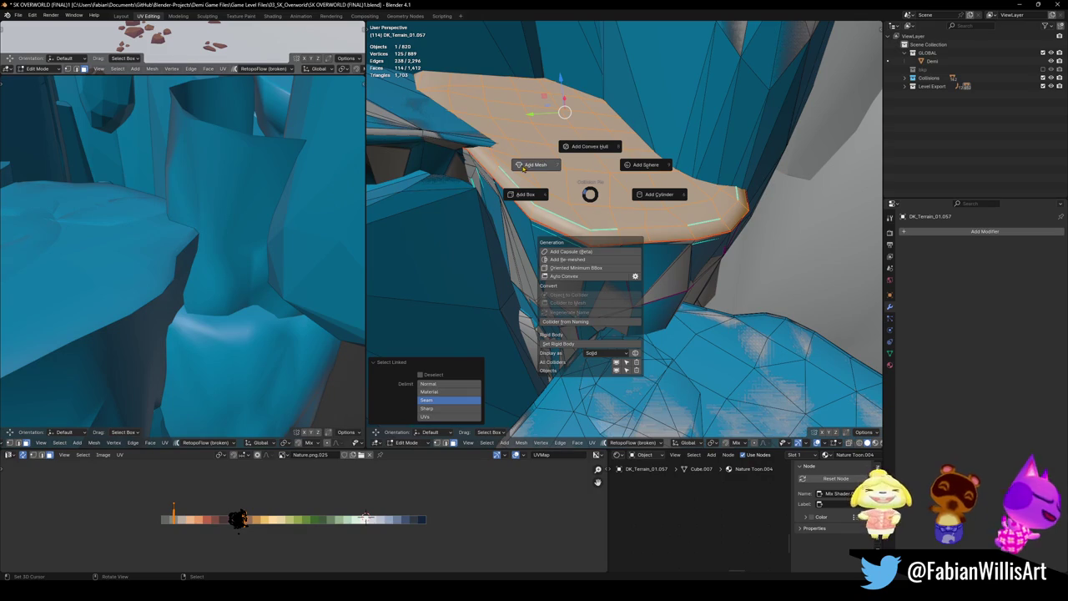
{"action": "left_click", "coordinate": [523, 166]}
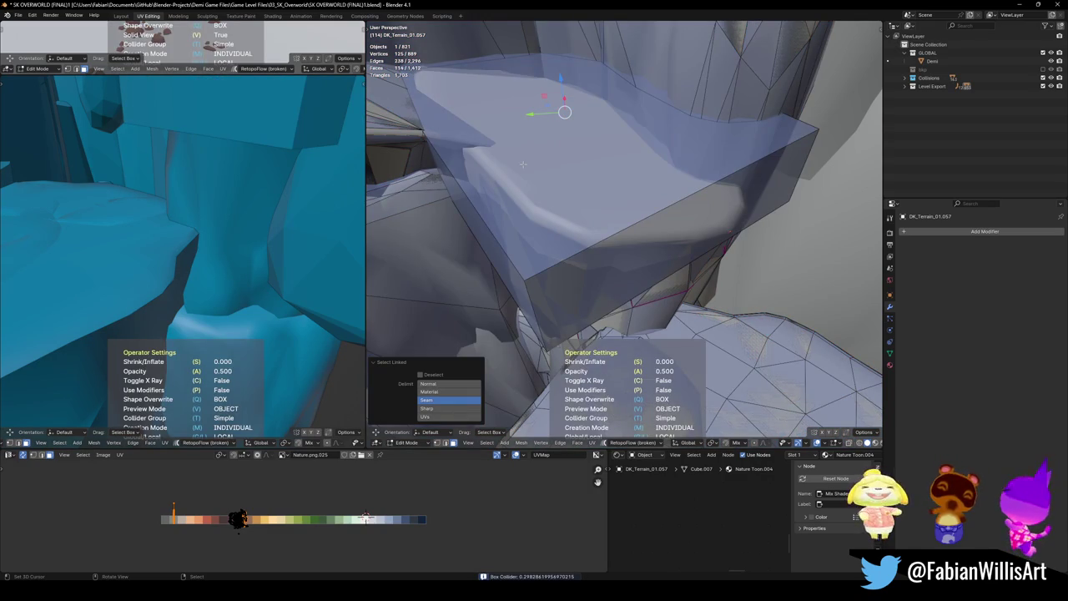
{"action": "key", "text": "Escape"}
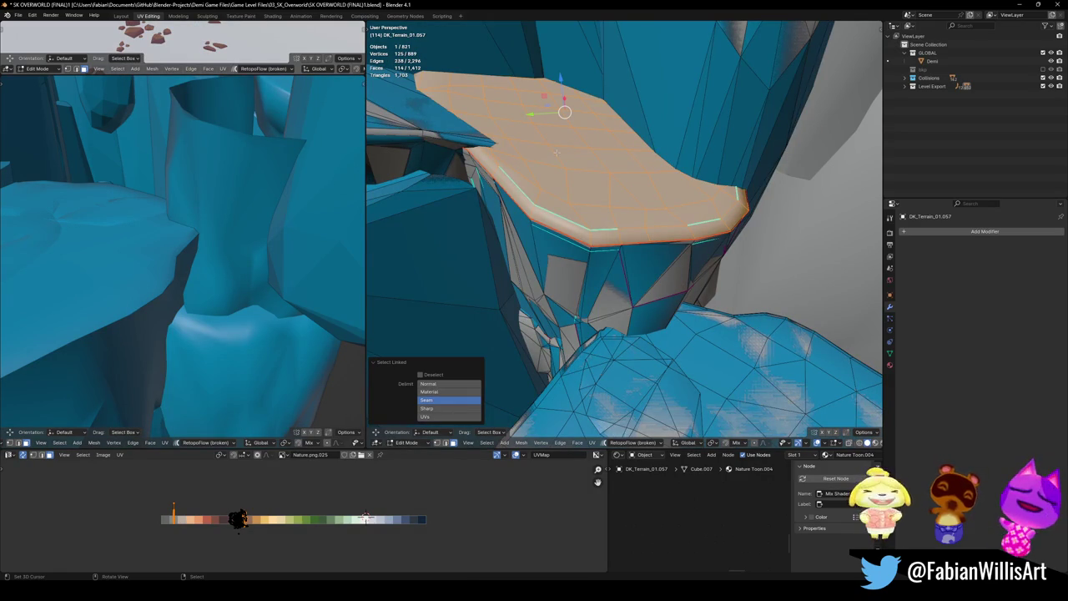
{"action": "key", "text": "shift+c"}
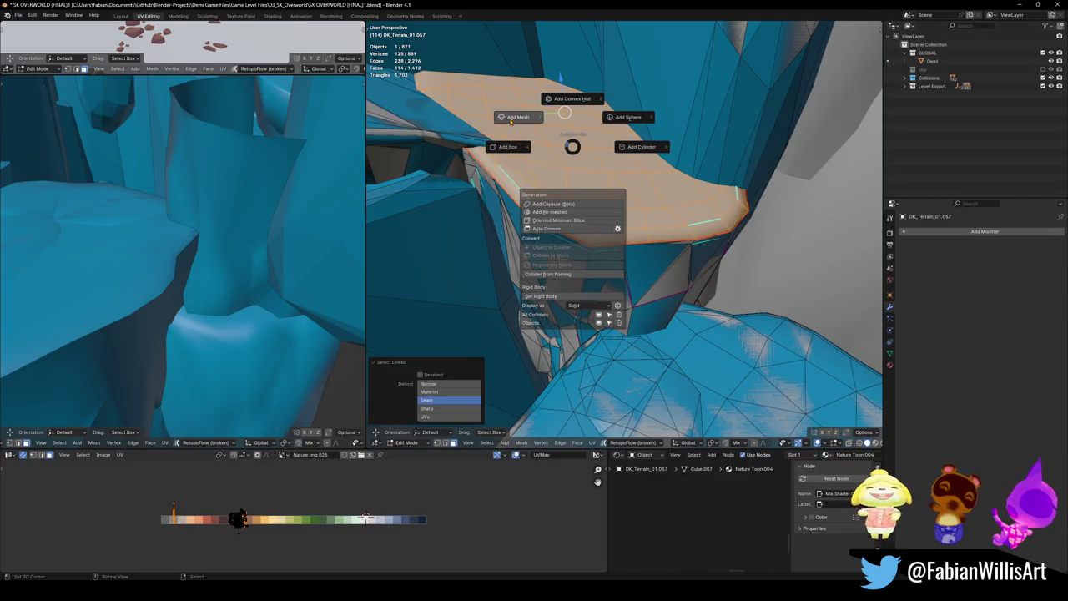
{"action": "left_click", "coordinate": [512, 122]}
{"action": "key", "text": "d"}
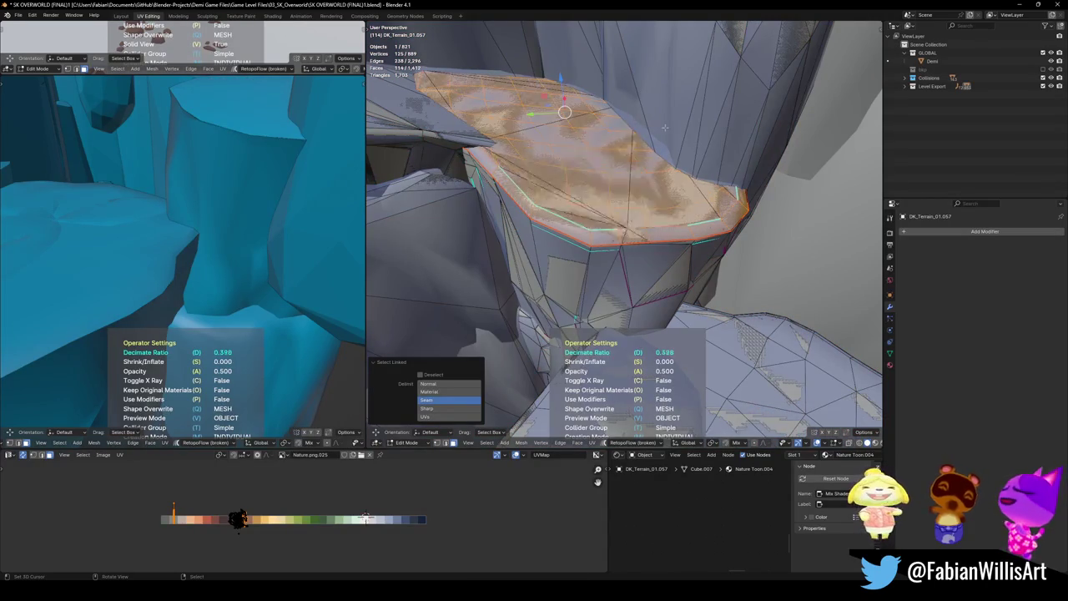
{"action": "left_click", "coordinate": [639, 129]}
{"action": "mouse_move", "coordinate": [639, 128]}
{"action": "middle_mouse_down"}
{"action": "mouse_move", "coordinate": [623, 272]}
{"action": "mouse_move", "coordinate": [689, 310]}
{"action": "mouse_move", "coordinate": [573, 345]}
{"action": "mouse_move", "coordinate": [582, 265]}
{"action": "mouse_move", "coordinate": [619, 278]}
{"action": "middle_mouse_up"}
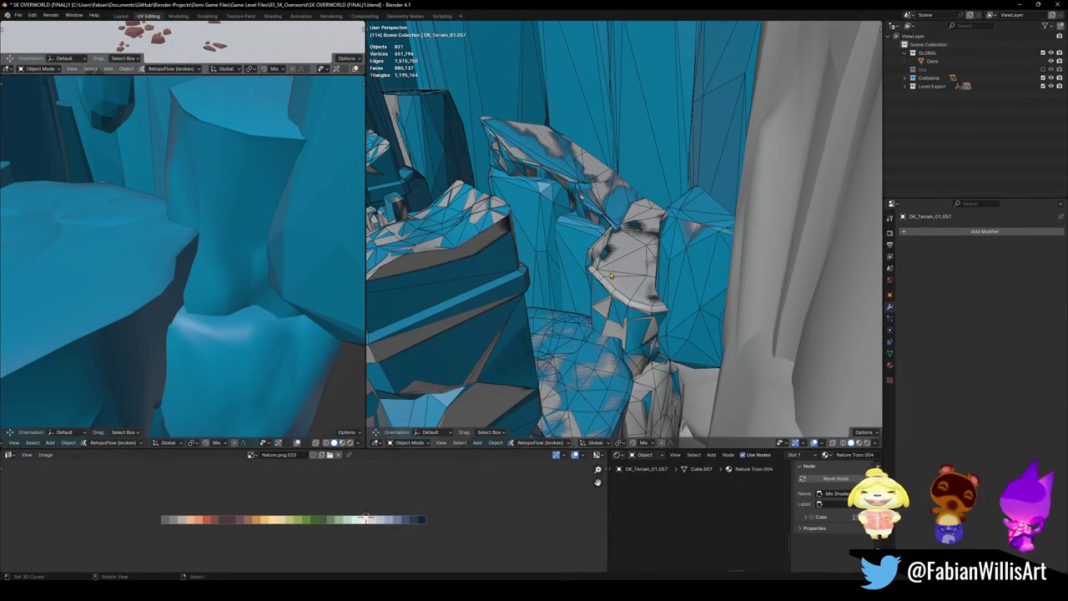
- Save, then add two convex hull colliders to DK_Terrain_01.022
{"action": "key", "text": "ctrl+s"}
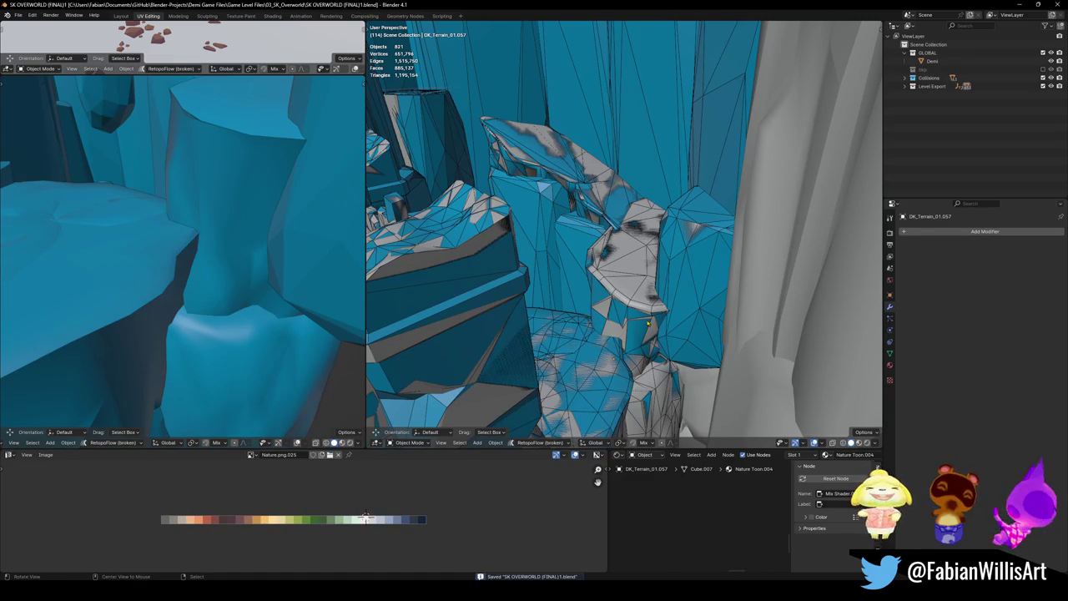
{"action": "middle_click_drag", "start_coordinate": [647, 323], "coordinate": [617, 239]}
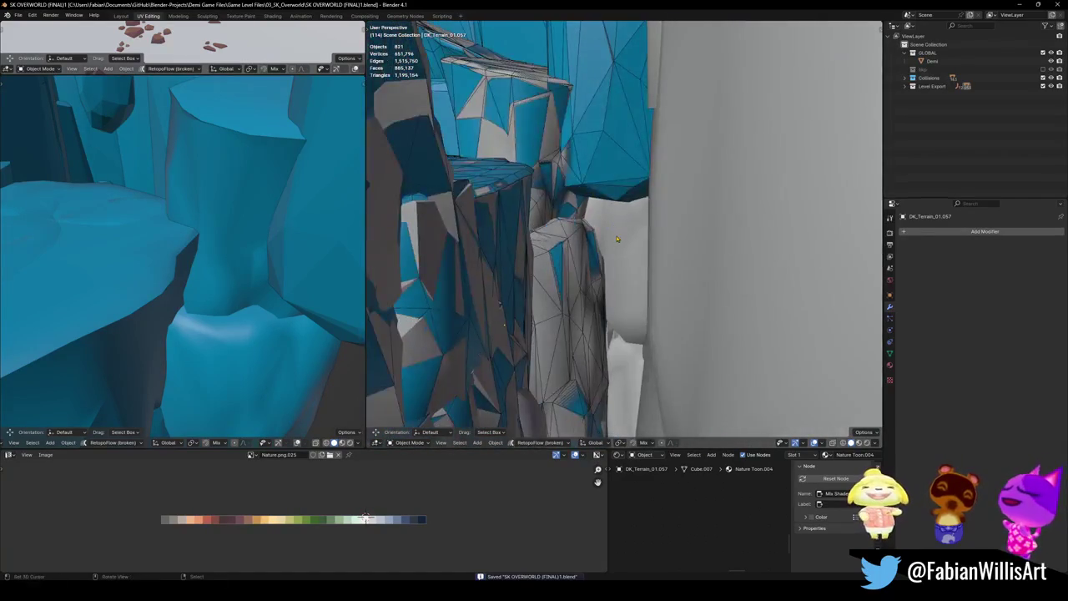
{"action": "left_click", "coordinate": [618, 239]}
{"action": "key", "text": "KP_Decimal"}
{"action": "key", "text": "shift+alt+c"}
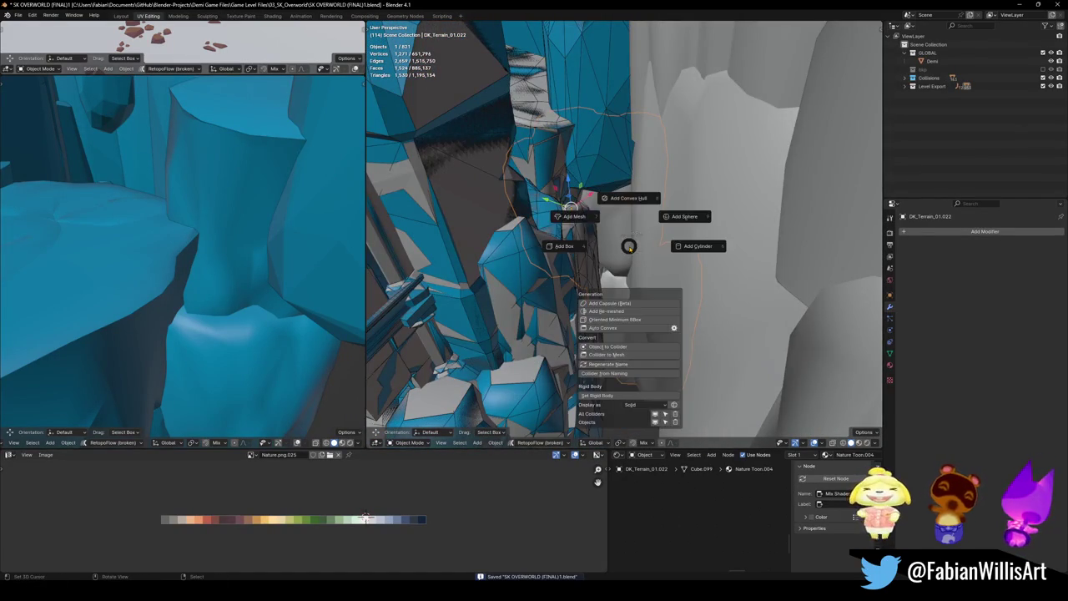
{"action": "left_click", "coordinate": [613, 206]}
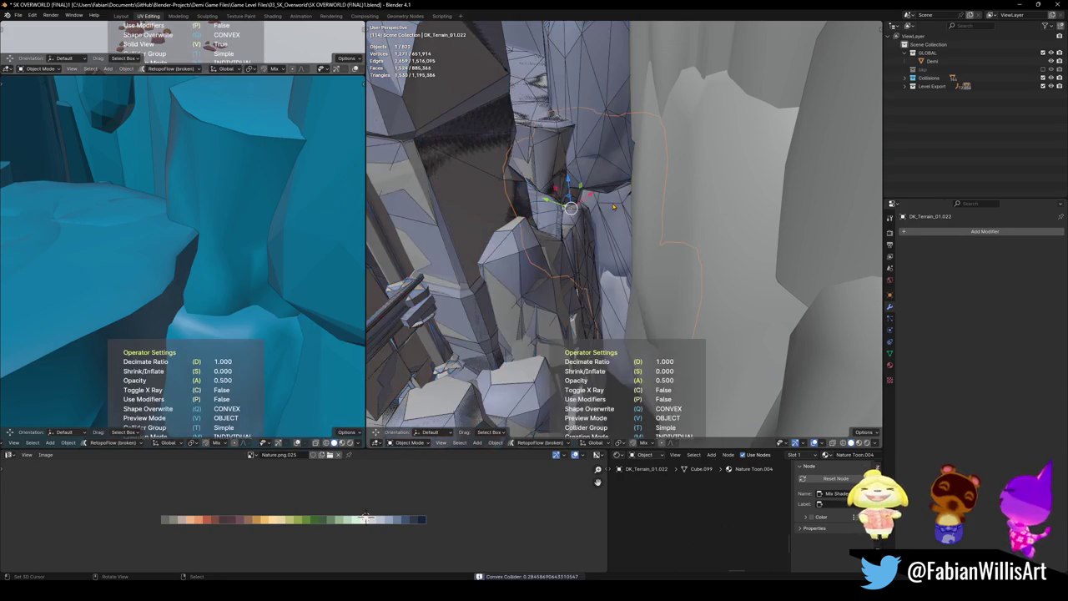
{"action": "mouse_move", "coordinate": [571, 208]}
{"action": "middle_mouse_down"}
{"action": "mouse_move", "coordinate": [597, 253]}
{"action": "mouse_move", "coordinate": [650, 249]}
{"action": "mouse_move", "coordinate": [594, 217]}
{"action": "middle_mouse_up"}
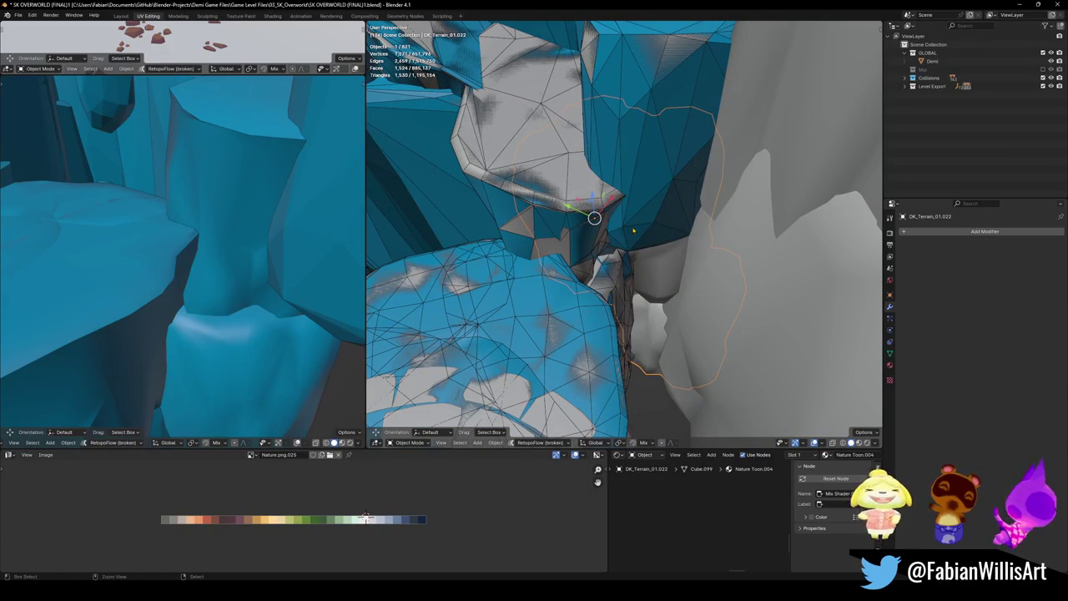
{"action": "key", "text": "shift+alt+c"}
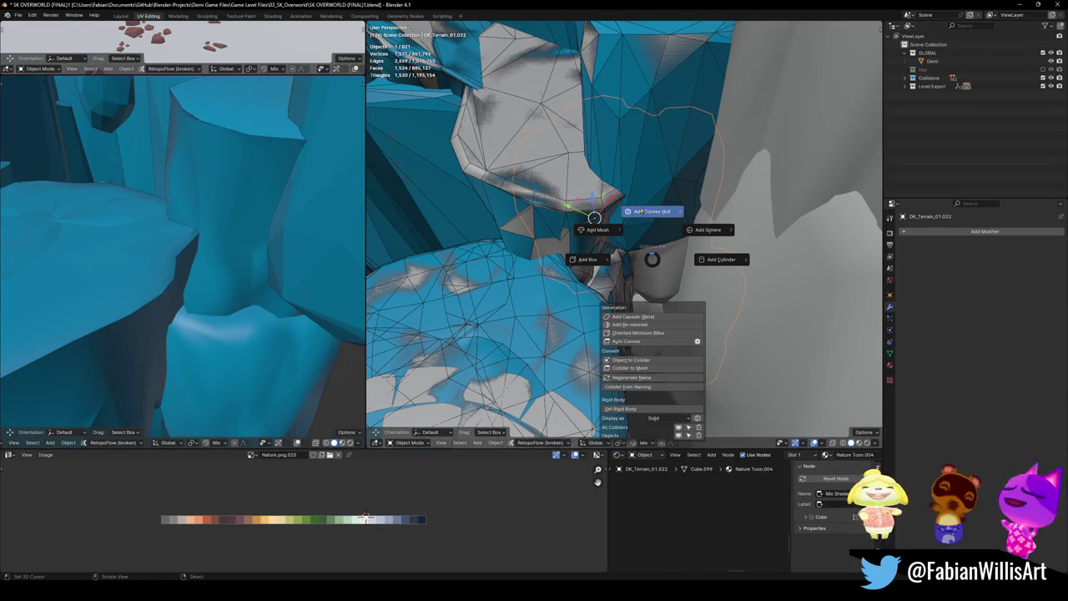
{"action": "left_click", "coordinate": [643, 212]}
{"action": "middle_click_drag", "start_coordinate": [643, 211], "coordinate": [689, 267]}
- Wrap DK_Terrain_03.041's linked cliff wall faces in a convex hull collider and save
{"action": "key", "text": "alt+a"}
{"action": "mouse_move", "coordinate": [660, 273]}
{"action": "middle_mouse_down"}
{"action": "mouse_move", "coordinate": [624, 231]}
{"action": "mouse_move", "coordinate": [584, 251]}
{"action": "middle_mouse_up"}
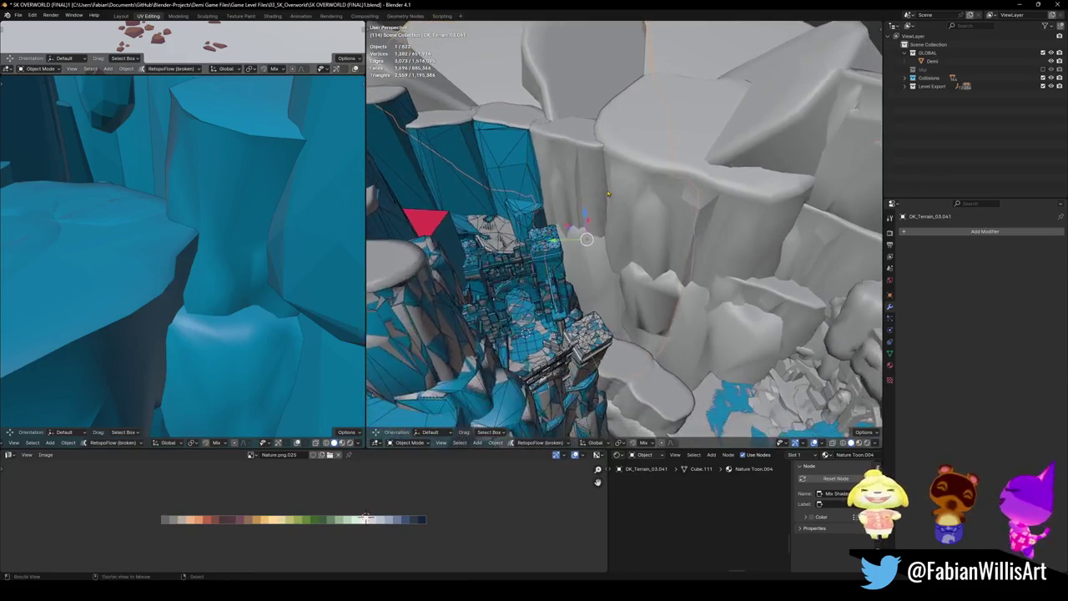
{"action": "left_click", "coordinate": [584, 250]}
{"action": "key", "text": "Tab"}
{"action": "key", "text": "l"}
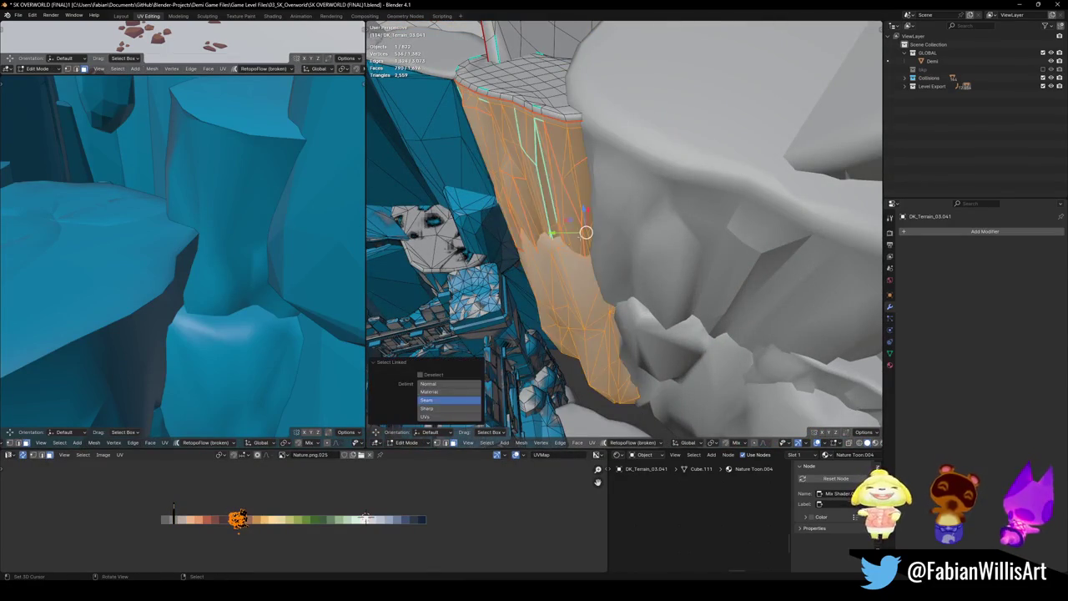
{"action": "key", "text": "shift+alt+c"}
{"action": "left_click", "coordinate": [563, 184]}
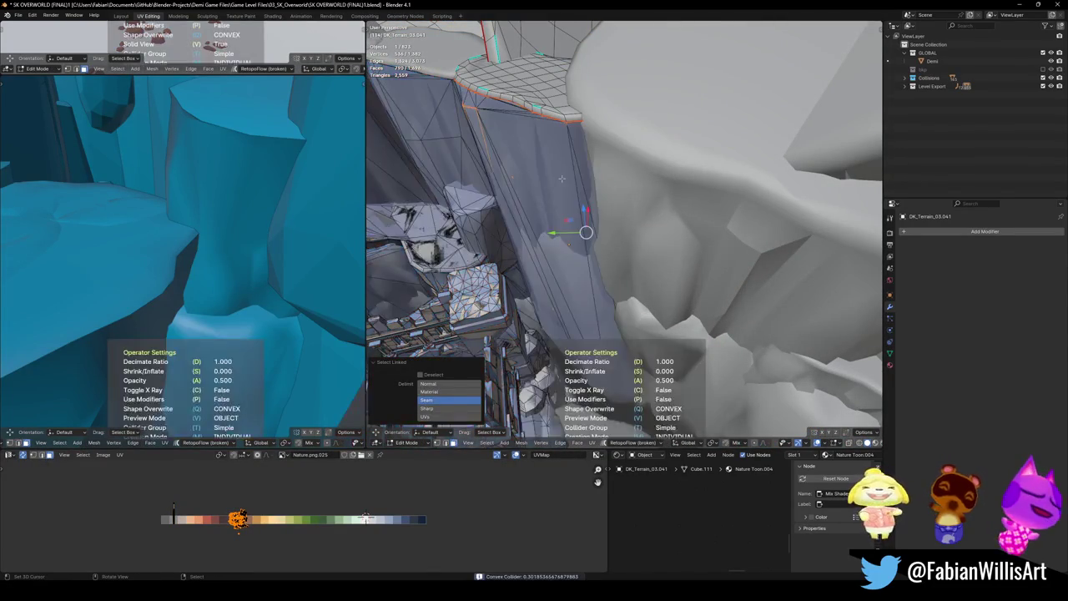
{"action": "mouse_move", "coordinate": [563, 185]}
{"action": "middle_mouse_down"}
{"action": "mouse_move", "coordinate": [637, 216]}
{"action": "mouse_move", "coordinate": [550, 234]}
{"action": "middle_mouse_up"}
{"action": "key", "text": "ctrl+s"}
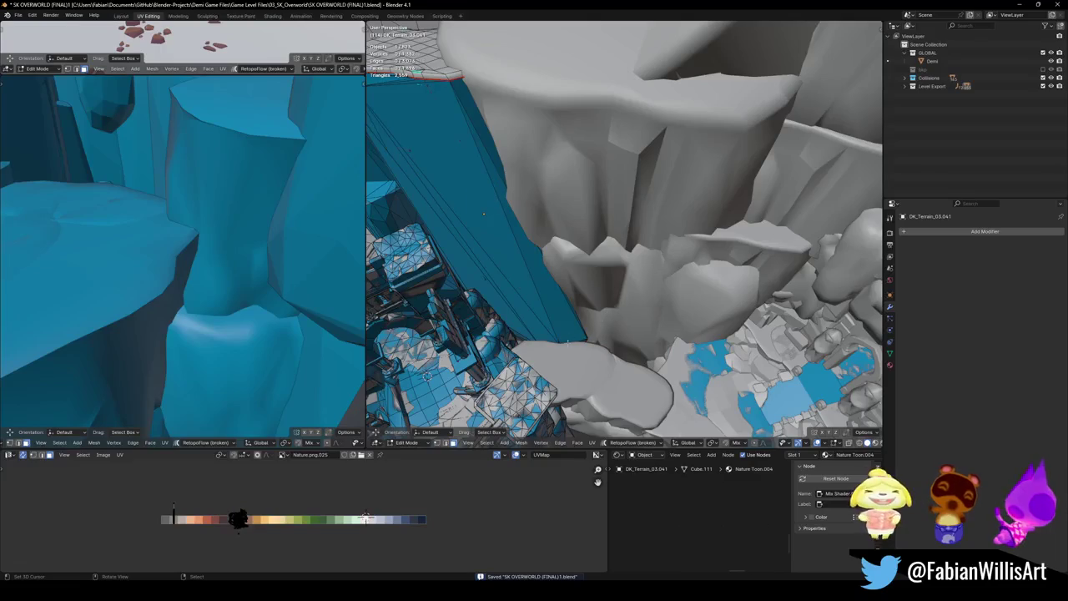
{"action": "left_click", "coordinate": [632, 296]}
{"action": "mouse_move", "coordinate": [632, 296]}
{"action": "middle_mouse_down"}
{"action": "mouse_move", "coordinate": [611, 276]}
{"action": "mouse_move", "coordinate": [599, 327]}
{"action": "middle_mouse_up"}
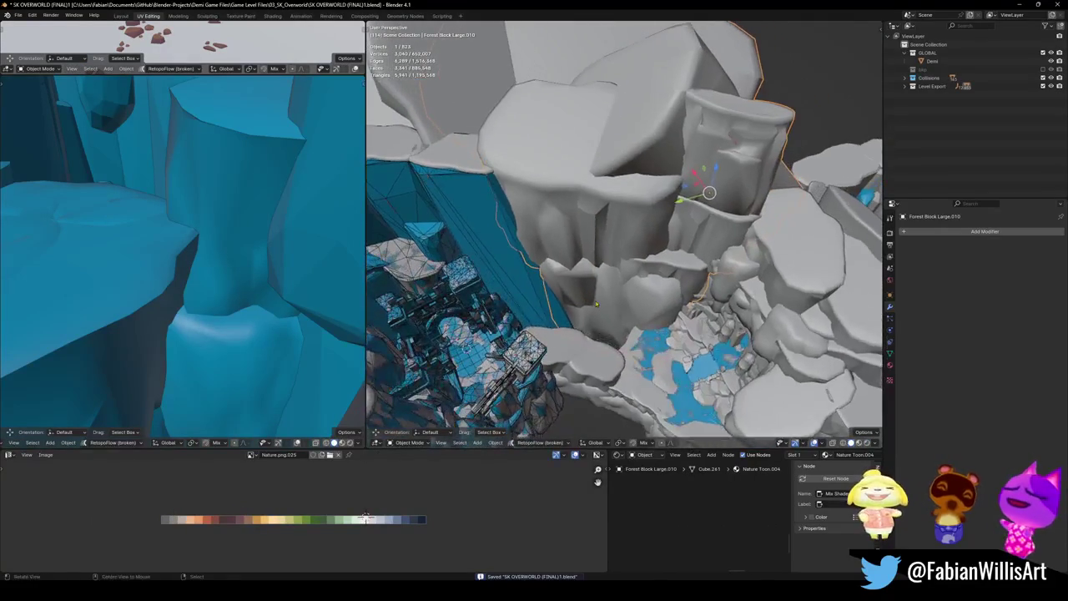
- In Edit Mode, select the connected faces of Forest Block Large.010's lower block
{"action": "key", "text": "Tab"}
{"action": "key", "text": "alt+a"}
{"action": "key", "text": "l"}
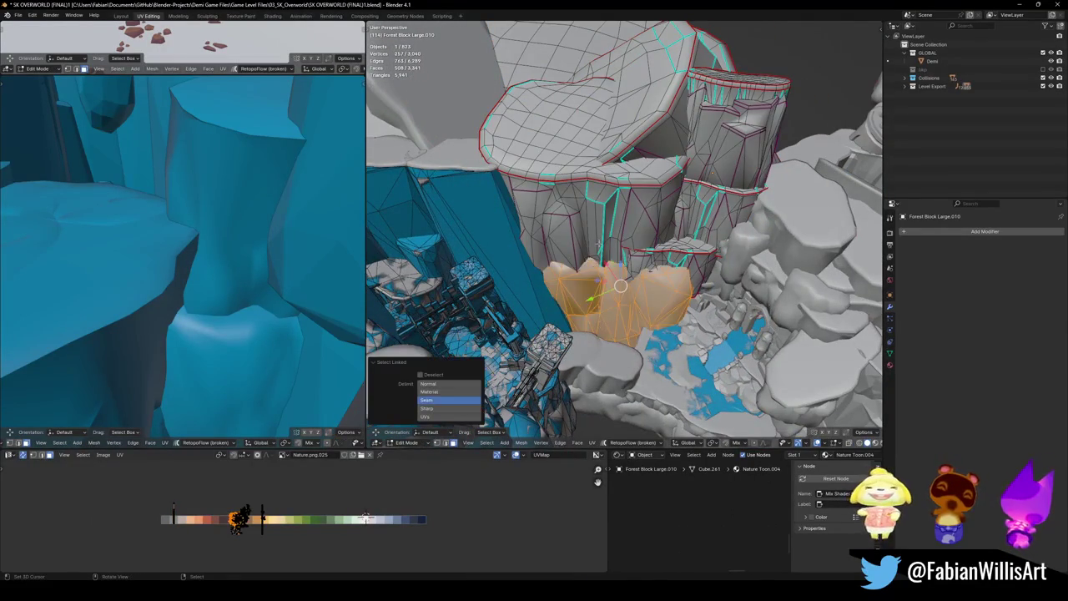
{"action": "scroll", "coordinate": [592, 301], "scroll_direction": "up", "scroll_amount": 3}
{"action": "scroll", "coordinate": [584, 267], "scroll_direction": "up", "scroll_amount": 3}
{"action": "middle_click_drag", "start_coordinate": [582, 250], "coordinate": [589, 252]}
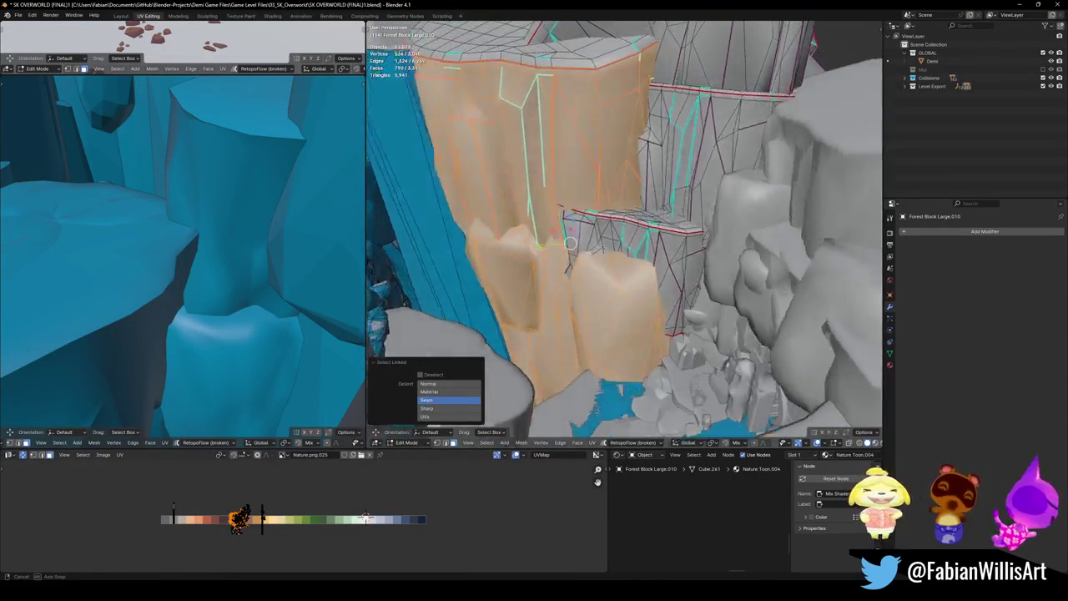
- Add a convex hull collider and a lower-ratio decimated mesh collider to the block, then save
{"action": "key", "text": "shift+alt+c"}
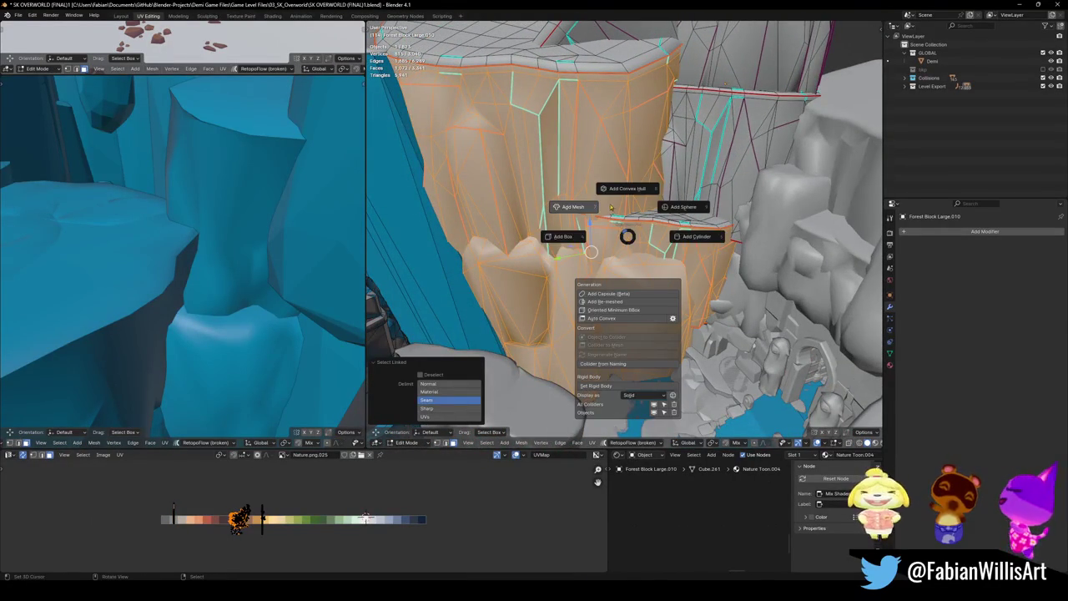
{"action": "left_click", "coordinate": [625, 199]}
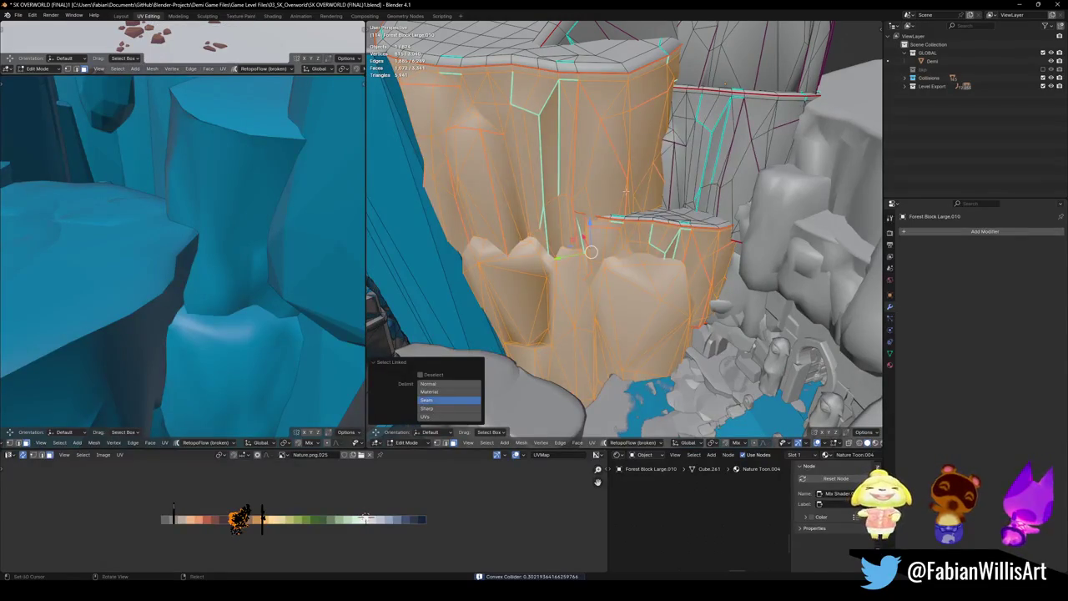
{"action": "key", "text": "shift+alt+c"}
{"action": "left_click", "coordinate": [564, 191]}
{"action": "key", "text": "d"}
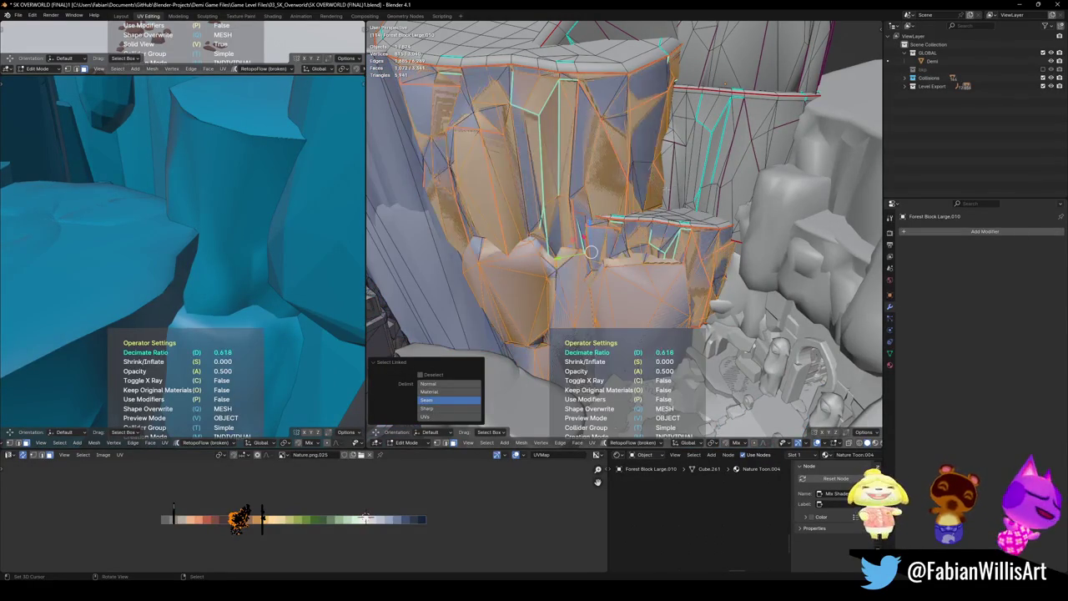
{"action": "left_click", "coordinate": [590, 251]}
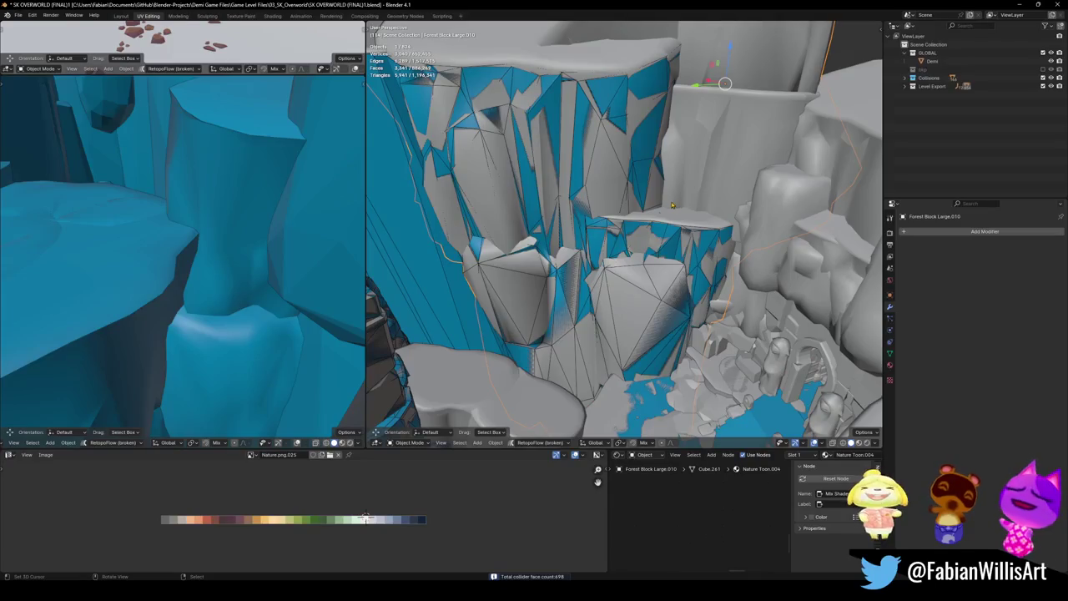
{"action": "middle_click_drag", "start_coordinate": [675, 218], "coordinate": [647, 216]}
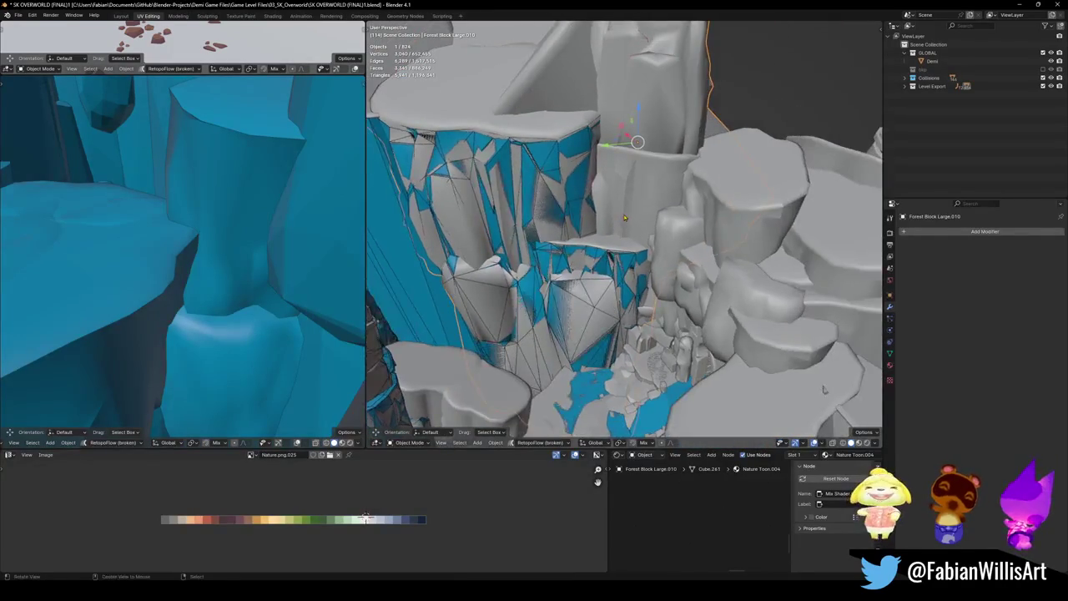
{"action": "key", "text": "ctrl+s"}
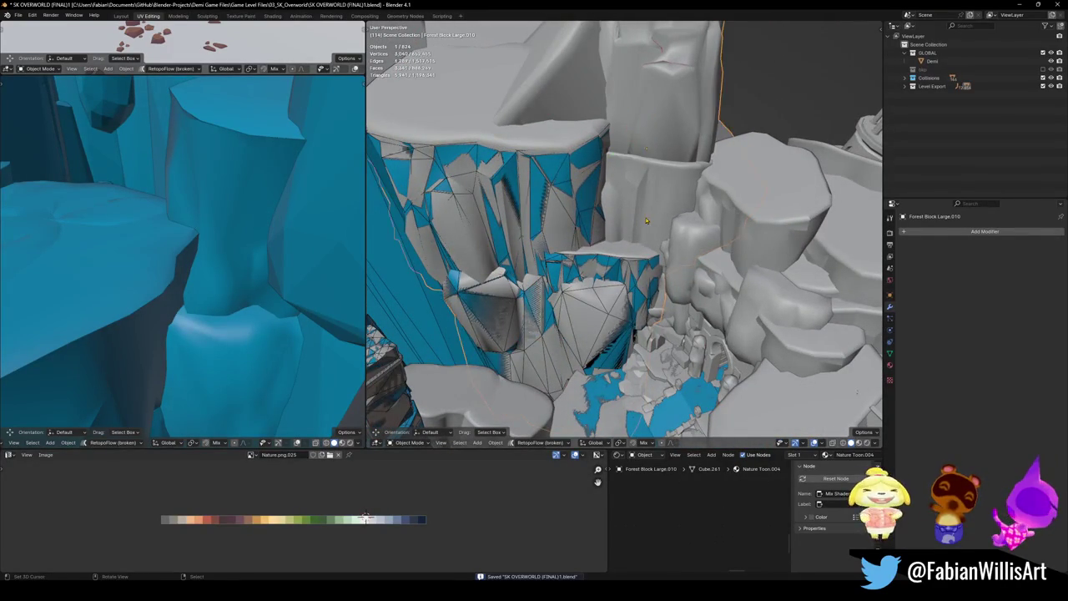
- Select one connected piece of the block's mesh and duplicate the collider object in place
{"action": "key", "text": "Tab"}
{"action": "key", "text": "alt+a"}
{"action": "key", "text": "l"}
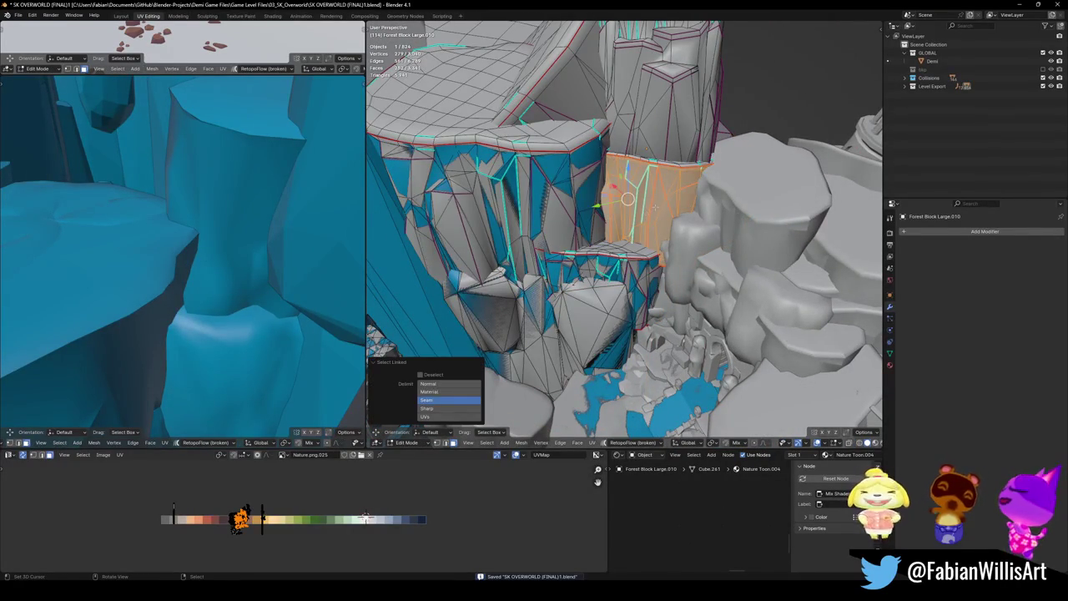
{"action": "mouse_move", "coordinate": [644, 212]}
{"action": "middle_mouse_down"}
{"action": "mouse_move", "coordinate": [501, 50]}
{"action": "mouse_move", "coordinate": [542, 125]}
{"action": "mouse_move", "coordinate": [625, 204]}
{"action": "mouse_move", "coordinate": [584, 125]}
{"action": "mouse_move", "coordinate": [622, 254]}
{"action": "mouse_move", "coordinate": [597, 249]}
{"action": "middle_mouse_up"}
{"action": "scroll", "coordinate": [487, 41], "scroll_direction": "up", "scroll_amount": 3}
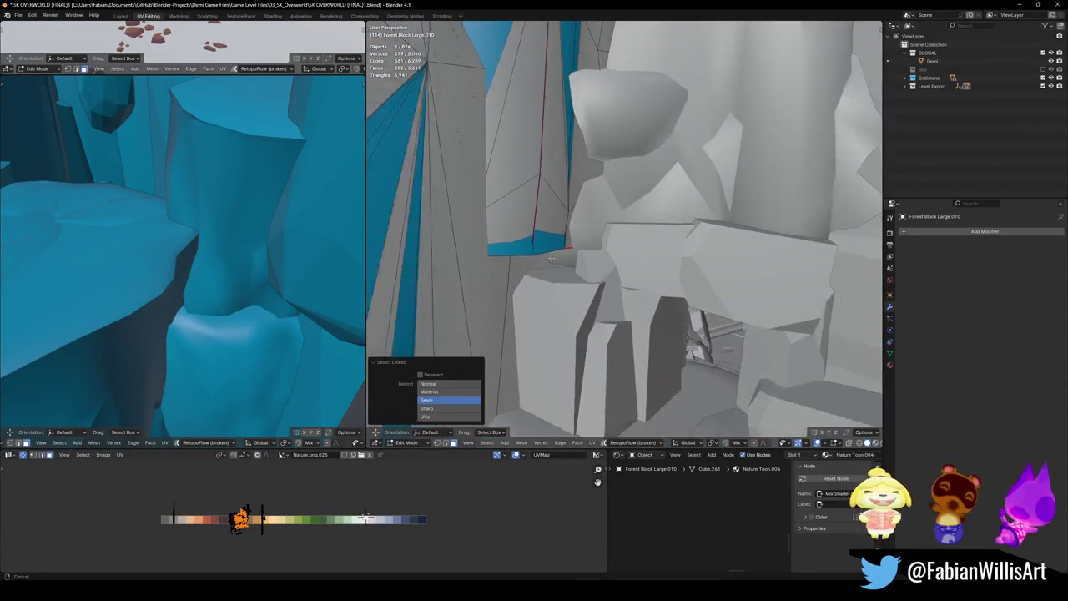
{"action": "key", "text": "Tab"}
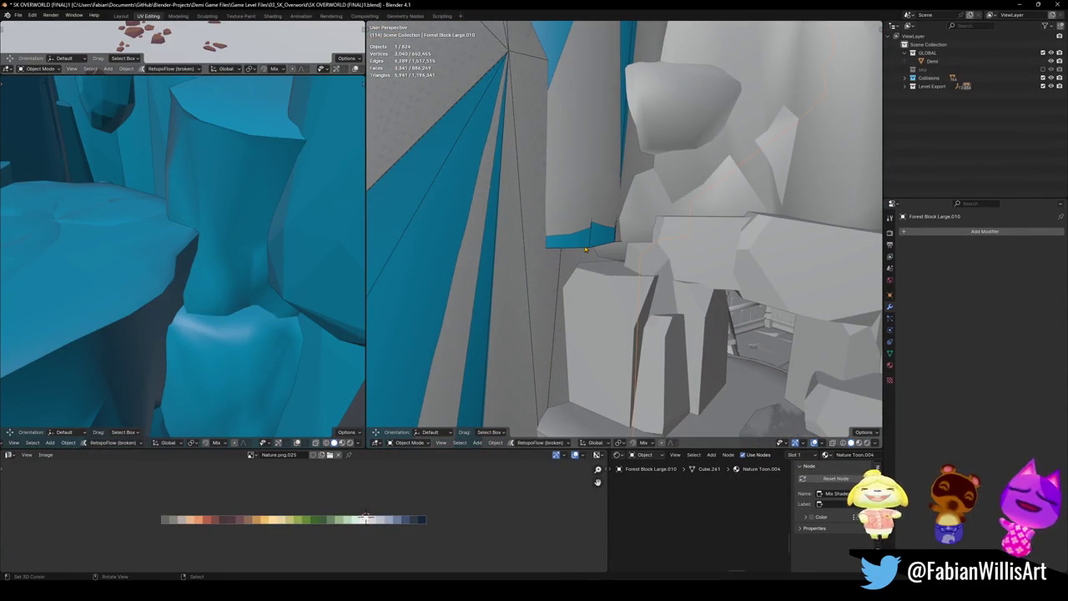
{"action": "key", "text": "Tab"}
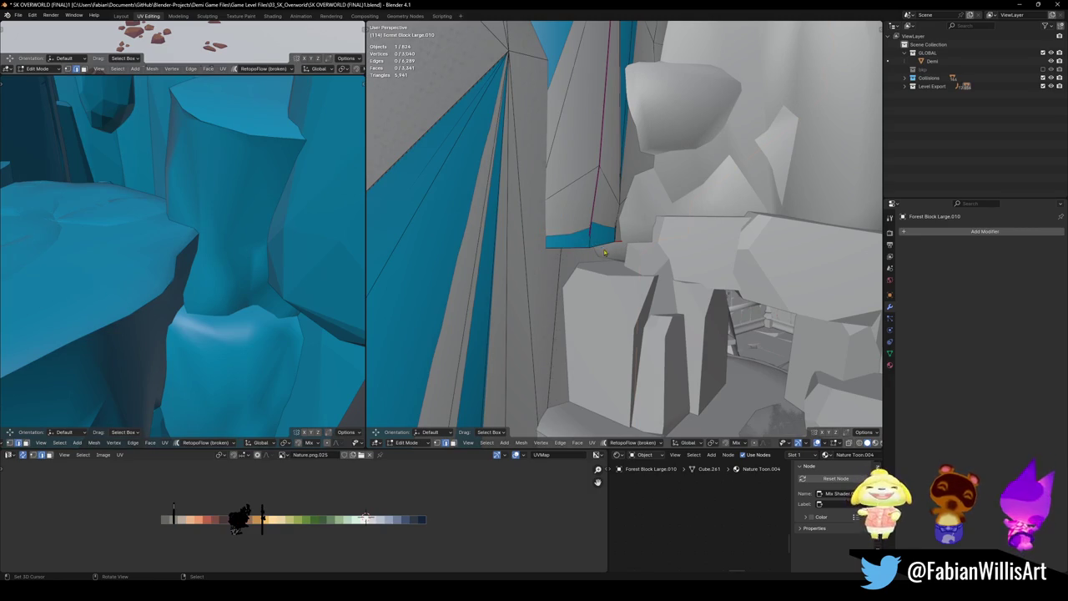
{"action": "key", "text": "Tab"}
{"action": "key", "text": "shift+d"}
{"action": "key", "text": "Escape"}
- Select the collider wall's bottom edges and attempt a vertical extrusion, cancelling it
{"action": "key", "text": "Tab"}
{"action": "left_click", "coordinate": [617, 232], "text": "alt"}
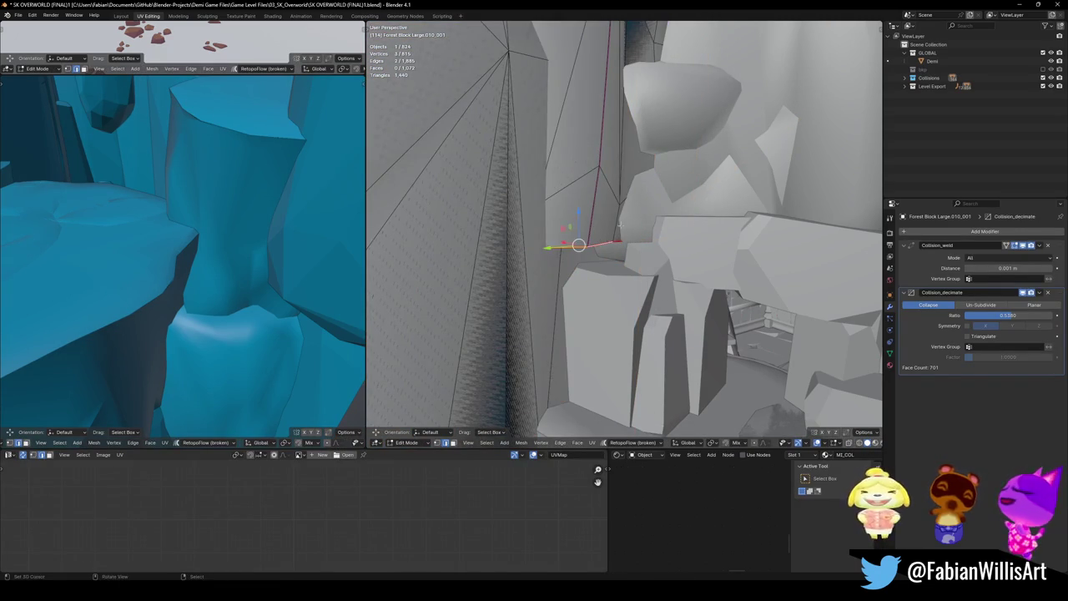
{"action": "key", "text": "e"}
{"action": "key", "text": "z"}
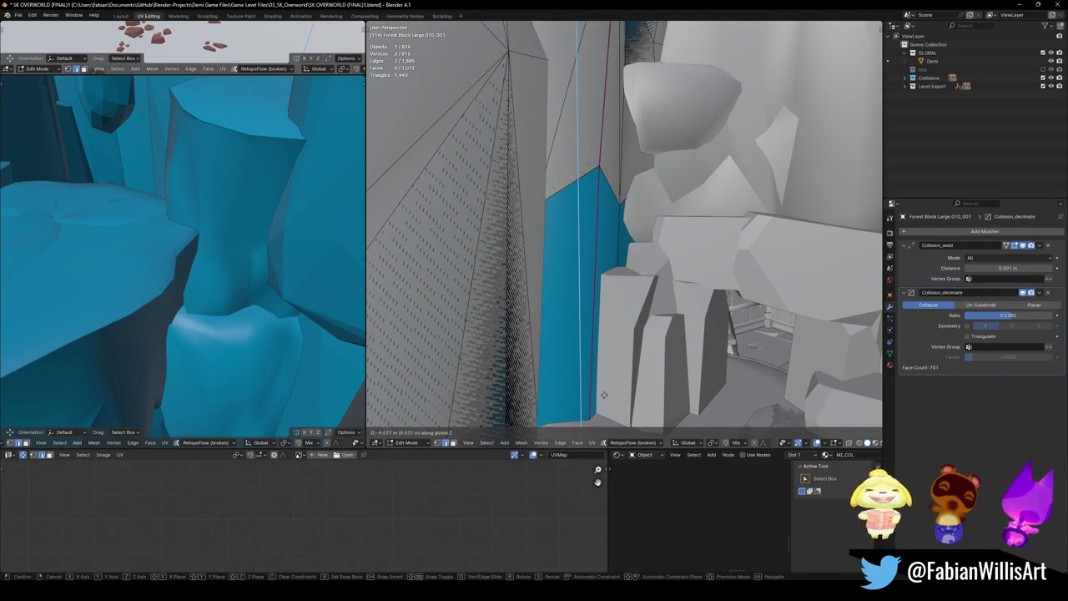
{"action": "key", "text": "Escape"}
{"action": "right_click", "coordinate": [573, 246], "text": "shift"}
{"action": "mouse_move", "coordinate": [572, 245]}
{"action": "middle_mouse_down"}
{"action": "mouse_move", "coordinate": [586, 243]}
{"action": "mouse_move", "coordinate": [617, 174]}
{"action": "middle_mouse_up"}
- Extrude the collider wall's bottom edges about 9.12 m down along Z and save
{"action": "key", "text": "g"}
{"action": "key", "text": "z"}
{"action": "key", "text": "Escape"}
{"action": "key", "text": "e"}
{"action": "key", "text": "z"}
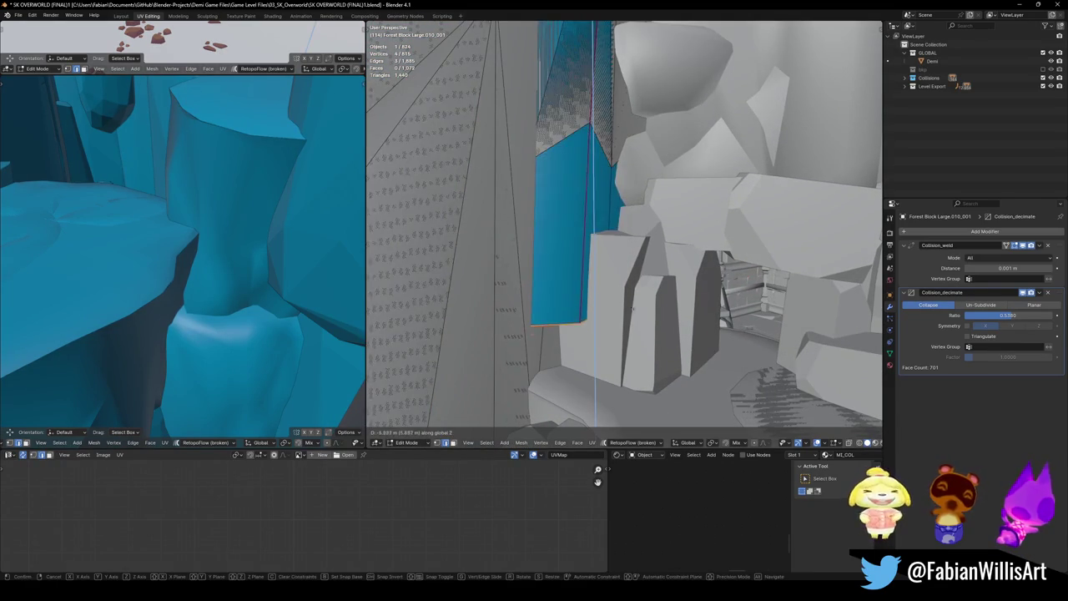
{"action": "left_click", "coordinate": [629, 362]}
{"action": "middle_click_drag", "start_coordinate": [629, 363], "coordinate": [612, 228]}
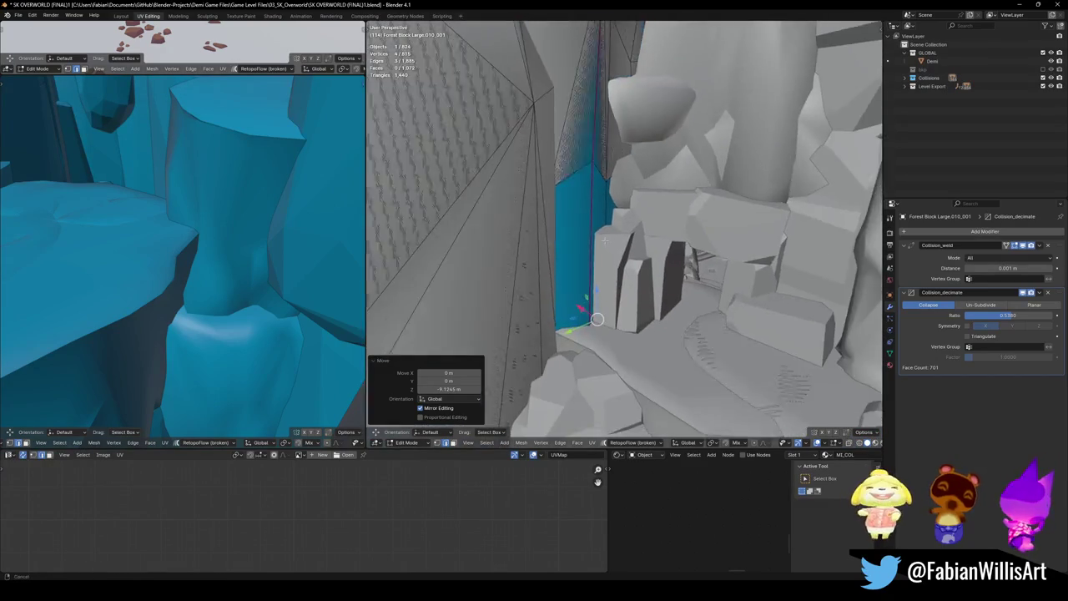
{"action": "key", "text": "Tab"}
{"action": "key", "text": "ctrl+s"}
{"action": "mouse_move", "coordinate": [612, 228]}
{"action": "middle_mouse_down"}
{"action": "mouse_move", "coordinate": [629, 270]}
{"action": "mouse_move", "coordinate": [581, 246]}
{"action": "mouse_move", "coordinate": [586, 262]}
{"action": "middle_mouse_up"}
- Give the SD_Wall_14.002 rock a decimated mesh collider
{"action": "left_click", "coordinate": [628, 270]}
{"action": "key", "text": "shift+c"}
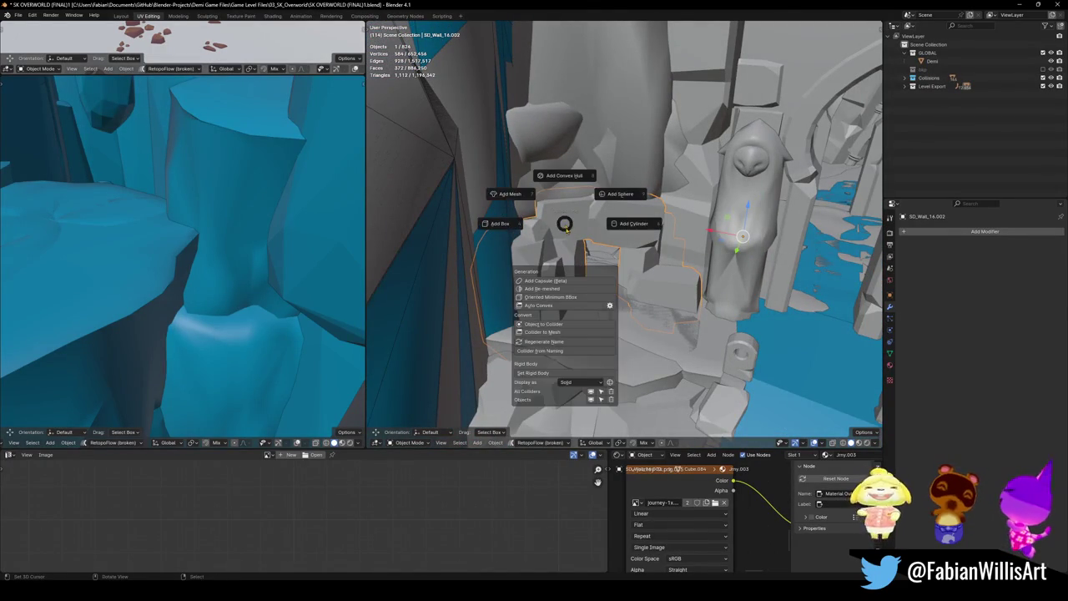
{"action": "left_click", "coordinate": [523, 198]}
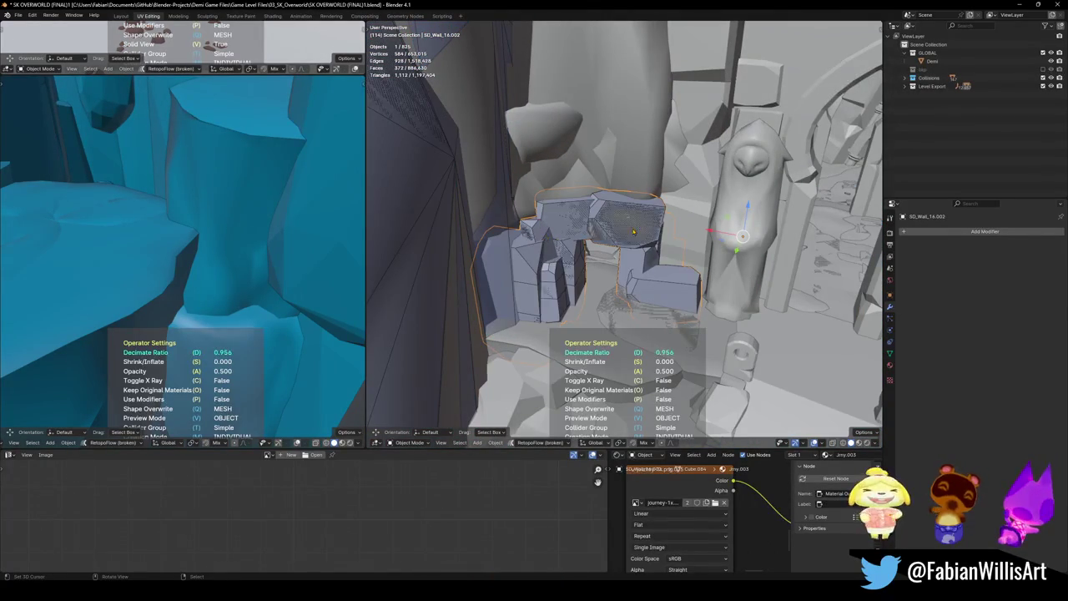
{"action": "left_click", "coordinate": [677, 242]}
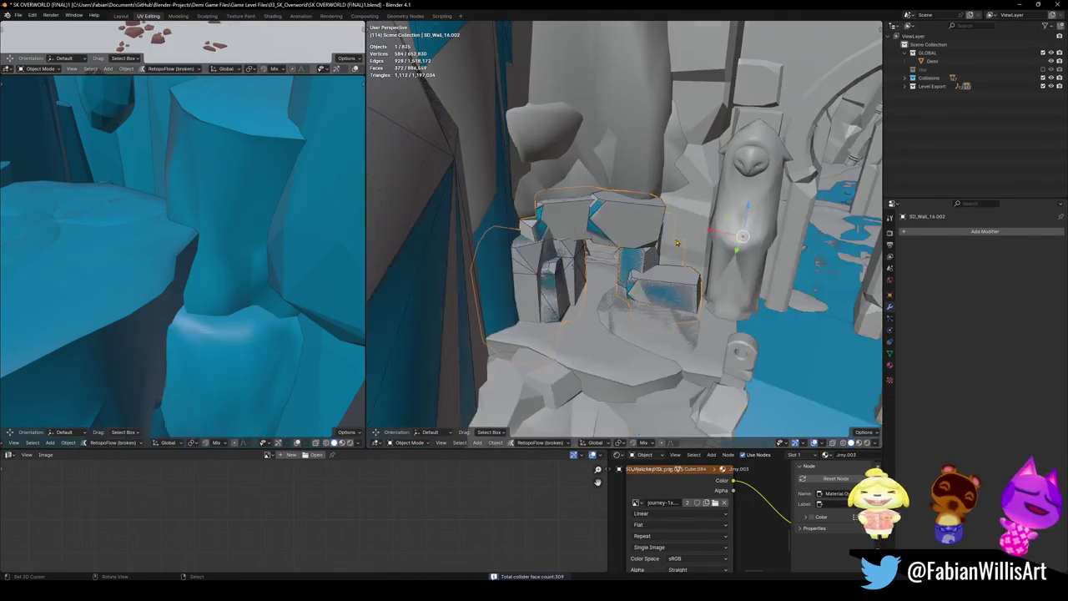
{"action": "mouse_move", "coordinate": [666, 243]}
{"action": "middle_mouse_down"}
{"action": "mouse_move", "coordinate": [610, 225]}
{"action": "mouse_move", "coordinate": [634, 233]}
{"action": "middle_mouse_up"}
- Give DK_Terrain_01.058 a decimated mesh collider and save the file
{"action": "left_click", "coordinate": [651, 242]}
{"action": "key", "text": "g"}
{"action": "key", "text": "shift+c"}
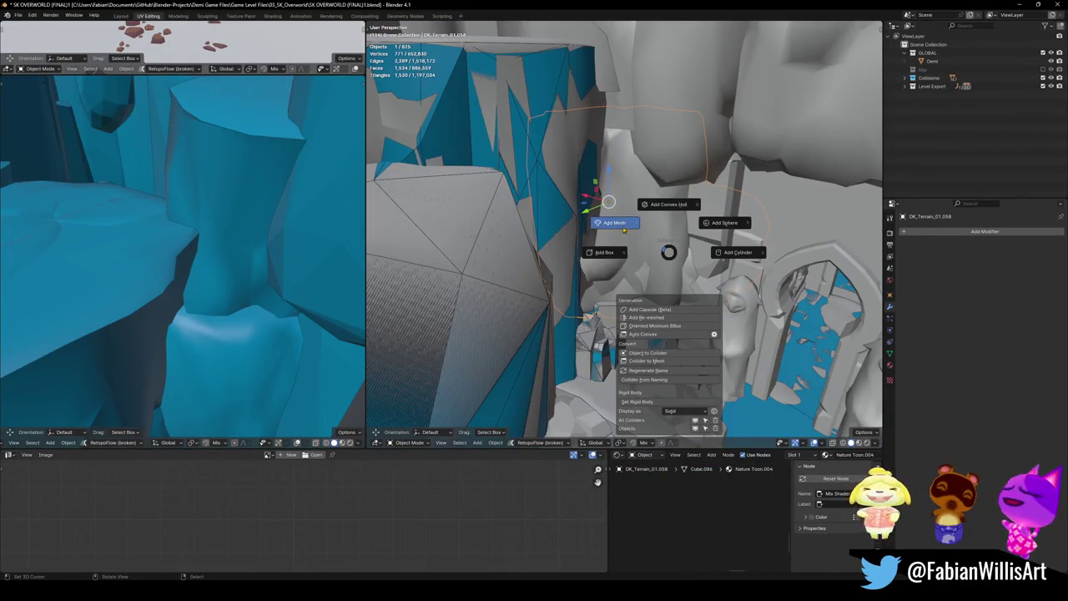
{"action": "left_click", "coordinate": [618, 222]}
{"action": "left_click", "coordinate": [647, 251]}
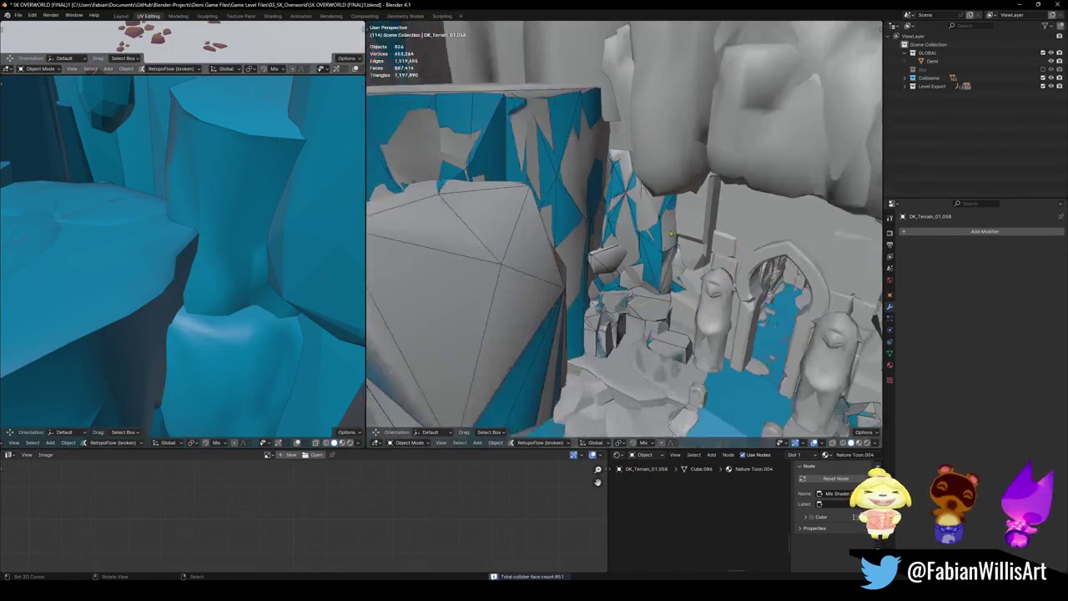
{"action": "key", "text": "ctrl+s"}
- Give Forest Block Large.010 a decimated mesh collider
{"action": "middle_click_drag", "start_coordinate": [648, 260], "coordinate": [606, 217]}
{"action": "left_click", "coordinate": [606, 217]}
{"action": "key", "text": "shift+c"}
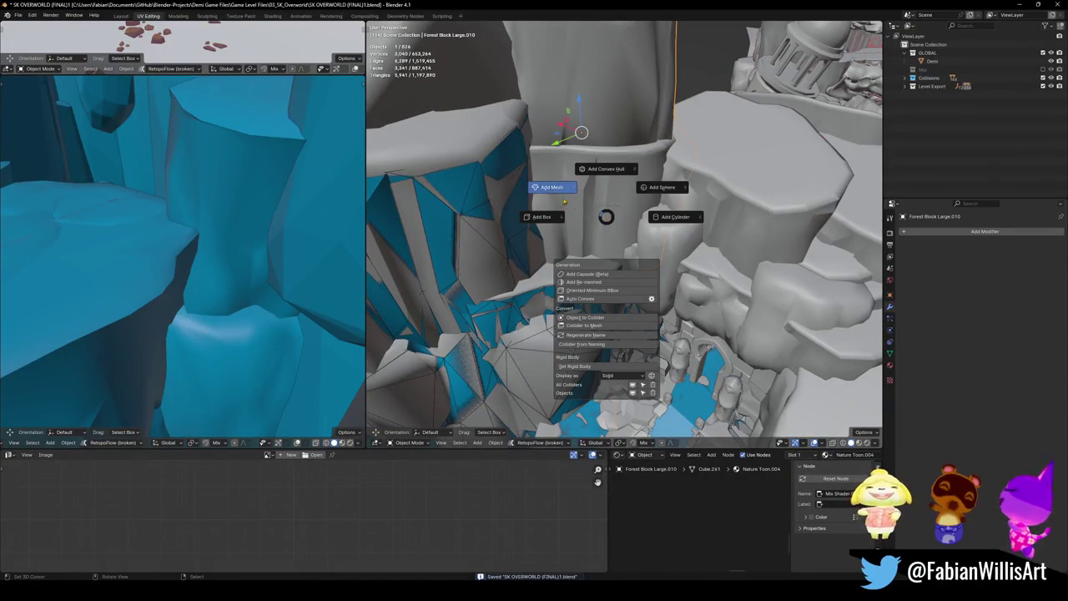
{"action": "left_click", "coordinate": [568, 196]}
{"action": "left_click", "coordinate": [646, 218]}
{"action": "middle_click_drag", "start_coordinate": [646, 218], "coordinate": [634, 250]}
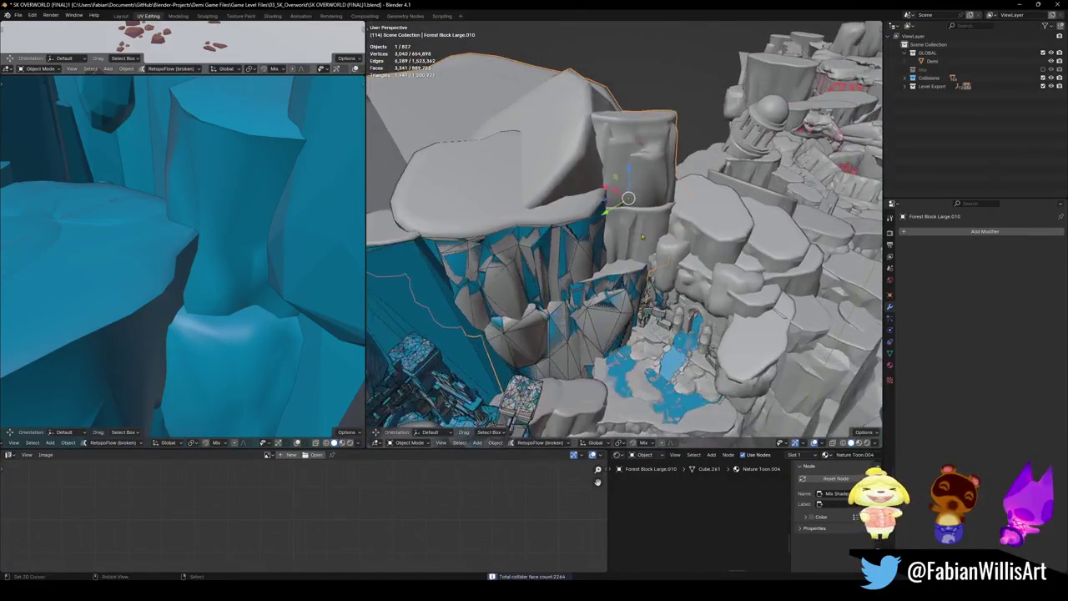
- Inspect the cliff block's whole mesh in Edit Mode, save, and select the owl statue
{"action": "key", "text": "Tab"}
{"action": "key", "text": "a"}
{"action": "scroll", "coordinate": [624, 233], "scroll_direction": "up", "scroll_amount": 5}
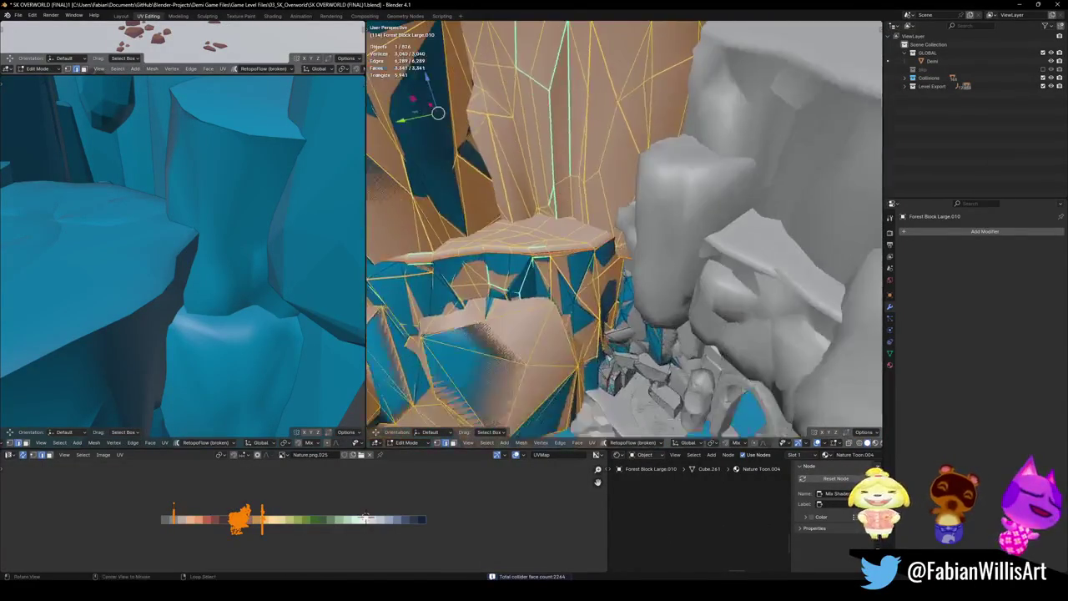
{"action": "mouse_move", "coordinate": [634, 250]}
{"action": "middle_mouse_down"}
{"action": "mouse_move", "coordinate": [697, 254]}
{"action": "mouse_move", "coordinate": [634, 276]}
{"action": "mouse_move", "coordinate": [615, 265]}
{"action": "mouse_move", "coordinate": [642, 283]}
{"action": "middle_mouse_up"}
{"action": "key", "text": "Tab"}
{"action": "key", "text": "ctrl+s"}
{"action": "left_click", "coordinate": [621, 284]}
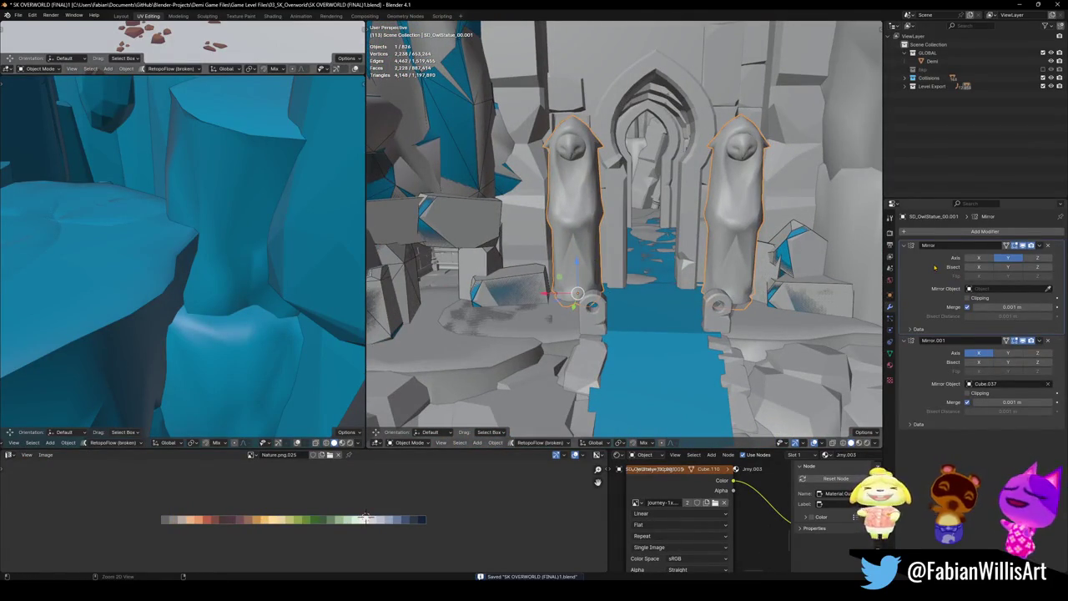
- Apply the owl statues' mirror modifiers, add mesh colliders to them, and save
{"action": "key", "text": "ctrl+a"}
{"action": "key", "text": "ctrl+a"}
{"action": "key", "text": "shift+alt+c"}
{"action": "left_click", "coordinate": [633, 181]}
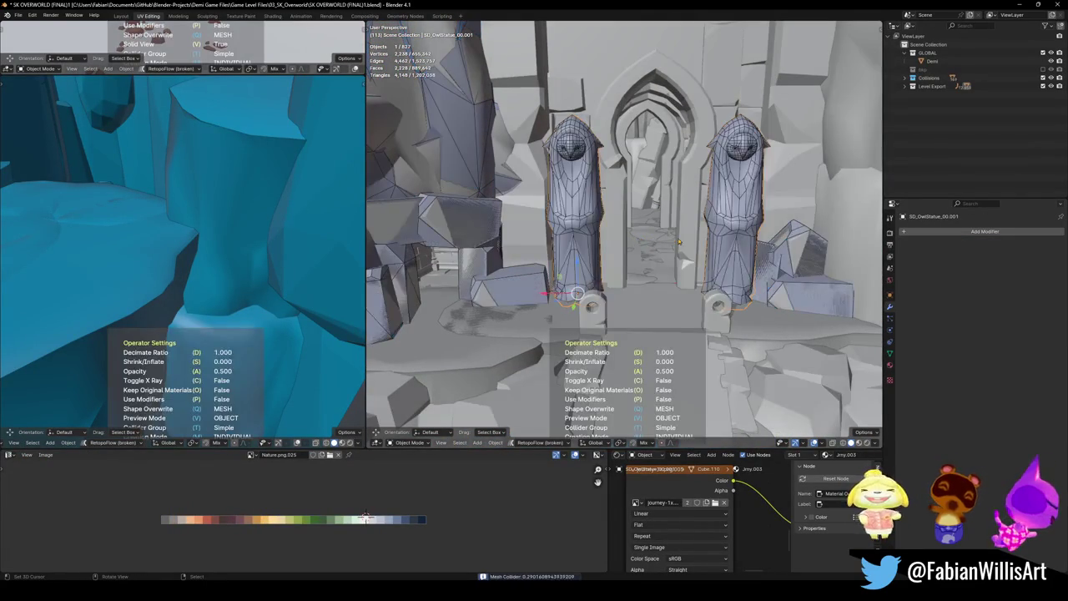
{"action": "left_click", "coordinate": [851, 245]}
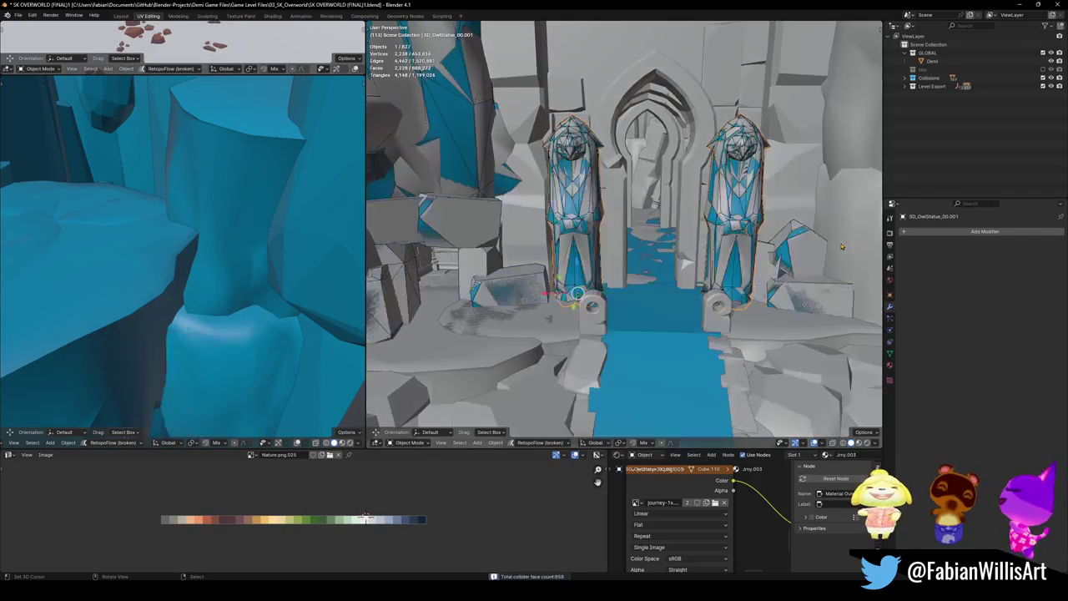
{"action": "key", "text": "ctrl+s"}
{"action": "mouse_move", "coordinate": [634, 283]}
{"action": "middle_mouse_down"}
{"action": "mouse_move", "coordinate": [603, 317]}
{"action": "mouse_move", "coordinate": [655, 245]}
{"action": "mouse_move", "coordinate": [634, 275]}
{"action": "middle_mouse_up"}
- Give Cube.037 by the archway a mesh collider decimated to 0.48 and save
{"action": "left_click", "coordinate": [655, 245]}
{"action": "key", "text": "g"}
{"action": "key", "text": "Escape"}
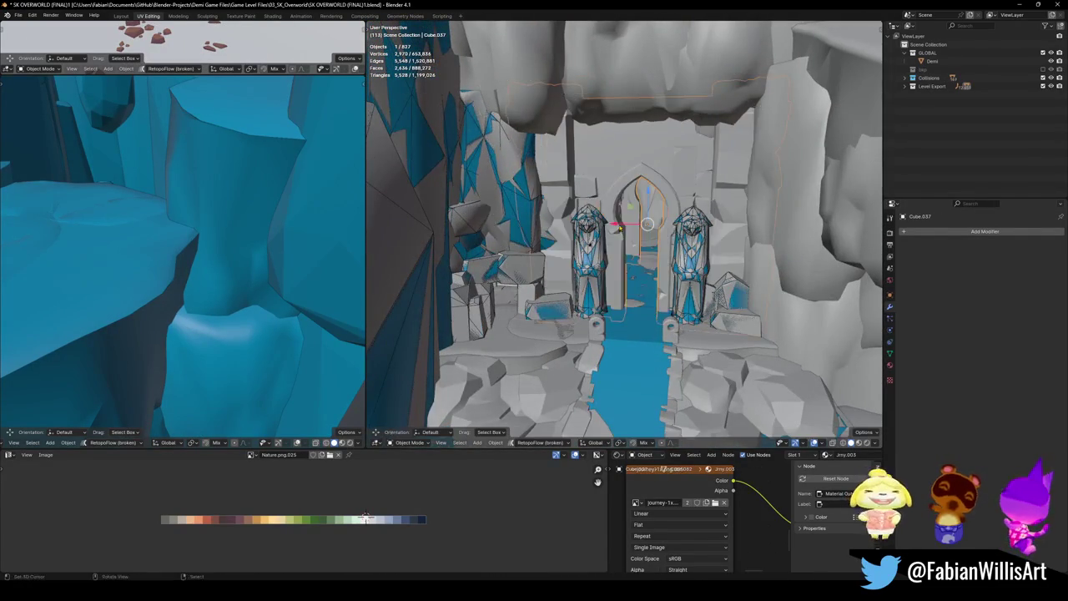
{"action": "scroll", "coordinate": [611, 251], "scroll_direction": "up", "scroll_amount": 2}
{"action": "scroll", "coordinate": [611, 251], "scroll_direction": "up", "scroll_amount": 2}
{"action": "scroll", "coordinate": [611, 250], "scroll_direction": "up", "scroll_amount": 2}
{"action": "key", "text": "alt+shift+c"}
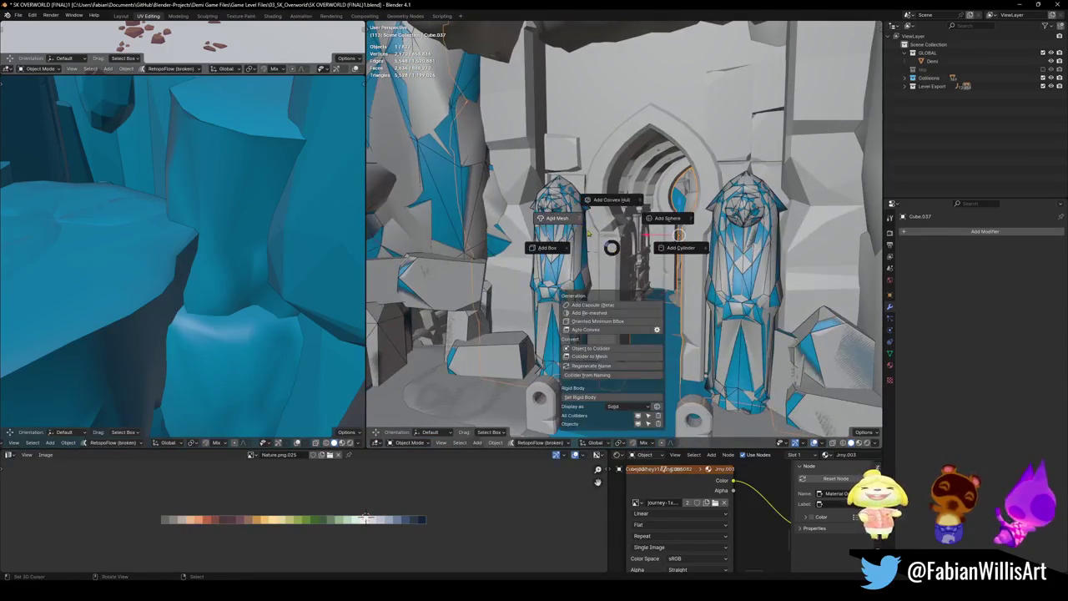
{"action": "left_click", "coordinate": [559, 218]}
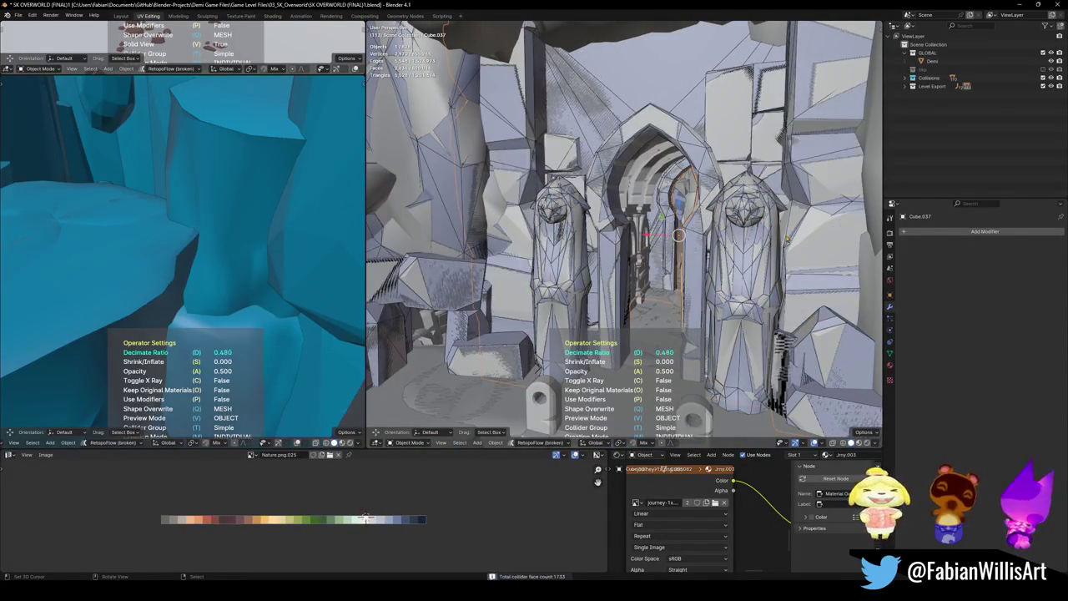
{"action": "left_click", "coordinate": [366, 517]}
{"action": "middle_click_drag", "start_coordinate": [584, 251], "coordinate": [638, 213], "text": "shift"}
{"action": "key", "text": "ctrl+s"}
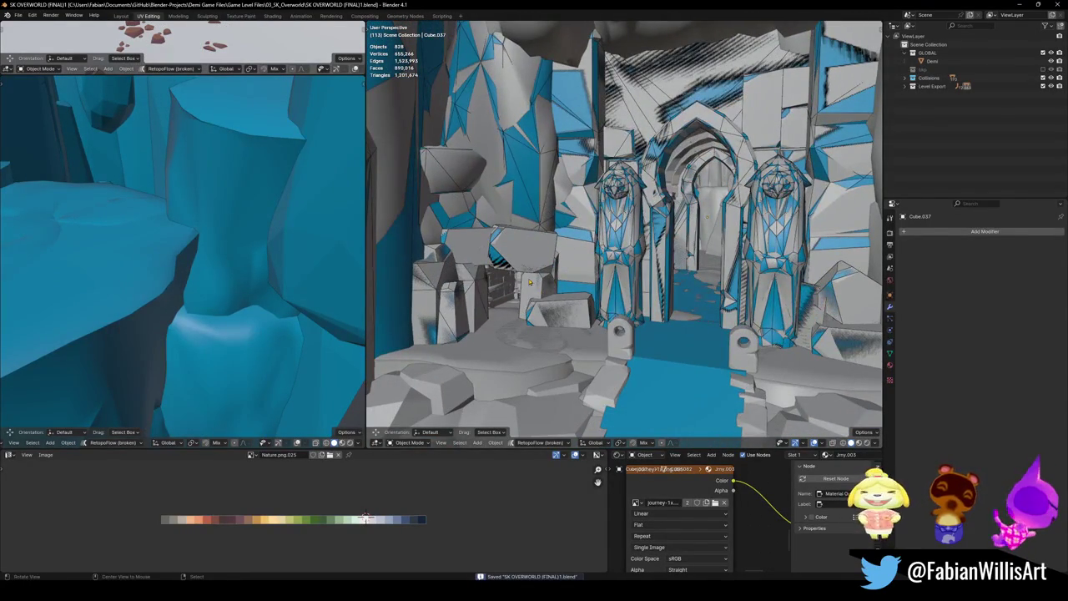
{"action": "key", "text": "shift+grave"}
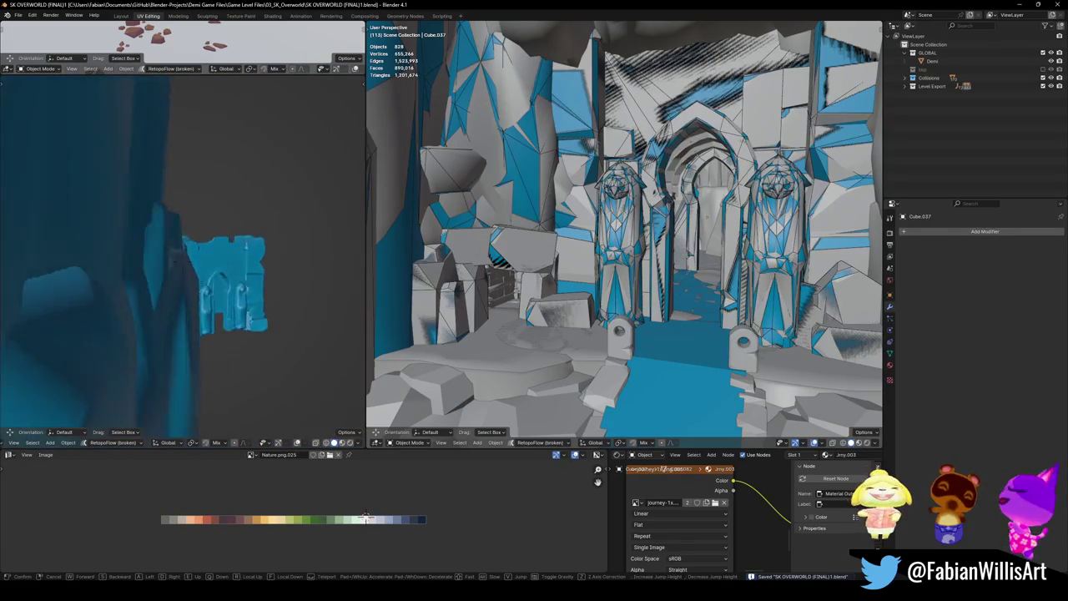
{"action": "left_click", "coordinate": [183, 260]}
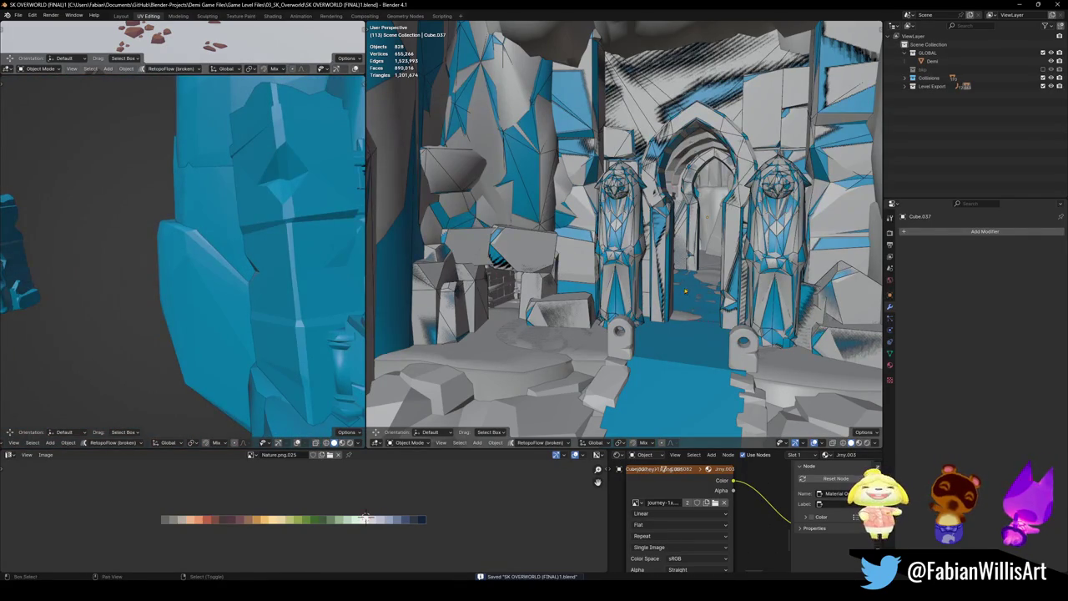
{"action": "key", "text": "shift+grave"}
{"action": "key", "text": "w"}
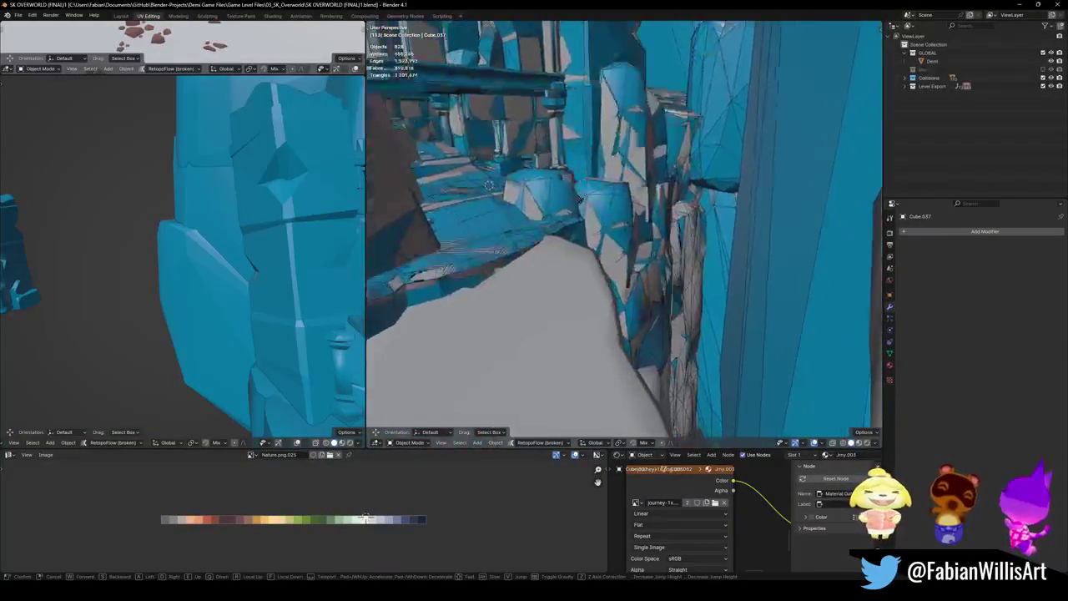
{"action": "key", "text": "w"}
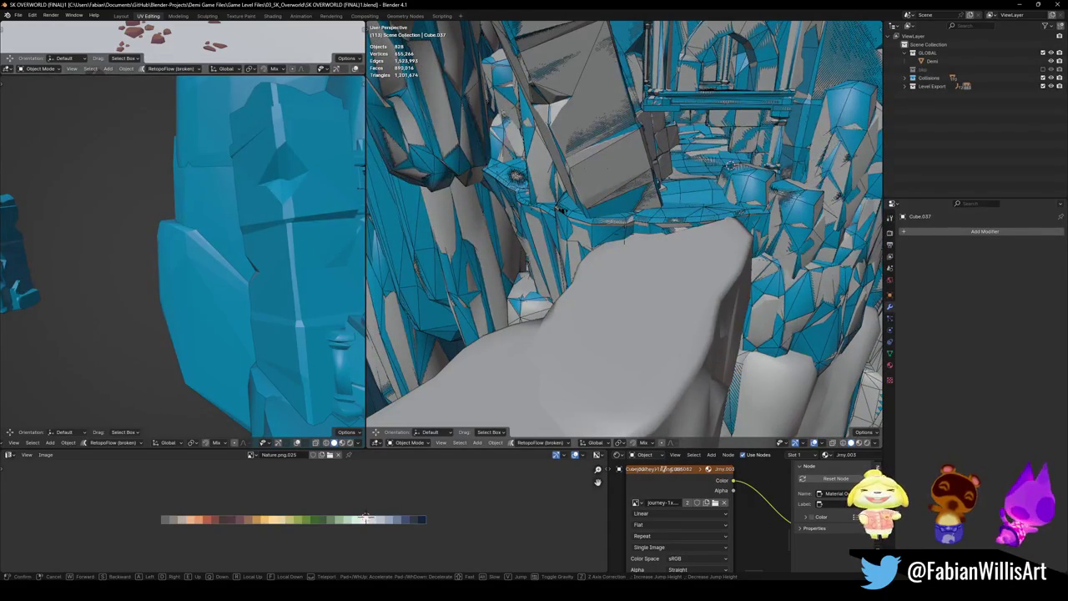
{"action": "key", "text": "w"}
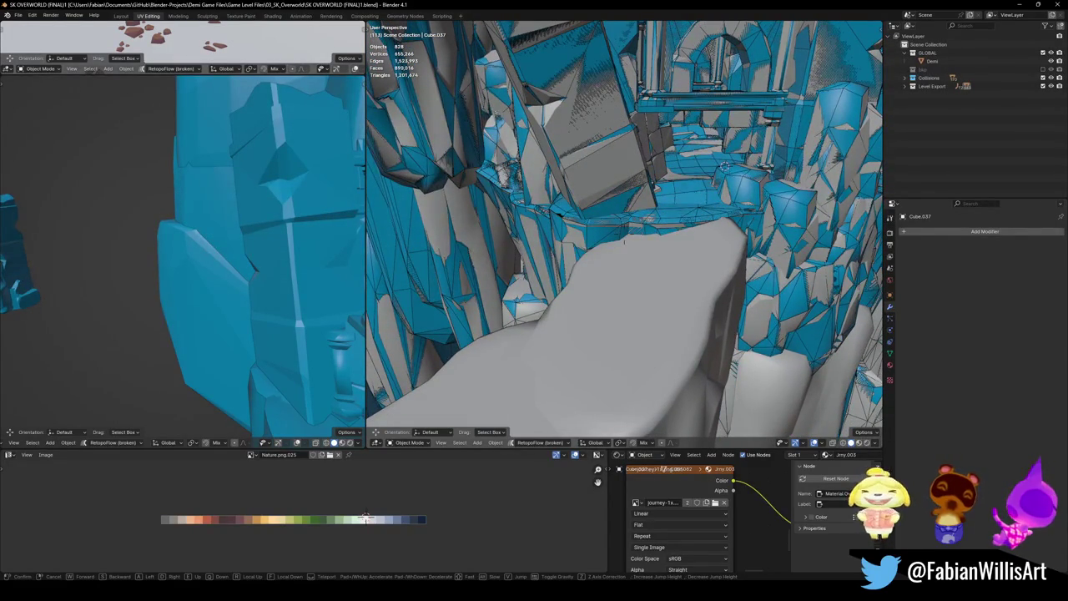
{"action": "left_click", "coordinate": [625, 306]}
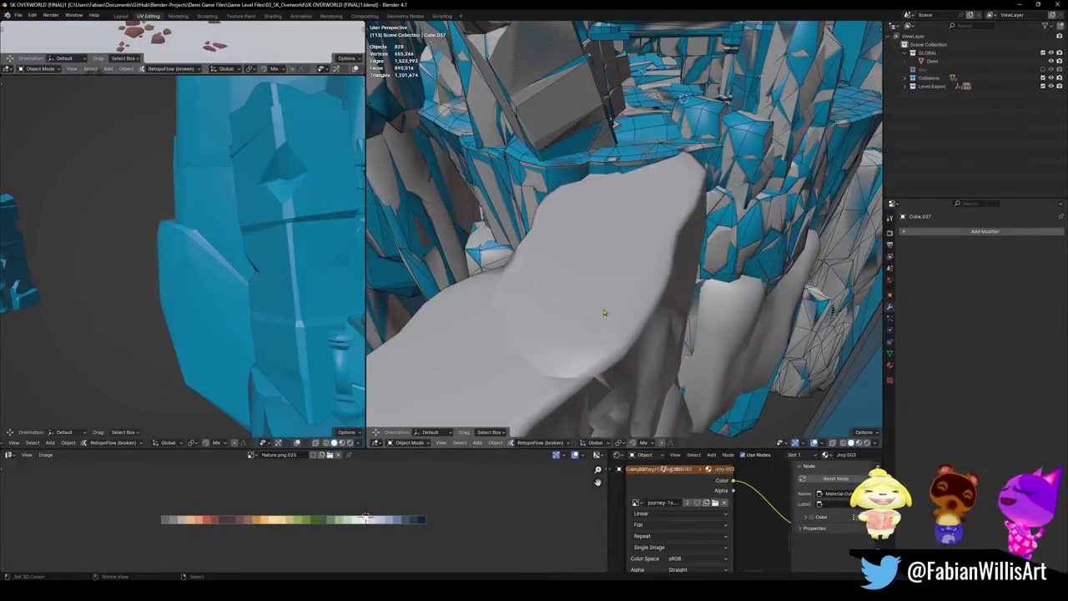
{"action": "key", "text": "shift+grave"}
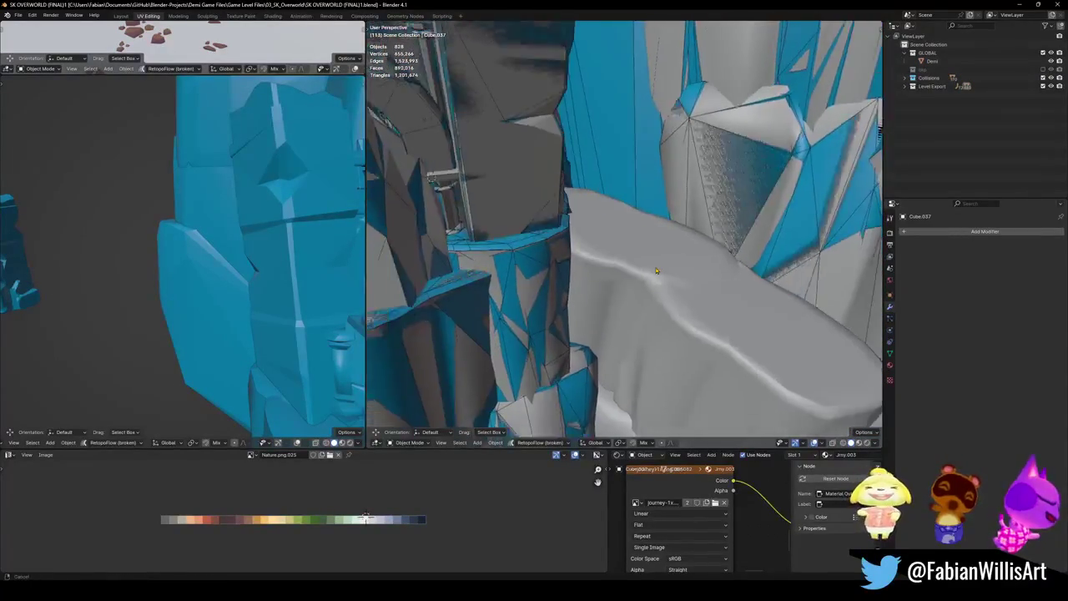
- Select cliff ledge DK_Terrain_03.011 and add a mesh collider decimated to about 0.746
{"action": "left_click", "coordinate": [654, 264]}
{"action": "left_click", "coordinate": [654, 264]}
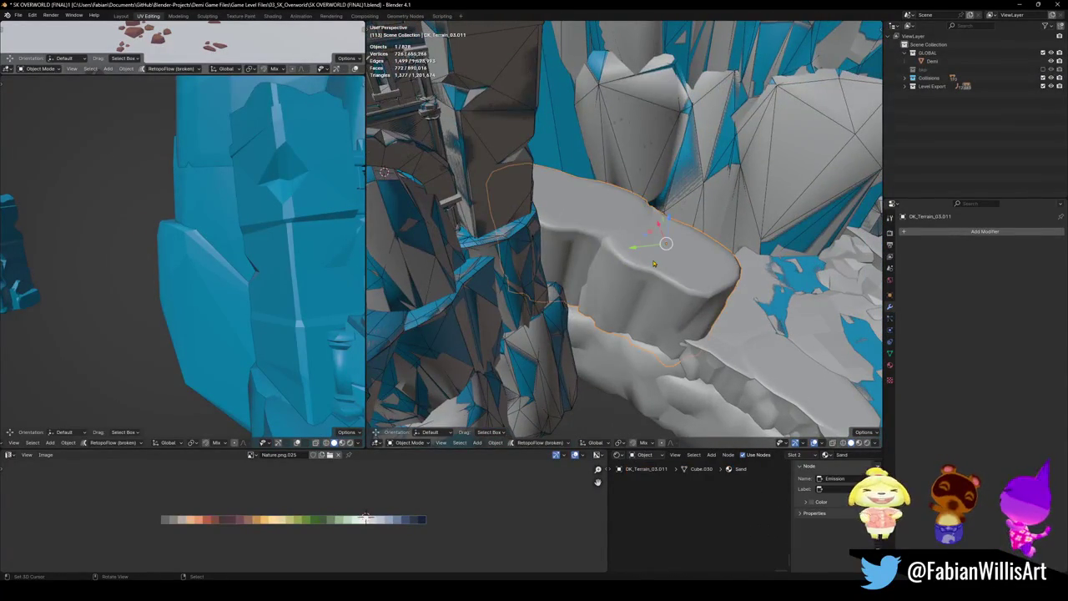
{"action": "mouse_move", "coordinate": [655, 264]}
{"action": "middle_mouse_down"}
{"action": "mouse_move", "coordinate": [624, 285]}
{"action": "mouse_move", "coordinate": [715, 250]}
{"action": "middle_mouse_up"}
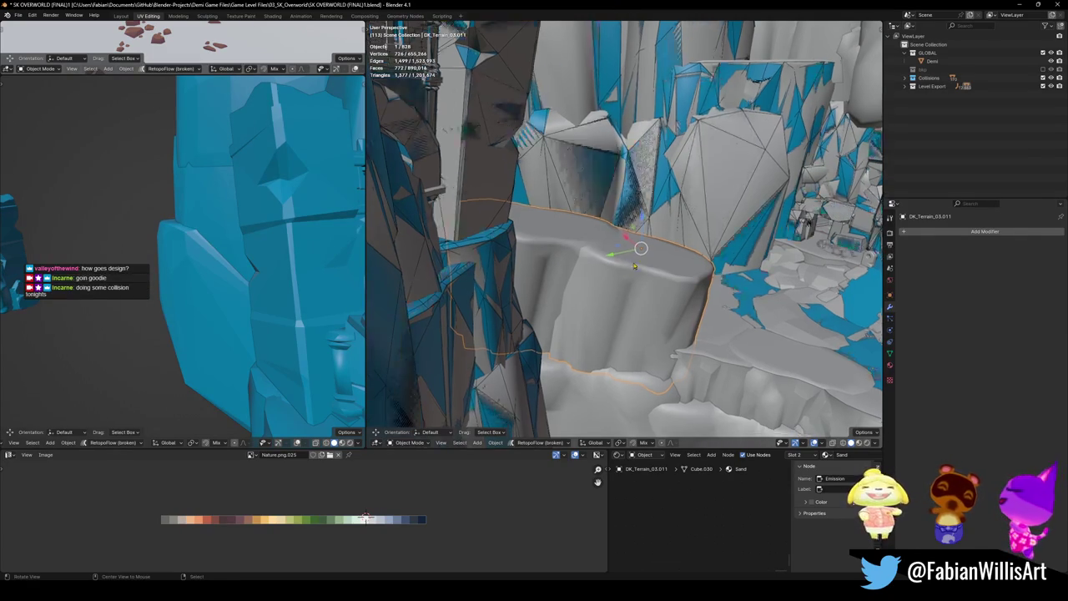
{"action": "scroll", "coordinate": [639, 258], "scroll_direction": "up", "scroll_amount": 3}
{"action": "mouse_move", "coordinate": [640, 250]}
{"action": "middle_mouse_down"}
{"action": "mouse_move", "coordinate": [610, 276]}
{"action": "mouse_move", "coordinate": [622, 267]}
{"action": "mouse_move", "coordinate": [601, 235]}
{"action": "mouse_move", "coordinate": [638, 233]}
{"action": "middle_mouse_up"}
{"action": "left_click", "coordinate": [588, 212]}
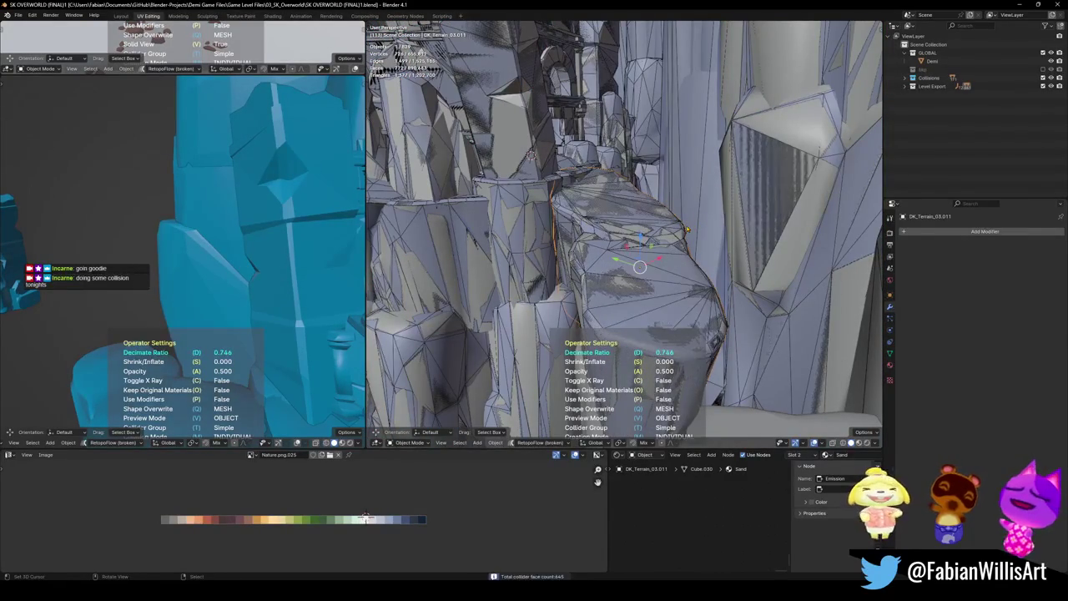
{"action": "left_click", "coordinate": [639, 267]}
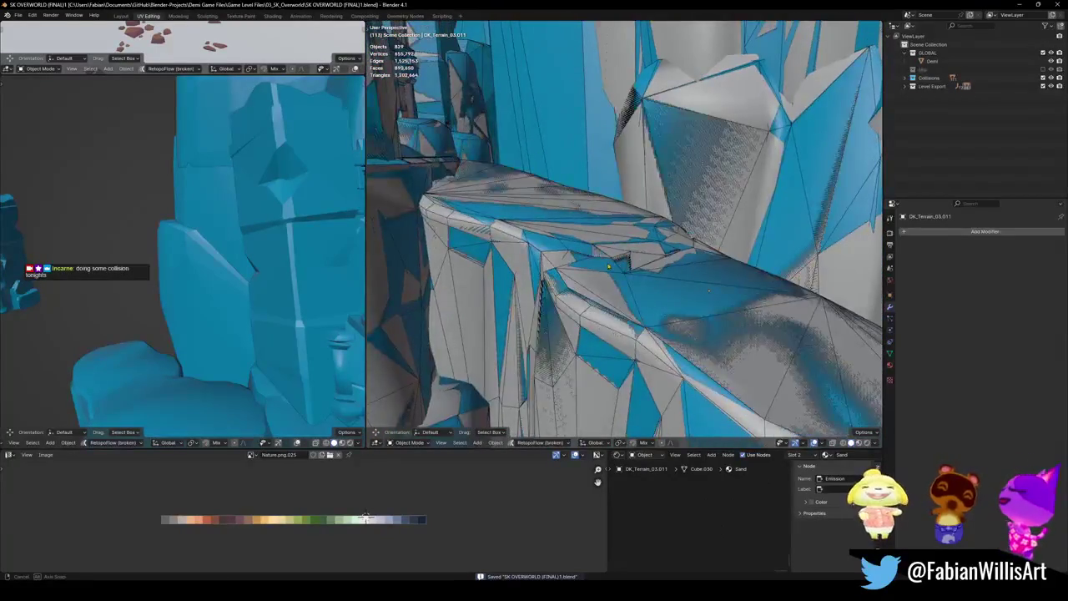
{"action": "middle_click_drag", "start_coordinate": [498, 256], "coordinate": [498, 256]}
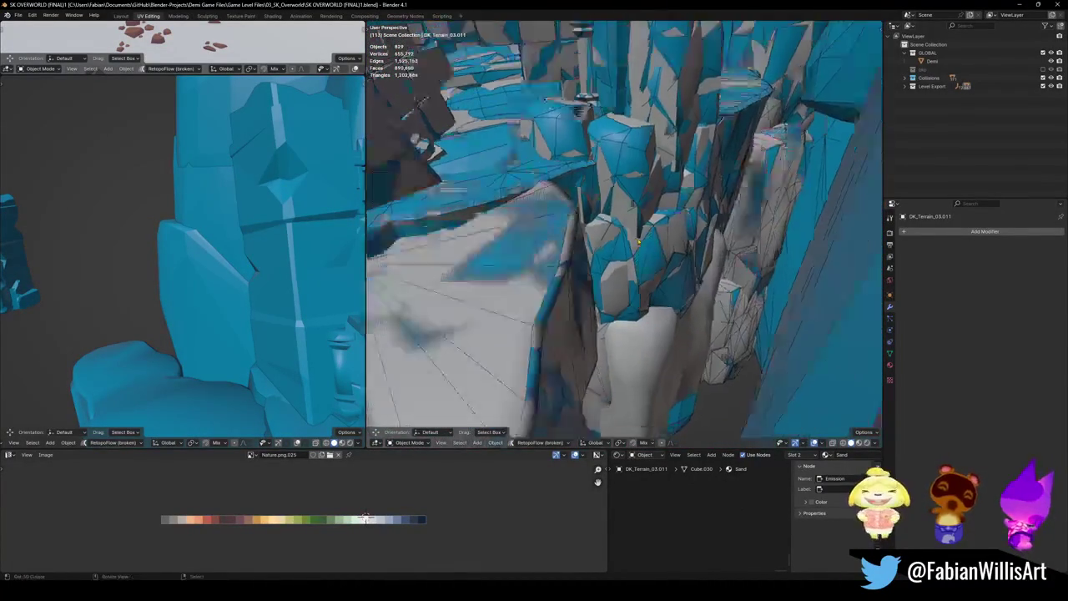
{"action": "key", "text": "Tab"}
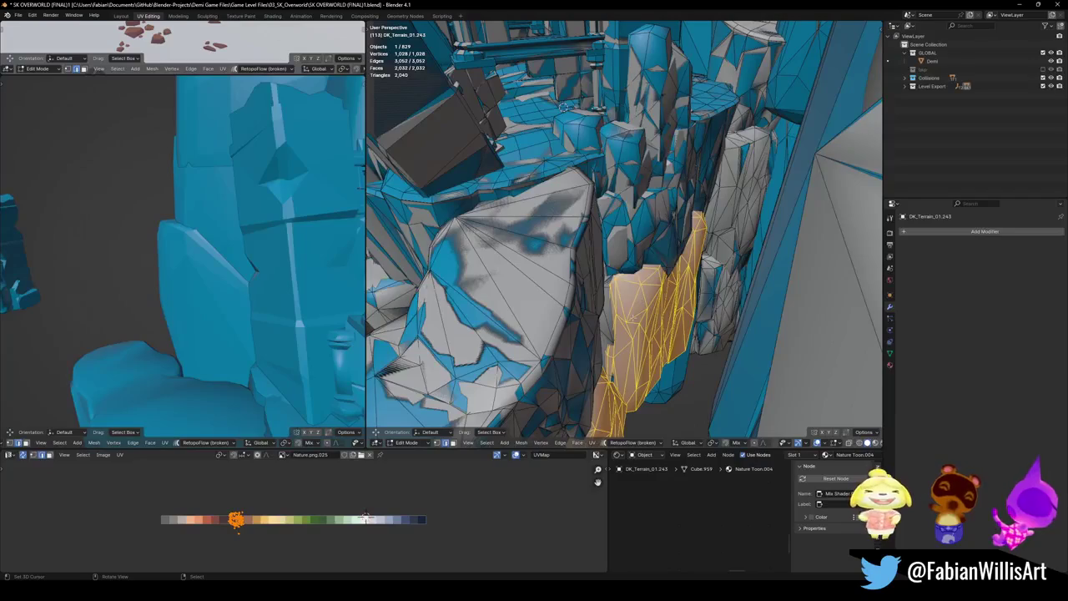
- Add a mesh collider to DK_Terrain_01.243 and save the level
{"action": "key", "text": "Tab"}
{"action": "middle_click_drag", "start_coordinate": [600, 350], "coordinate": [632, 311]}
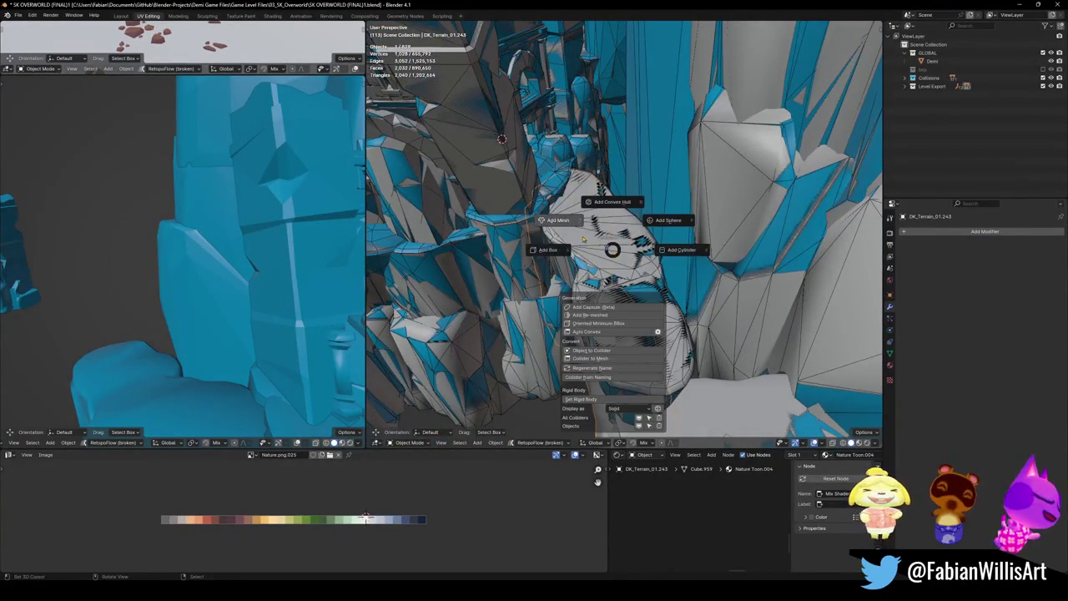
{"action": "left_click", "coordinate": [574, 232]}
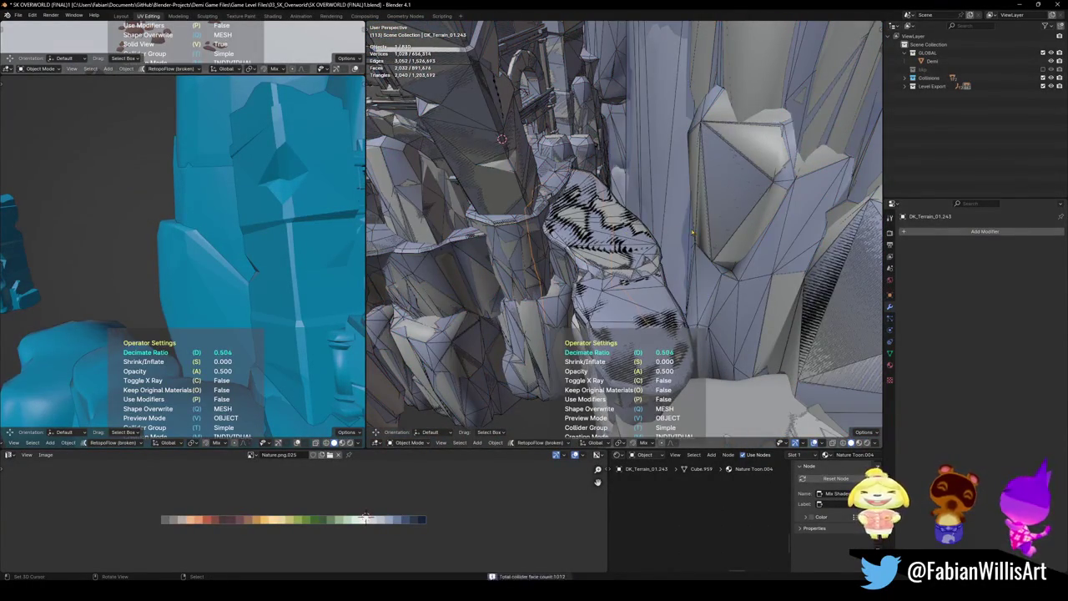
{"action": "left_click", "coordinate": [639, 254]}
{"action": "mouse_move", "coordinate": [661, 269]}
{"action": "middle_mouse_down"}
{"action": "mouse_move", "coordinate": [637, 348]}
{"action": "mouse_move", "coordinate": [678, 249]}
{"action": "mouse_move", "coordinate": [657, 299]}
{"action": "middle_mouse_up"}
{"action": "key", "text": "ctrl+s"}
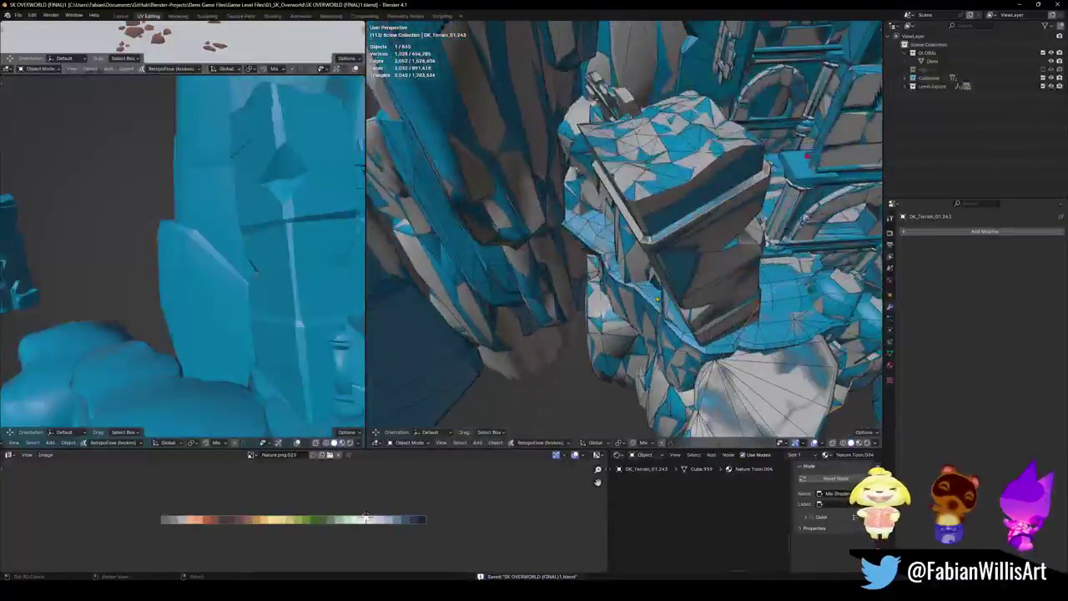
- Add a decimated mesh collider over the grey cliff DK_Terrain_00.006
{"action": "mouse_move", "coordinate": [500, 322]}
{"action": "middle_mouse_down"}
{"action": "mouse_move", "coordinate": [669, 291]}
{"action": "mouse_move", "coordinate": [649, 307]}
{"action": "middle_mouse_up"}
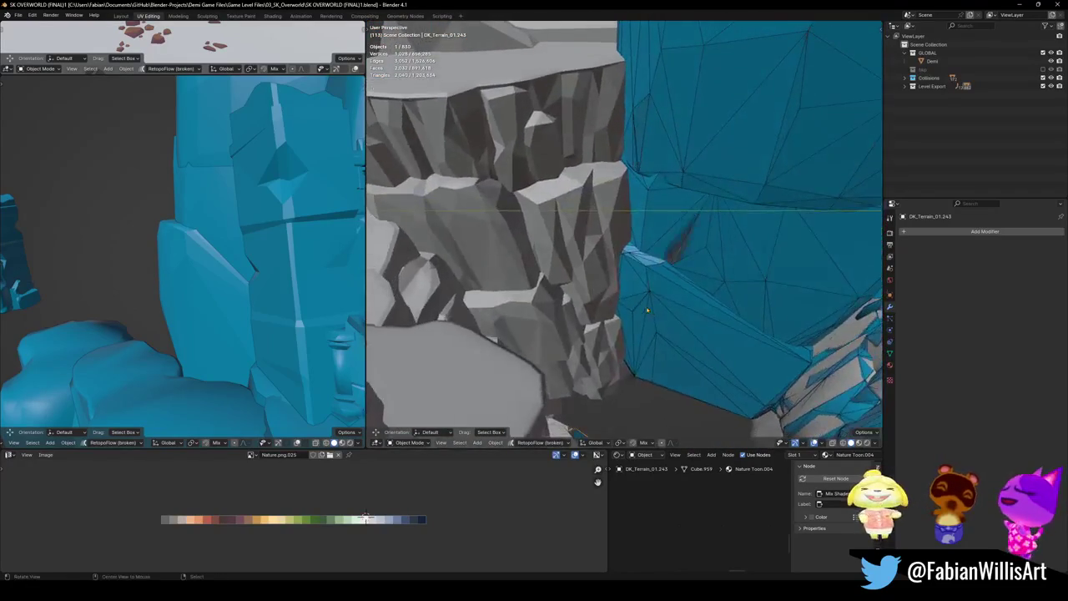
{"action": "left_click", "coordinate": [586, 289]}
{"action": "middle_click_drag", "start_coordinate": [586, 289], "coordinate": [614, 257]}
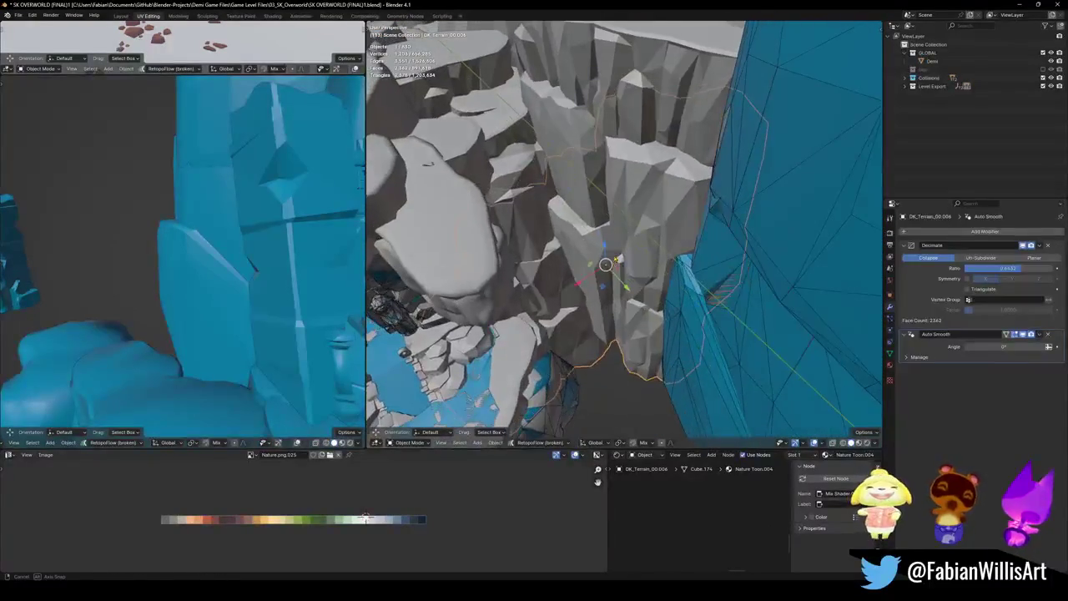
{"action": "key", "text": "shift+alt+c"}
{"action": "left_click", "coordinate": [573, 230]}
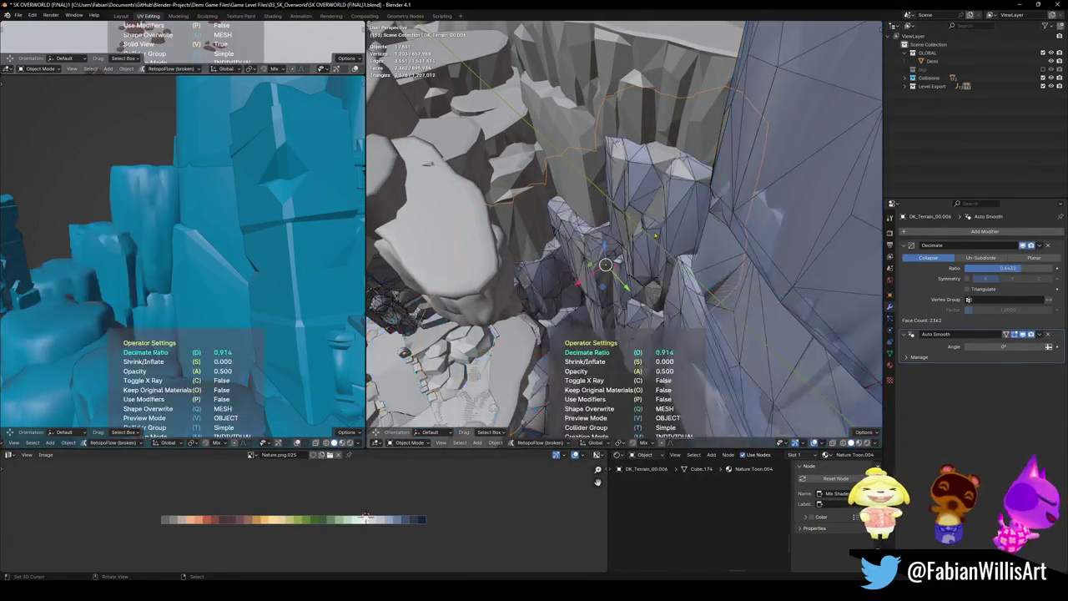
{"action": "middle_click_drag", "start_coordinate": [798, 226], "coordinate": [665, 263]}
{"action": "key", "text": "Return"}
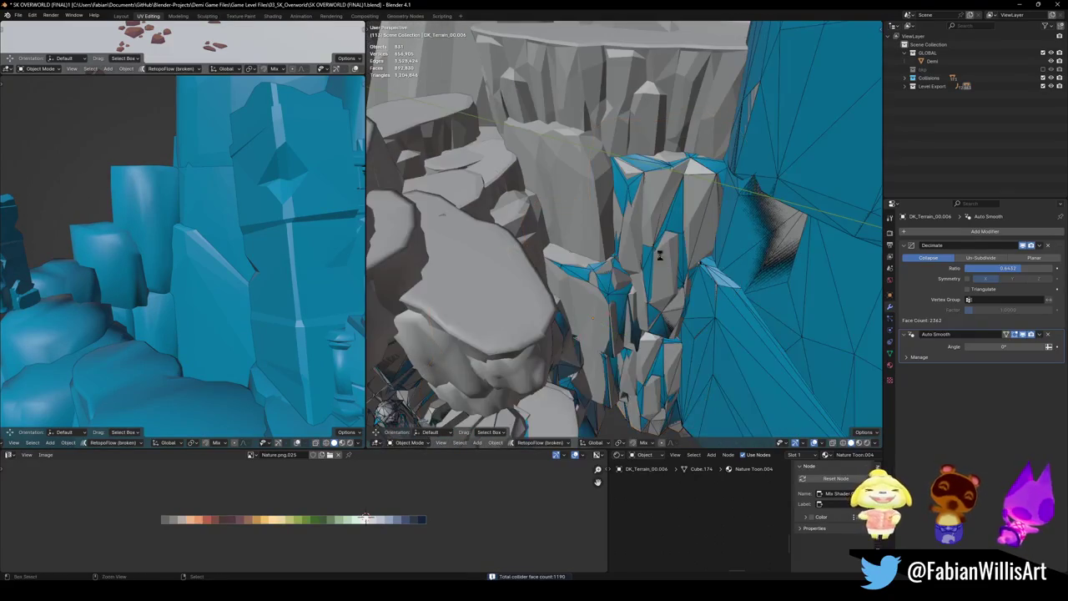
- Add a mesh collider to cliff DK_Terrain_00.003 and save the level
{"action": "middle_click_drag", "start_coordinate": [588, 218], "coordinate": [591, 267]}
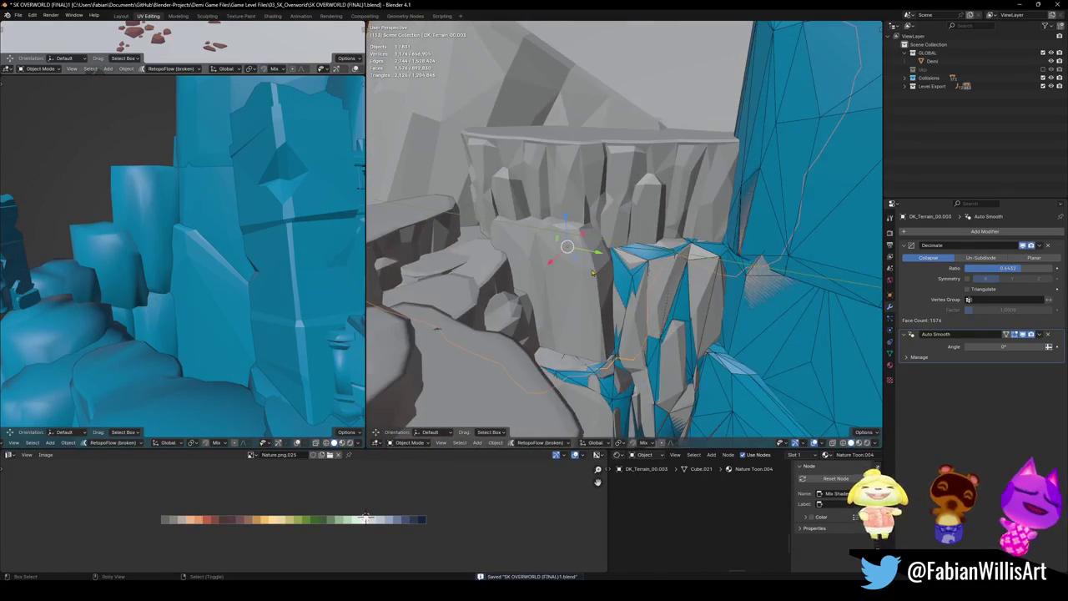
{"action": "key", "text": "shift+alt+c"}
{"action": "left_click", "coordinate": [546, 240]}
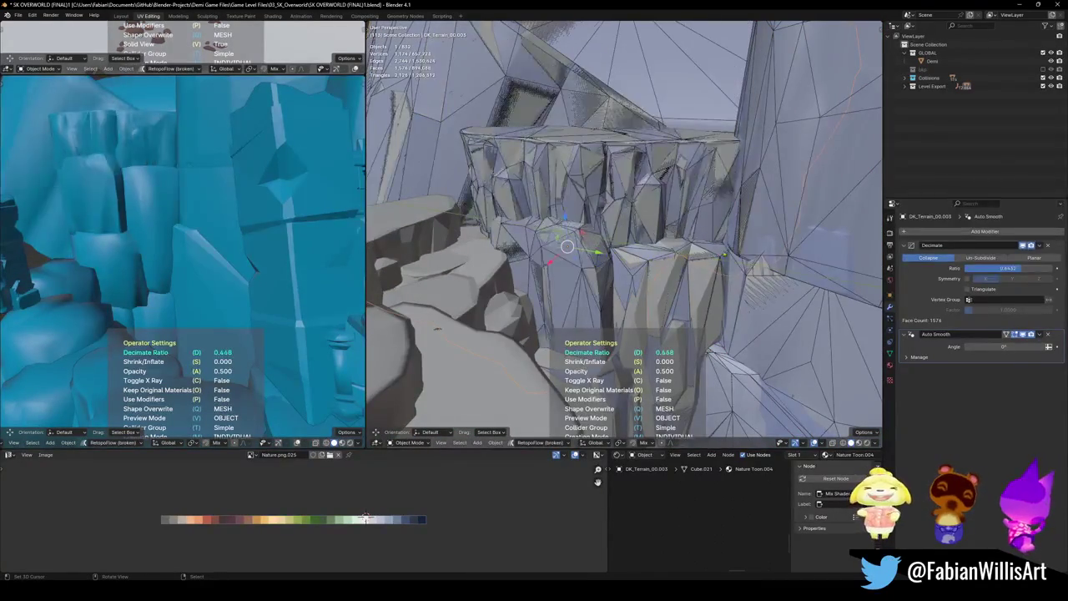
{"action": "left_click", "coordinate": [782, 249]}
{"action": "mouse_move", "coordinate": [782, 249]}
{"action": "middle_mouse_down"}
{"action": "mouse_move", "coordinate": [594, 324]}
{"action": "mouse_move", "coordinate": [609, 227]}
{"action": "mouse_move", "coordinate": [606, 323]}
{"action": "middle_mouse_up"}
{"action": "key", "text": "ctrl+s"}
- Add a decimated mesh collider to the cliff DK_Terrain_00.002
{"action": "left_click", "coordinate": [609, 227]}
{"action": "middle_click_drag", "start_coordinate": [587, 271], "coordinate": [608, 301]}
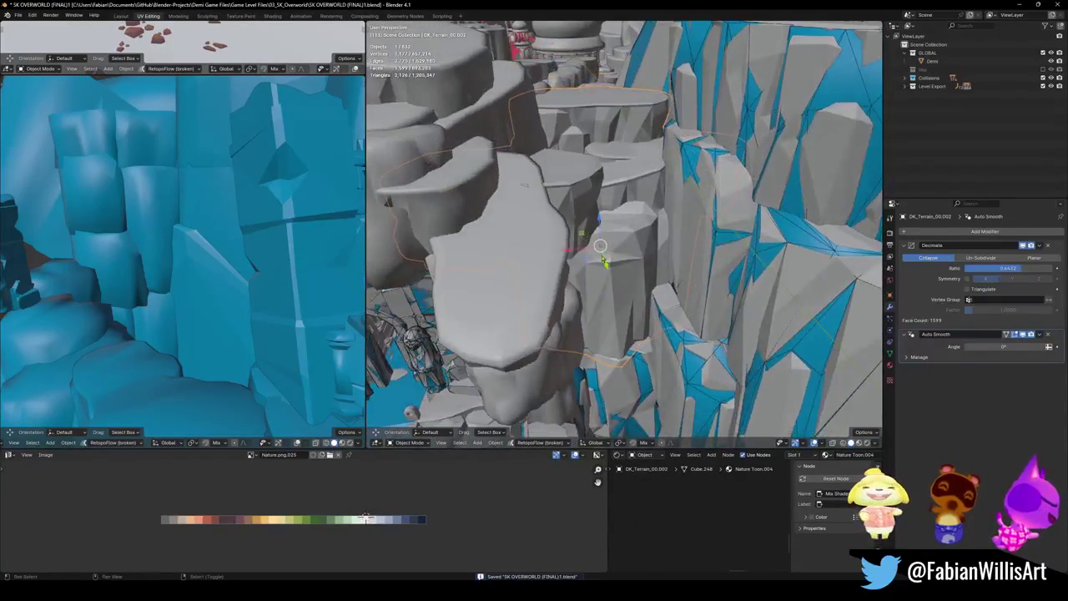
{"action": "key", "text": "shift+alt+c"}
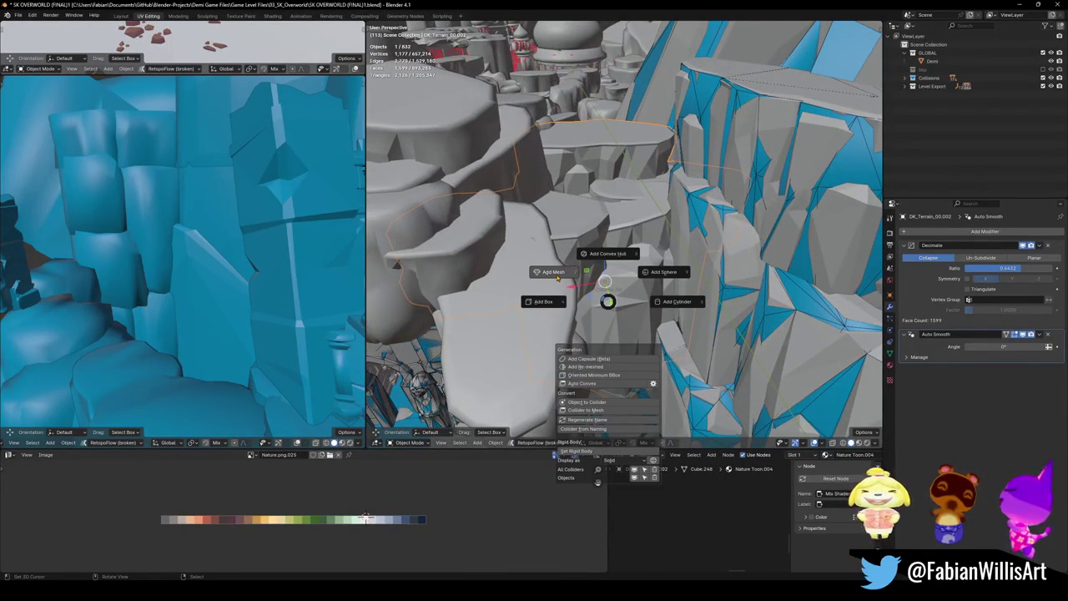
{"action": "left_click", "coordinate": [556, 276]}
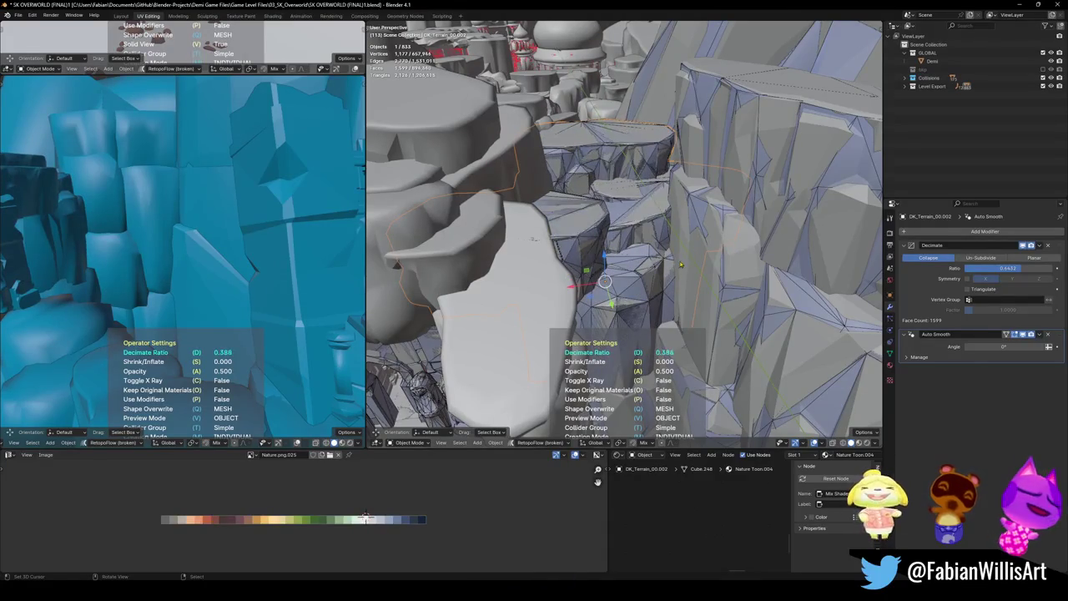
{"action": "left_click", "coordinate": [684, 265]}
{"action": "middle_click_drag", "start_coordinate": [683, 265], "coordinate": [714, 260]}
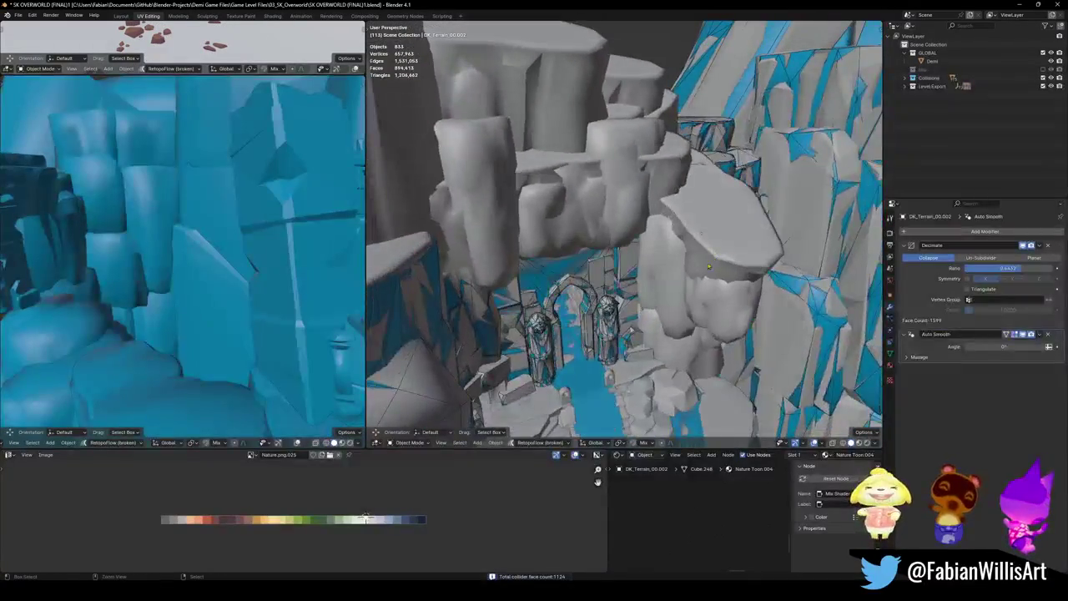
- Add a mesh collider to the rock DK_Terrain_01.052 above the arches
{"action": "mouse_move", "coordinate": [691, 298]}
{"action": "middle_mouse_down"}
{"action": "mouse_move", "coordinate": [665, 272]}
{"action": "mouse_move", "coordinate": [636, 272]}
{"action": "middle_mouse_up"}
{"action": "left_click", "coordinate": [678, 280]}
{"action": "key", "text": "shift+c"}
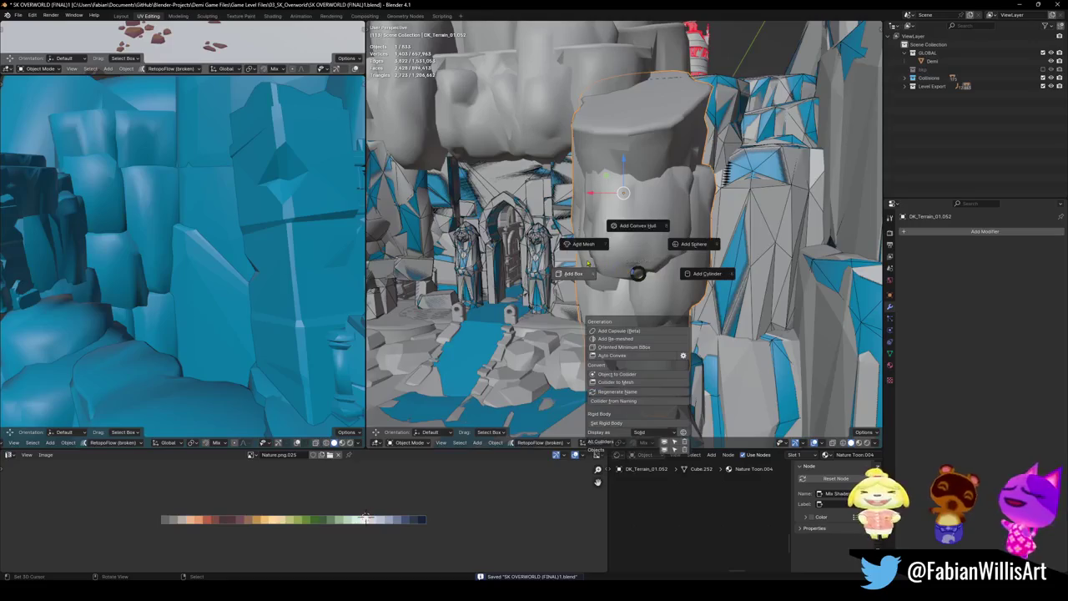
{"action": "left_click", "coordinate": [574, 246]}
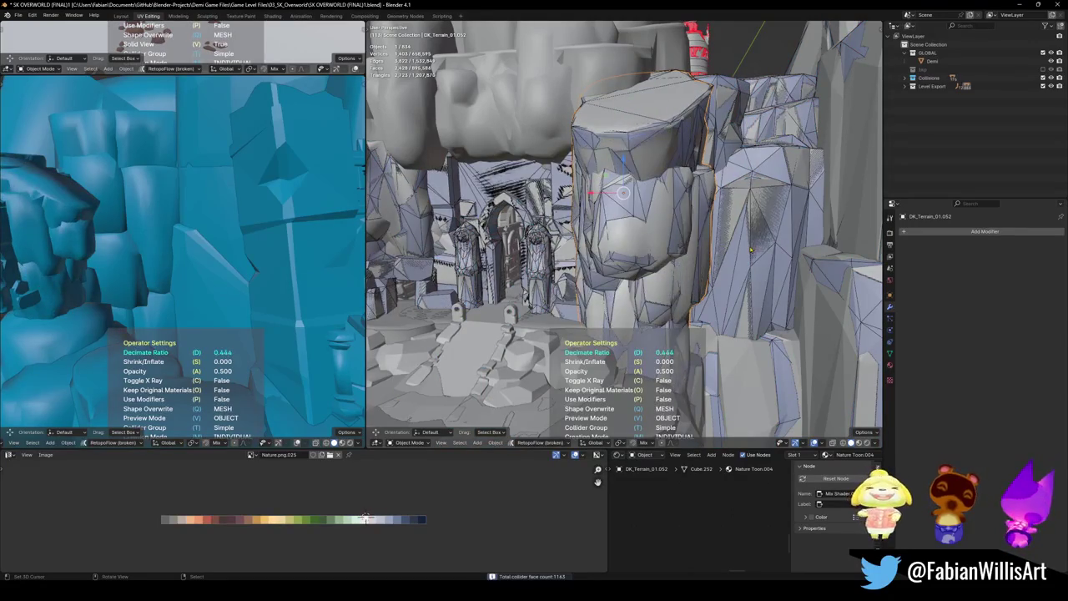
{"action": "middle_click_drag", "start_coordinate": [750, 249], "coordinate": [665, 286]}
{"action": "mouse_move", "coordinate": [587, 256]}
{"action": "middle_mouse_down"}
{"action": "mouse_move", "coordinate": [639, 274]}
{"action": "mouse_move", "coordinate": [612, 281]}
{"action": "middle_mouse_up"}
- Add a mesh collider to the neighbouring rock DK_Terrain_03.071 and save
{"action": "left_click", "coordinate": [639, 273]}
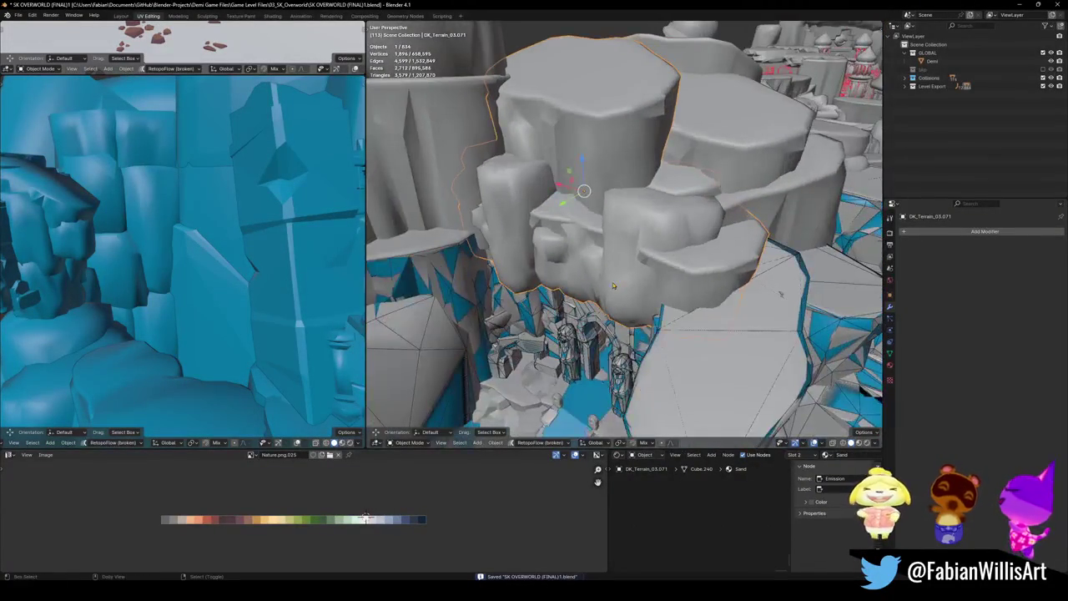
{"action": "key", "text": "shift+alt+c"}
{"action": "left_click", "coordinate": [554, 252]}
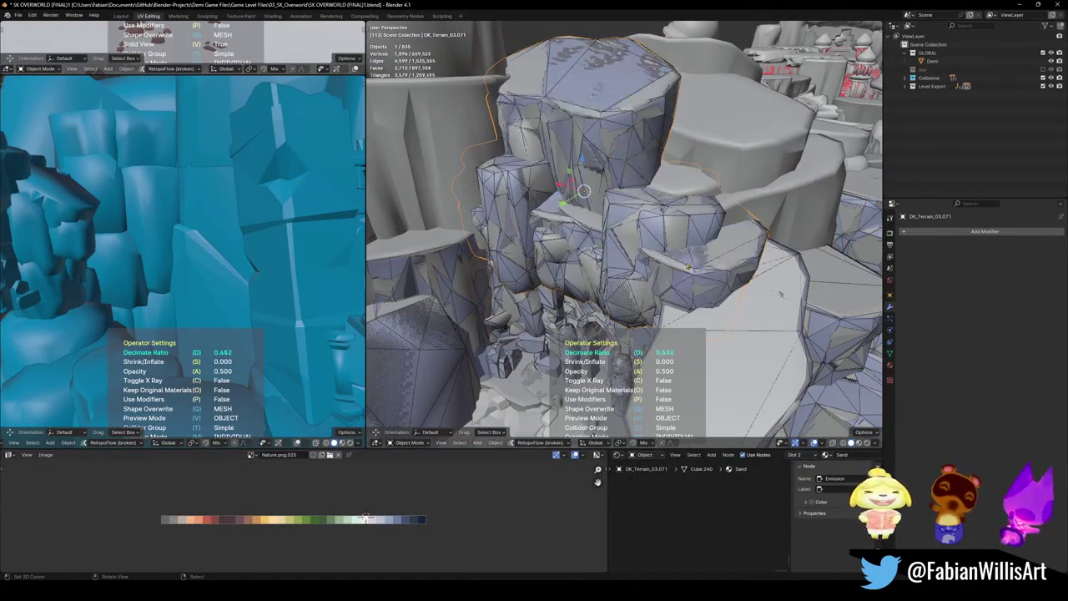
{"action": "middle_click_drag", "start_coordinate": [591, 283], "coordinate": [637, 313]}
{"action": "key", "text": "ctrl+s"}
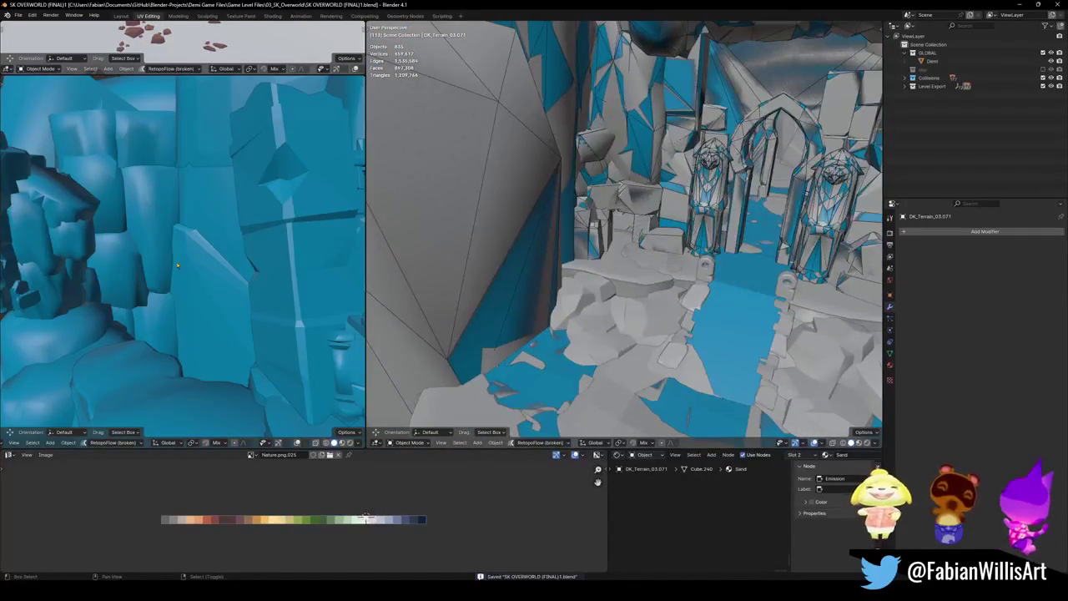
- Take a brief first-person walk through the level to check the colliders
{"action": "key", "text": "shift+grave"}
{"action": "left_click", "coordinate": [182, 251]}
{"action": "mouse_move", "coordinate": [576, 250]}
{"action": "middle_mouse_down"}
{"action": "mouse_move", "coordinate": [571, 330]}
{"action": "mouse_move", "coordinate": [634, 317]}
{"action": "middle_mouse_up"}
- Add a mesh collider to the sand floor.002 slab
{"action": "left_click", "coordinate": [735, 314]}
{"action": "middle_click_drag", "start_coordinate": [734, 315], "coordinate": [570, 285]}
{"action": "key", "text": "shift+alt+c"}
{"action": "left_click", "coordinate": [516, 256]}
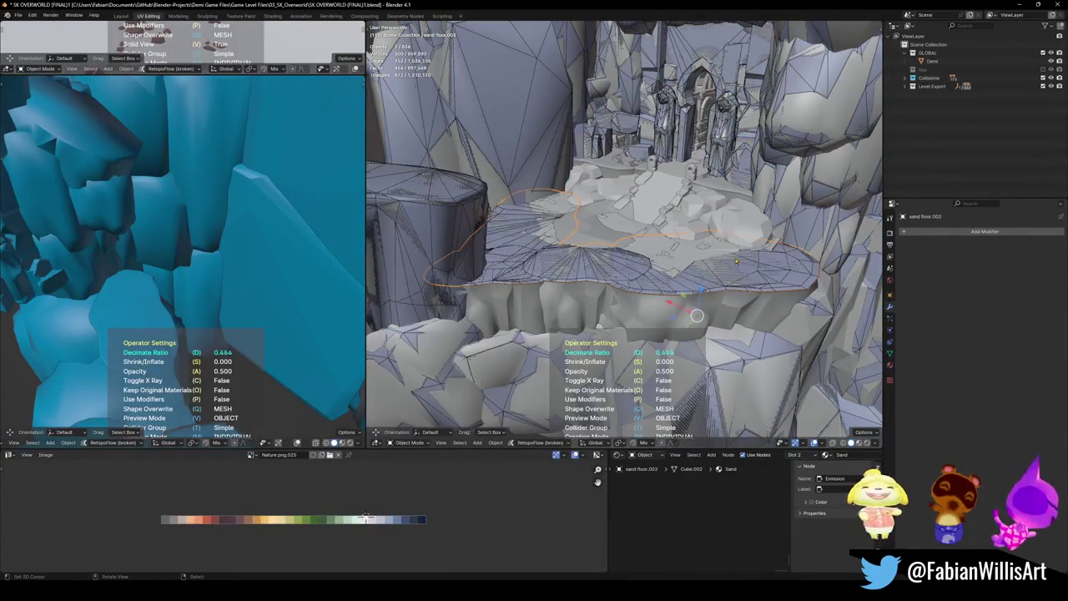
{"action": "left_click", "coordinate": [549, 308]}
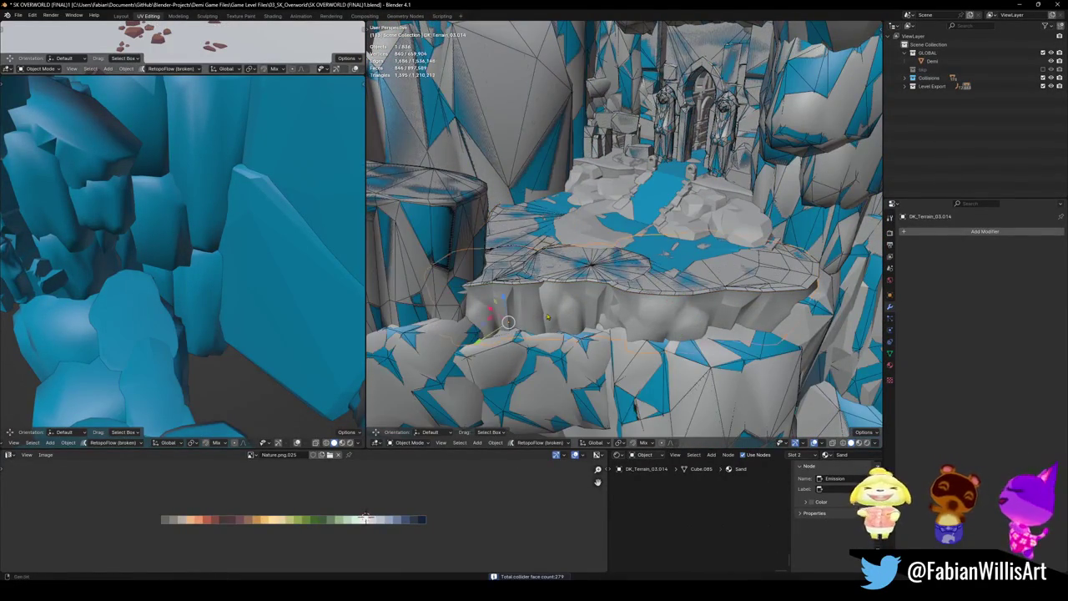
- Add a mesh collider decimated to 0.292 over DK_Terrain_03.014 and save
{"action": "middle_click_drag", "start_coordinate": [576, 309], "coordinate": [541, 305]}
{"action": "key", "text": "shift+alt+c"}
{"action": "left_click", "coordinate": [492, 277]}
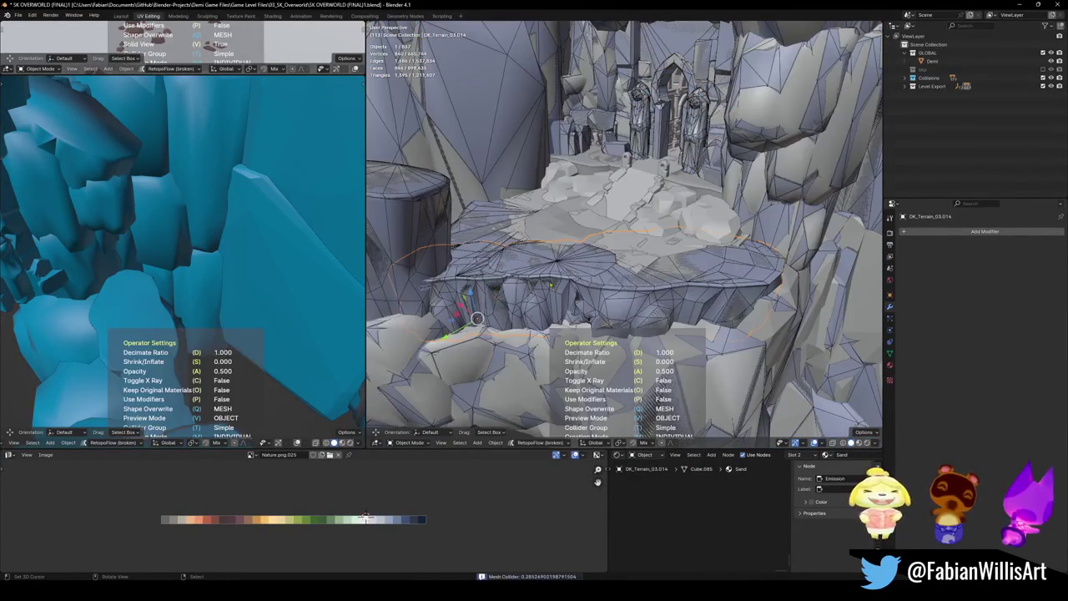
{"action": "left_click", "coordinate": [744, 292]}
{"action": "mouse_move", "coordinate": [744, 292]}
{"action": "middle_mouse_down"}
{"action": "mouse_move", "coordinate": [636, 275]}
{"action": "mouse_move", "coordinate": [634, 288]}
{"action": "mouse_move", "coordinate": [663, 259]}
{"action": "mouse_move", "coordinate": [660, 283]}
{"action": "middle_mouse_up"}
{"action": "key", "text": "ctrl+s"}
- Walk through the left view past the blue wall and arched pillars
{"action": "key", "text": "shift+grave"}
{"action": "key", "text": "w"}
{"action": "key", "text": "s"}
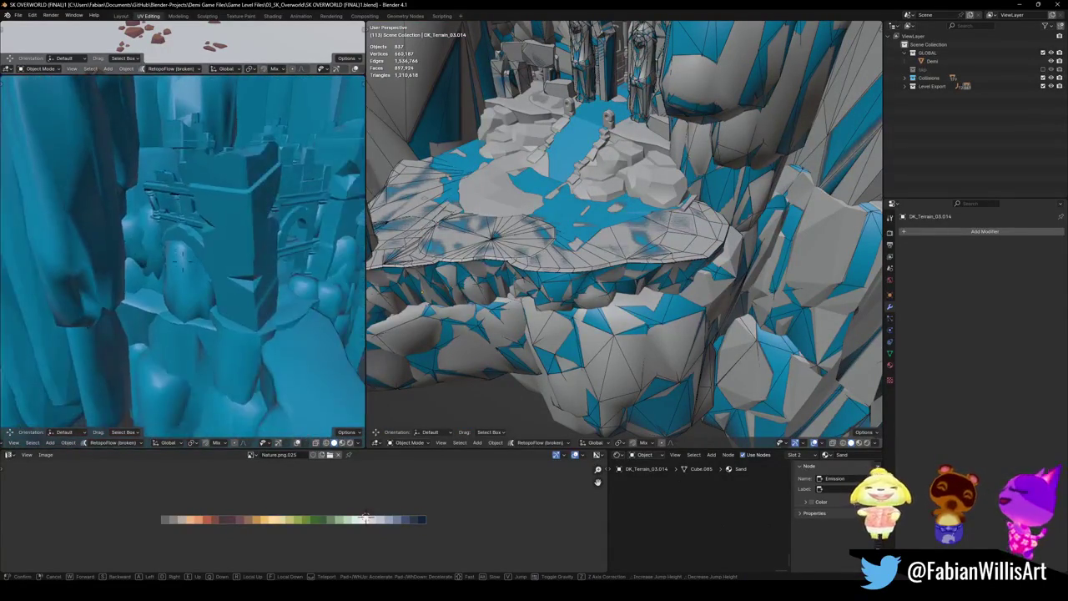
{"action": "key", "text": "w"}
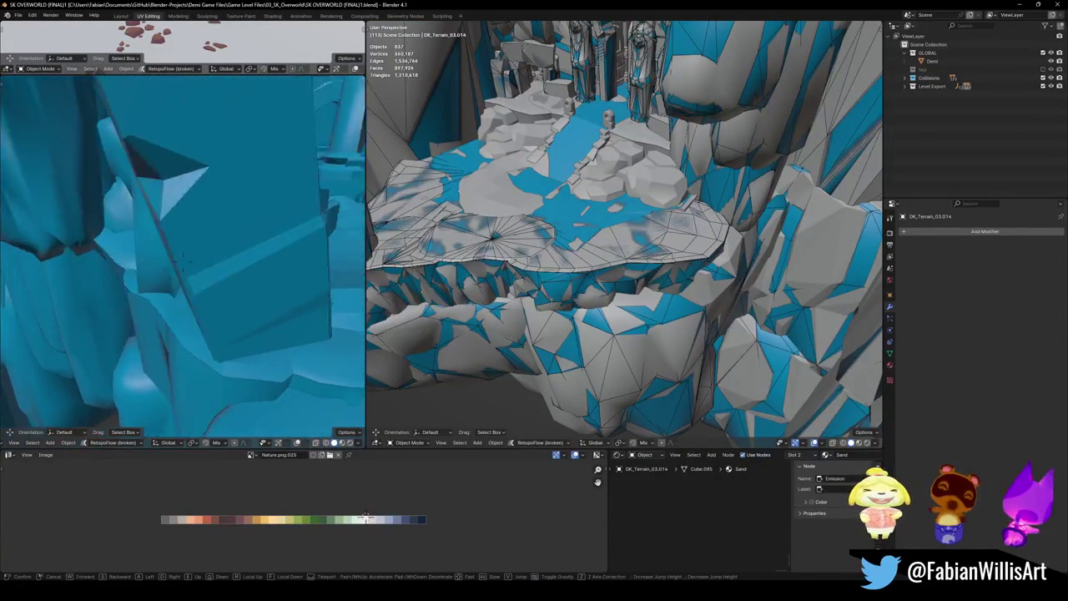
{"action": "key", "text": "s"}
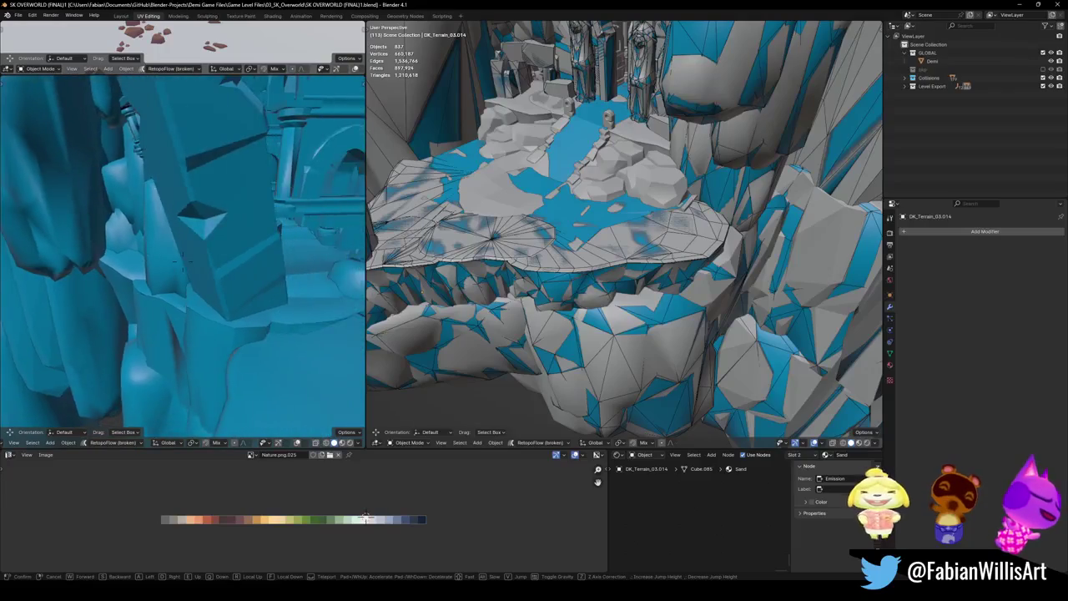
{"action": "key", "text": "w"}
{"action": "key", "text": "w"}
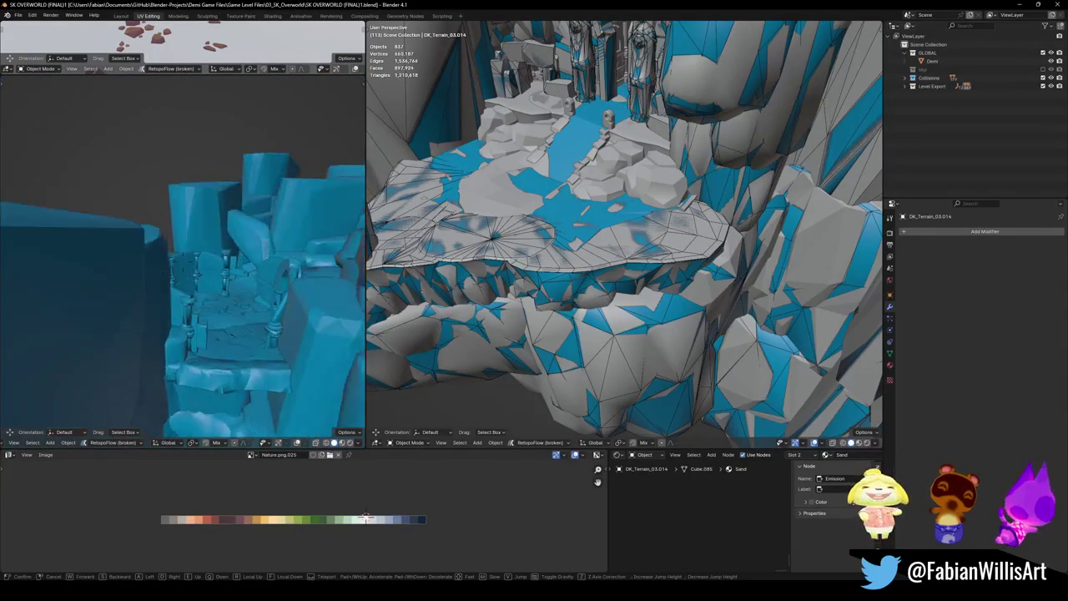
{"action": "left_click", "coordinate": [205, 289]}
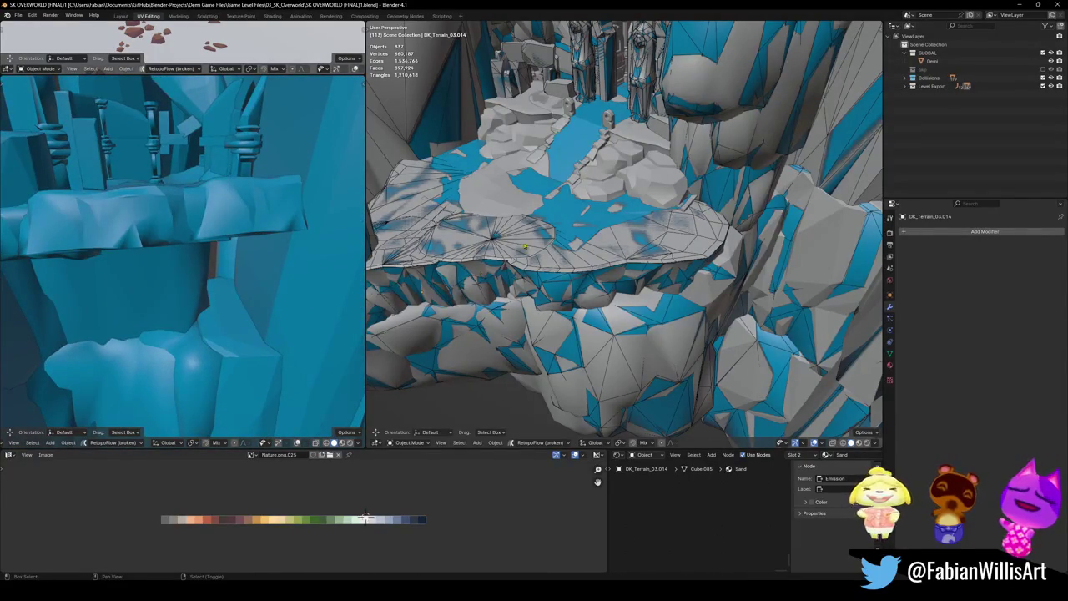
- Fly up to the ledge above the rock pillars in the right view and select DK_Terrain_00.007
{"action": "key", "text": "shift+grave"}
{"action": "key", "text": "w"}
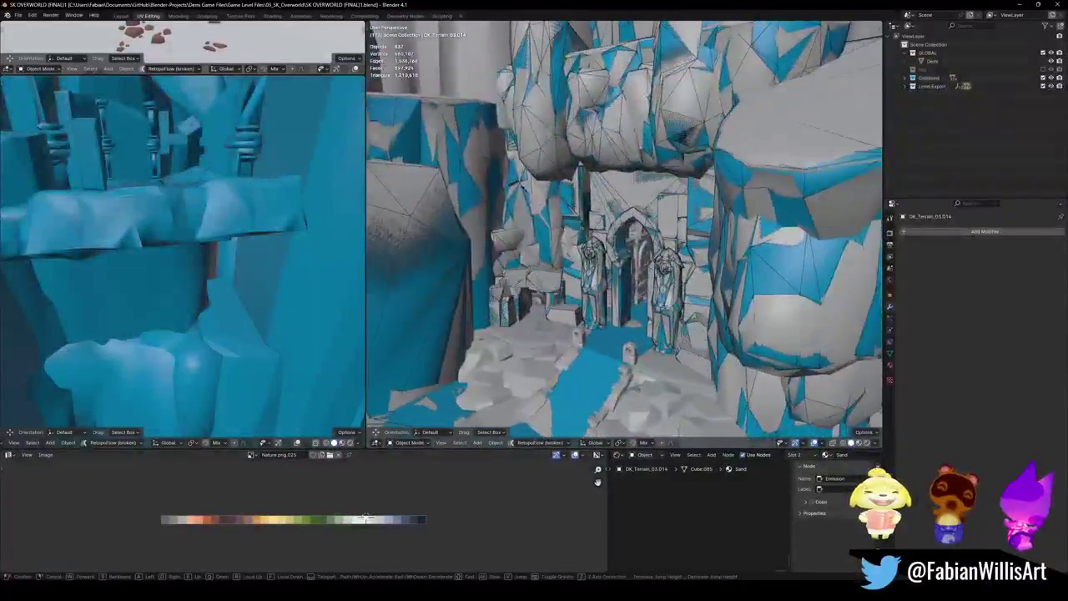
{"action": "key", "text": "w"}
{"action": "key", "text": "w"}
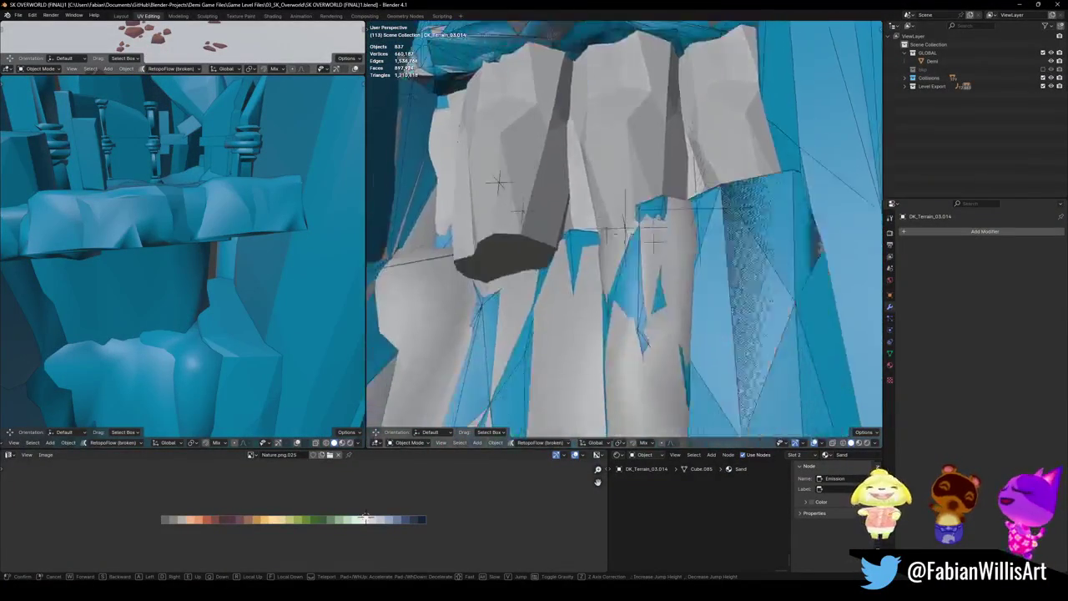
{"action": "key", "text": "s"}
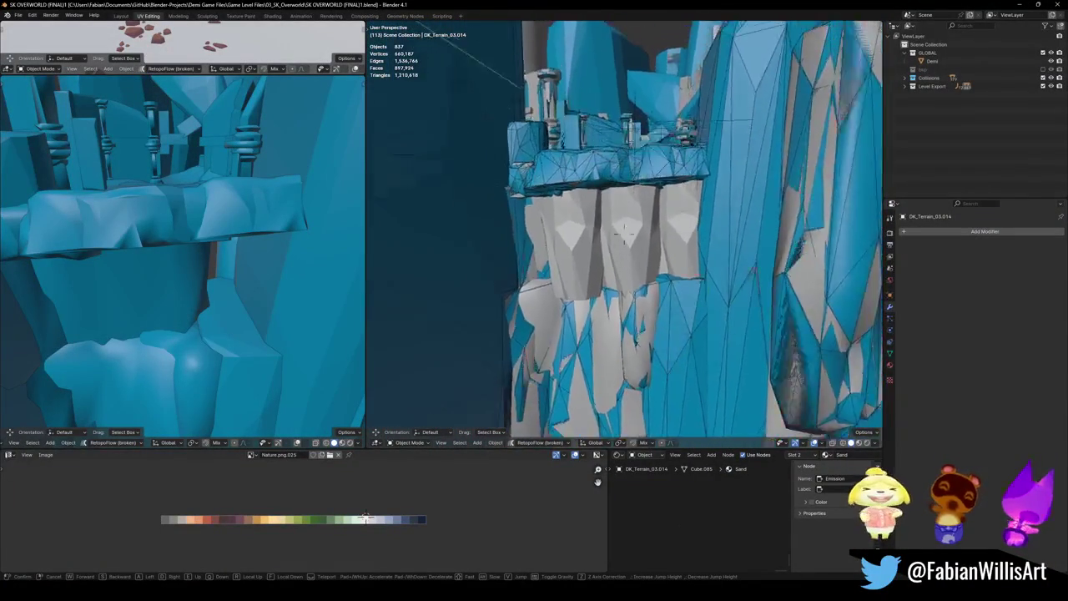
{"action": "key", "text": "w"}
{"action": "left_click", "coordinate": [716, 264]}
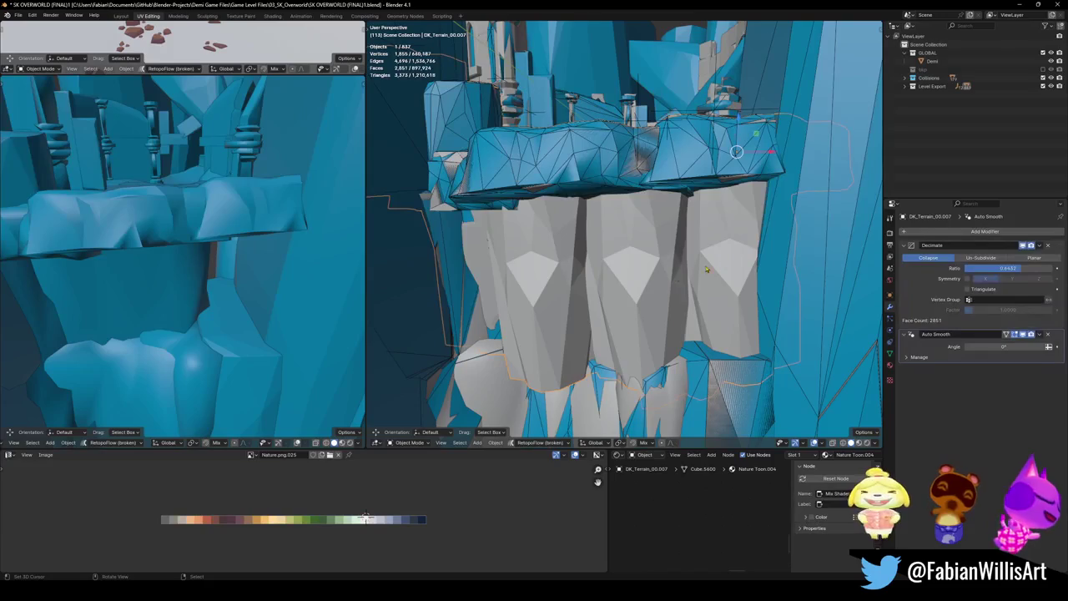
- Cover DK_Terrain_00.007's linked rock pillar faces with a mesh collider decimated to 0.266
{"action": "key", "text": "Tab"}
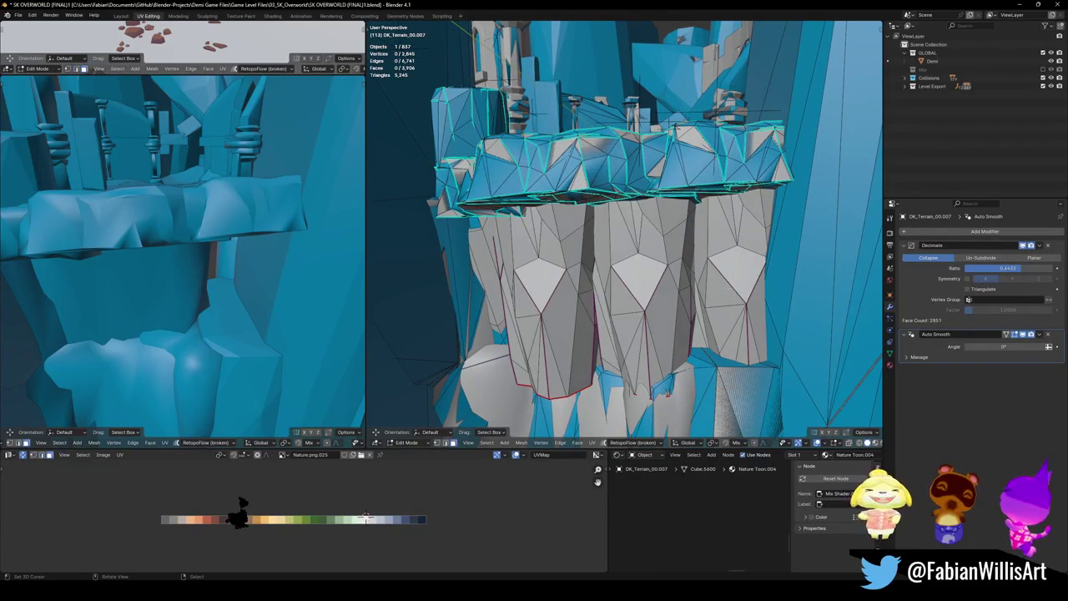
{"action": "key", "text": "l"}
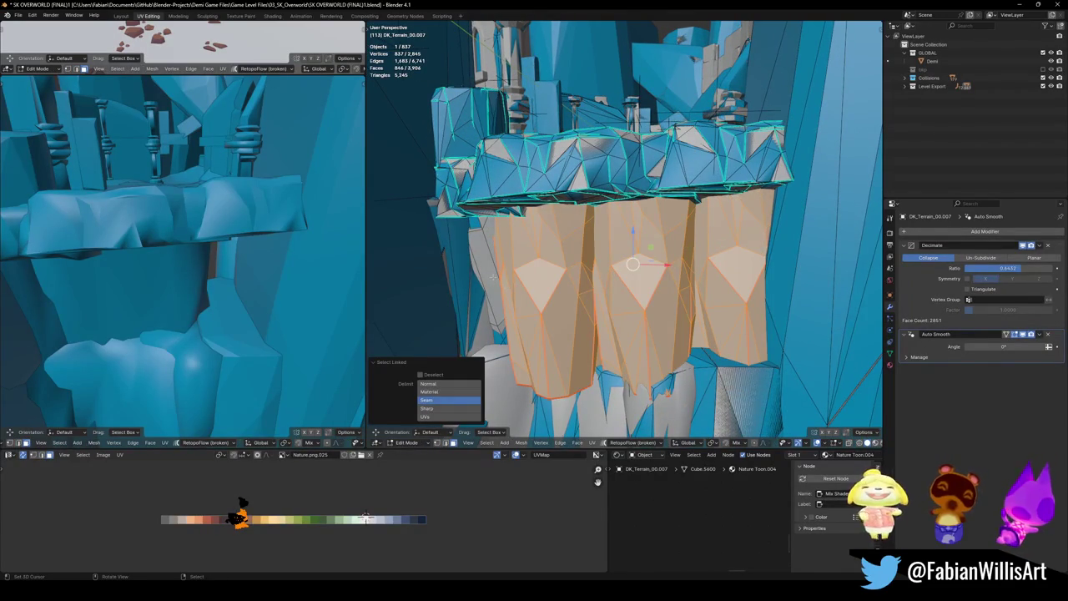
{"action": "key", "text": "shift+alt+c"}
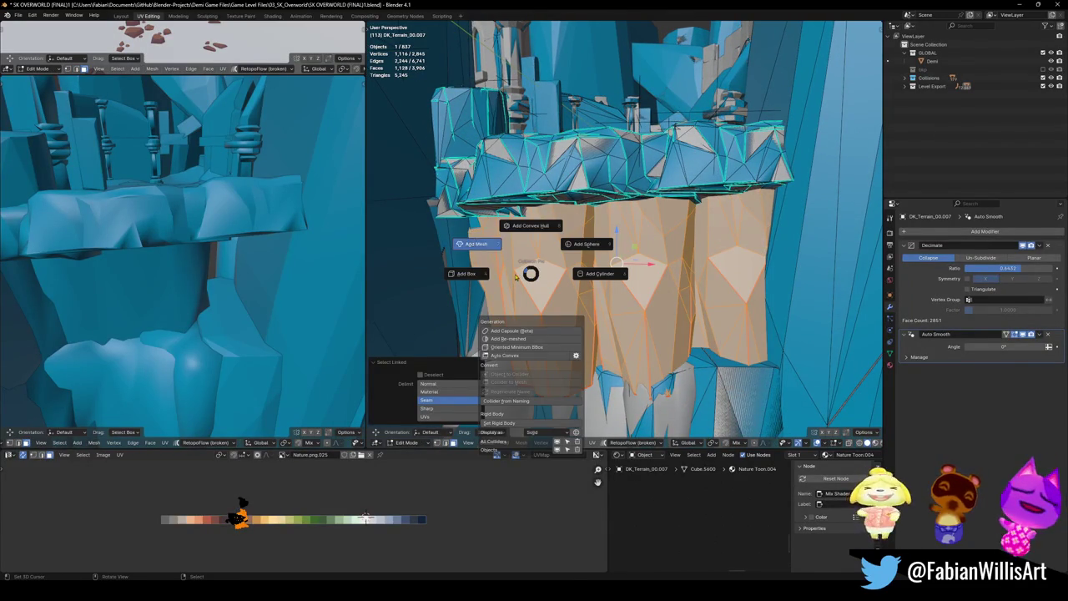
{"action": "left_click", "coordinate": [512, 276]}
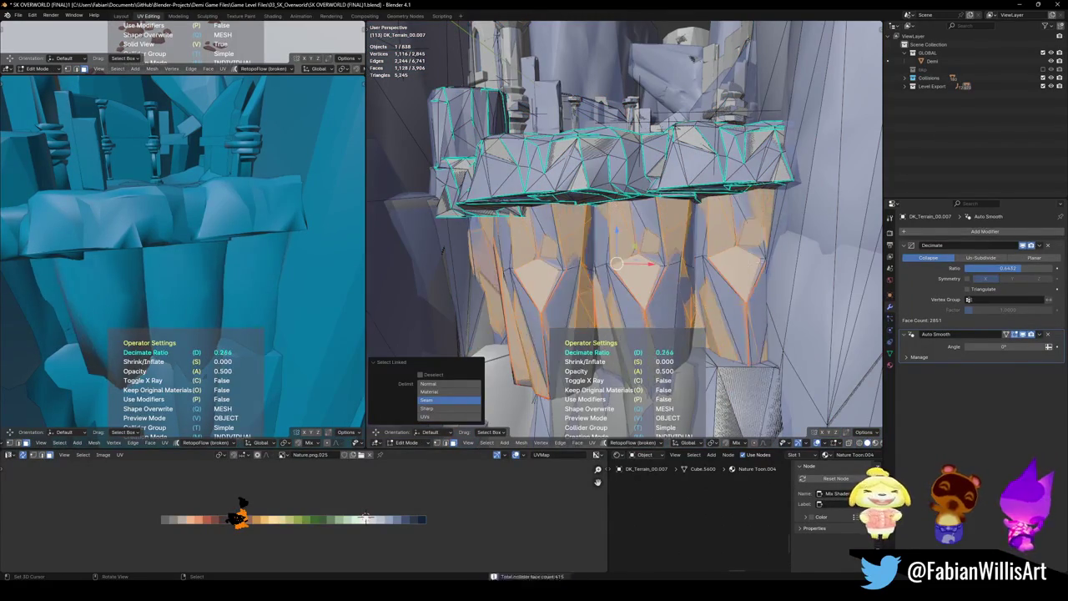
{"action": "key", "text": "Tab"}
{"action": "mouse_move", "coordinate": [617, 251]}
{"action": "middle_mouse_down"}
{"action": "mouse_move", "coordinate": [687, 243]}
{"action": "mouse_move", "coordinate": [668, 246]}
{"action": "mouse_move", "coordinate": [651, 278]}
{"action": "mouse_move", "coordinate": [634, 279]}
{"action": "middle_mouse_up"}
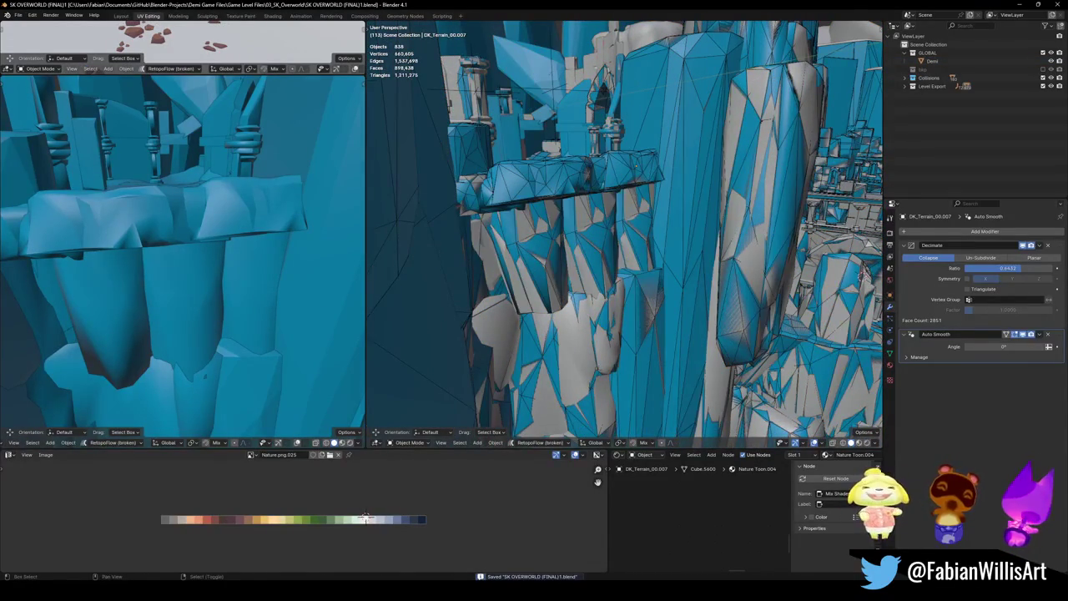
{"action": "key", "text": "shift+grave"}
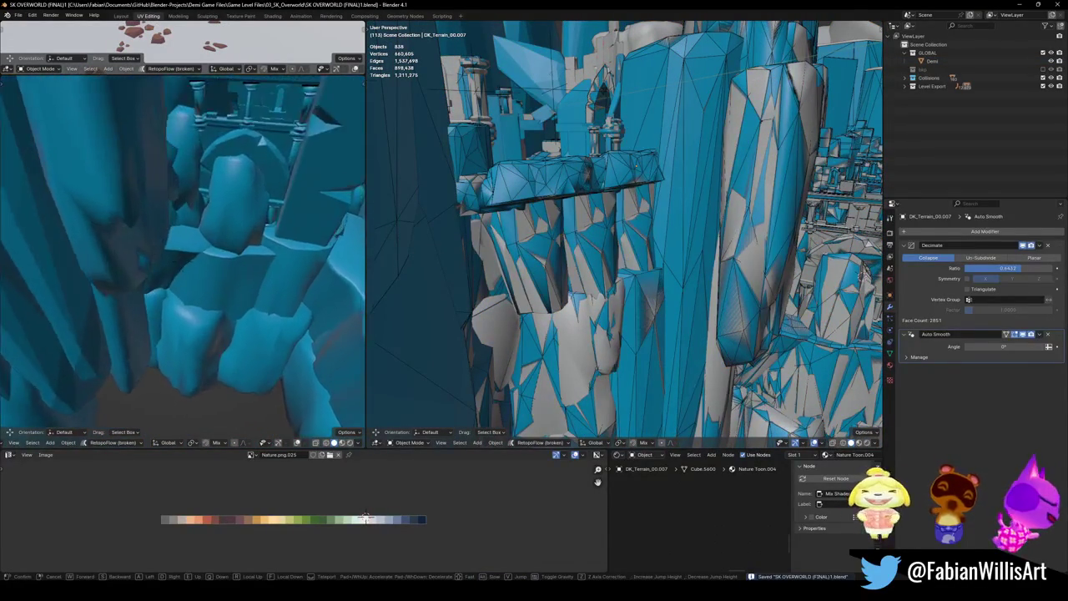
- Walk through the archway into the cave on the left, then over the courtyard on the right
{"action": "key", "text": "w"}
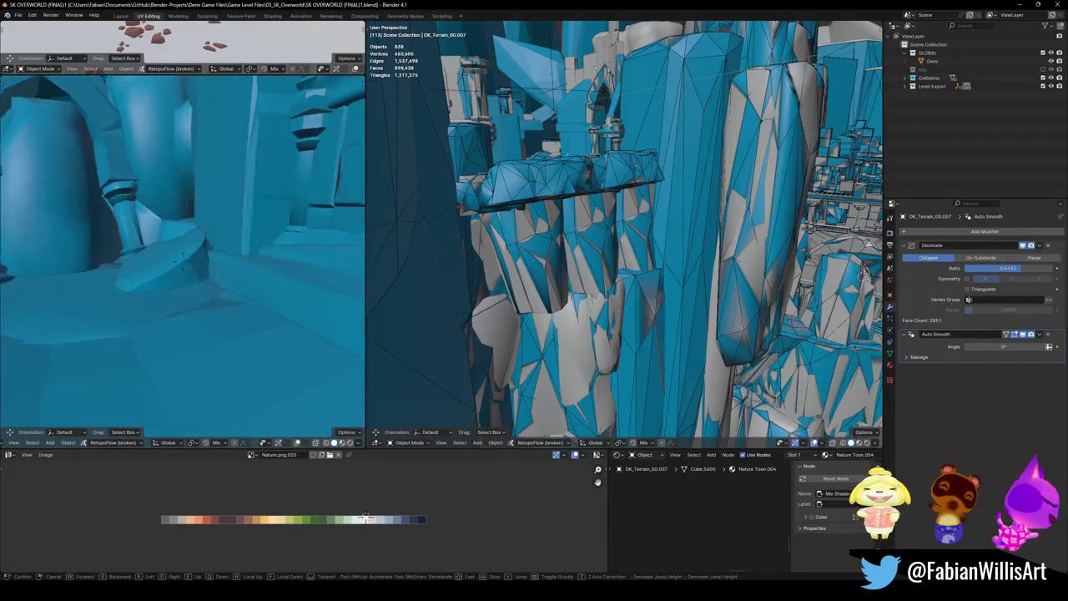
{"action": "key", "text": "w"}
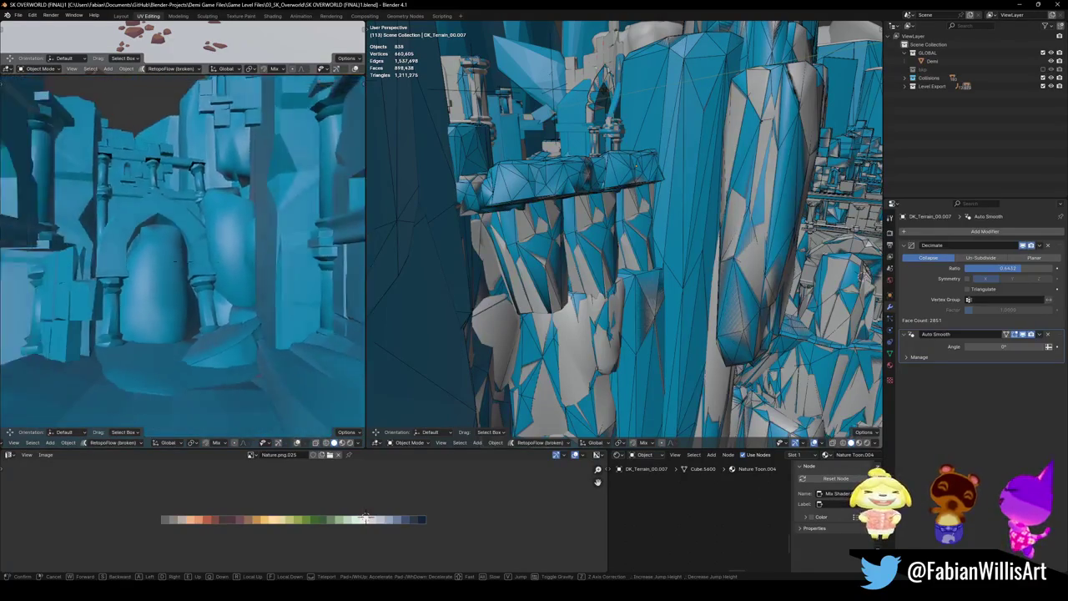
{"action": "key", "text": "w"}
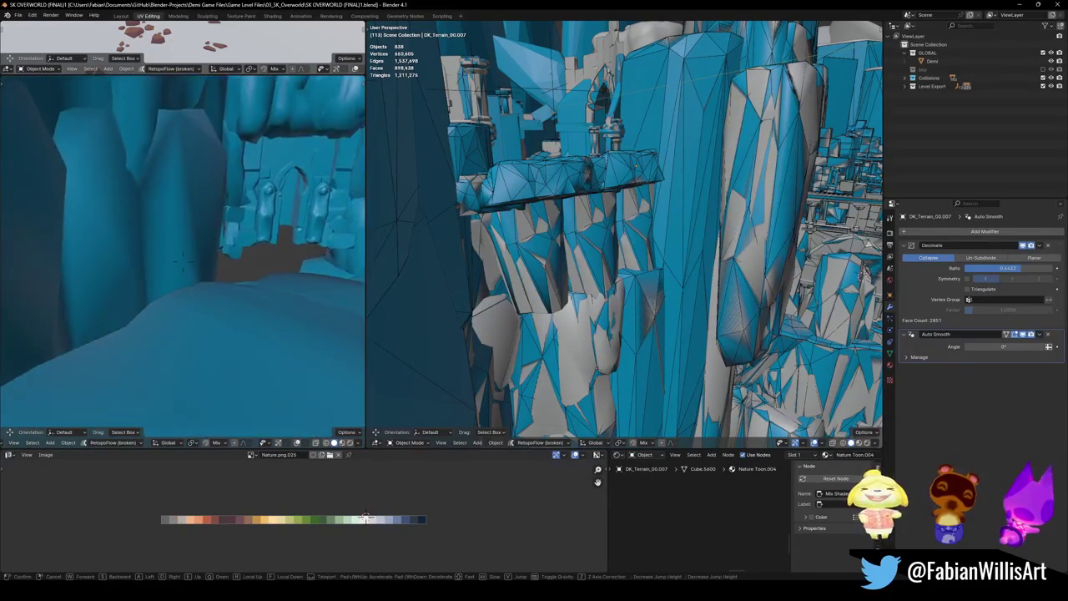
{"action": "key", "text": "s"}
{"action": "key", "text": "Return"}
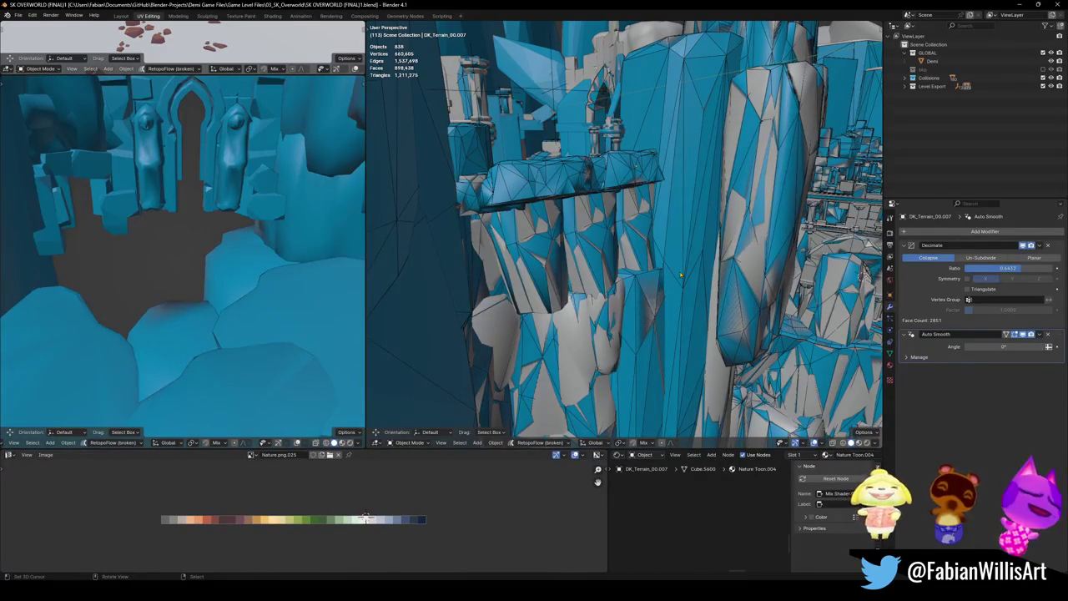
{"action": "key", "text": "shift+grave"}
{"action": "key", "text": "w"}
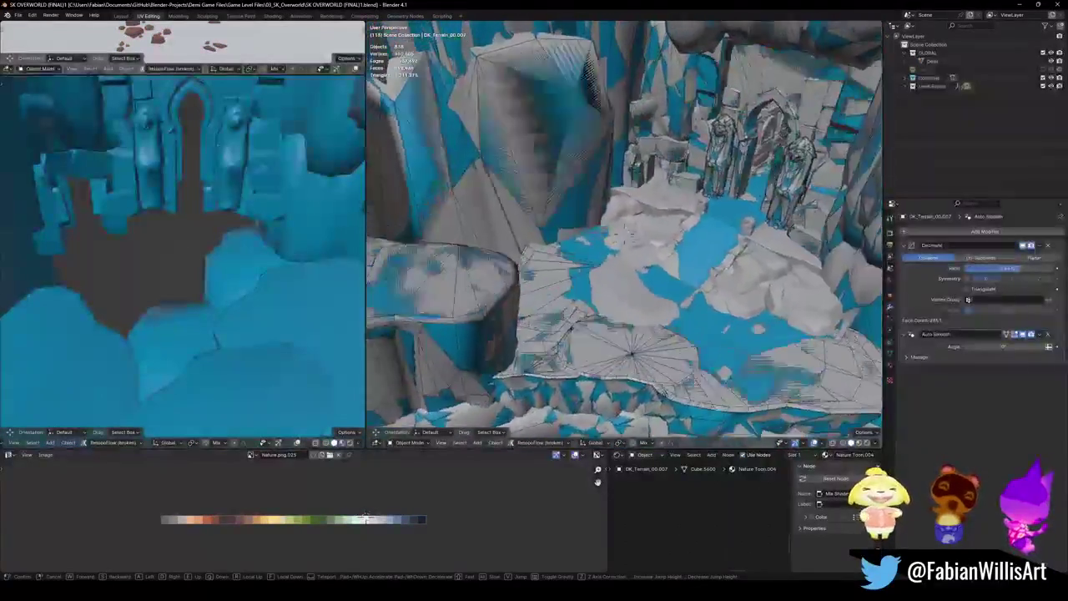
{"action": "key", "text": "Return"}
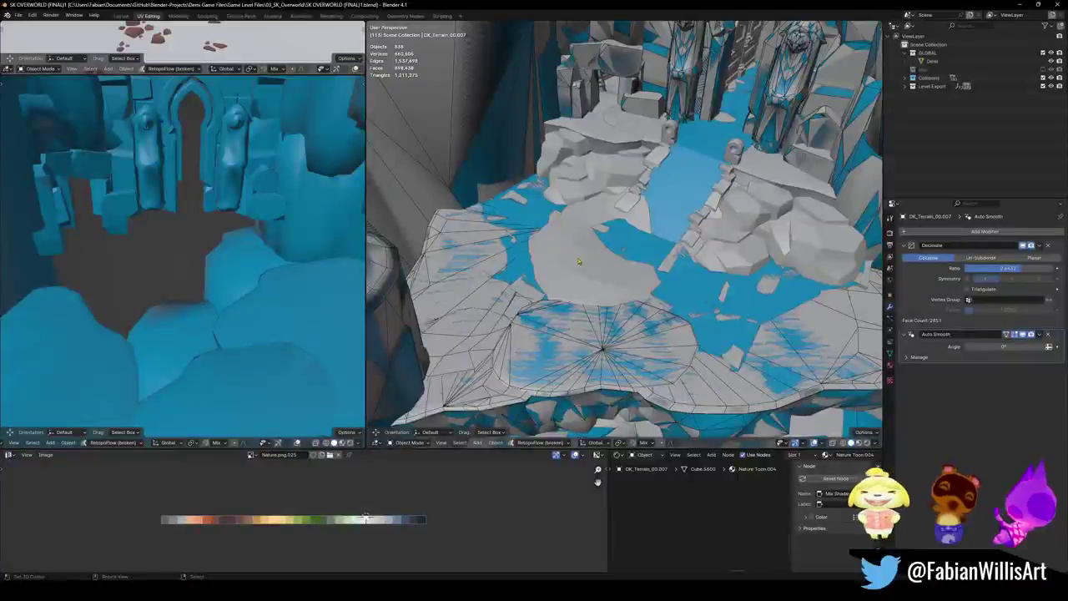
- Add a mesh collider over the courtyard floor terrain DK_Terrain_03.001
{"action": "left_click", "coordinate": [598, 259]}
{"action": "middle_click_drag", "start_coordinate": [598, 259], "coordinate": [651, 251]}
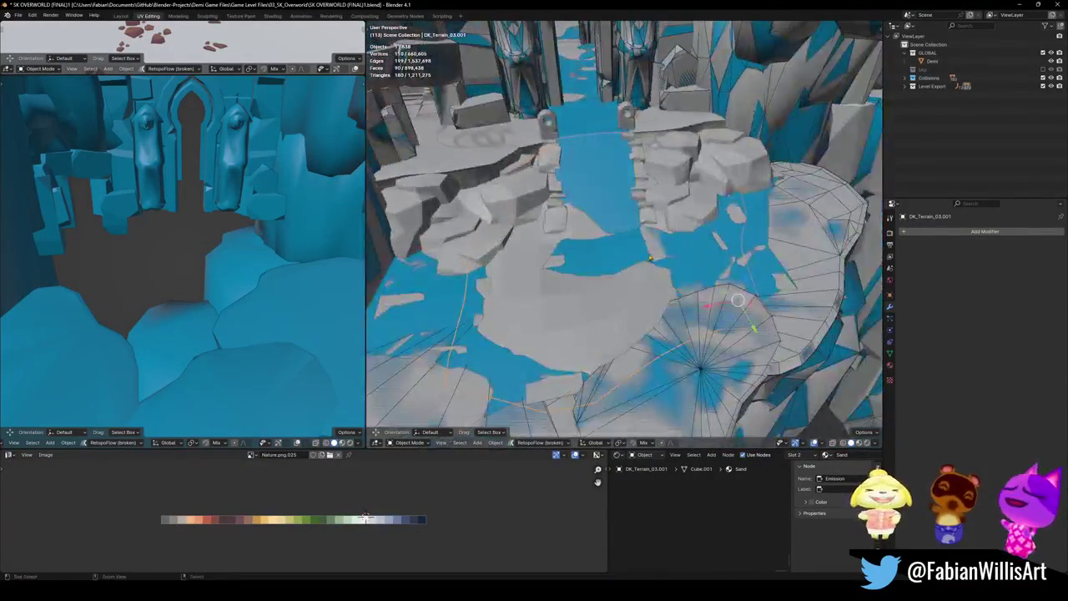
{"action": "key", "text": "shift+c"}
{"action": "left_click", "coordinate": [598, 222]}
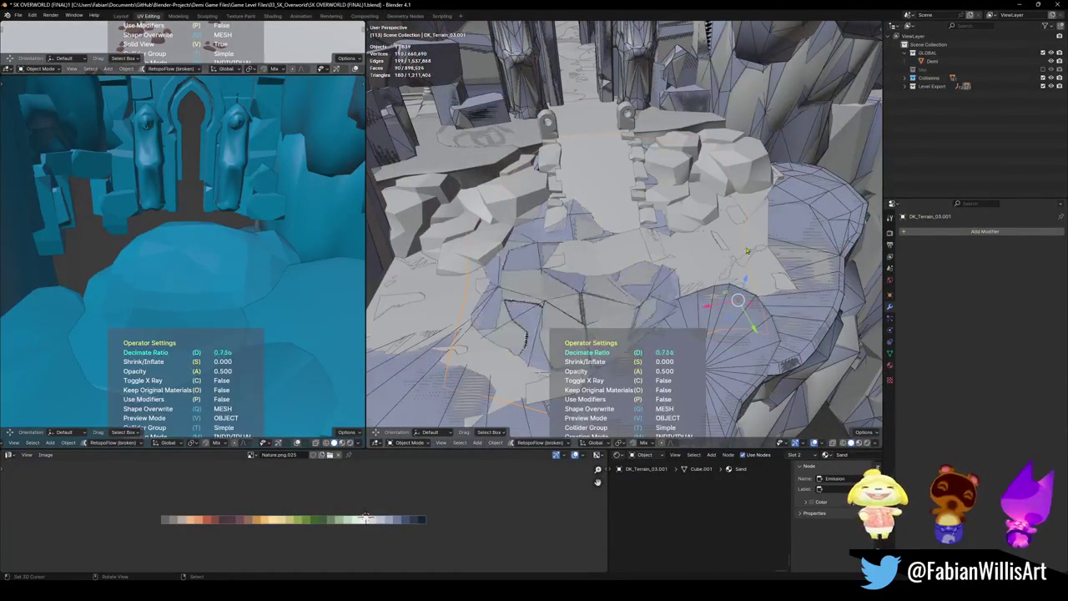
- Add a mesh collider decimated to 0.456 over the rock cluster Cube.029
{"action": "middle_click_drag", "start_coordinate": [652, 224], "coordinate": [618, 250]}
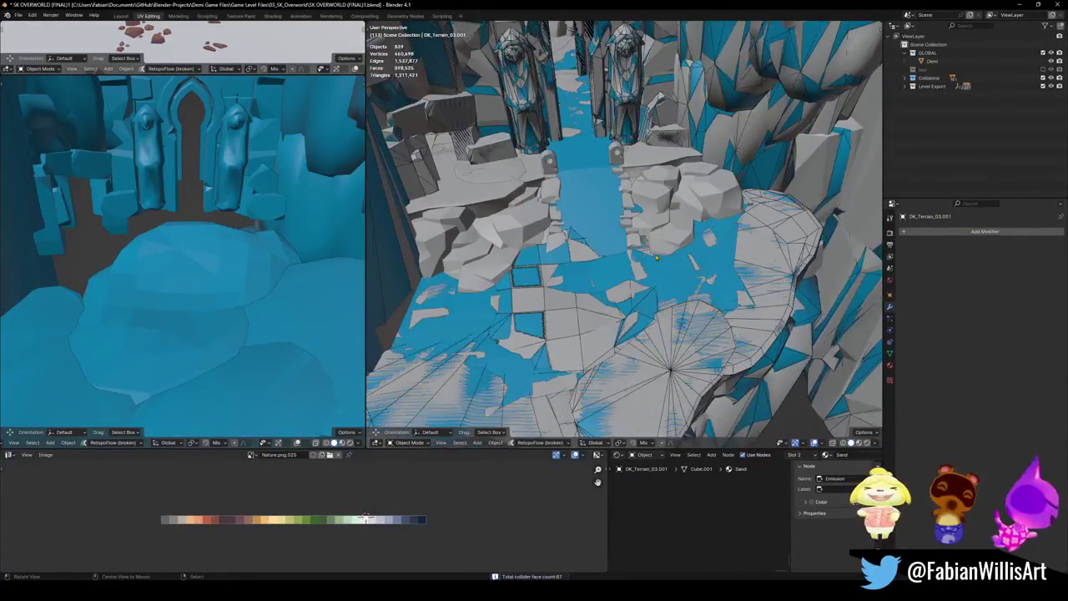
{"action": "middle_click_drag", "start_coordinate": [154, 262], "coordinate": [566, 257], "text": "shift"}
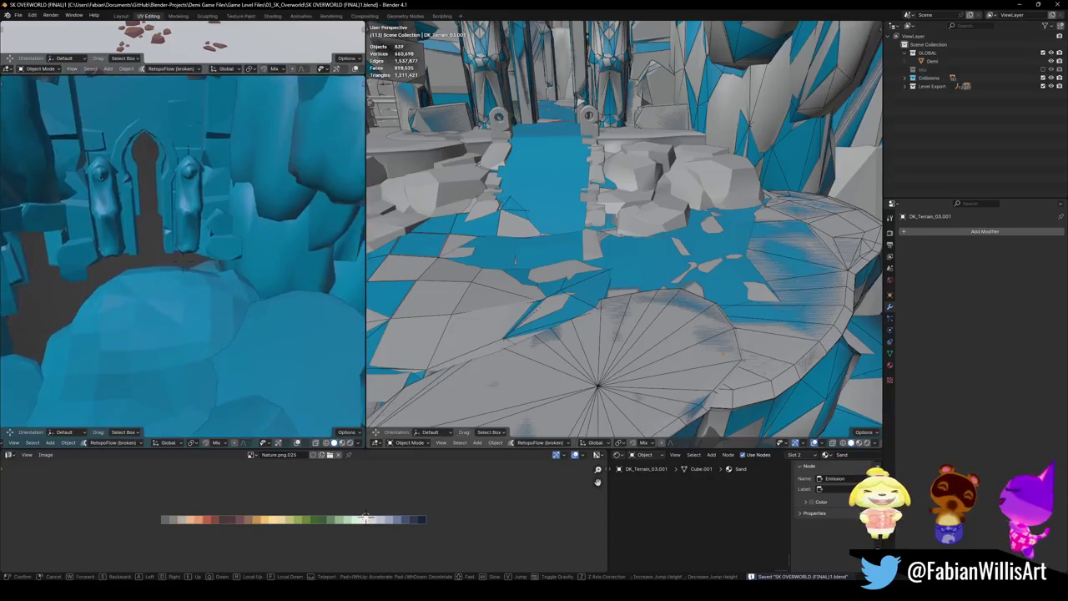
{"action": "middle_click_drag", "start_coordinate": [588, 195], "coordinate": [668, 217]}
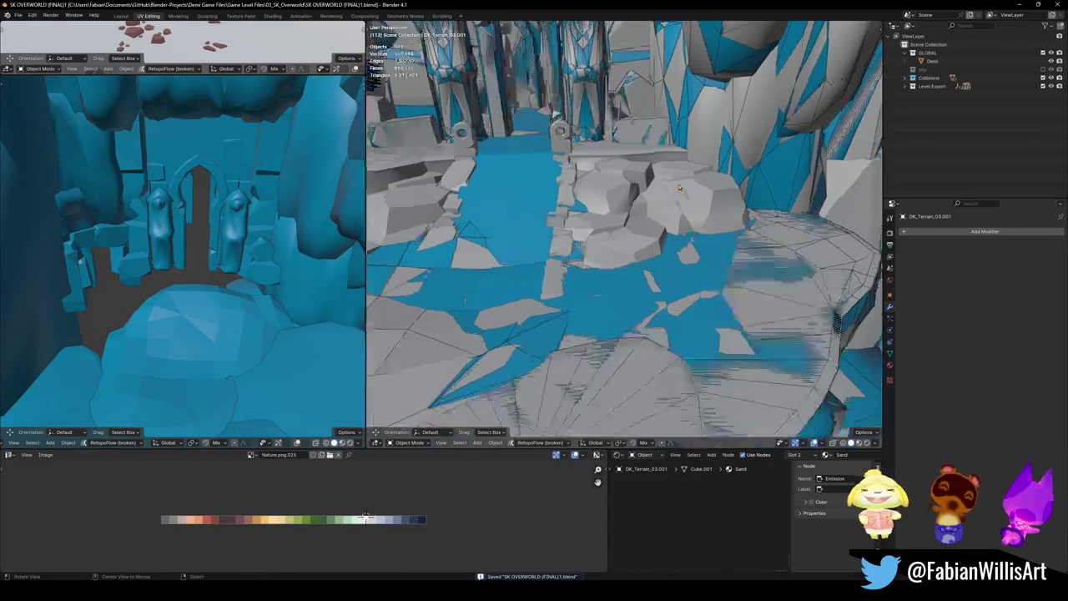
{"action": "left_click", "coordinate": [693, 226]}
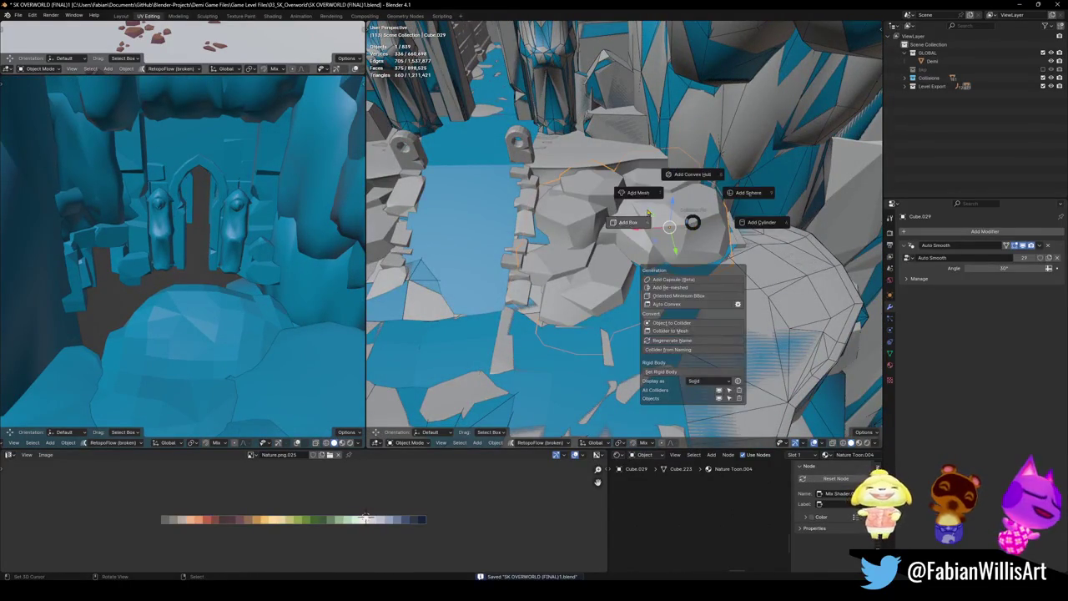
{"action": "left_click", "coordinate": [636, 202]}
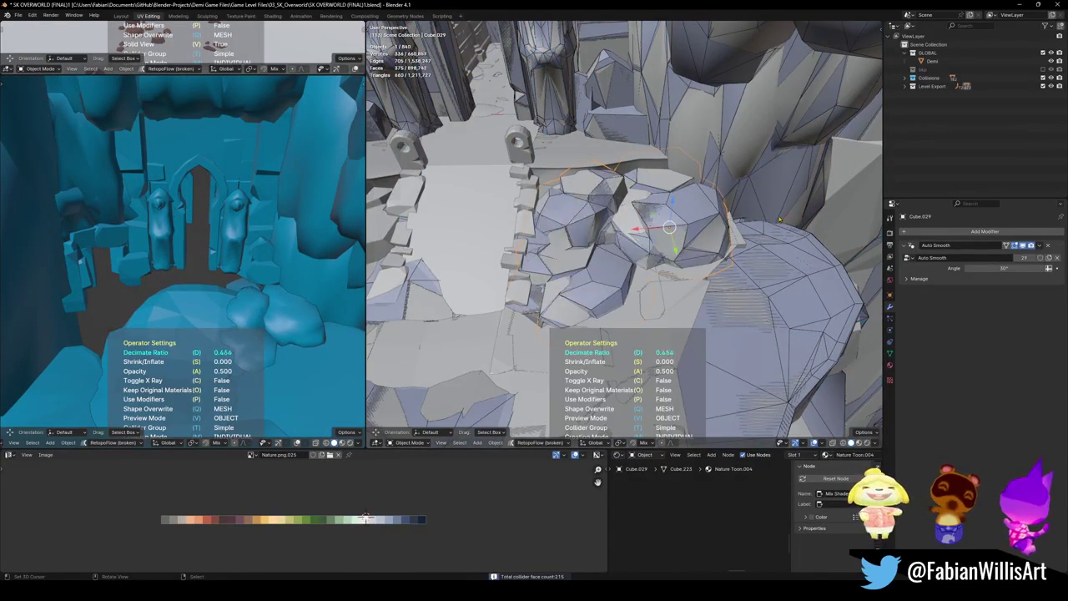
- Add a 0.650-decimated, 250-face mesh collider over rock Cube.031, then clear the selection
{"action": "middle_click_drag", "start_coordinate": [780, 219], "coordinate": [547, 261]}
{"action": "left_click", "coordinate": [547, 262]}
{"action": "key", "text": "alt+c"}
{"action": "left_click", "coordinate": [506, 235]}
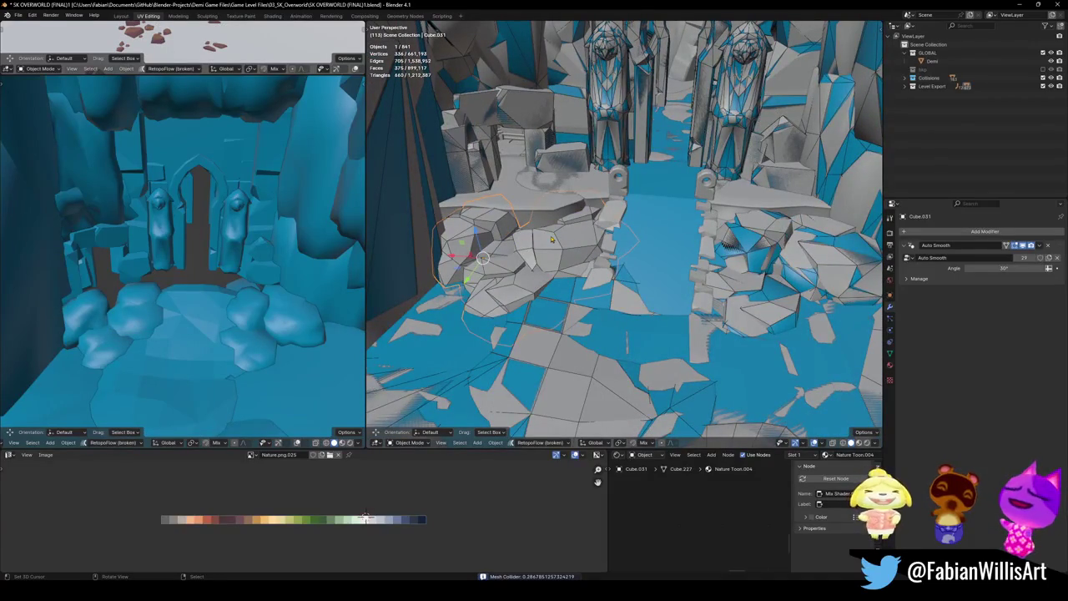
{"action": "key", "text": "shift+c"}
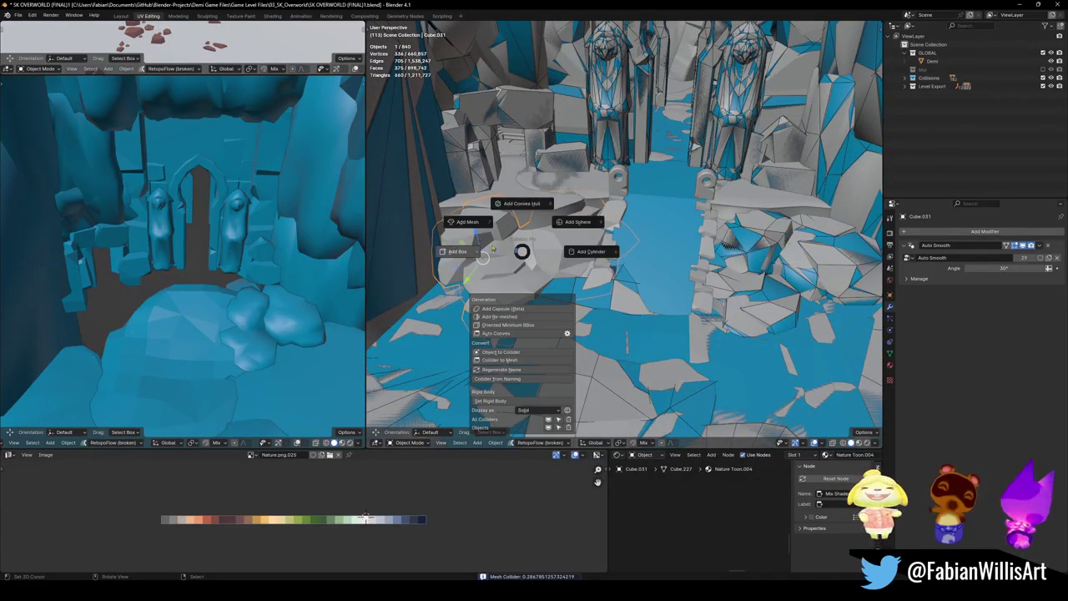
{"action": "left_click", "coordinate": [468, 222]}
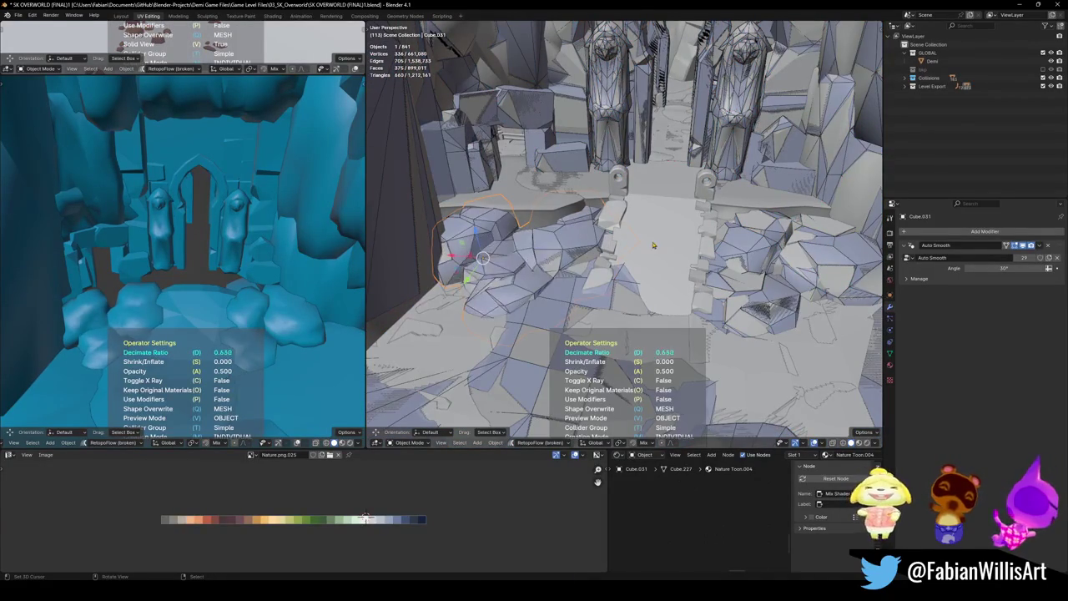
{"action": "key", "text": "alt+a"}
{"action": "scroll", "coordinate": [667, 243], "scroll_direction": "down", "scroll_amount": 3}
{"action": "scroll", "coordinate": [667, 244], "scroll_direction": "down", "scroll_amount": 2}
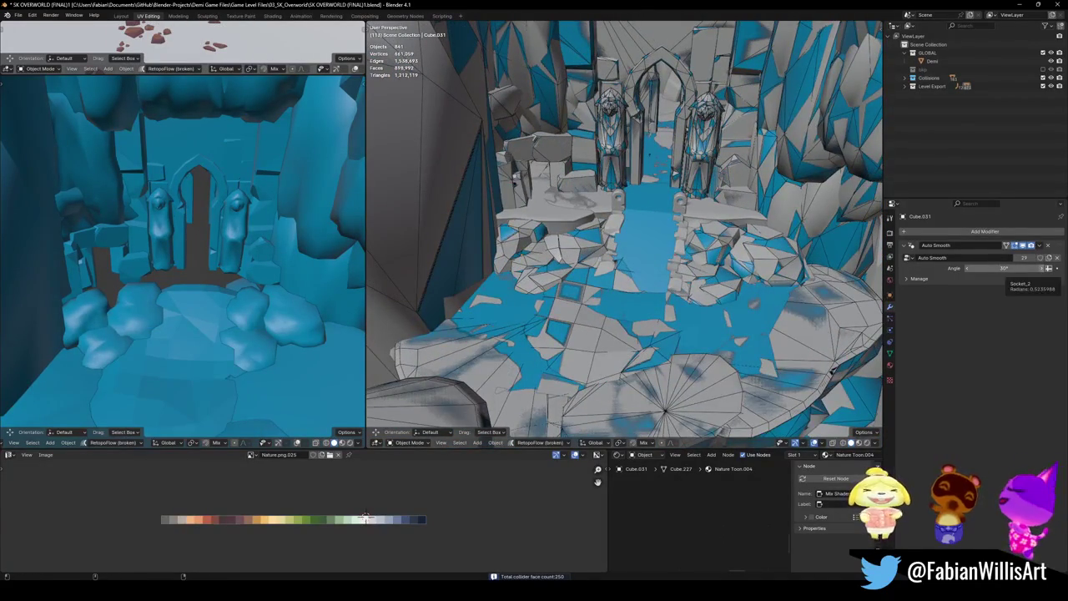
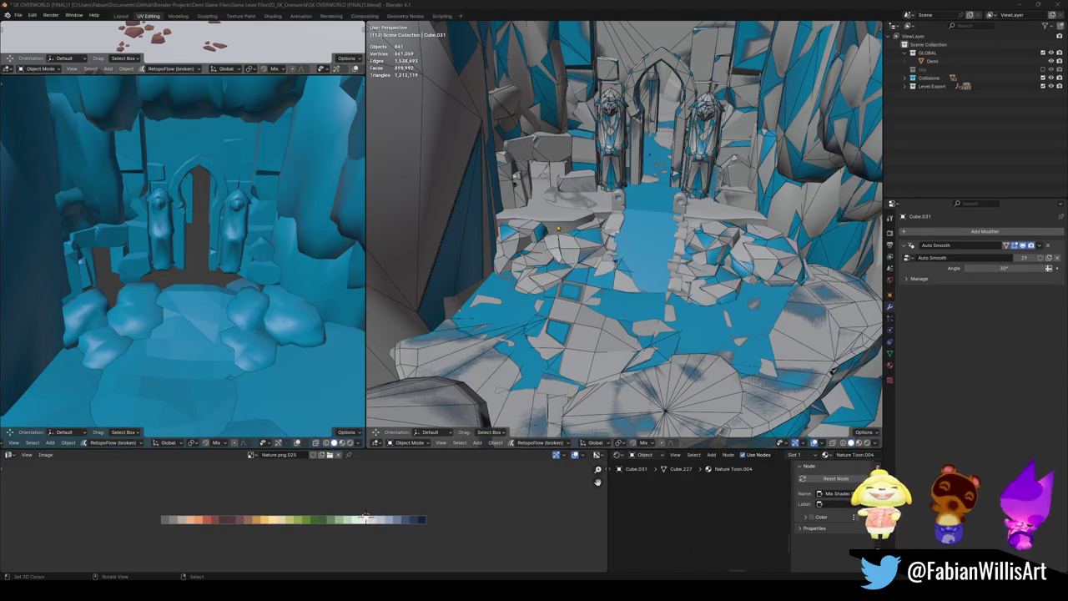
- Zoom in on the stone platform and save the level .blend file
{"action": "scroll", "coordinate": [557, 207], "scroll_direction": "up", "scroll_amount": 5}
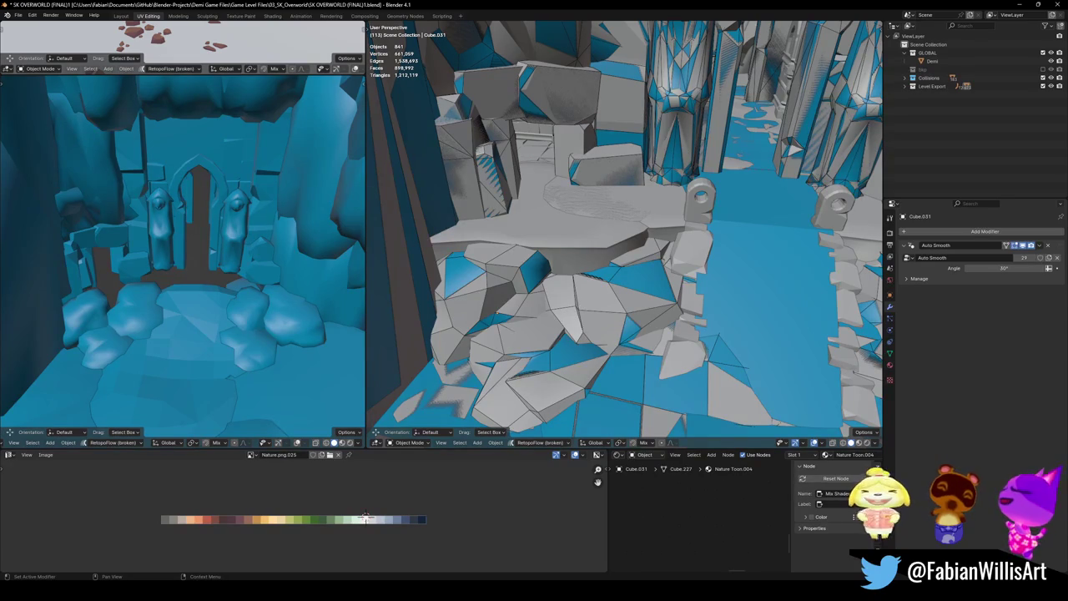
{"action": "key", "text": "ctrl+s"}
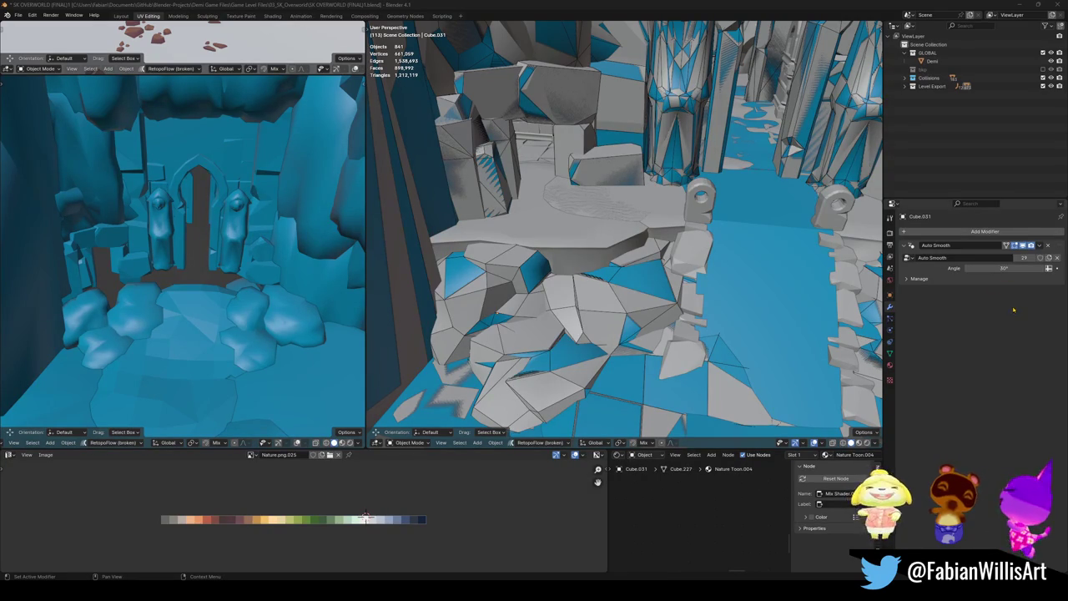
{"action": "mouse_move", "coordinate": [601, 256]}
{"action": "middle_mouse_down"}
{"action": "mouse_move", "coordinate": [618, 250]}
{"action": "mouse_move", "coordinate": [634, 267]}
{"action": "middle_mouse_up"}
- Add decimated mesh colliders to terrain pieces DK_Terrain_03.049 and DK_Terrain_03.045, then save
{"action": "left_click", "coordinate": [618, 250]}
{"action": "left_click", "coordinate": [634, 267], "text": "shift"}
{"action": "key", "text": "shift+alt+c"}
{"action": "left_click", "coordinate": [597, 238]}
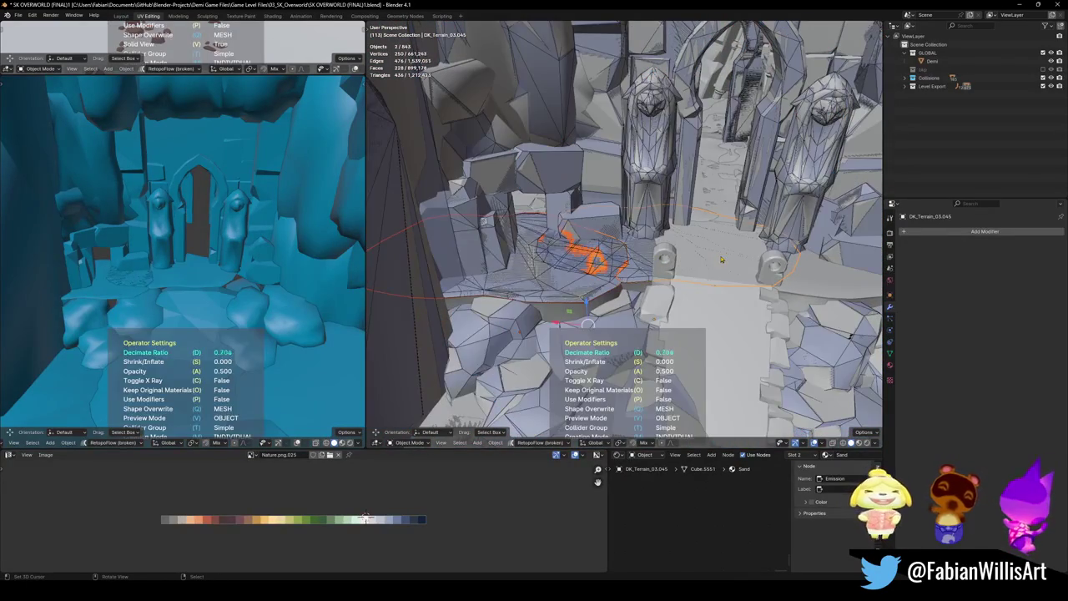
{"action": "middle_click_drag", "start_coordinate": [744, 256], "coordinate": [566, 294]}
{"action": "key", "text": "shift+alt+c"}
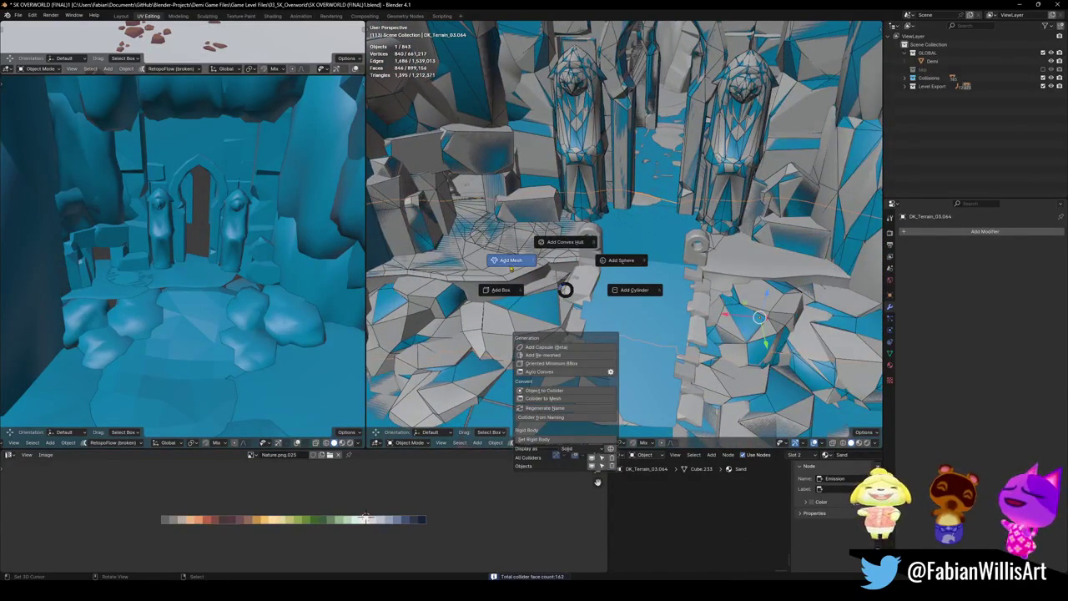
{"action": "left_click", "coordinate": [526, 265]}
{"action": "left_click", "coordinate": [734, 278]}
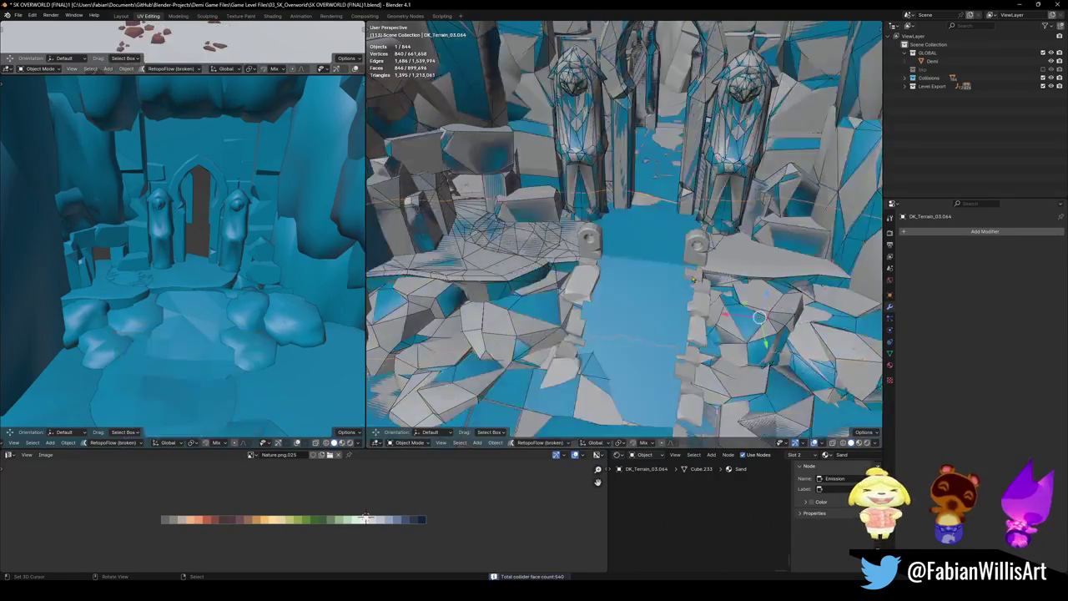
{"action": "middle_click_drag", "start_coordinate": [734, 279], "coordinate": [642, 279]}
{"action": "key", "text": "ctrl+s"}
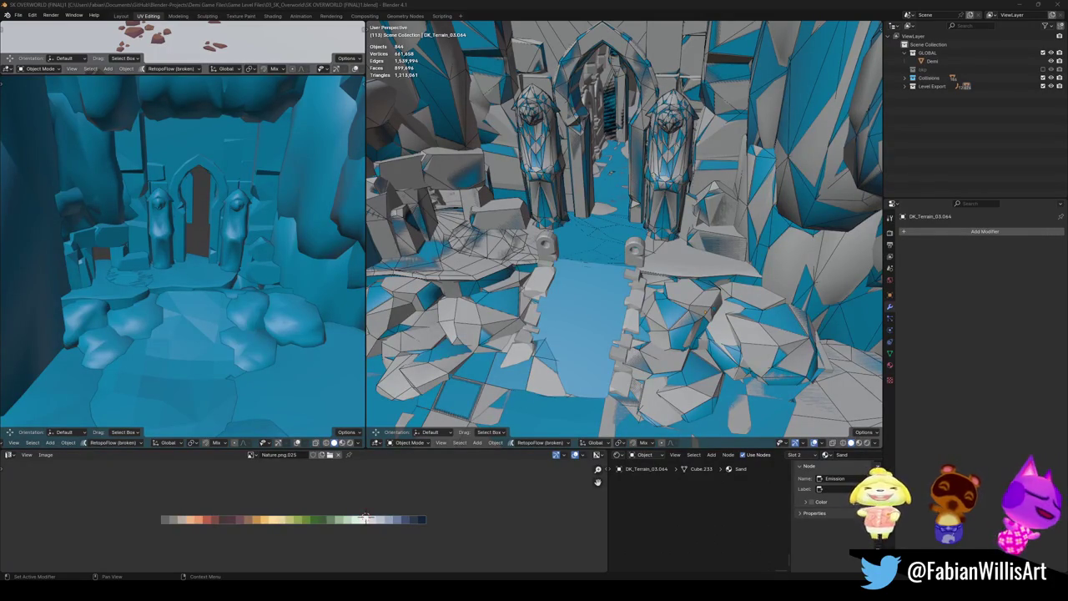
- Give the corridor terrain piece DK_Terrain_03.044 a 62-face mesh collider and save
{"action": "middle_click_drag", "start_coordinate": [636, 315], "coordinate": [668, 327]}
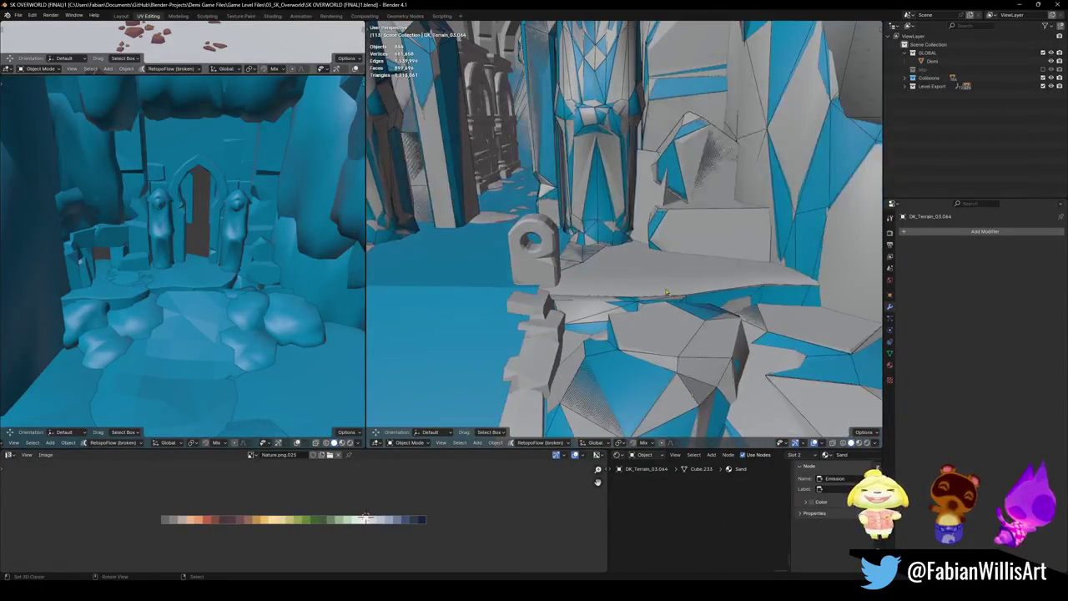
{"action": "middle_click_drag", "start_coordinate": [668, 327], "coordinate": [642, 267]}
{"action": "key", "text": "shift+alt+c"}
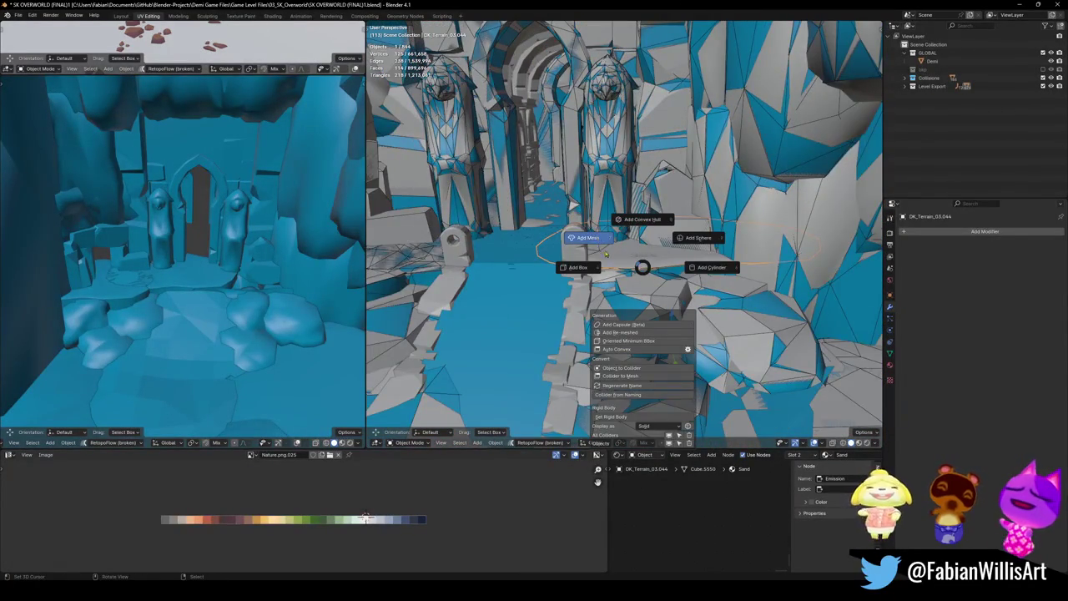
{"action": "left_click", "coordinate": [627, 259]}
{"action": "mouse_move", "coordinate": [787, 280]}
{"action": "middle_mouse_down"}
{"action": "mouse_move", "coordinate": [640, 338]}
{"action": "mouse_move", "coordinate": [601, 301]}
{"action": "middle_mouse_up"}
{"action": "key", "text": "ctrl+s"}
- Zoom out and select the blue ramp Ramp.002
{"action": "scroll", "coordinate": [238, 179], "scroll_direction": "up", "scroll_amount": 2}
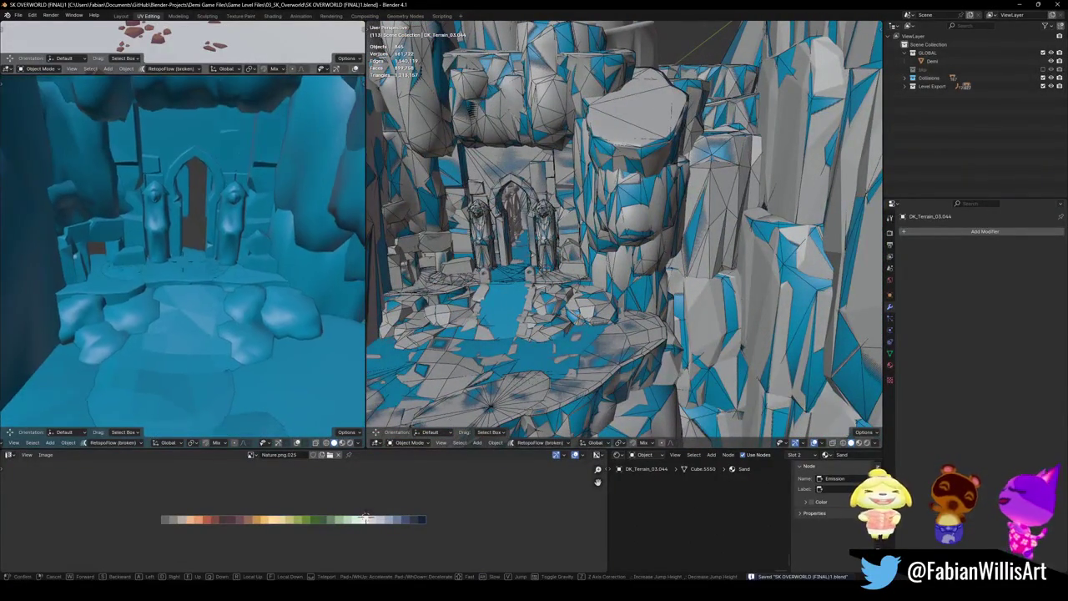
{"action": "scroll", "coordinate": [238, 179], "scroll_direction": "up", "scroll_amount": 3}
{"action": "scroll", "coordinate": [238, 180], "scroll_direction": "up", "scroll_amount": 3}
{"action": "scroll", "coordinate": [238, 180], "scroll_direction": "up", "scroll_amount": 2}
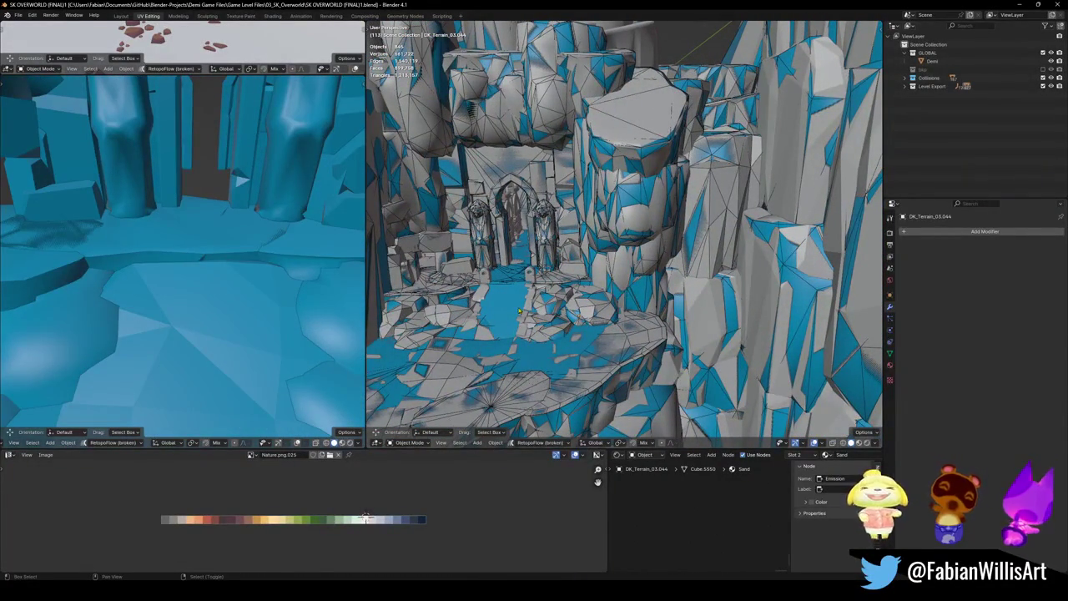
{"action": "scroll", "coordinate": [476, 326], "scroll_direction": "up", "scroll_amount": 3}
{"action": "scroll", "coordinate": [584, 284], "scroll_direction": "up", "scroll_amount": 3}
{"action": "scroll", "coordinate": [612, 260], "scroll_direction": "up", "scroll_amount": 3}
{"action": "left_click", "coordinate": [611, 260]}
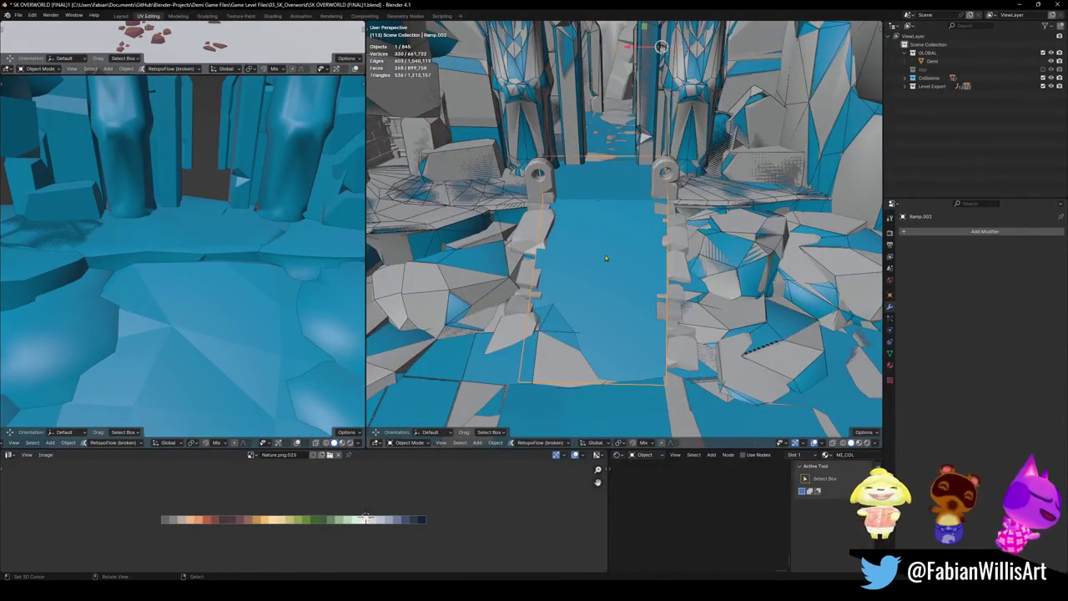
- Move all 198 objects sharing Ramp.002's material into the Collisions collection
{"action": "key", "text": "shift+l"}
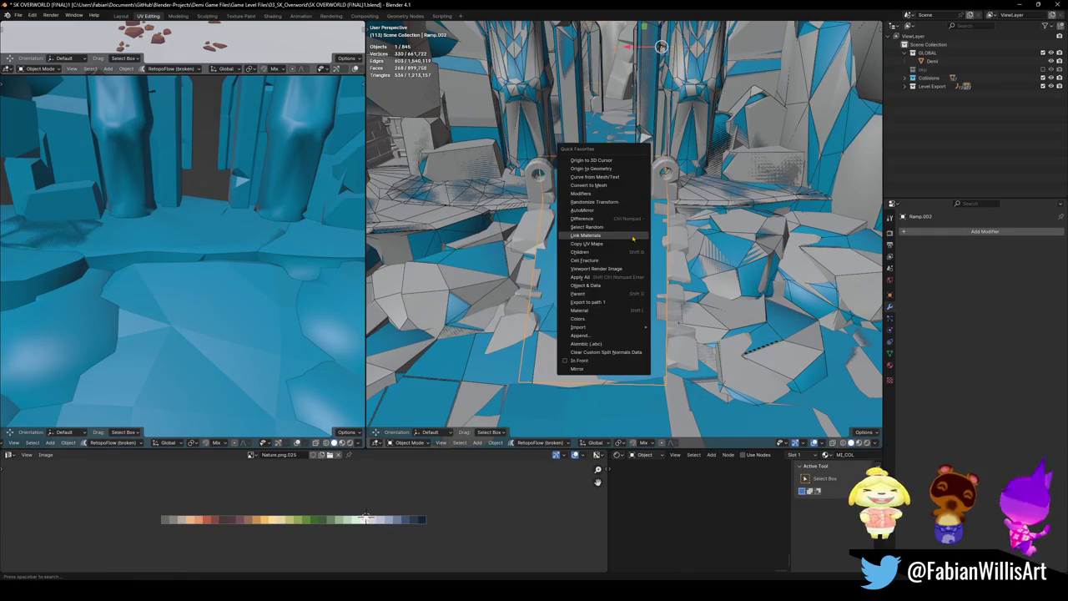
{"action": "left_click", "coordinate": [617, 311]}
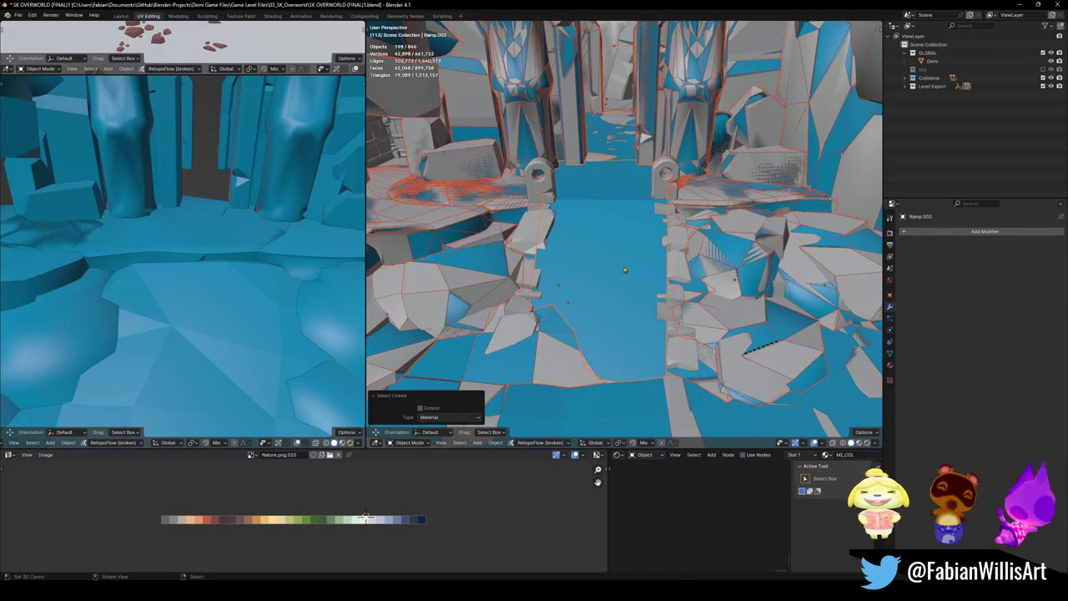
{"action": "key", "text": "shift+h"}
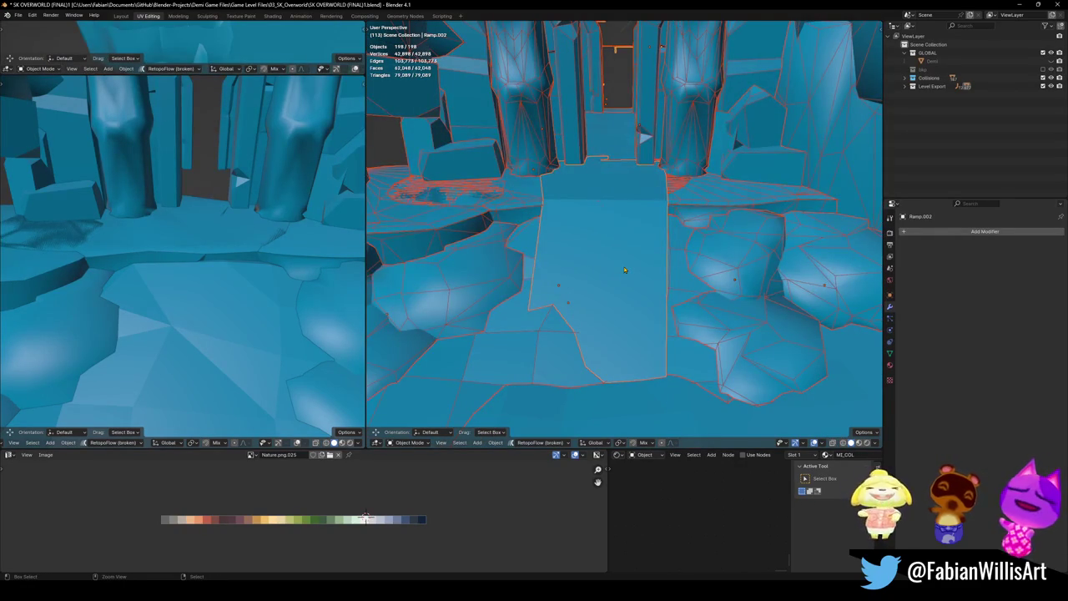
{"action": "key", "text": "alt+h"}
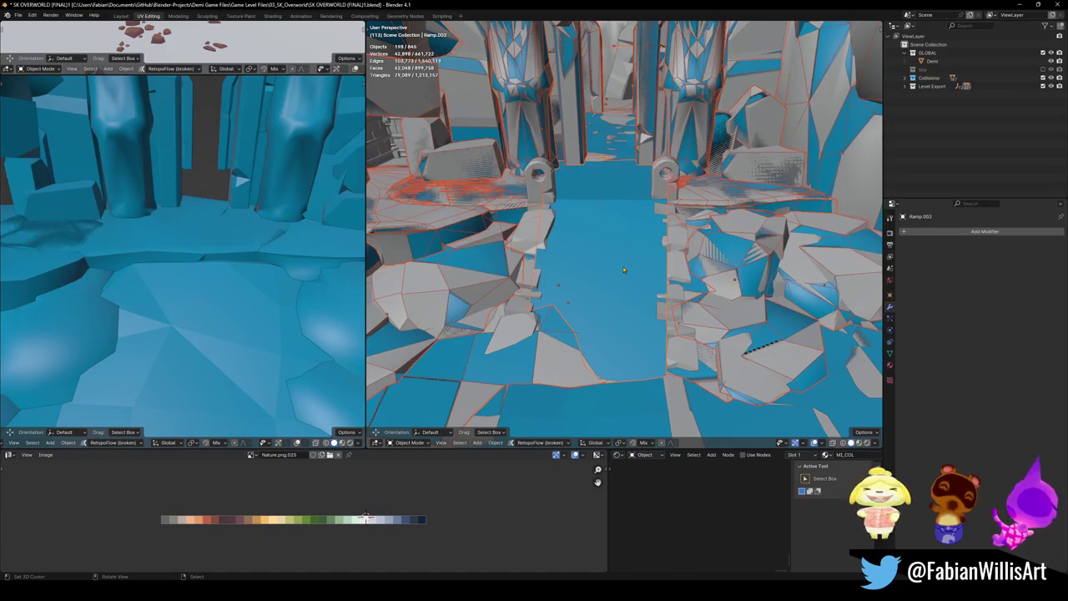
{"action": "key", "text": "m"}
{"action": "left_click", "coordinate": [600, 302]}
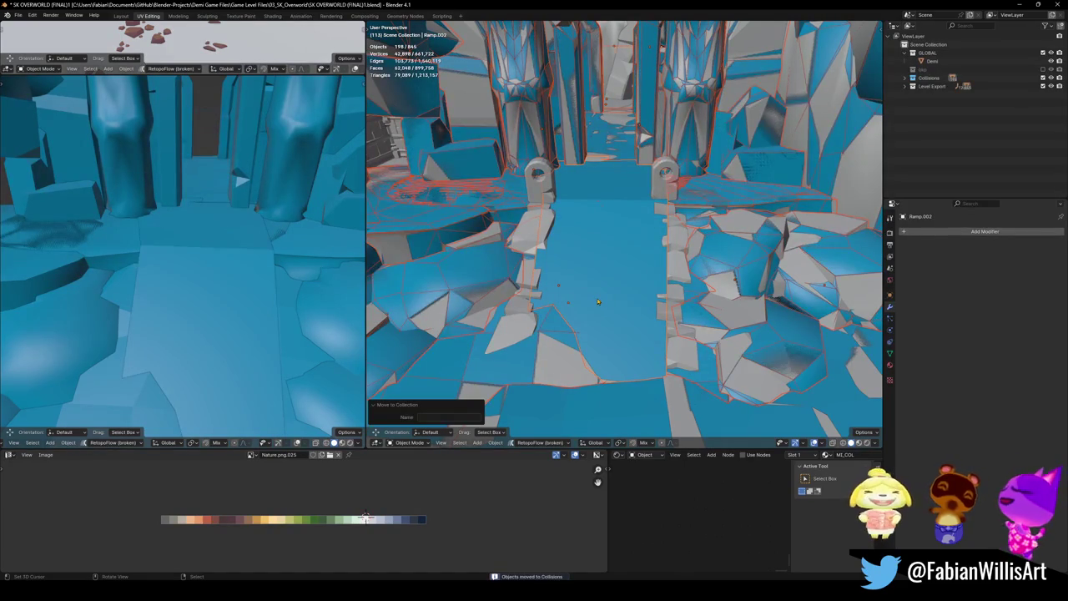
- Select the stair SD_MirageStair_01 and save the level file
{"action": "left_click", "coordinate": [527, 242]}
{"action": "key", "text": "ctrl+s"}
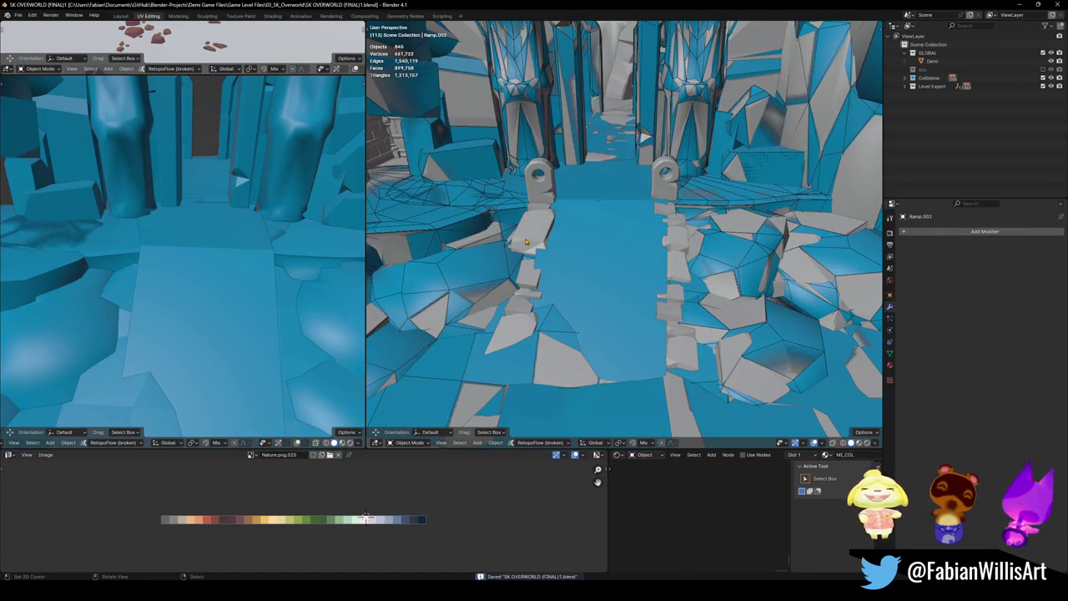
{"action": "middle_click_drag", "start_coordinate": [534, 234], "coordinate": [592, 276]}
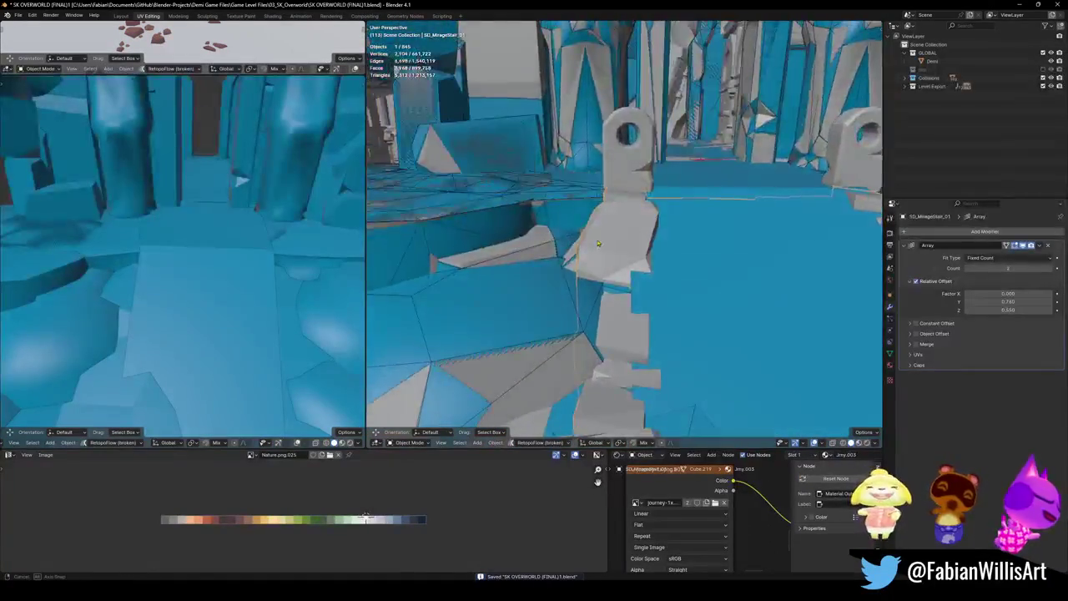
- Add a first mesh collider to the stair SD_MirageStair_01 and inspect it
{"action": "key", "text": "shift+alt+c"}
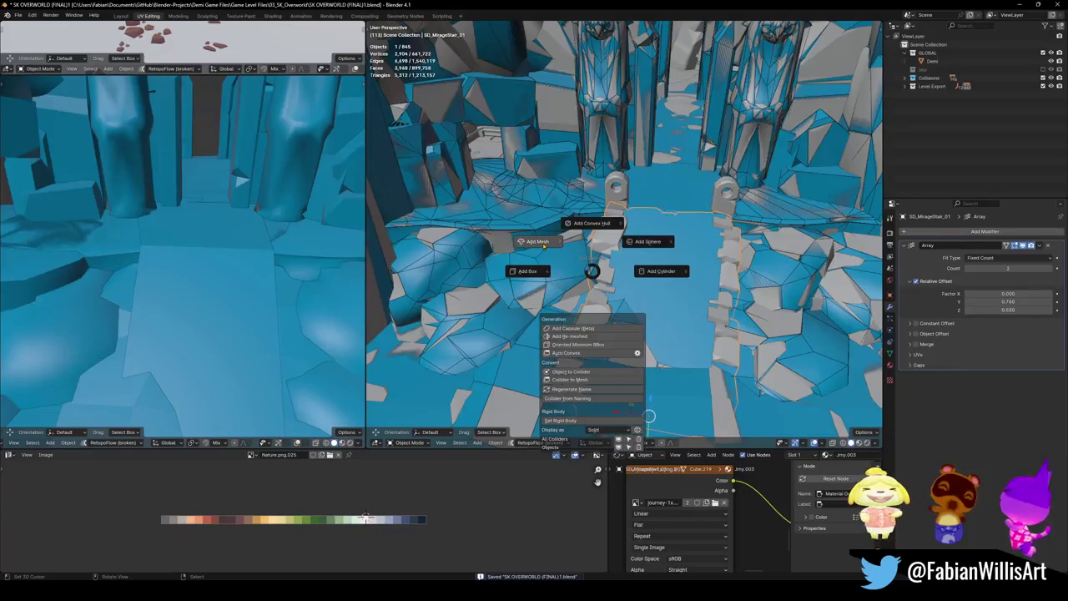
{"action": "left_click", "coordinate": [543, 245]}
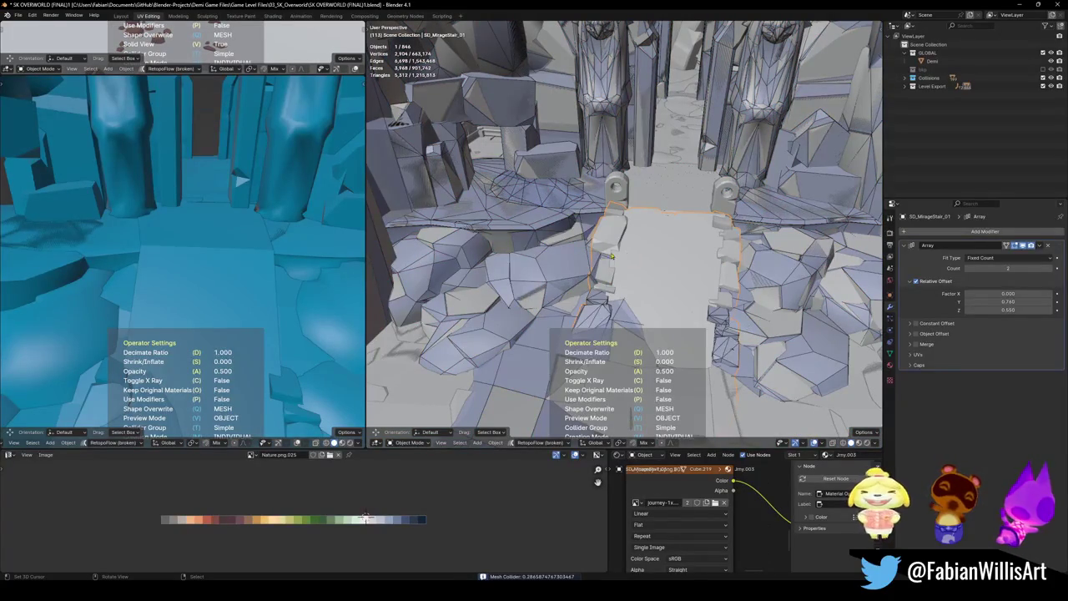
{"action": "left_click", "coordinate": [723, 264]}
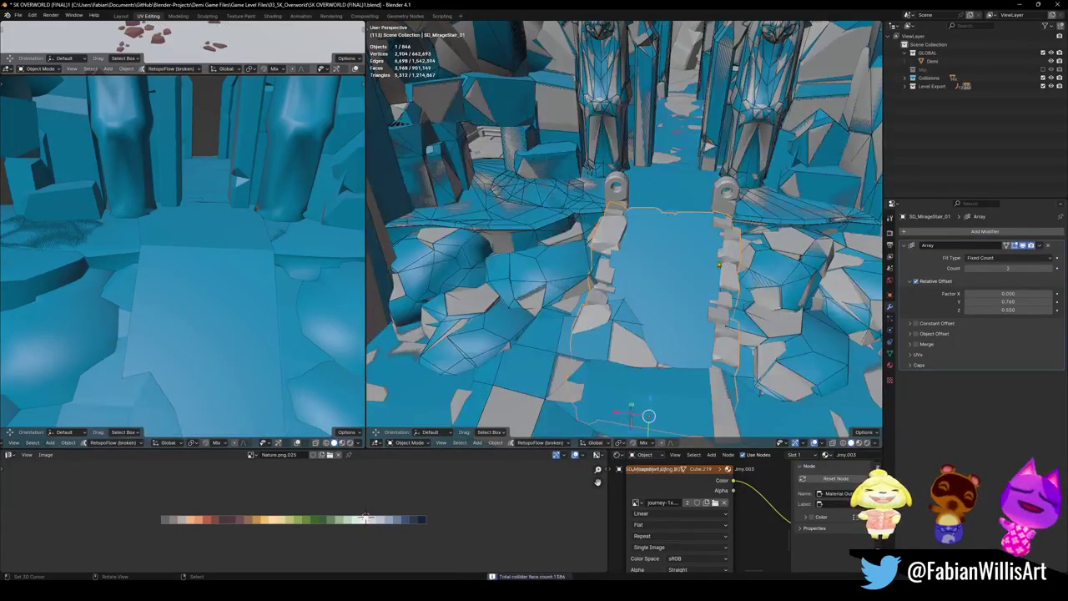
{"action": "scroll", "coordinate": [624, 248], "scroll_direction": "up", "scroll_amount": 4}
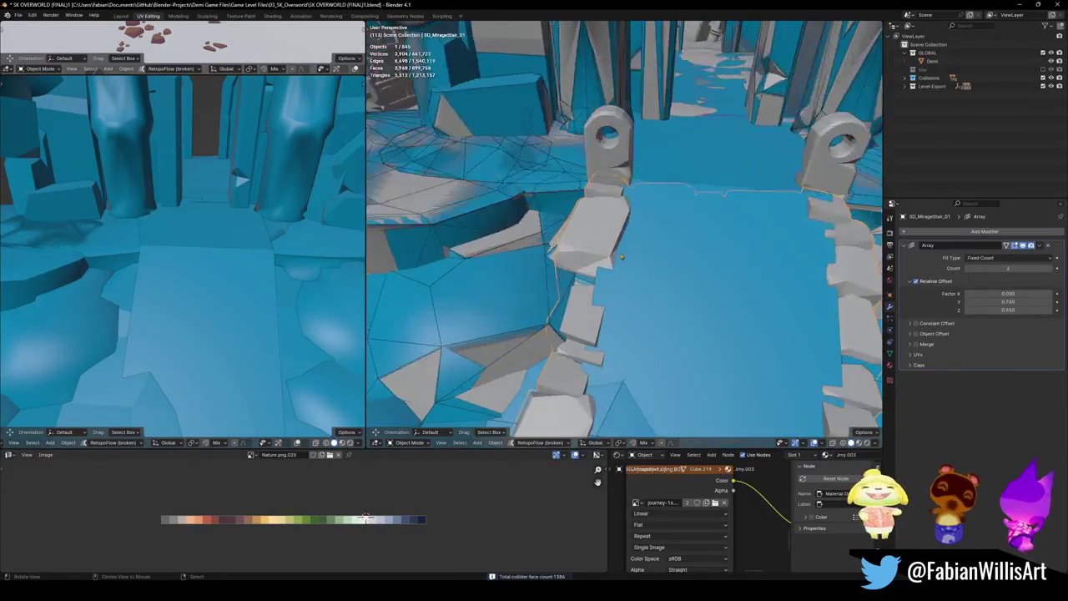
{"action": "scroll", "coordinate": [624, 249], "scroll_direction": "down", "scroll_amount": 2}
{"action": "scroll", "coordinate": [617, 259], "scroll_direction": "down", "scroll_amount": 2}
{"action": "scroll", "coordinate": [611, 271], "scroll_direction": "down", "scroll_amount": 2}
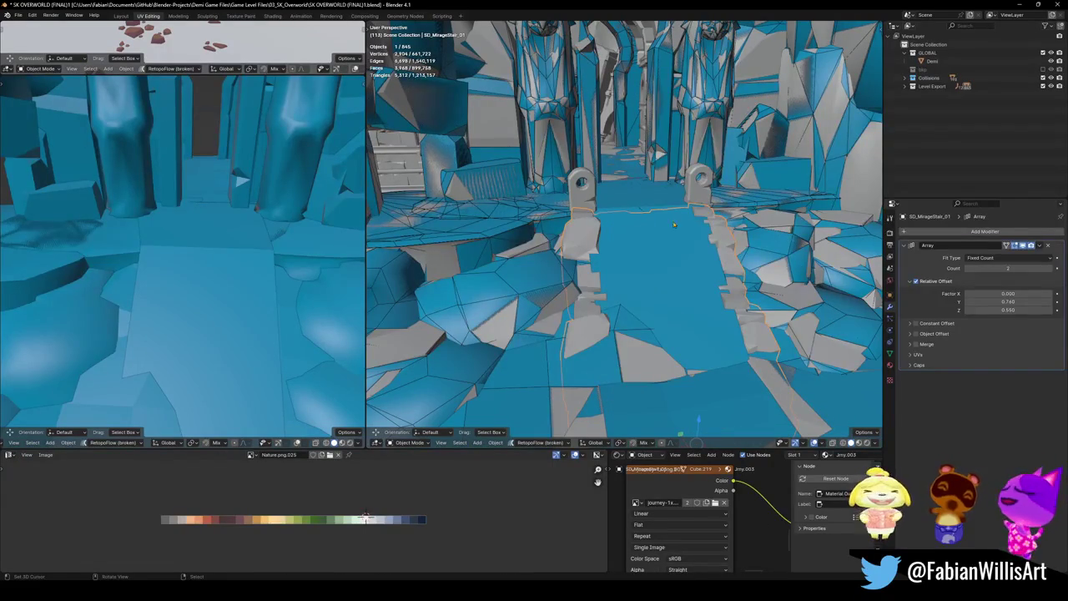
- Apply the stair's Array modifier and give it a mesh collider decimated to 0.698
{"action": "key", "text": "ctrl+a"}
{"action": "key", "text": "Tab"}
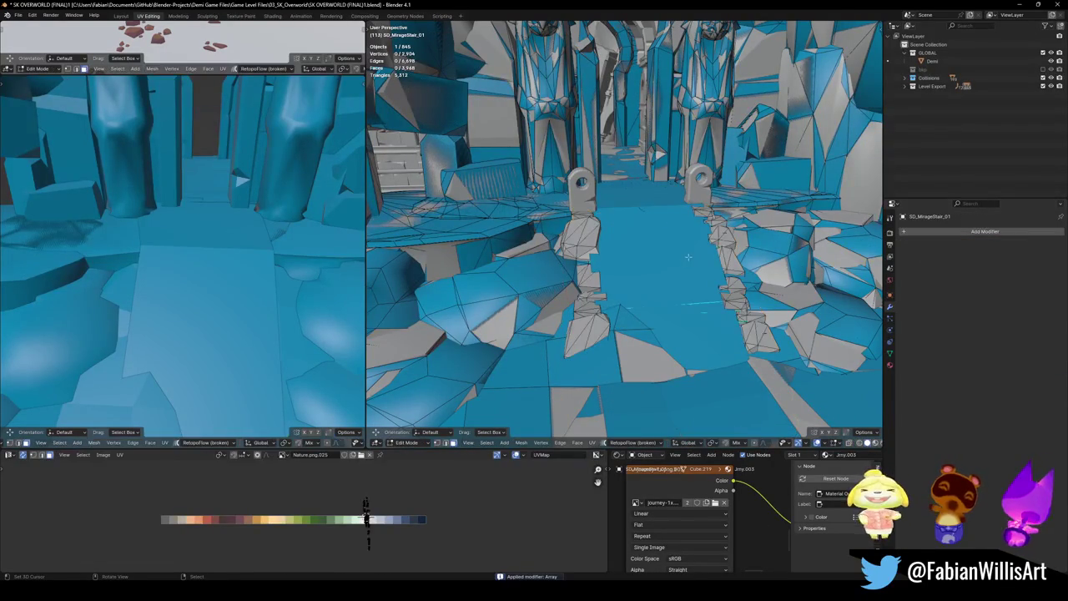
{"action": "key", "text": "a"}
{"action": "key", "text": "Tab"}
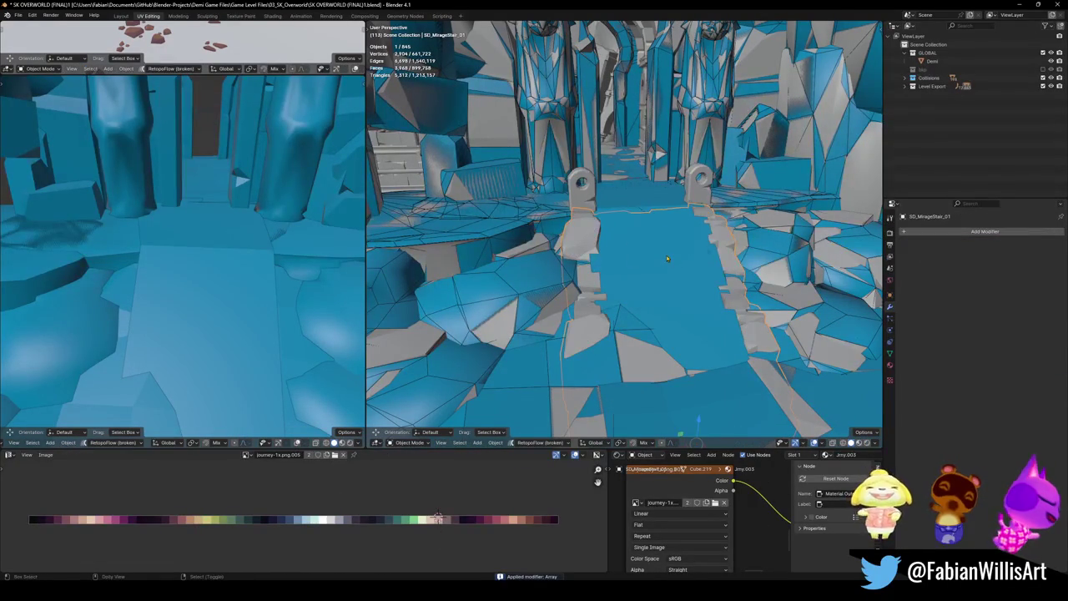
{"action": "key", "text": "shift+c"}
{"action": "left_click", "coordinate": [624, 234]}
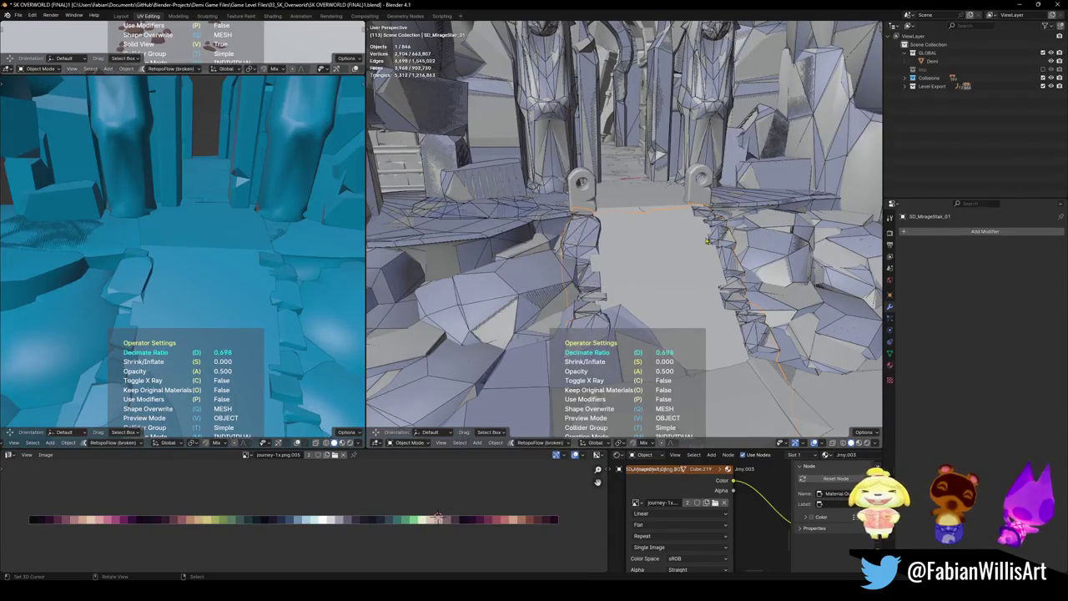
{"action": "left_click", "coordinate": [716, 240]}
{"action": "mouse_move", "coordinate": [183, 276]}
{"action": "middle_mouse_down"}
{"action": "mouse_move", "coordinate": [210, 299]}
{"action": "mouse_move", "coordinate": [179, 314]}
{"action": "middle_mouse_up"}
- Give the gateway ring post Circle.001 a convex hull collider
{"action": "mouse_move", "coordinate": [509, 275]}
{"action": "middle_mouse_down"}
{"action": "mouse_move", "coordinate": [496, 310]}
{"action": "mouse_move", "coordinate": [612, 291]}
{"action": "middle_mouse_up"}
{"action": "left_click", "coordinate": [497, 310]}
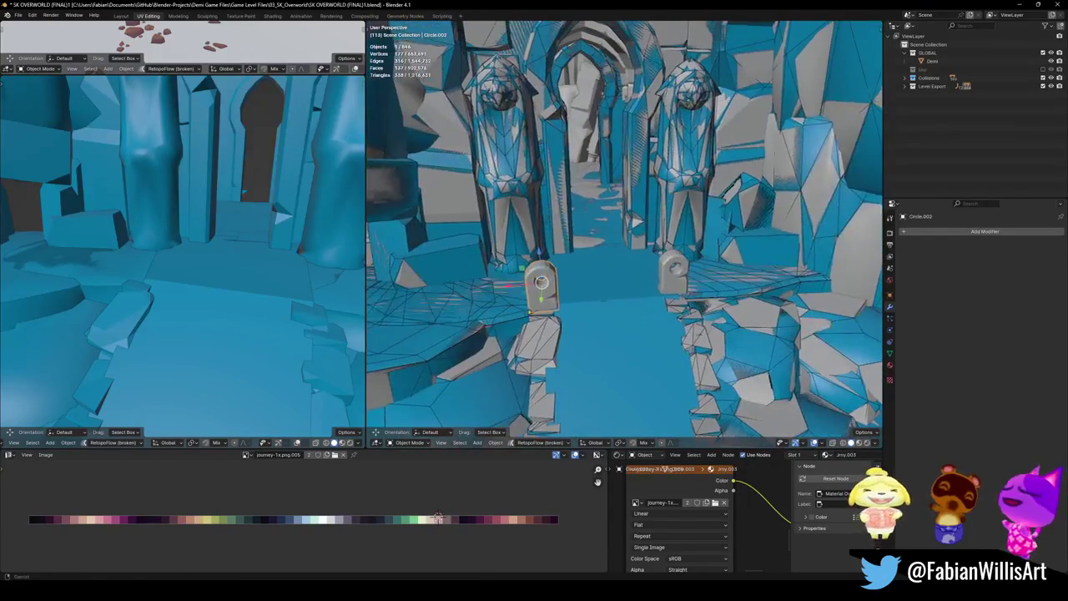
{"action": "key", "text": "shift+alt+c"}
{"action": "left_click", "coordinate": [604, 271]}
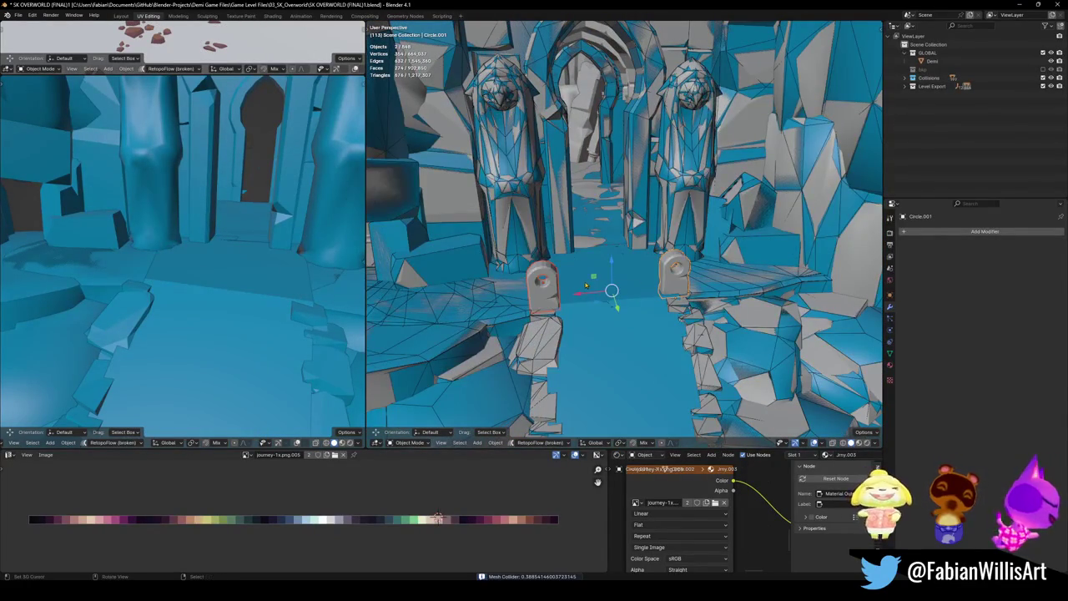
{"action": "key", "text": "shift+alt+c"}
{"action": "left_click", "coordinate": [584, 237]}
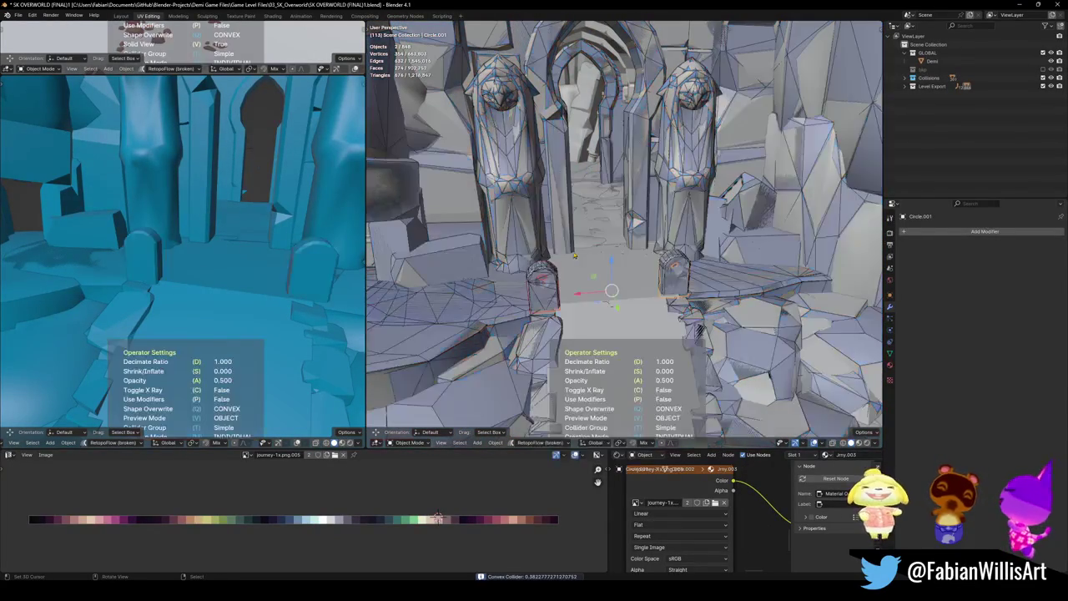
{"action": "left_click", "coordinate": [607, 293]}
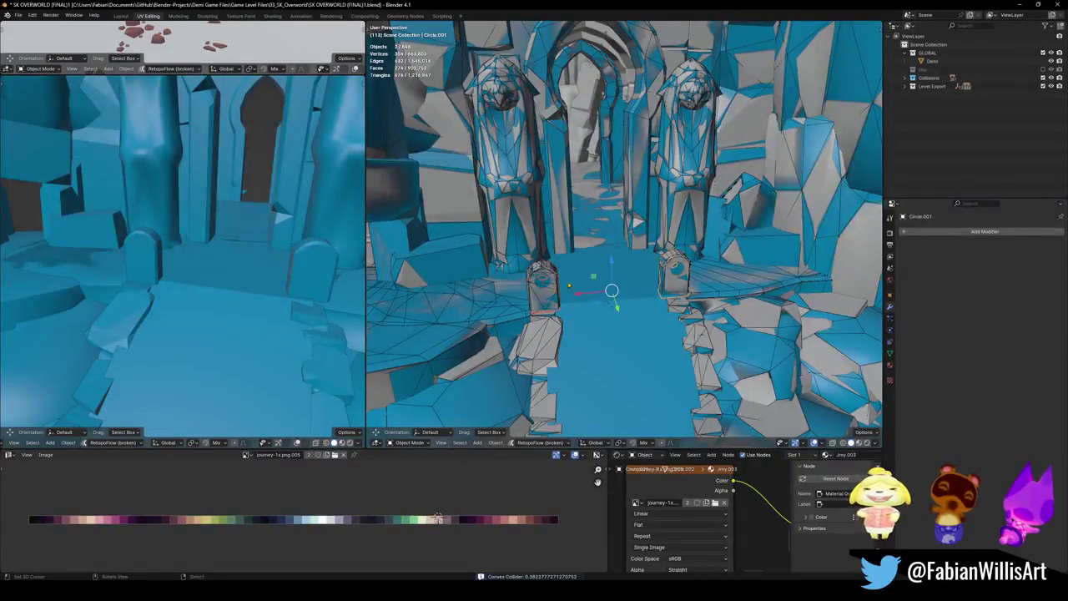
- Select the rock mesh Cube.031 and save the level file
{"action": "mouse_move", "coordinate": [612, 296]}
{"action": "middle_mouse_down"}
{"action": "mouse_move", "coordinate": [678, 286]}
{"action": "mouse_move", "coordinate": [621, 357]}
{"action": "middle_mouse_up"}
{"action": "left_click", "coordinate": [622, 357]}
{"action": "key", "text": "ctrl+s"}
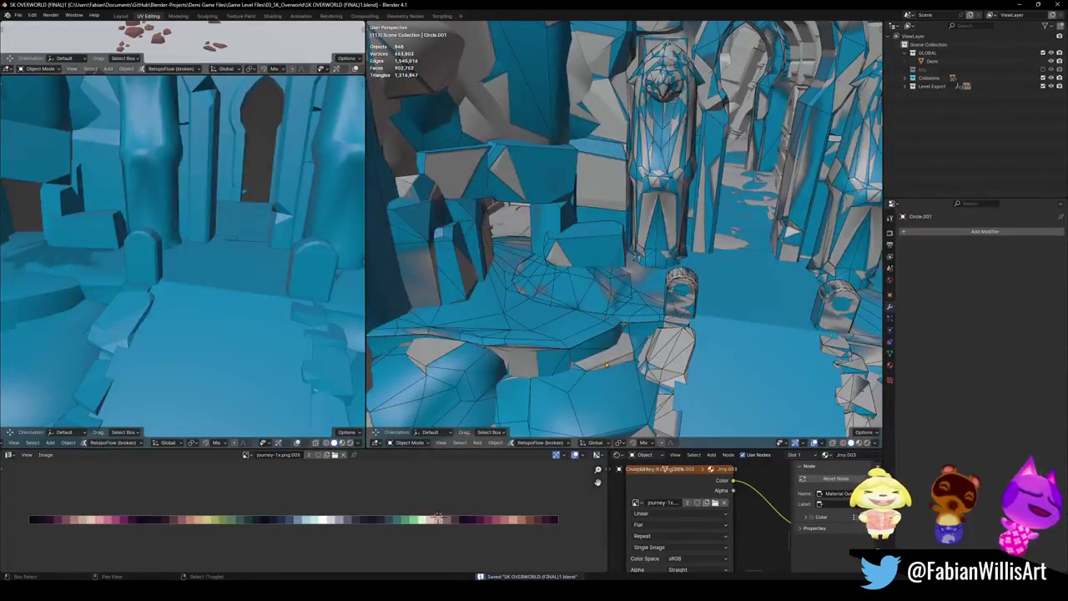
{"action": "key", "text": "shift+grave"}
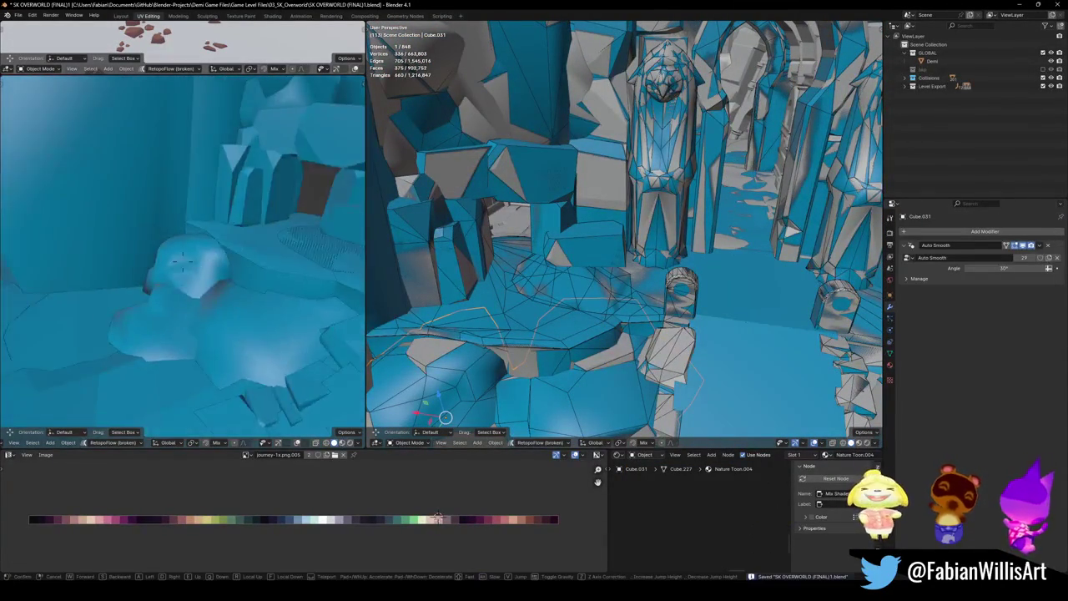
- Fly through both views past the statue arches and ice rocks to check colliders
{"action": "key", "text": "w"}
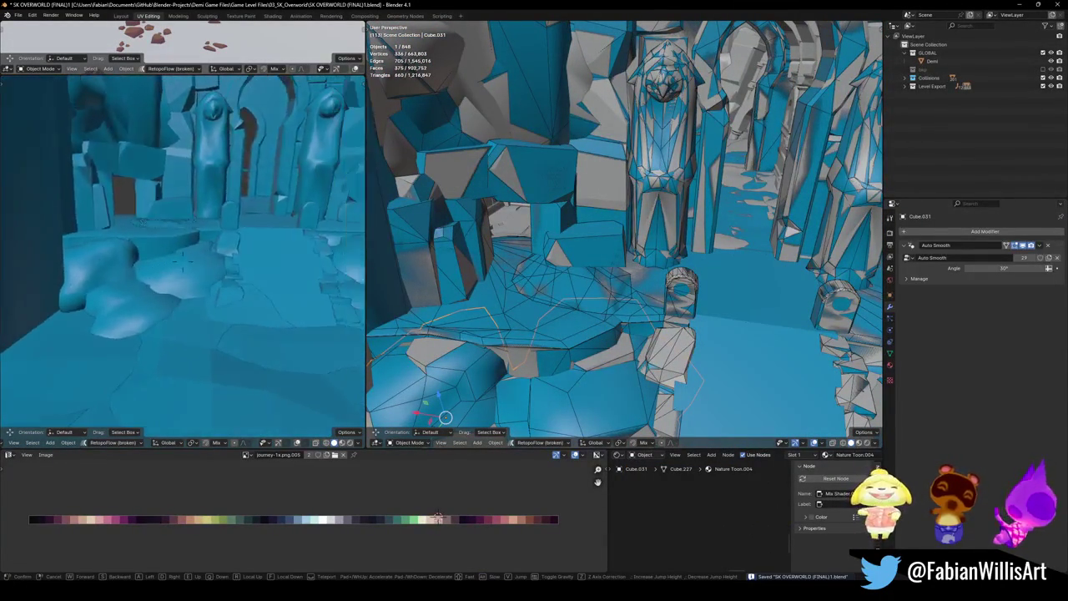
{"action": "key", "text": "Return"}
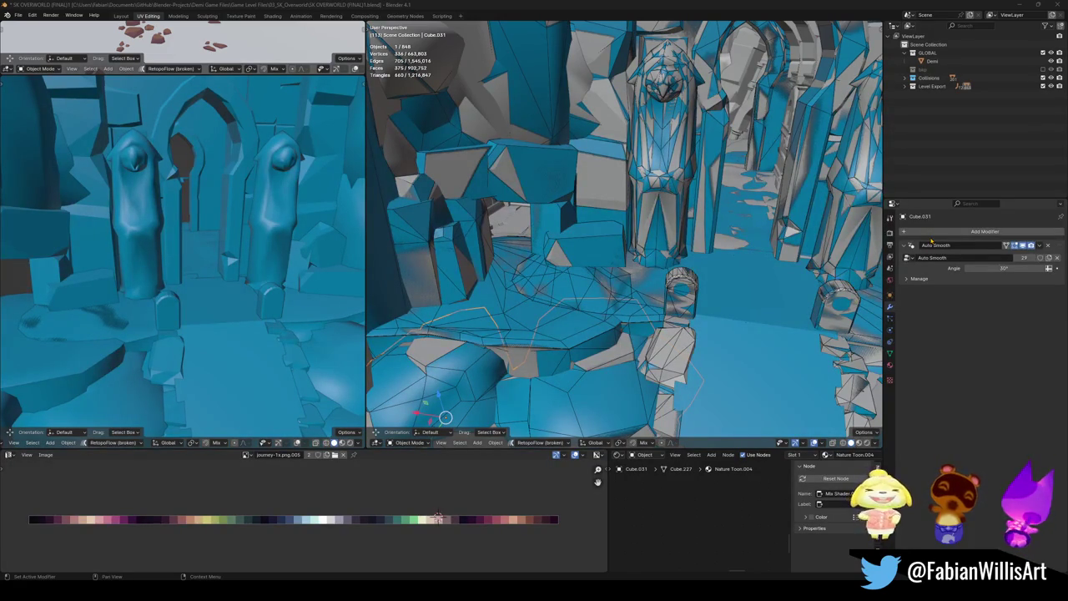
{"action": "key", "text": "shift+grave"}
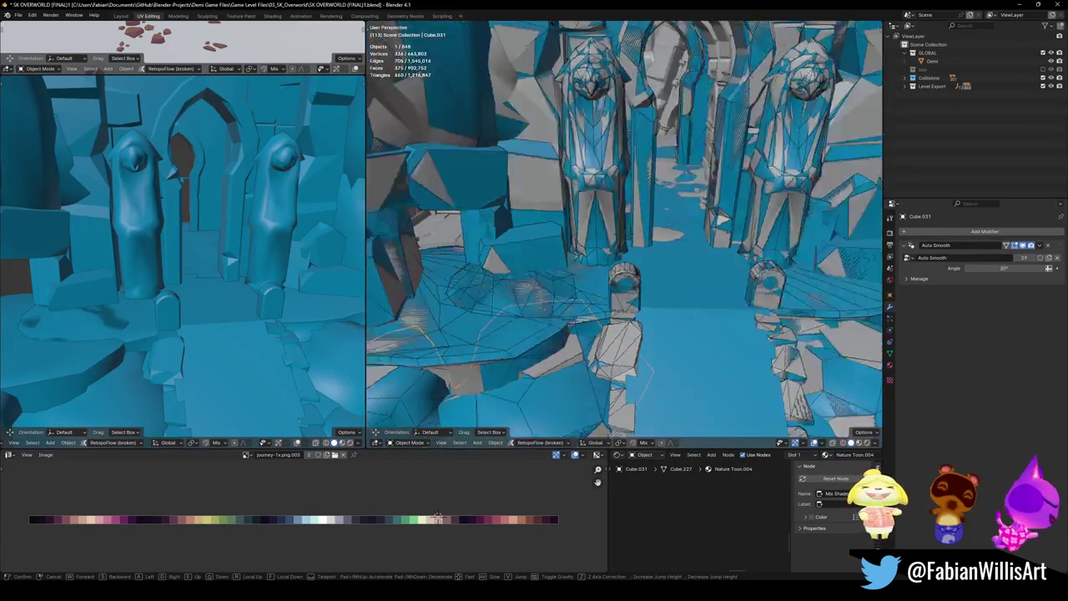
{"action": "key", "text": "Return"}
{"action": "key", "text": "shift+grave"}
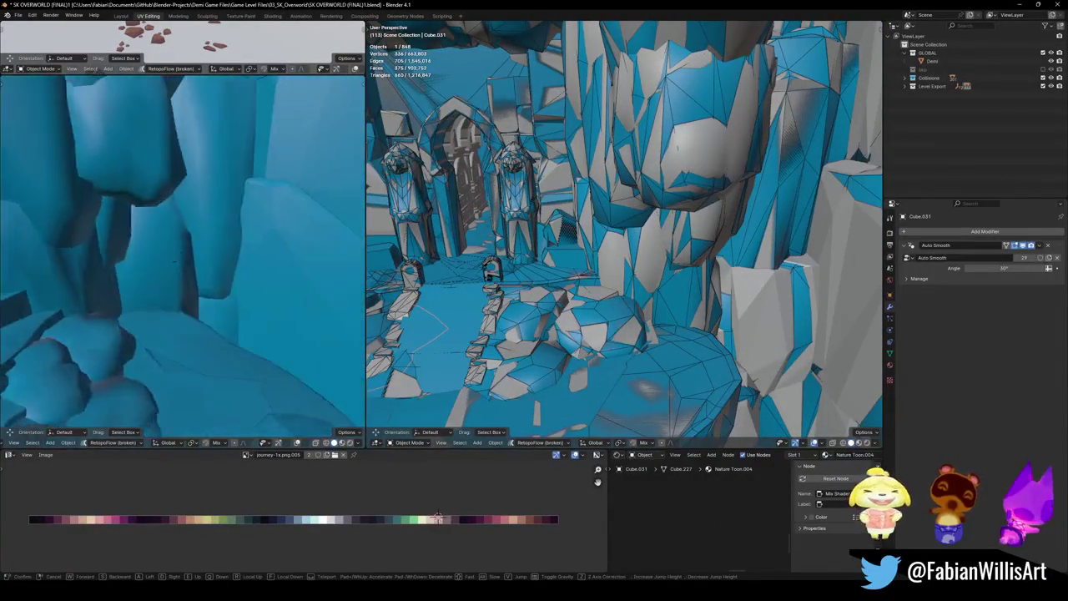
{"action": "key", "text": "s"}
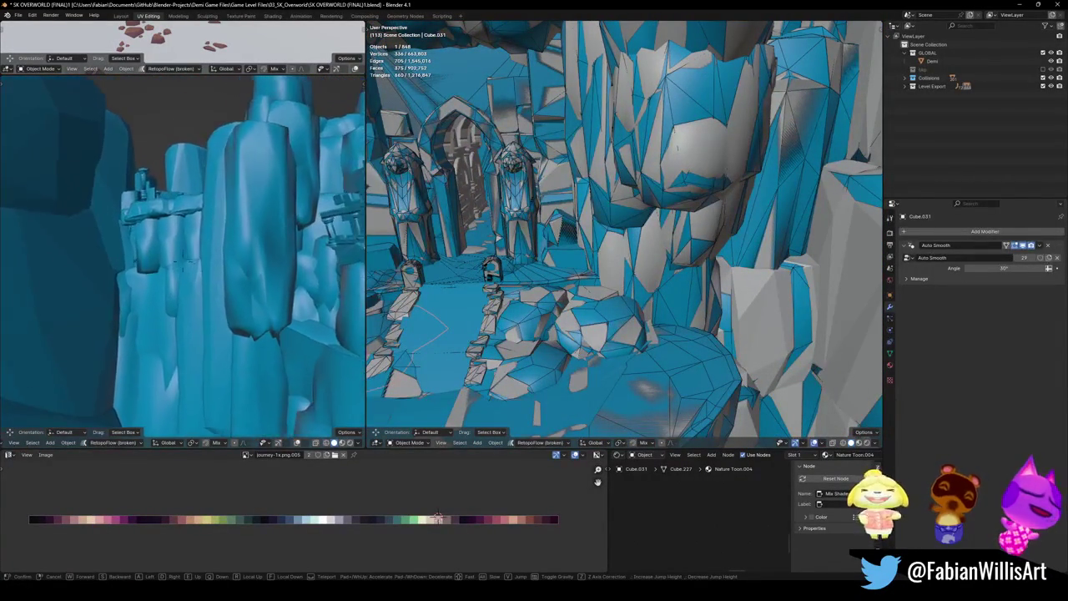
{"action": "key", "text": "w"}
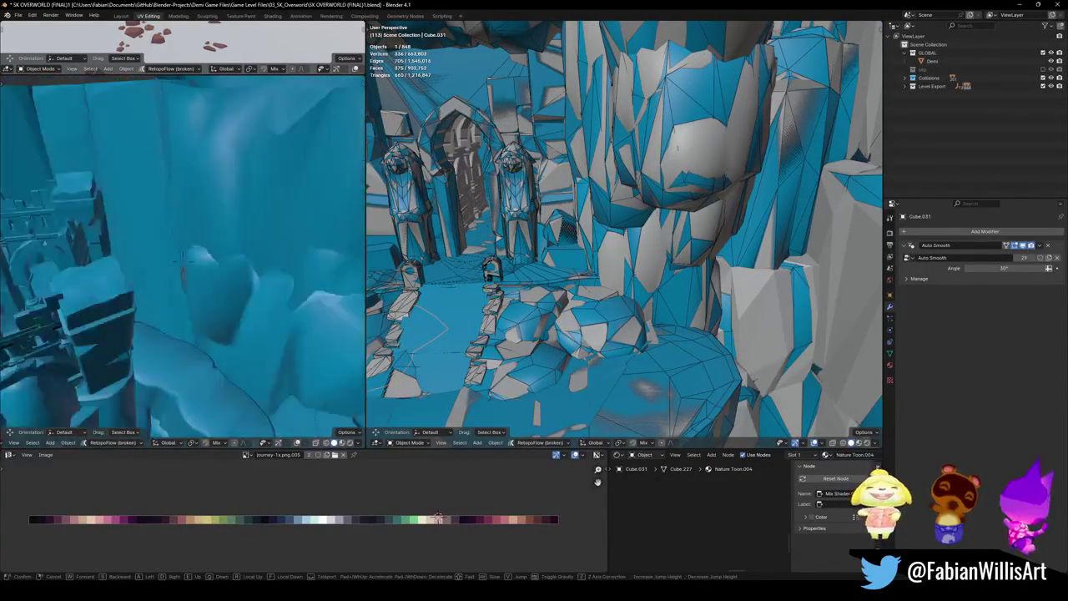
{"action": "key", "text": "s"}
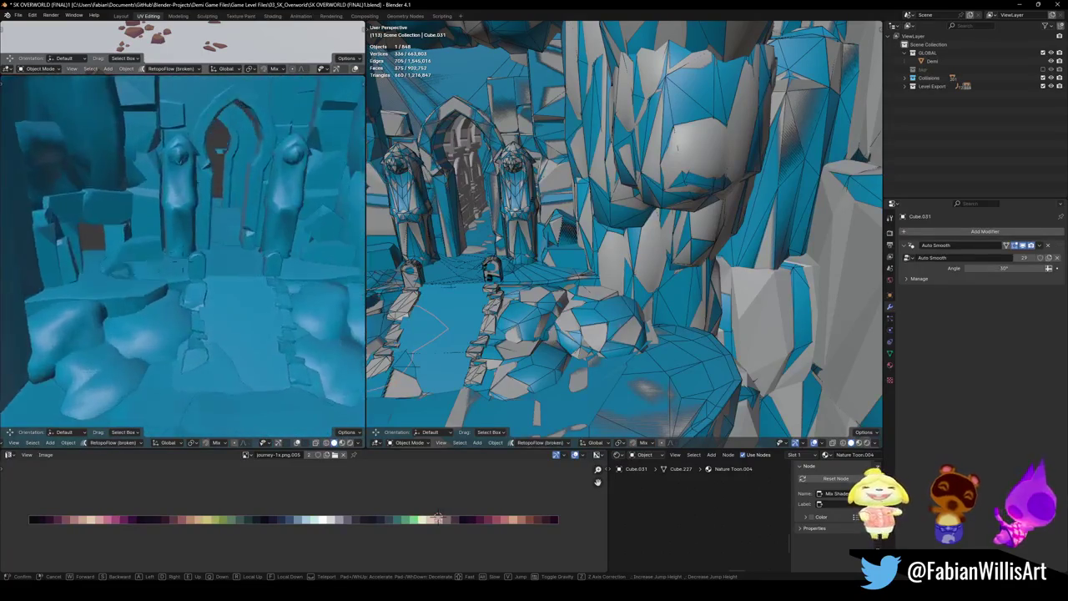
- Save, walk through the arched doorway into the corridor, and select the arena wall prop
{"action": "key", "text": "ctrl+s"}
{"action": "key", "text": "w"}
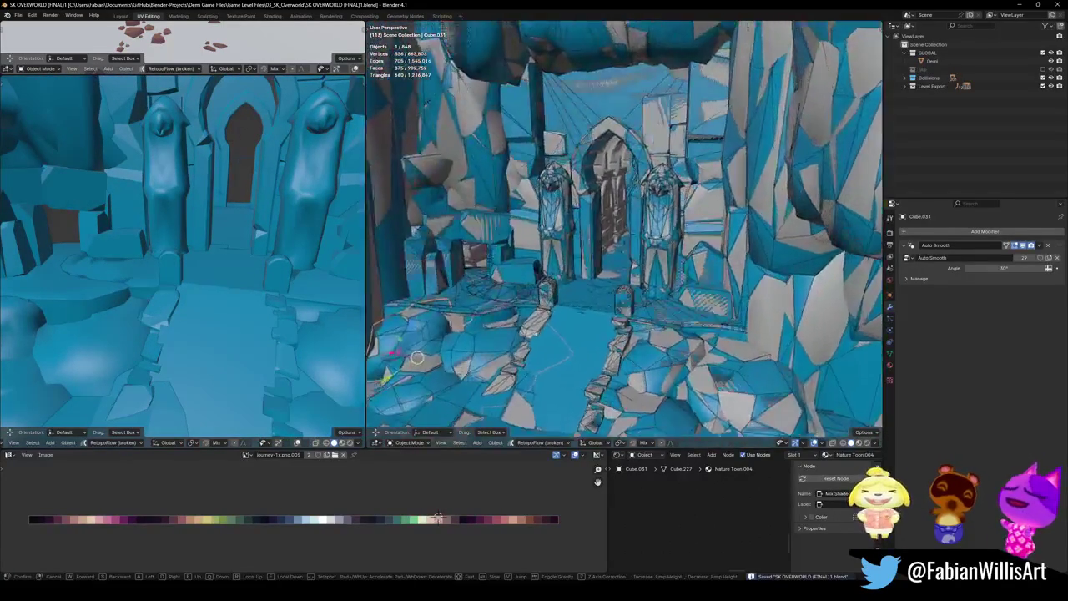
{"action": "key", "text": "w"}
{"action": "key", "text": "Return"}
{"action": "left_click", "coordinate": [568, 263]}
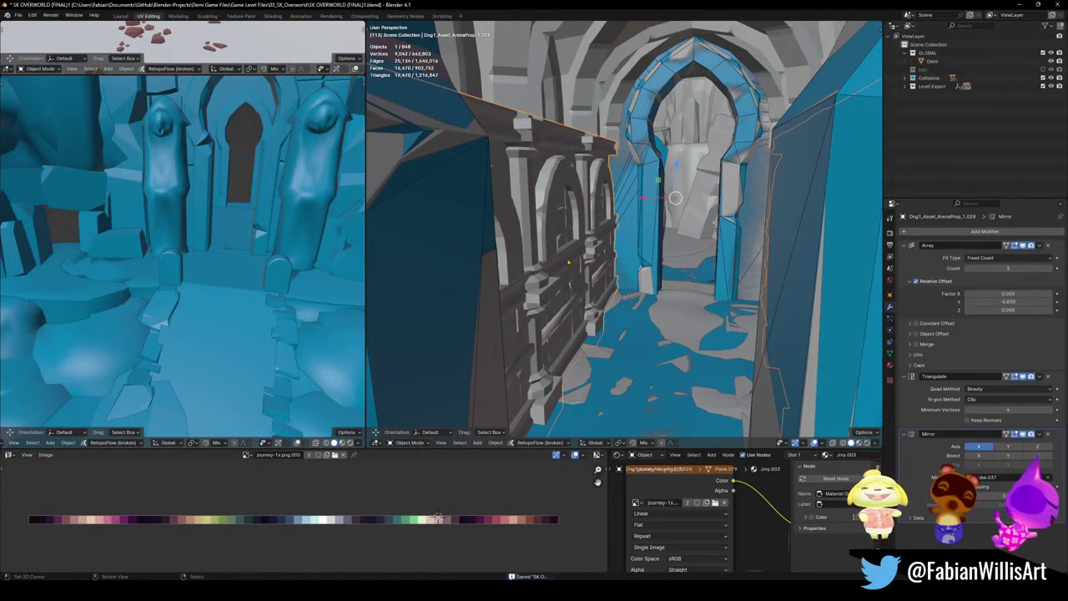
- Isolate the arena wall prop, apply its Array modifier, and wrap the wall in a box collider
{"action": "key", "text": "KP_Divide"}
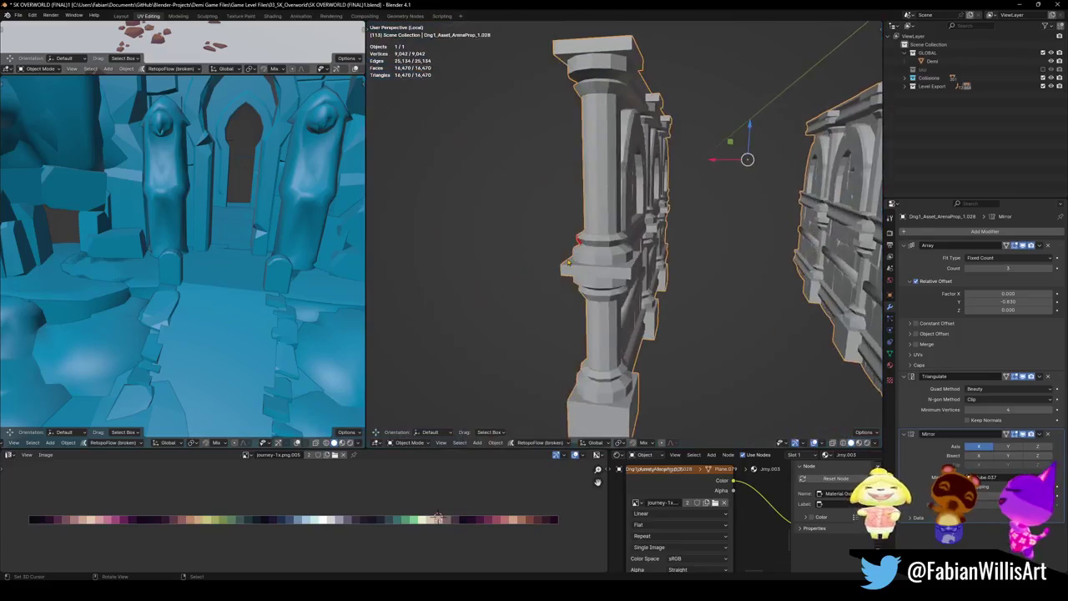
{"action": "mouse_move", "coordinate": [568, 263]}
{"action": "left_mouse_down", "text": "alt"}
{"action": "mouse_move", "coordinate": [617, 234]}
{"action": "mouse_move", "coordinate": [619, 261]}
{"action": "mouse_move", "coordinate": [584, 267]}
{"action": "left_mouse_up", "text": "alt"}
{"action": "key", "text": "Tab"}
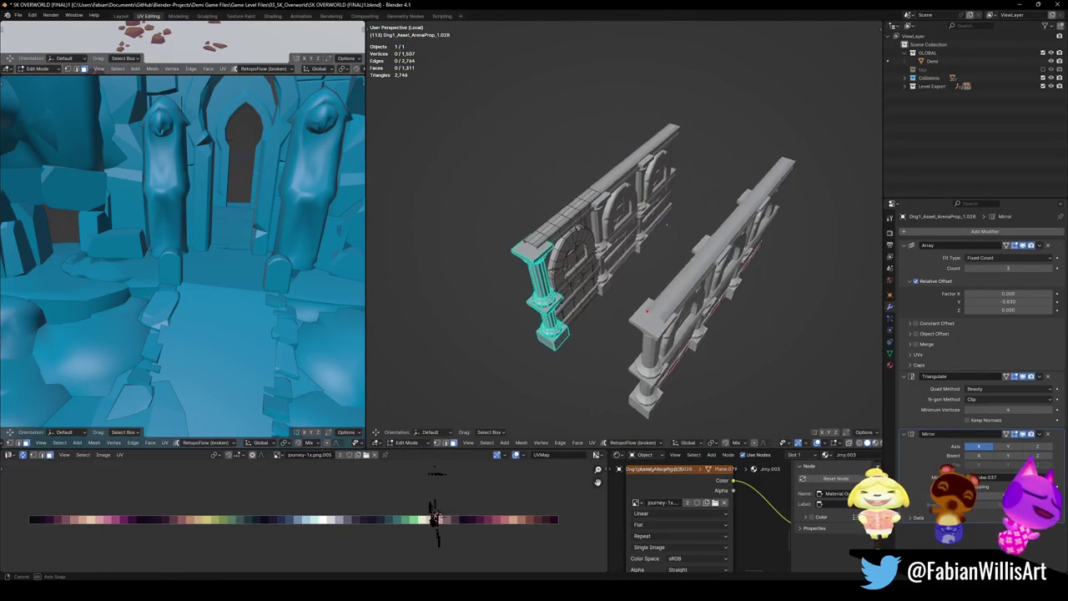
{"action": "key", "text": "Tab"}
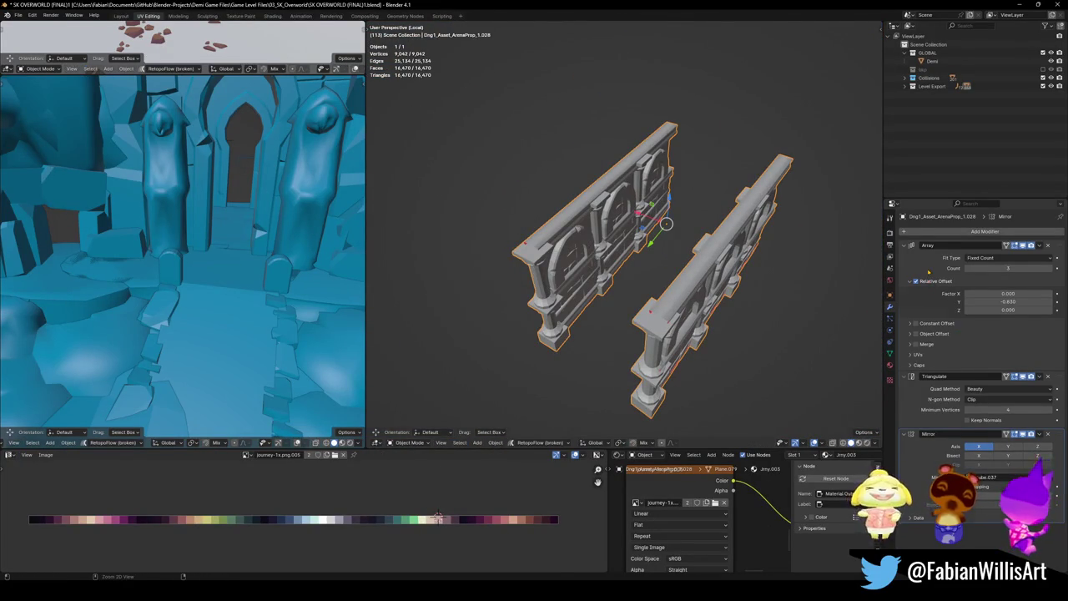
{"action": "key", "text": "ctrl+a"}
{"action": "key", "text": "Tab"}
{"action": "middle_click_drag", "start_coordinate": [601, 254], "coordinate": [584, 254]}
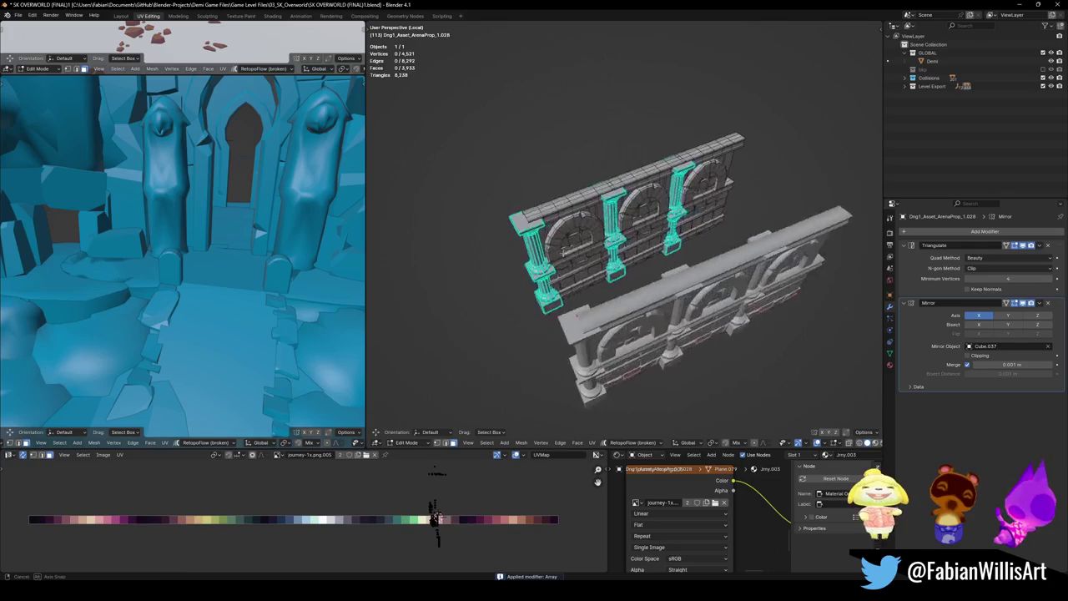
{"action": "key", "text": "a"}
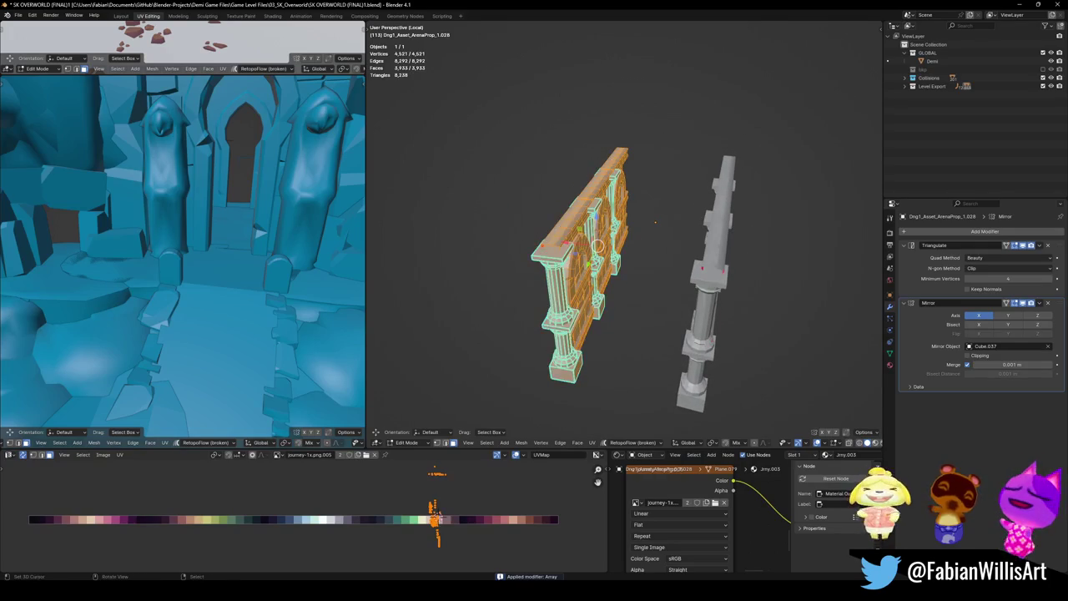
{"action": "key", "text": "shift+alt+c"}
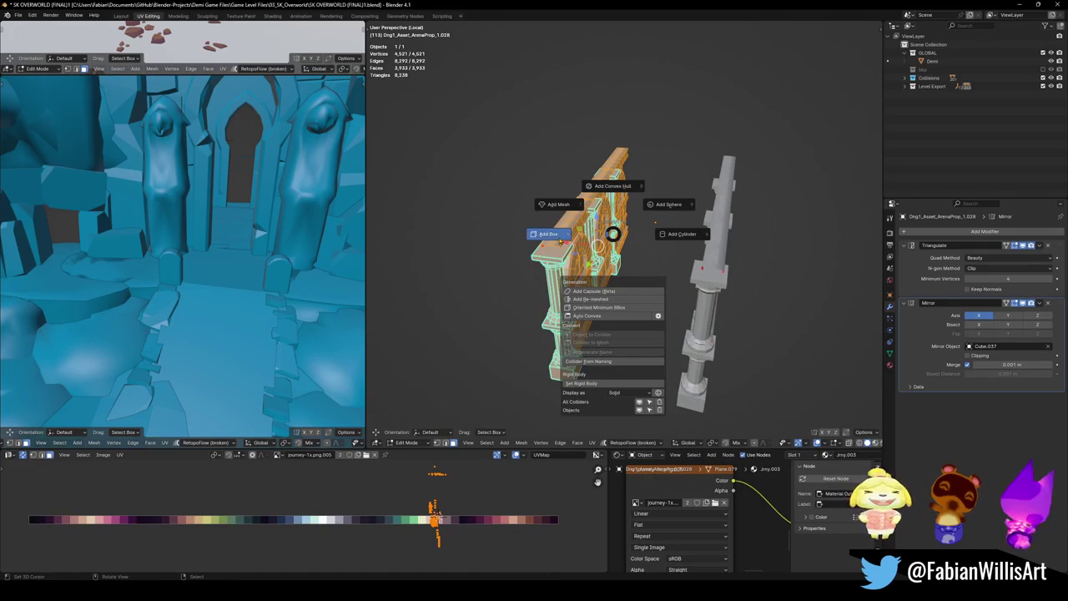
{"action": "left_click", "coordinate": [598, 246]}
{"action": "left_click", "coordinate": [597, 246]}
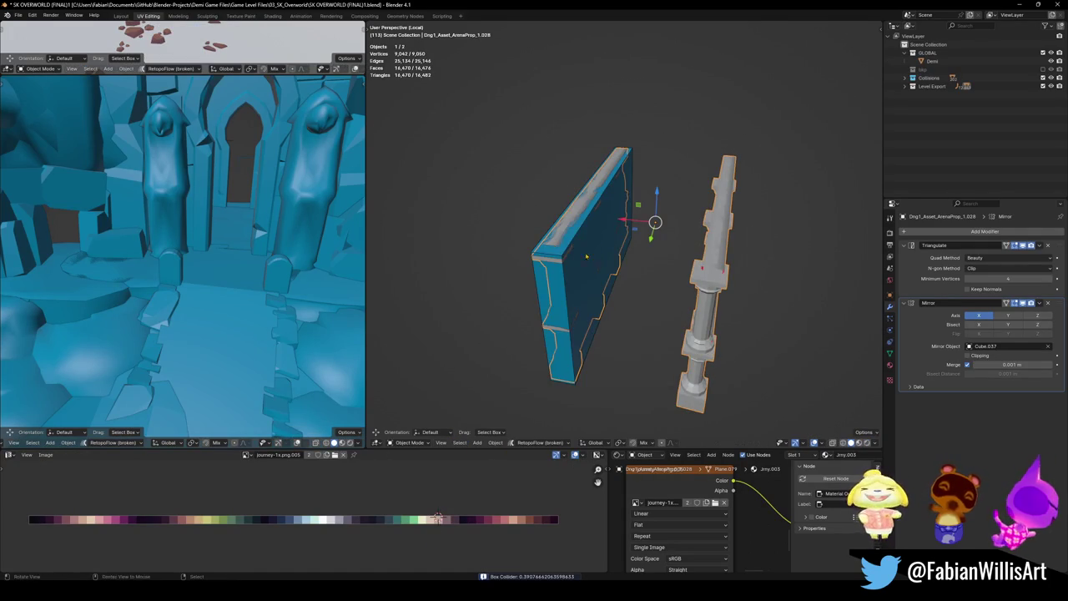
- Apply the Mirror modifier and add box colliders around both wall pieces
{"action": "middle_click_drag", "start_coordinate": [591, 251], "coordinate": [659, 258]}
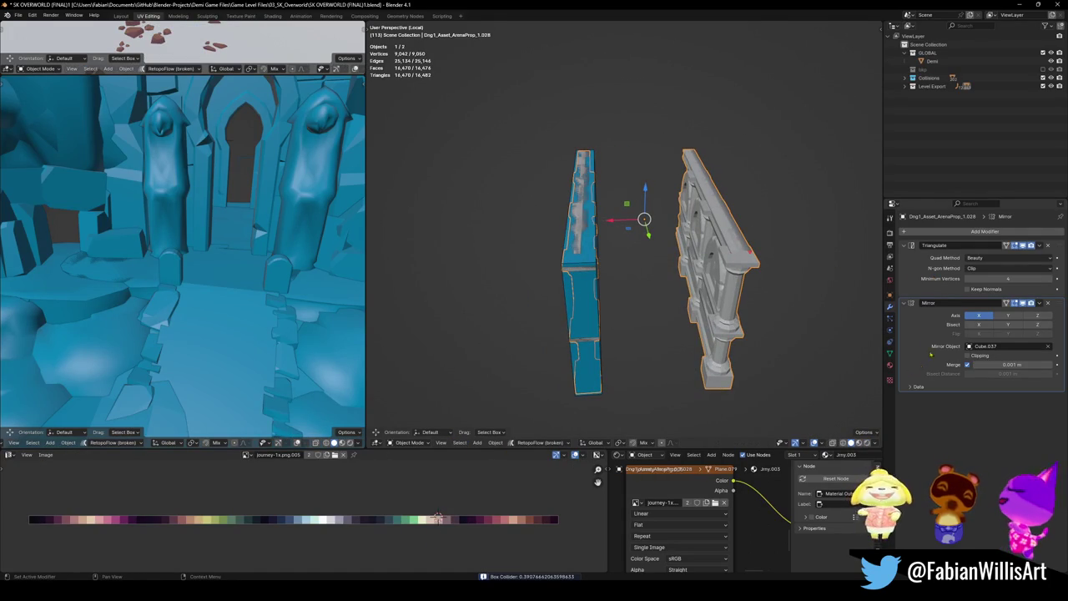
{"action": "key", "text": "ctrl+a"}
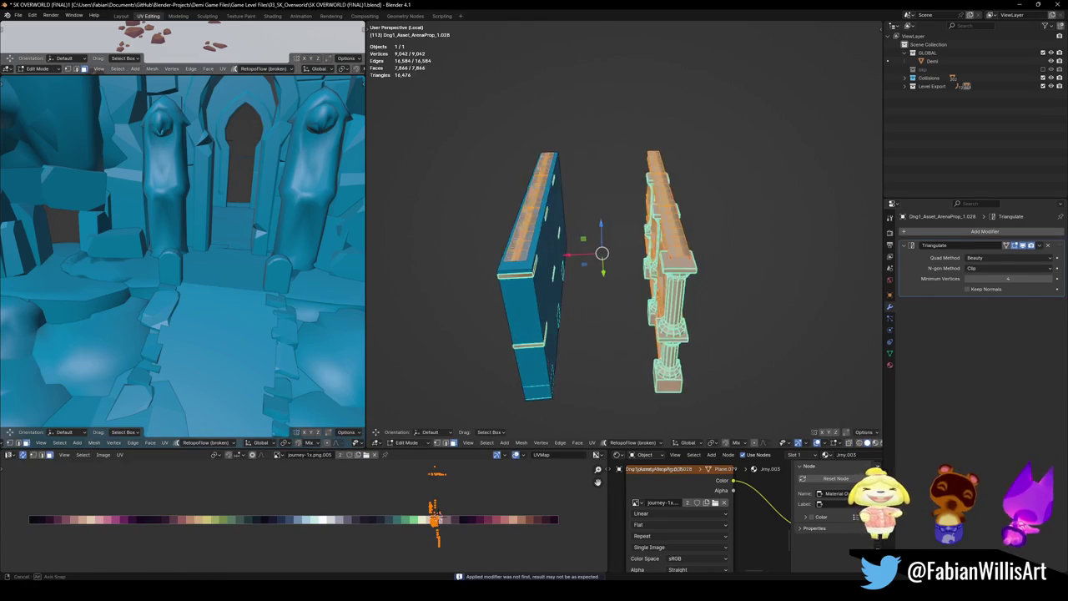
{"action": "key", "text": "Tab"}
{"action": "left_click_drag", "start_coordinate": [618, 131], "coordinate": [723, 412]}
{"action": "key", "text": "shift+c"}
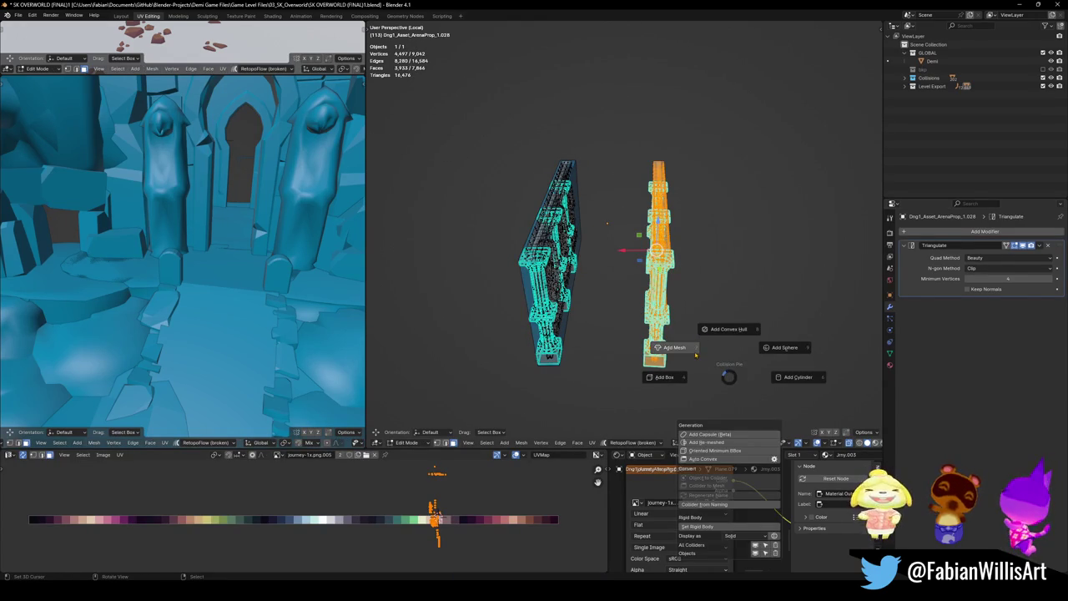
{"action": "left_click", "coordinate": [680, 378]}
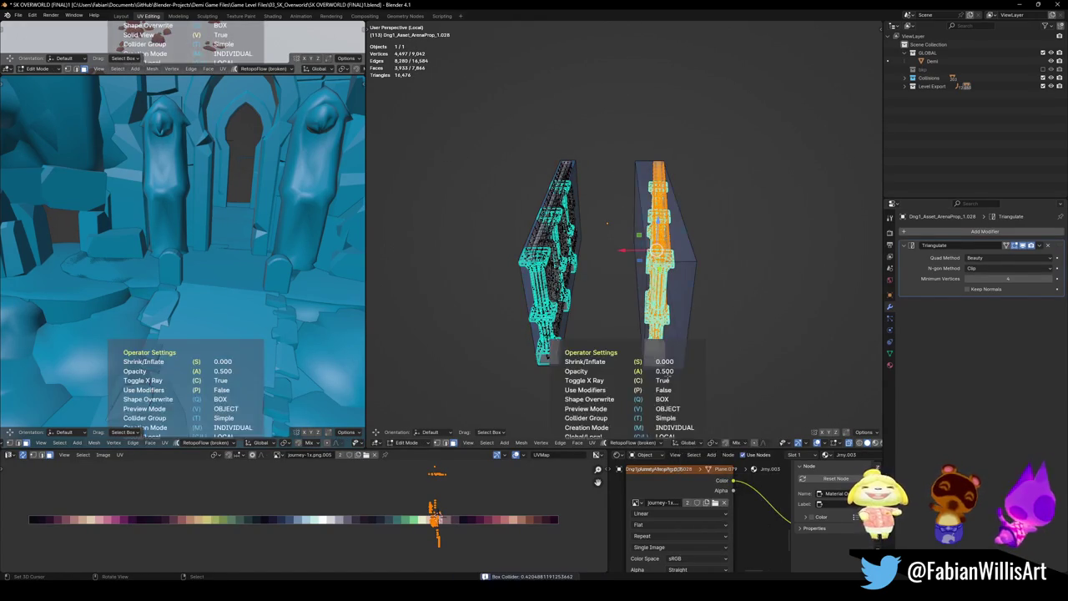
{"action": "mouse_move", "coordinate": [653, 332]}
{"action": "middle_mouse_down"}
{"action": "mouse_move", "coordinate": [659, 311]}
{"action": "mouse_move", "coordinate": [640, 344]}
{"action": "middle_mouse_up"}
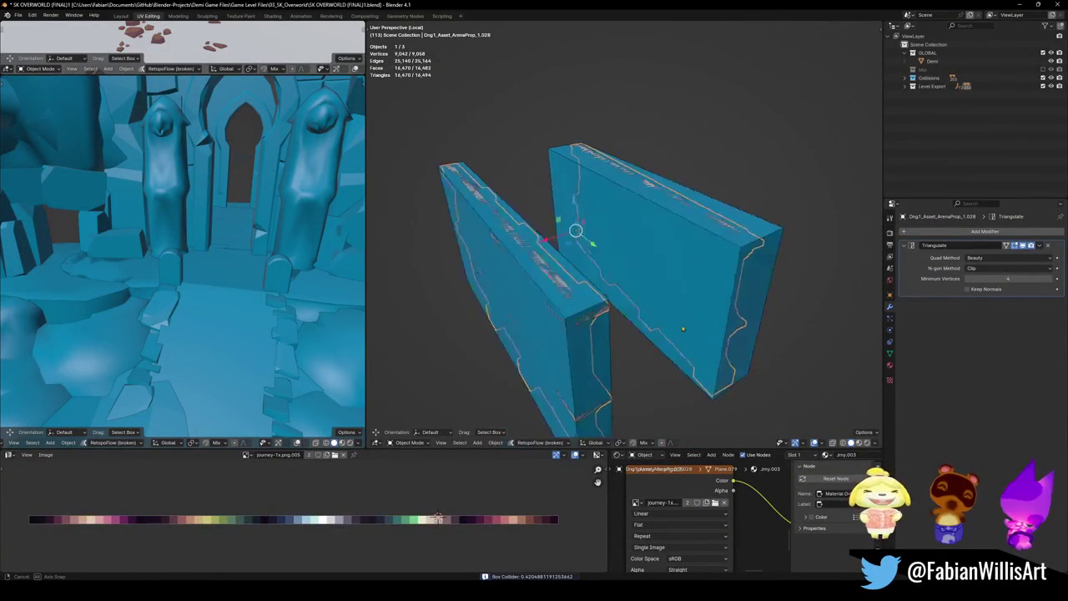
- Add an oriented minimum-bounding box collider to the pillar wall, then exit local view
{"action": "key", "text": "Tab"}
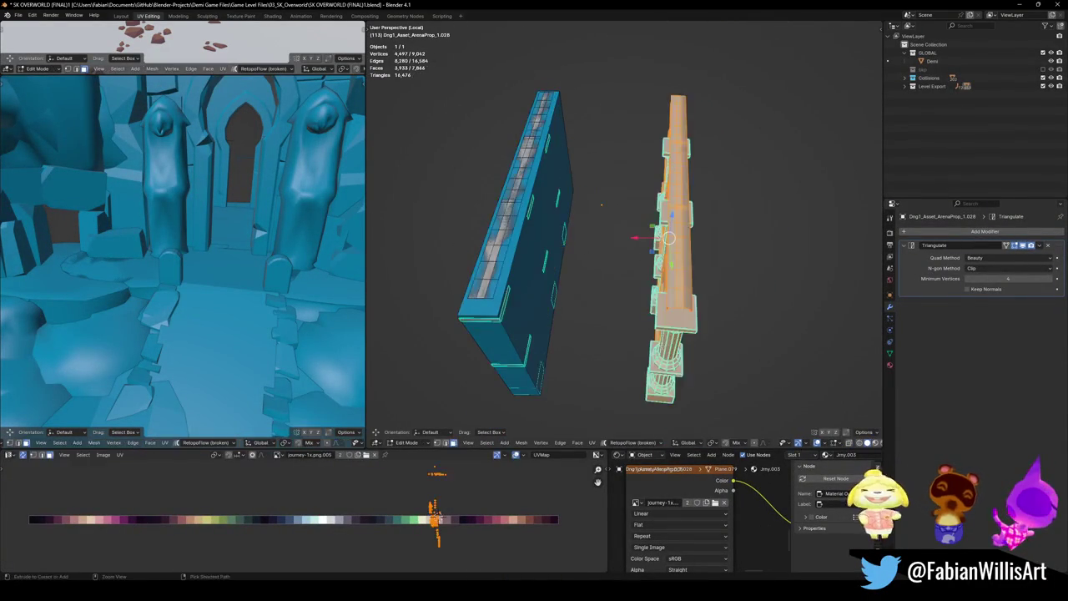
{"action": "key", "text": "KP_7"}
{"action": "scroll", "coordinate": [649, 344], "scroll_direction": "down", "scroll_amount": 2}
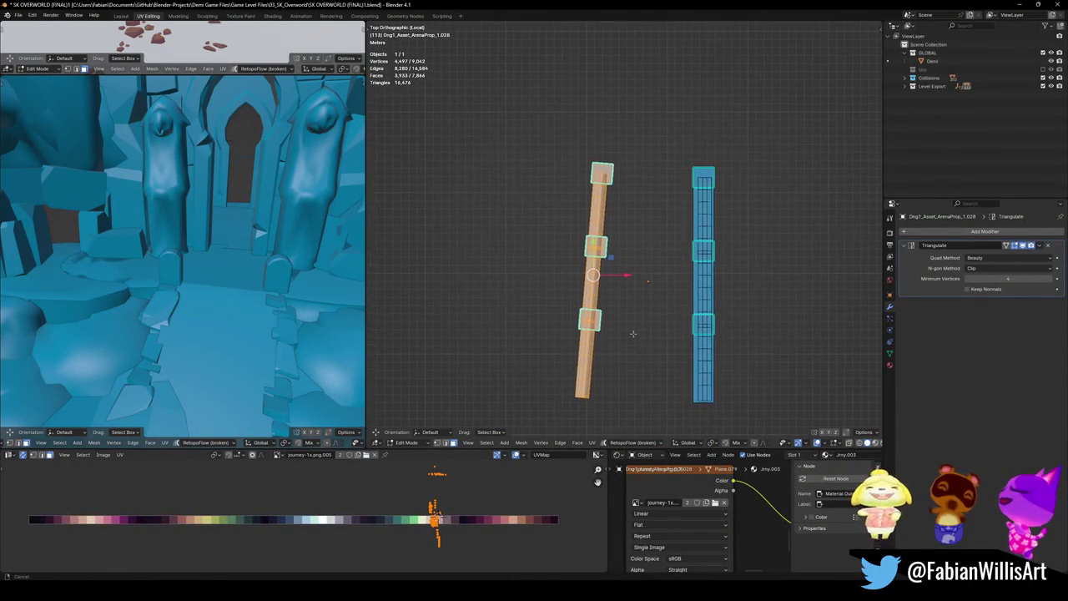
{"action": "key", "text": "shift+alt+c"}
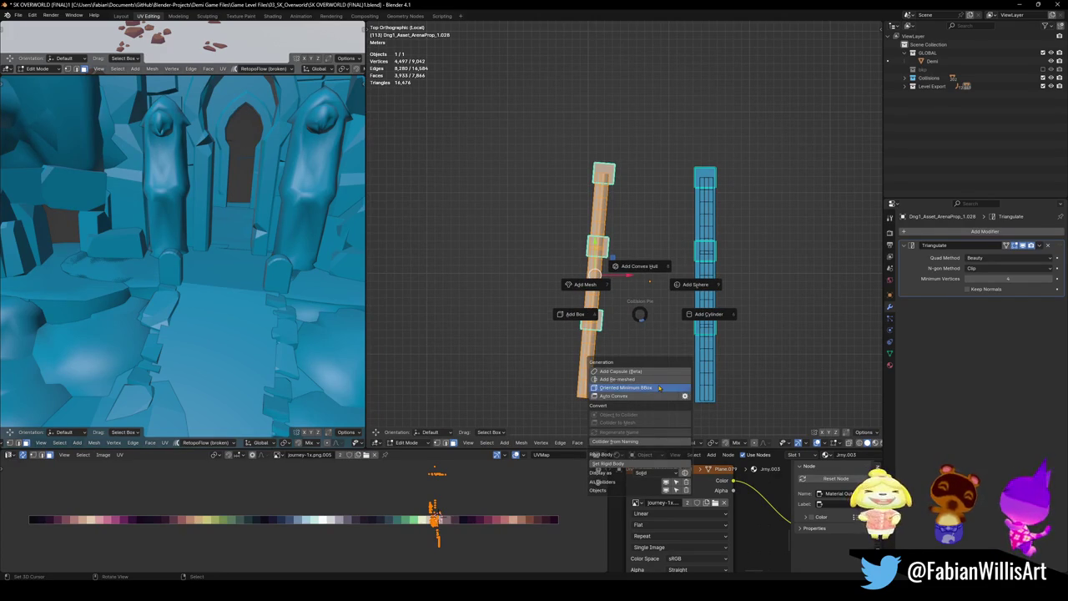
{"action": "left_click", "coordinate": [660, 388]}
{"action": "key", "text": "Tab"}
{"action": "scroll", "coordinate": [650, 360], "scroll_direction": "up", "scroll_amount": 3}
{"action": "mouse_move", "coordinate": [650, 359]}
{"action": "middle_mouse_down"}
{"action": "mouse_move", "coordinate": [576, 290]}
{"action": "mouse_move", "coordinate": [616, 320]}
{"action": "middle_mouse_up"}
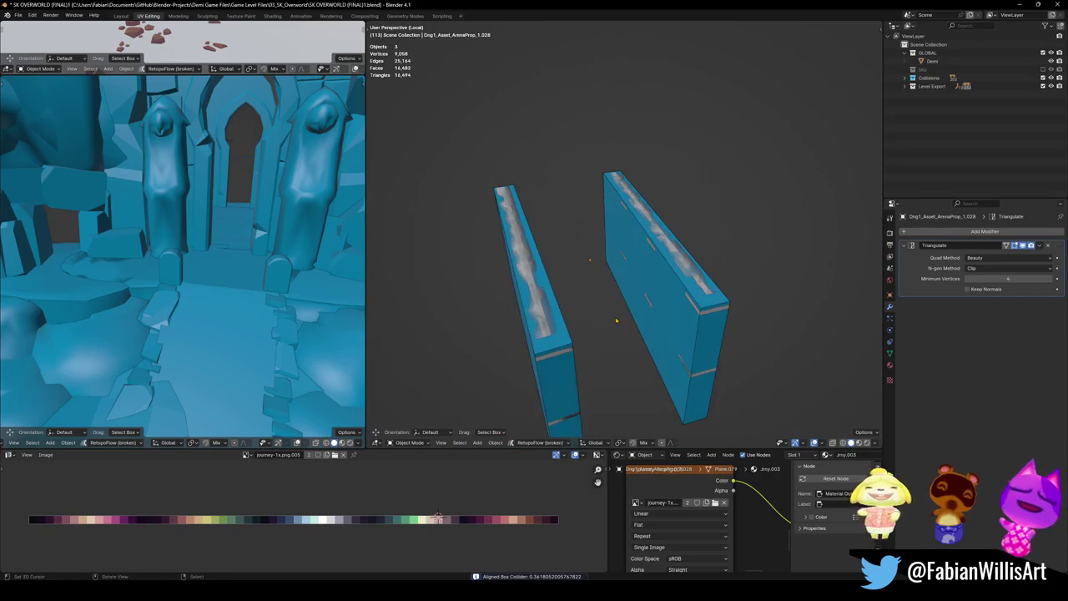
{"action": "key", "text": "KP_Divide"}
{"action": "middle_click_drag", "start_coordinate": [692, 310], "coordinate": [696, 315]}
{"action": "scroll", "coordinate": [696, 315], "scroll_direction": "down", "scroll_amount": 3}
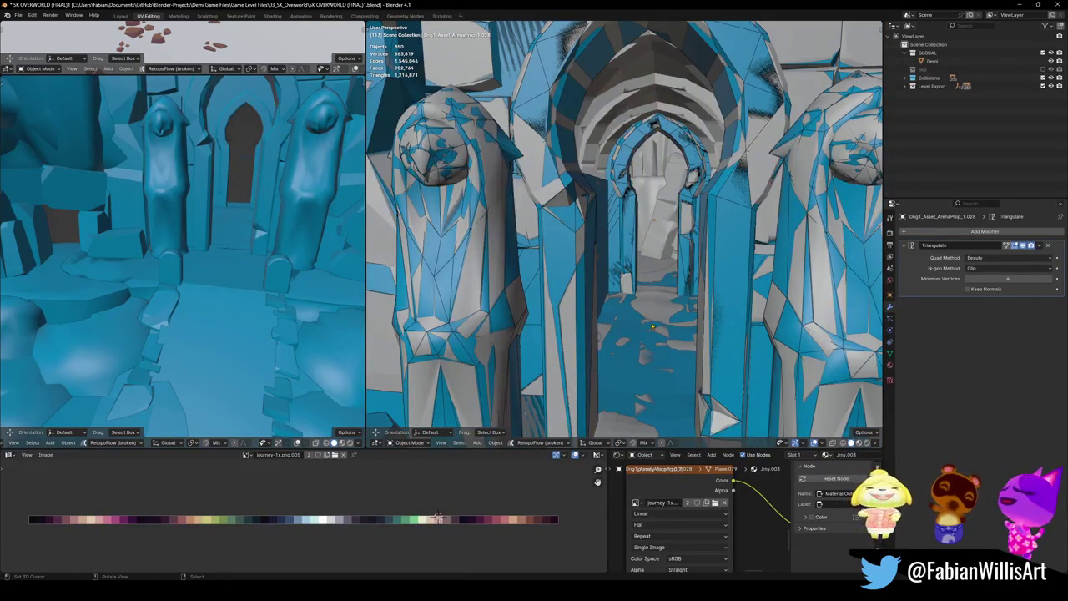
- Save, then generate a mesh collider over the rock cluster including Cube.027
{"action": "mouse_move", "coordinate": [607, 271]}
{"action": "middle_mouse_down"}
{"action": "mouse_move", "coordinate": [564, 78]}
{"action": "mouse_move", "coordinate": [645, 288]}
{"action": "mouse_move", "coordinate": [537, 297]}
{"action": "middle_mouse_up"}
{"action": "key", "text": "ctrl+s"}
{"action": "scroll", "coordinate": [645, 288], "scroll_direction": "up", "scroll_amount": 3}
{"action": "key", "text": "s"}
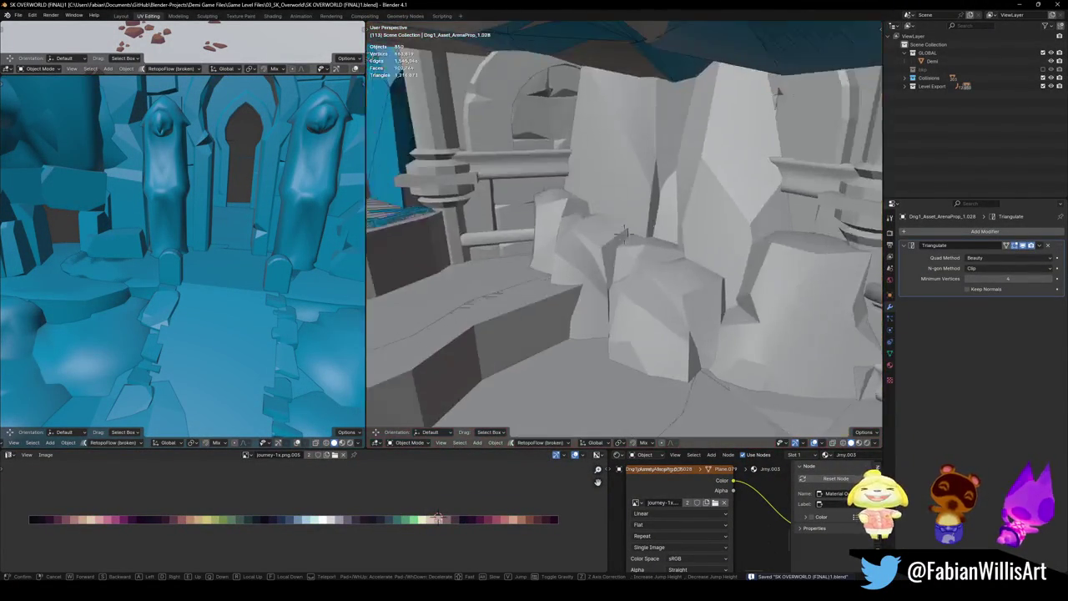
{"action": "left_click", "coordinate": [569, 287]}
{"action": "left_click", "coordinate": [607, 264]}
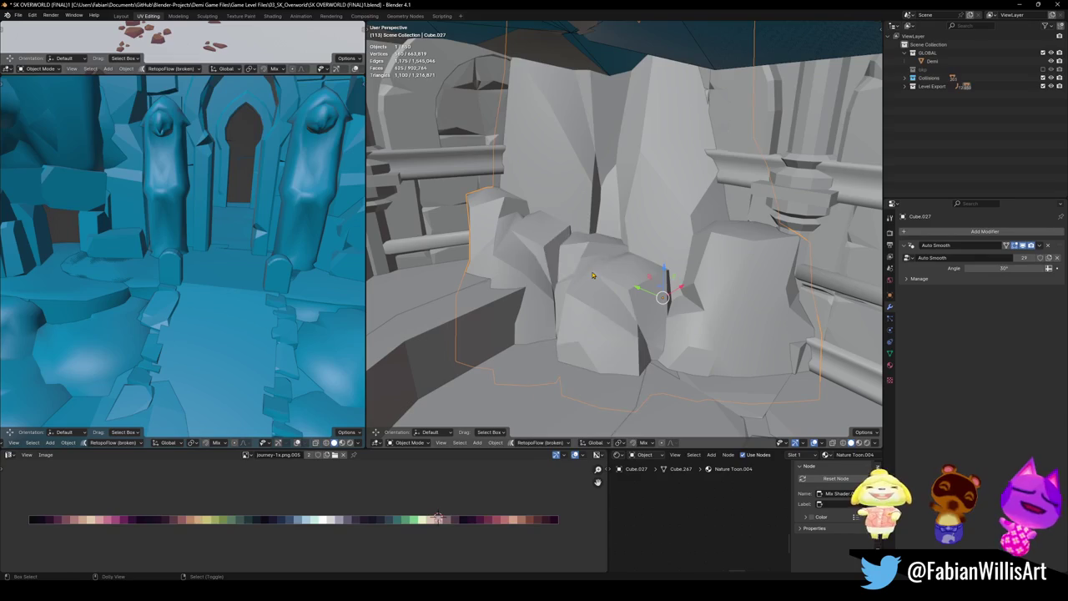
{"action": "key", "text": "shift+alt+c"}
{"action": "left_click", "coordinate": [548, 254]}
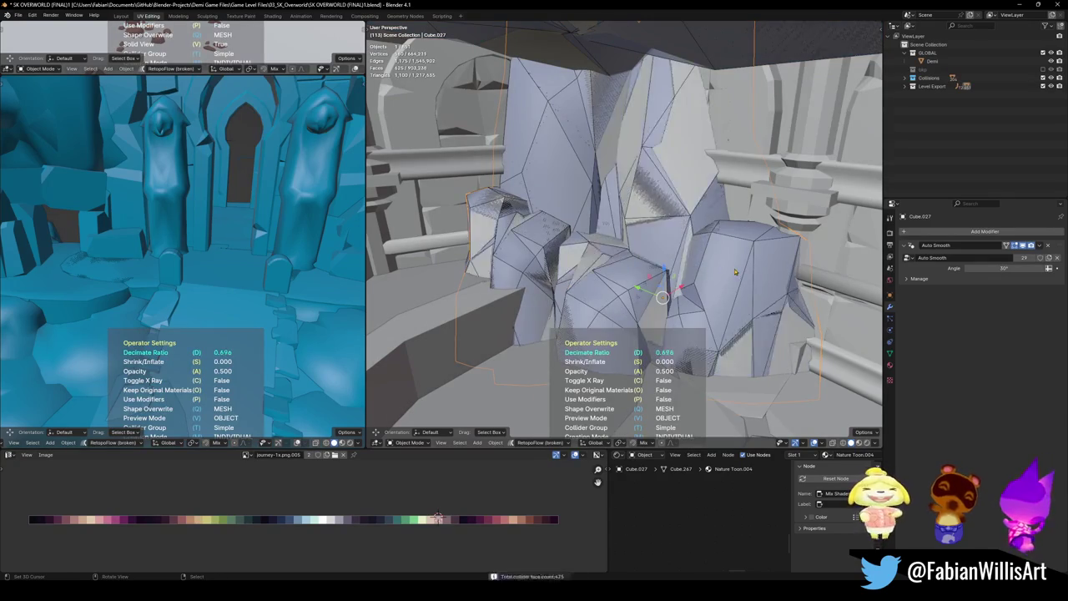
- Remove two stray small blocks from the scene
{"action": "key", "text": "alt+a"}
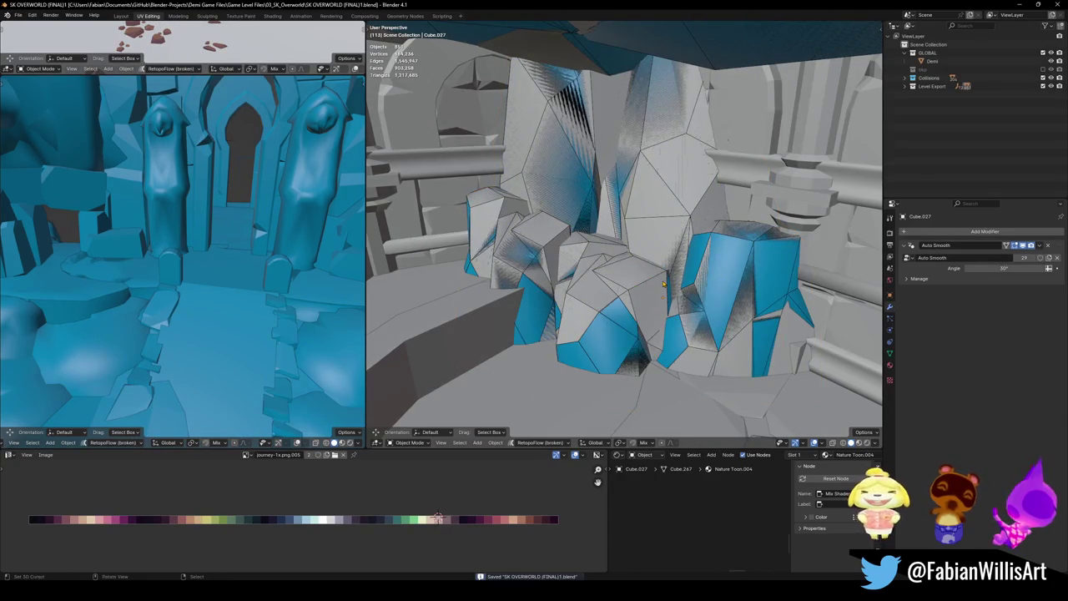
{"action": "scroll", "coordinate": [663, 284], "scroll_direction": "up", "scroll_amount": 3}
{"action": "scroll", "coordinate": [661, 282], "scroll_direction": "up", "scroll_amount": 3}
{"action": "scroll", "coordinate": [657, 281], "scroll_direction": "up", "scroll_amount": 3}
{"action": "left_click", "coordinate": [638, 275]}
{"action": "key", "text": "h"}
{"action": "left_click", "coordinate": [632, 398]}
{"action": "key", "text": "h"}
- Give the terrain ledge a mesh collider and save the file
{"action": "left_click", "coordinate": [643, 365]}
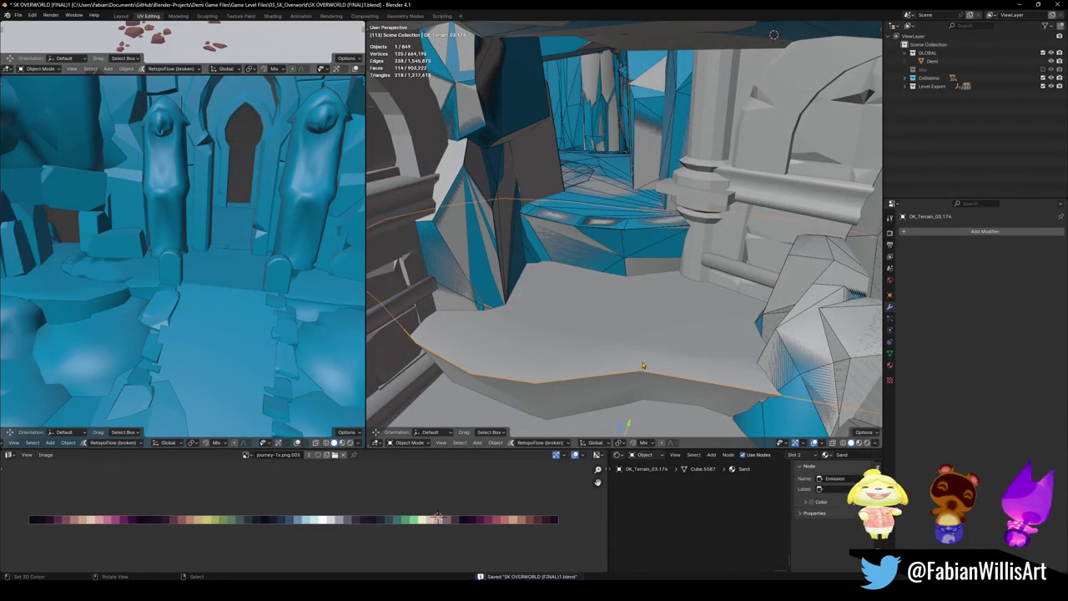
{"action": "middle_click_drag", "start_coordinate": [636, 336], "coordinate": [659, 300]}
{"action": "key", "text": "shift+alt+c"}
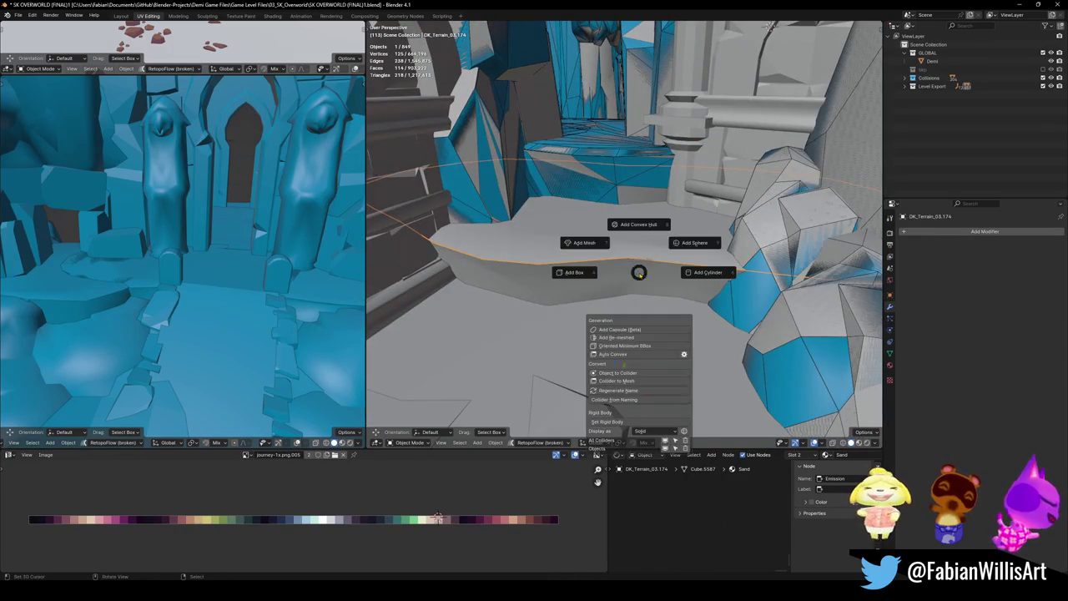
{"action": "left_click", "coordinate": [596, 244]}
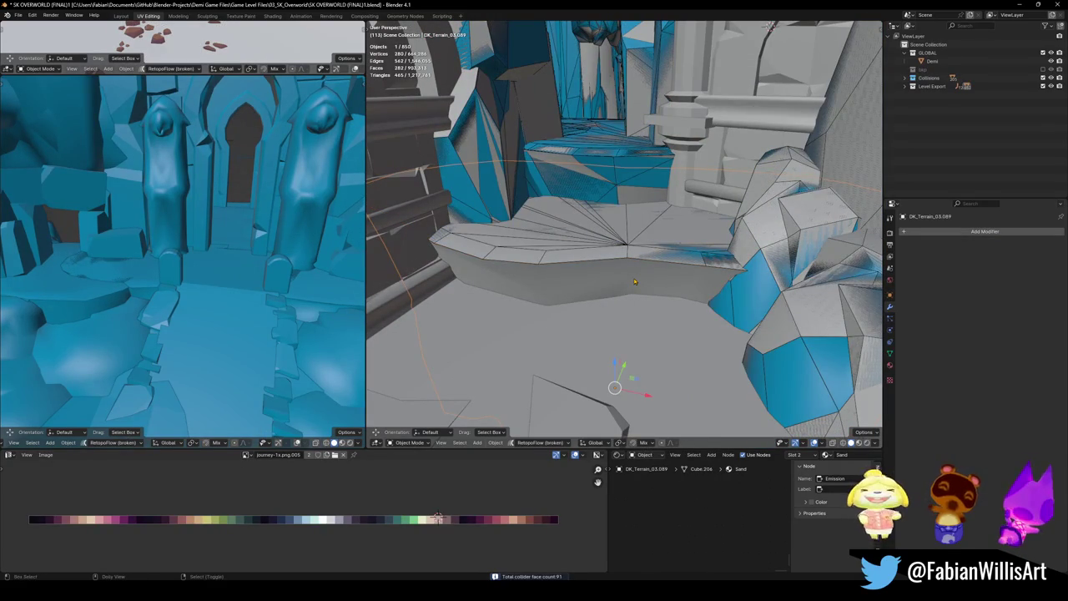
{"action": "key", "text": "shift+alt+c"}
{"action": "left_click", "coordinate": [595, 257]}
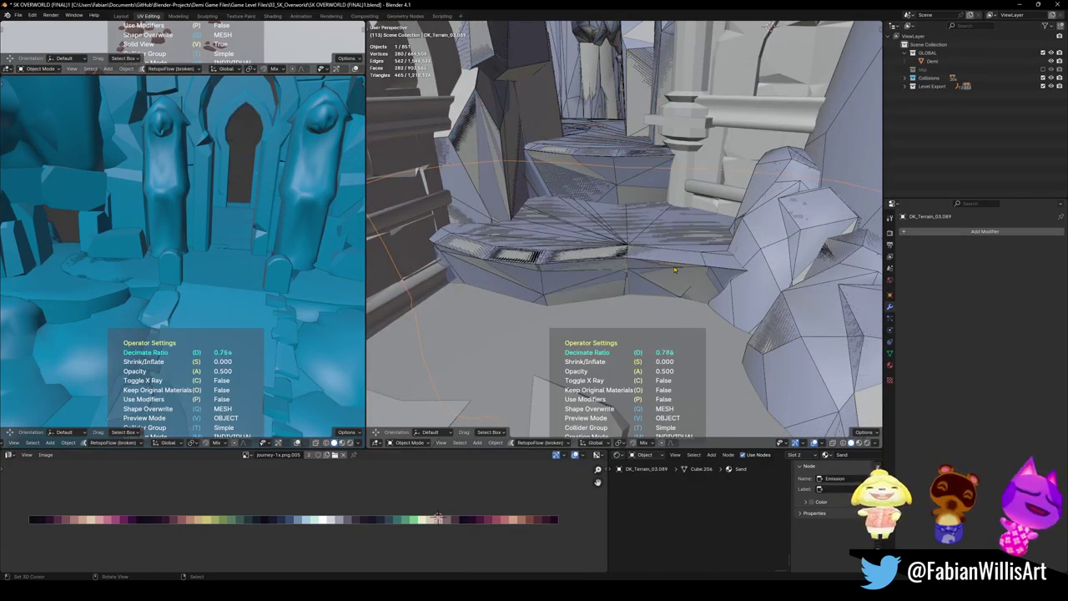
{"action": "left_click", "coordinate": [676, 270]}
{"action": "key", "text": "ctrl+s"}
- Replace the tall rock Cube.038's box collider with a mesh collider at ratio 1.000, then save
{"action": "key", "text": "shift+grave"}
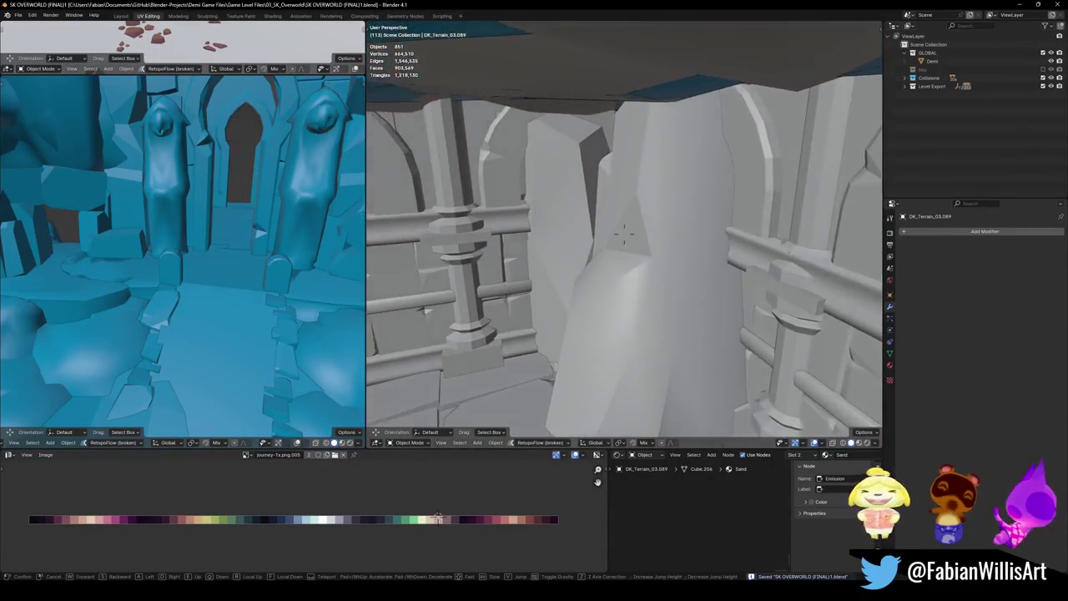
{"action": "left_click", "coordinate": [624, 237]}
{"action": "left_click", "coordinate": [674, 264]}
{"action": "key", "text": "shift+c"}
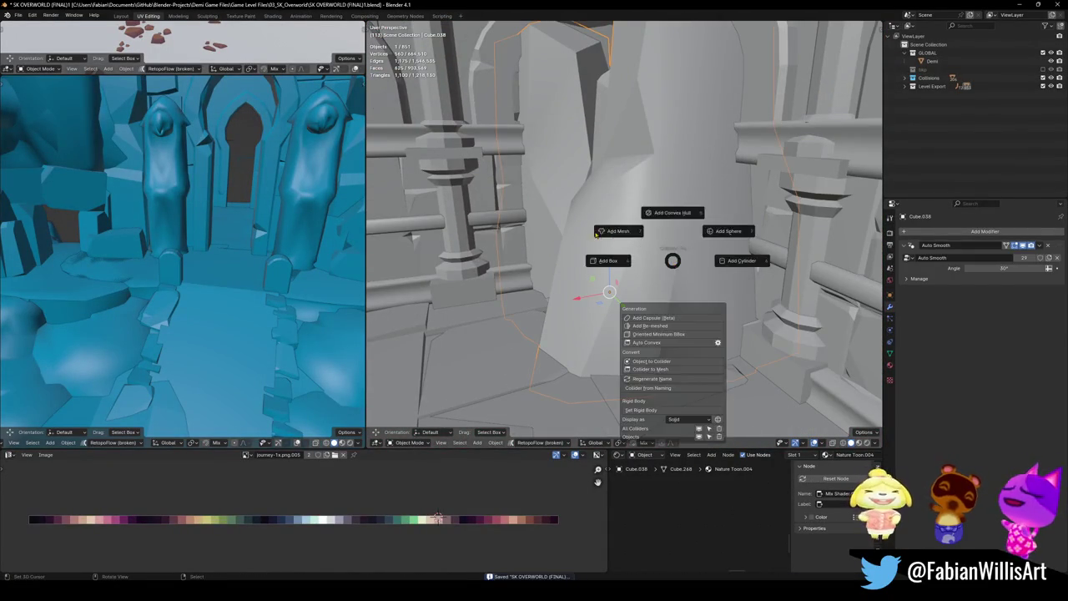
{"action": "left_click", "coordinate": [618, 239]}
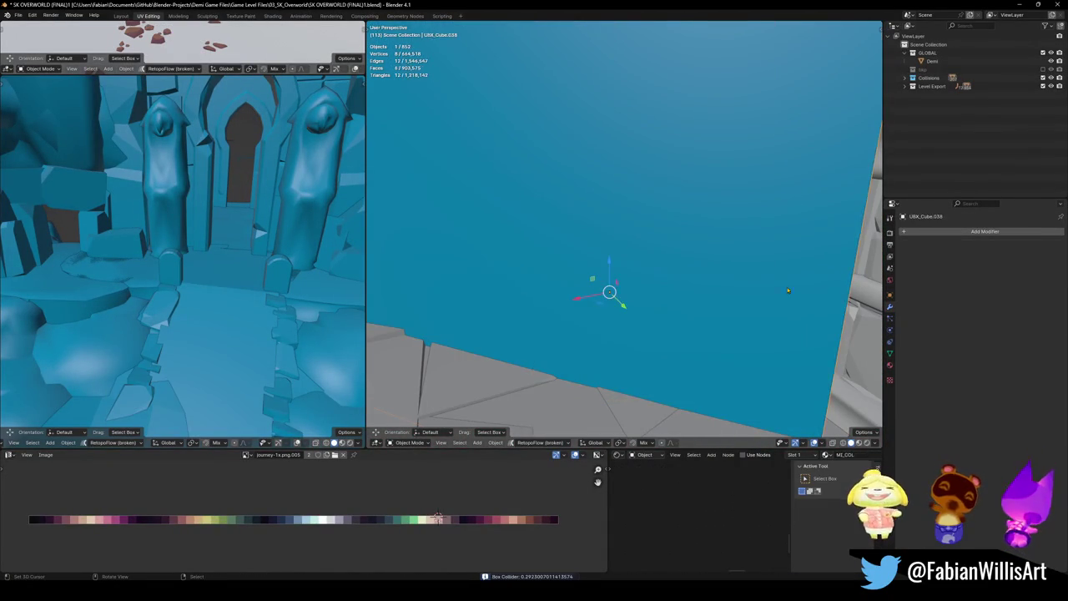
{"action": "key", "text": "Delete"}
{"action": "key", "text": "shift+c"}
{"action": "left_click", "coordinate": [643, 237]}
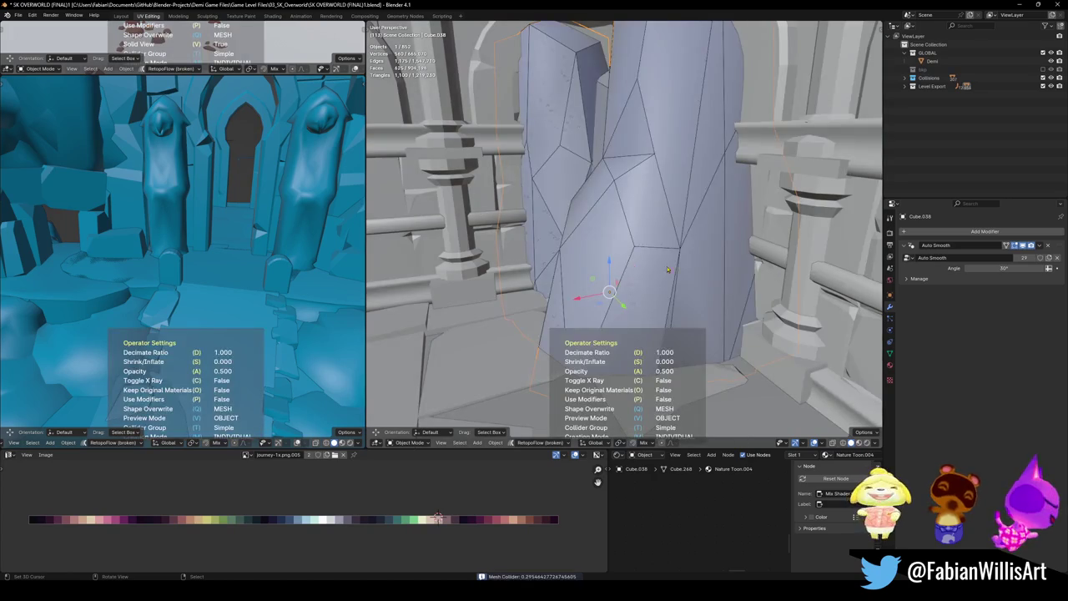
{"action": "key", "text": "ctrl+s"}
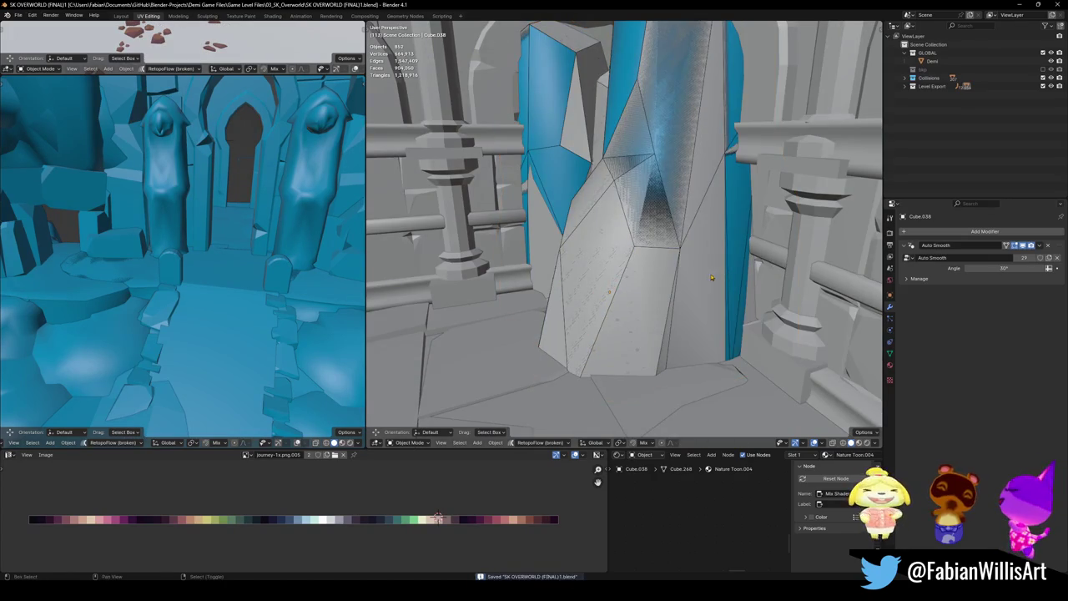
- Select the arena wall prop and bring up its collider options
{"action": "middle_click_drag", "start_coordinate": [708, 276], "coordinate": [661, 242]}
{"action": "left_click", "coordinate": [662, 243]}
{"action": "key", "text": "shift+c"}
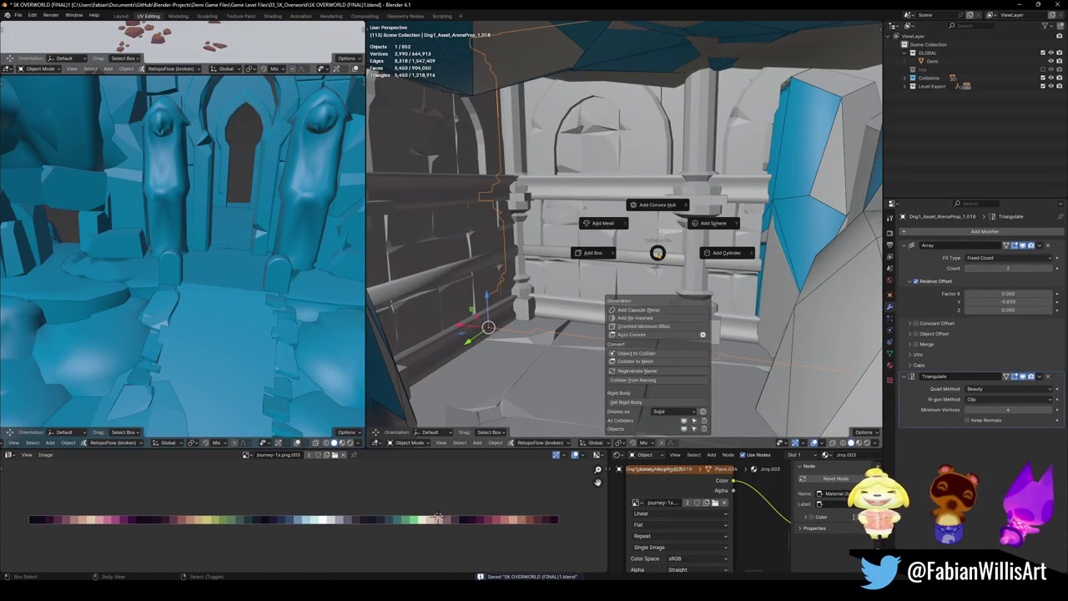
- Box-collide the first wall prop, then apply the next wall's Array modifier and box it
{"action": "left_click", "coordinate": [593, 254]}
{"action": "left_click", "coordinate": [593, 251]}
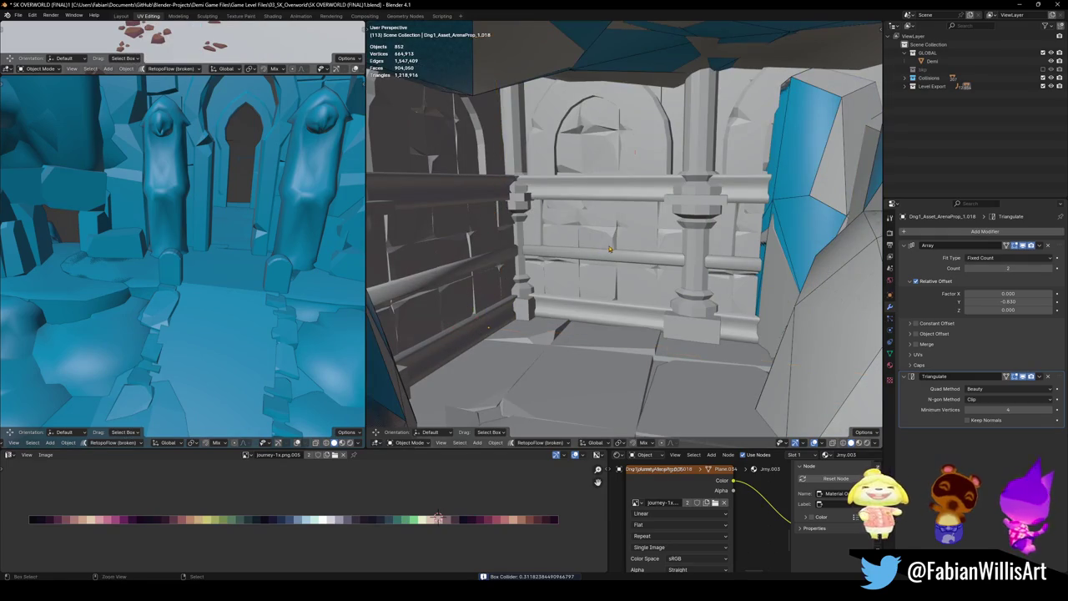
{"action": "left_click", "coordinate": [726, 252]}
{"action": "key", "text": "ctrl+a"}
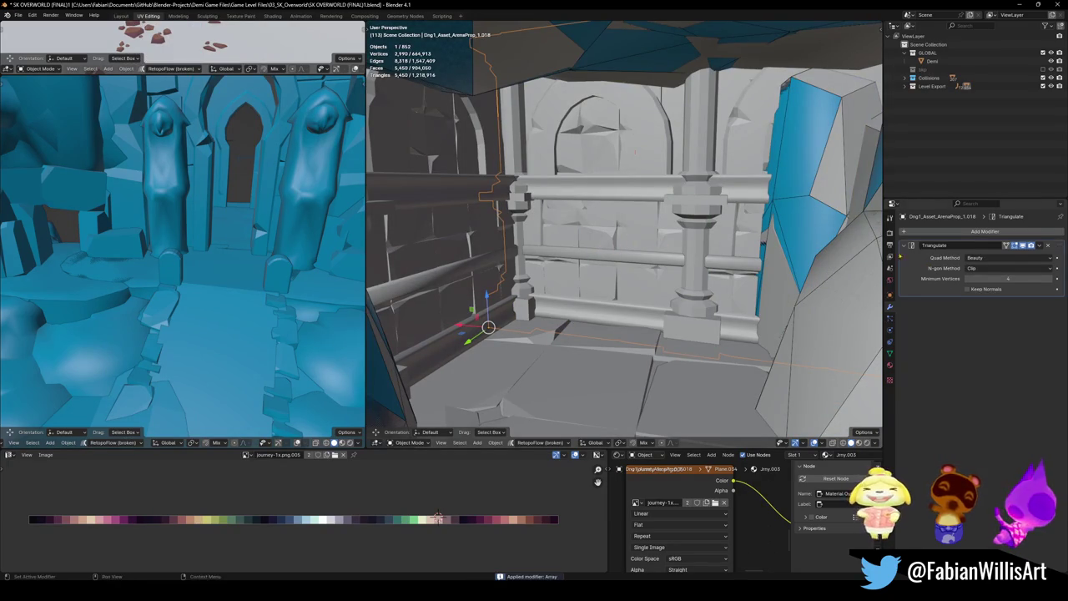
{"action": "key", "text": "shift+alt+c"}
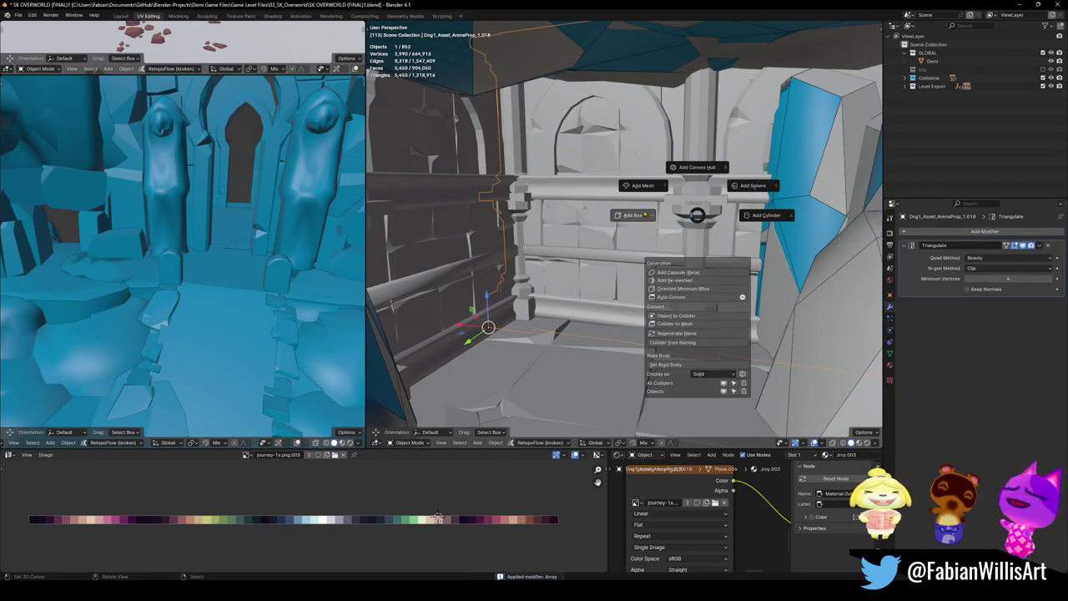
{"action": "left_click", "coordinate": [639, 216]}
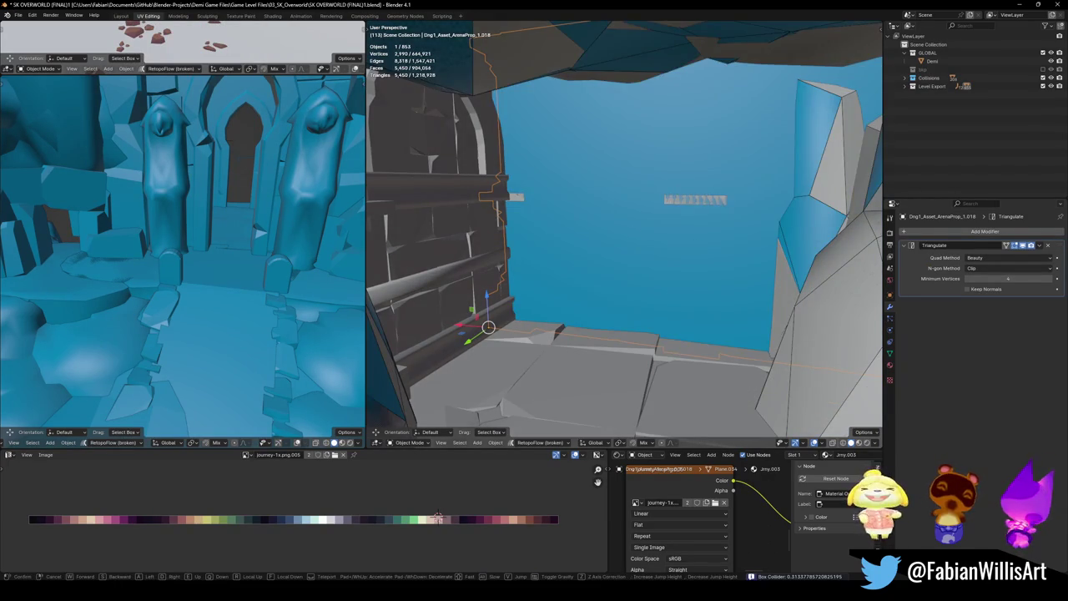
- Apply the following wall prop's Array modifier and add a box collider around it
{"action": "middle_click_drag", "start_coordinate": [696, 243], "coordinate": [733, 275]}
{"action": "left_click", "coordinate": [732, 276]}
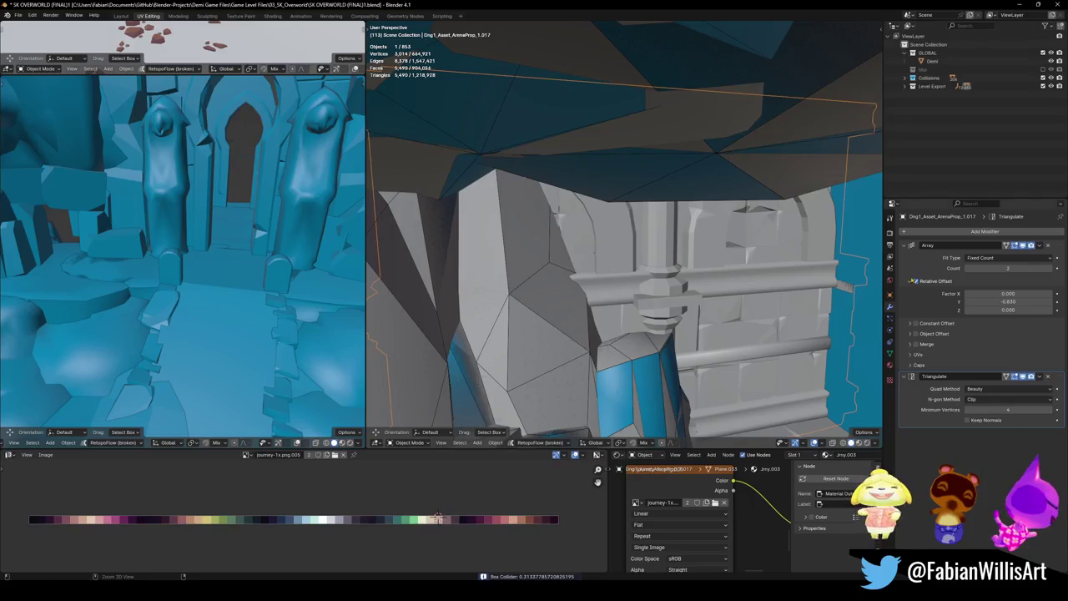
{"action": "key", "text": "ctrl+a"}
{"action": "key", "text": "shift+alt+c"}
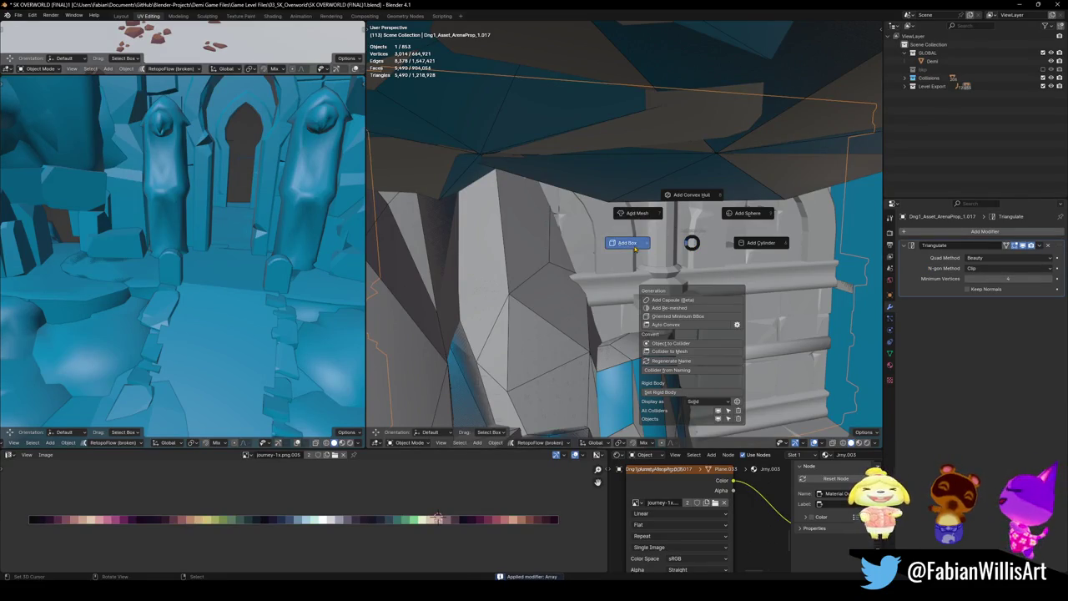
{"action": "left_click", "coordinate": [634, 247]}
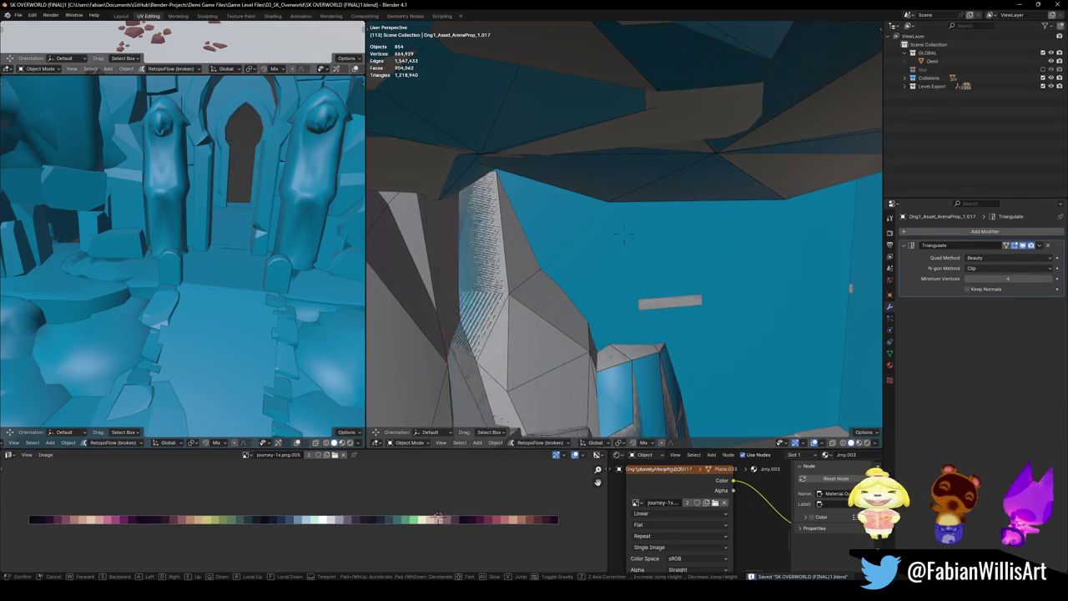
- Apply the arched wall's Array modifier, redo its misplaced box collider, and save the file
{"action": "middle_click_drag", "start_coordinate": [636, 264], "coordinate": [584, 250]}
{"action": "left_click", "coordinate": [584, 251]}
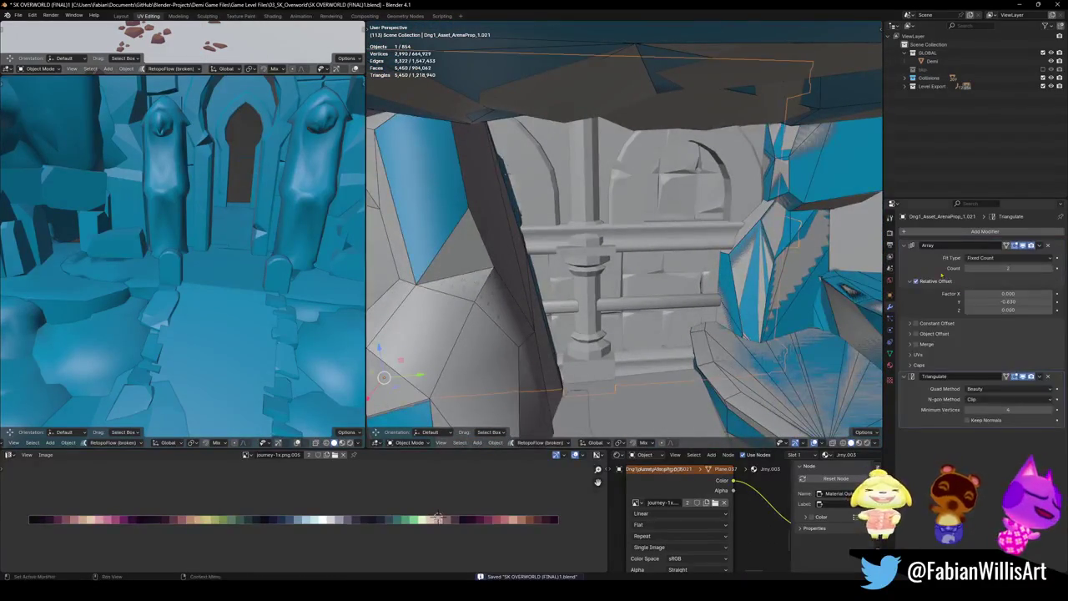
{"action": "key", "text": "ctrl+a"}
{"action": "key", "text": "shift+alt+c"}
{"action": "left_click", "coordinate": [587, 203]}
{"action": "key", "text": "ctrl+z"}
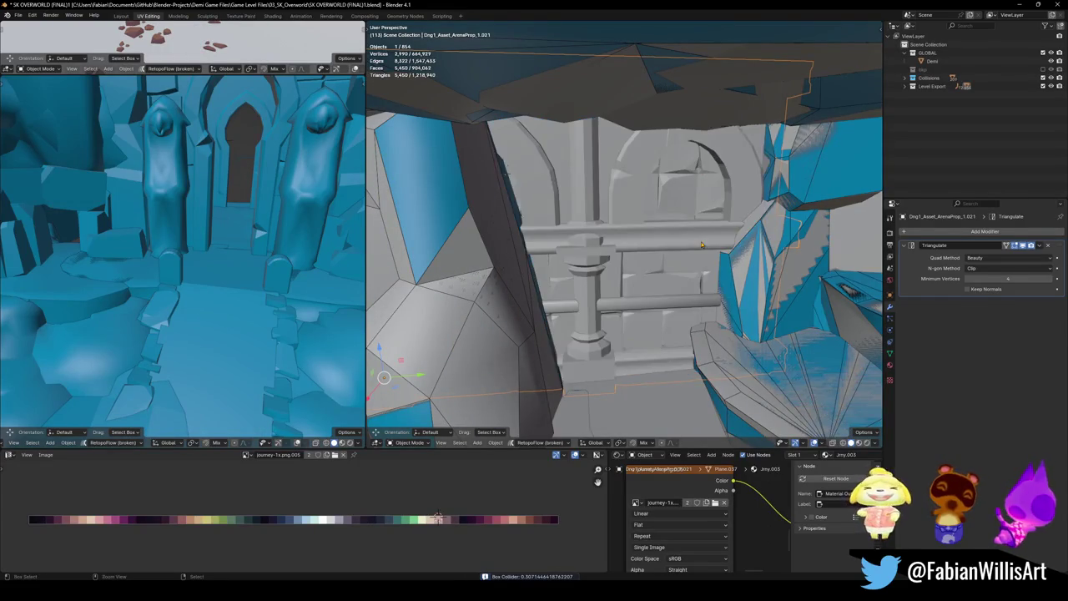
{"action": "left_click", "coordinate": [596, 217]}
{"action": "key", "text": "shift+alt+c"}
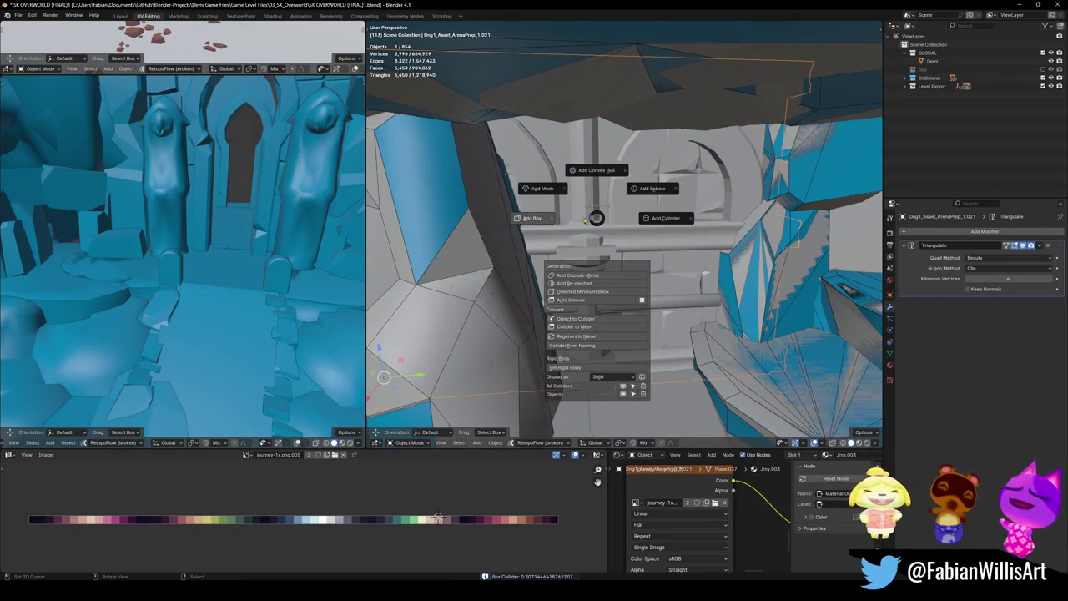
{"action": "left_click", "coordinate": [558, 218]}
{"action": "key", "text": "ctrl+s"}
- After a quick fly-through, wrap the floor plane Plane.013 in a box collider
{"action": "key", "text": "shift+grave"}
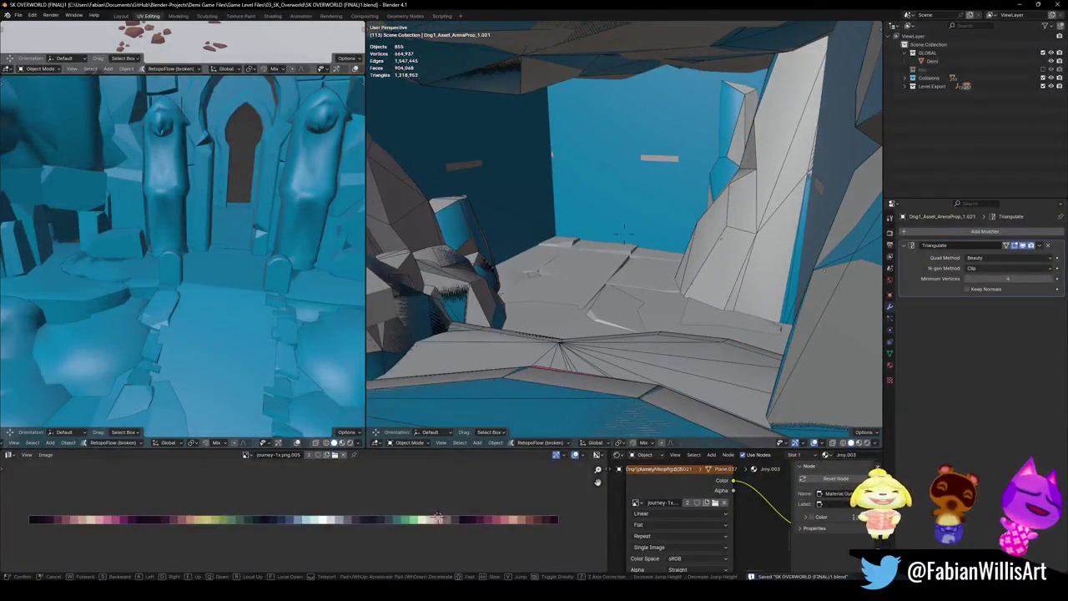
{"action": "left_click", "coordinate": [624, 224]}
{"action": "left_click", "coordinate": [629, 290]}
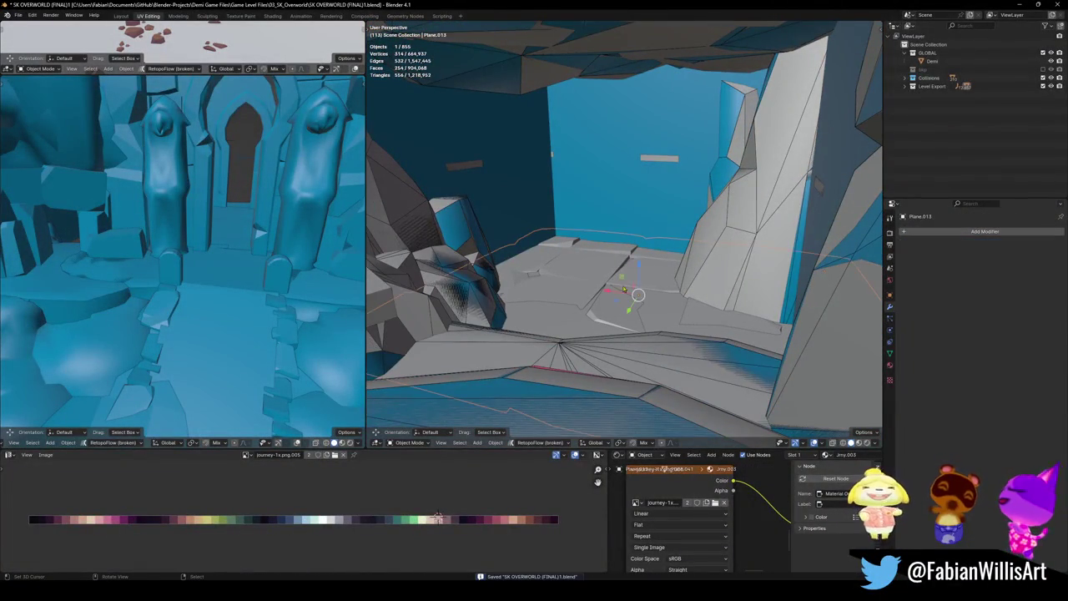
{"action": "key", "text": "g"}
{"action": "middle_click_drag", "start_coordinate": [608, 278], "coordinate": [650, 214]}
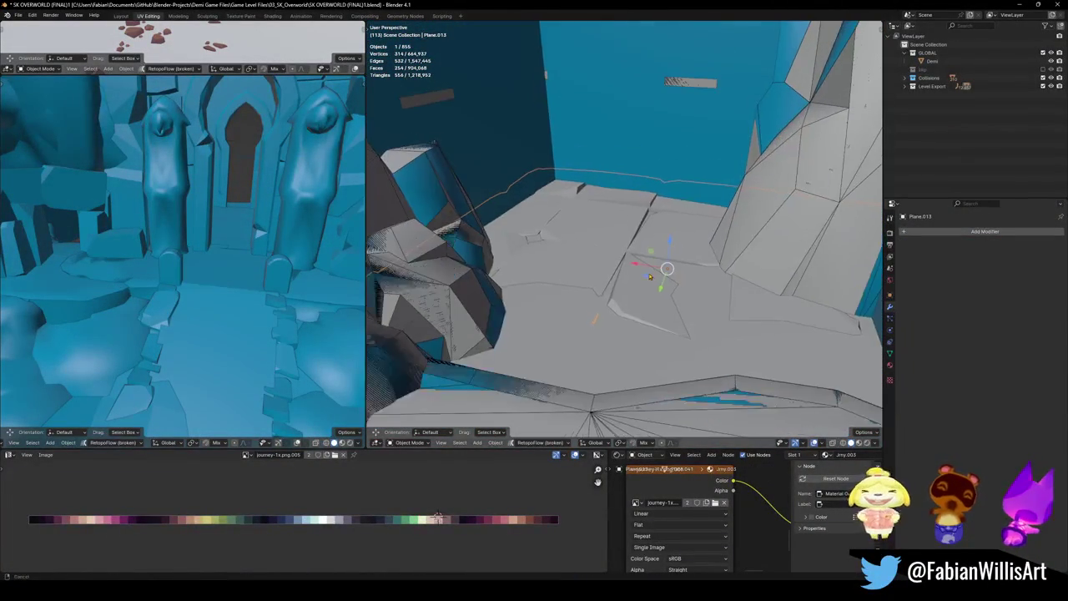
{"action": "right_click", "coordinate": [649, 214]}
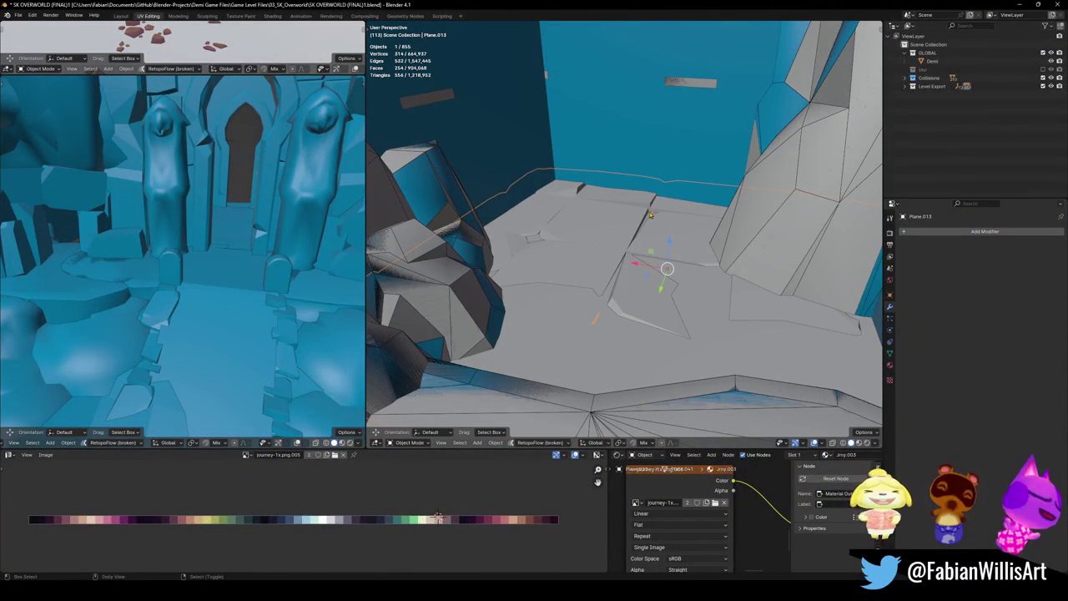
{"action": "key", "text": "shift+c"}
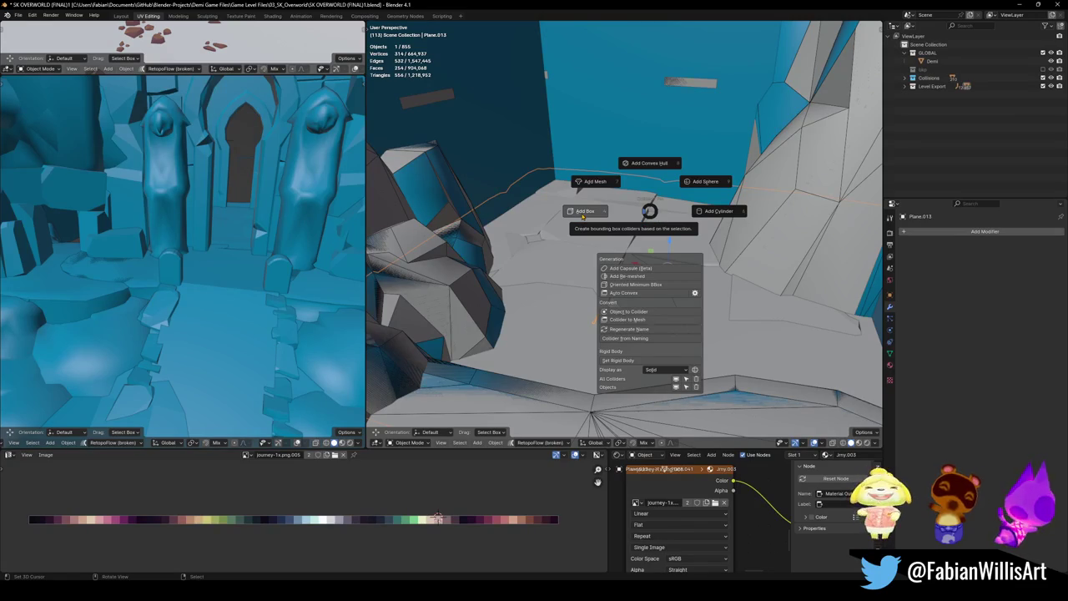
{"action": "left_click", "coordinate": [582, 213]}
{"action": "left_click", "coordinate": [564, 227]}
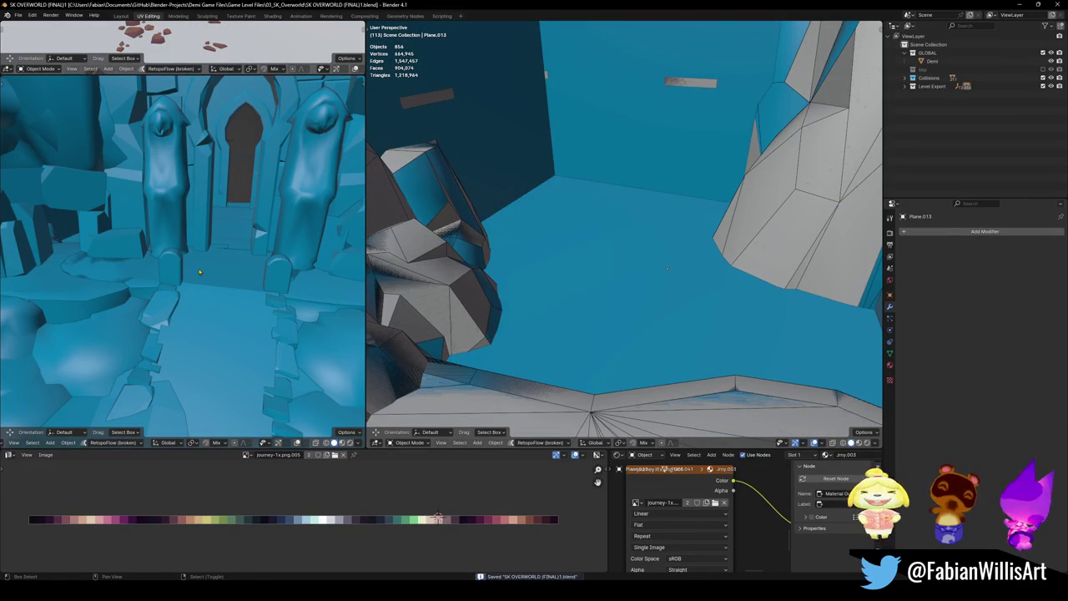
- Walk-navigate the left viewport past the icy ledge and ice pillars up to the ice wall
{"action": "key", "text": "shift+grave"}
{"action": "key", "text": "w"}
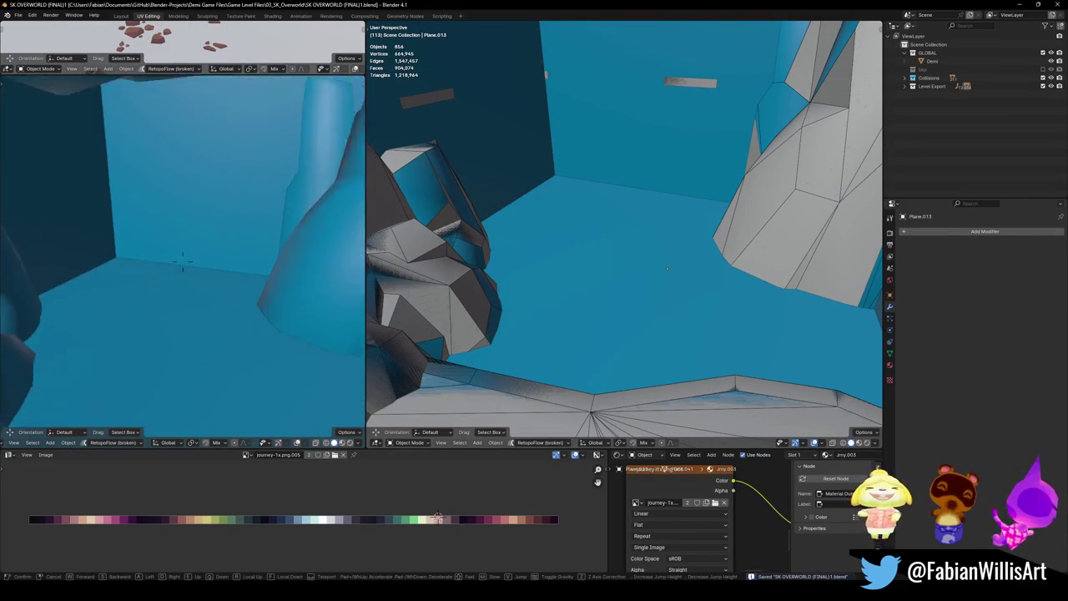
{"action": "key", "text": "w"}
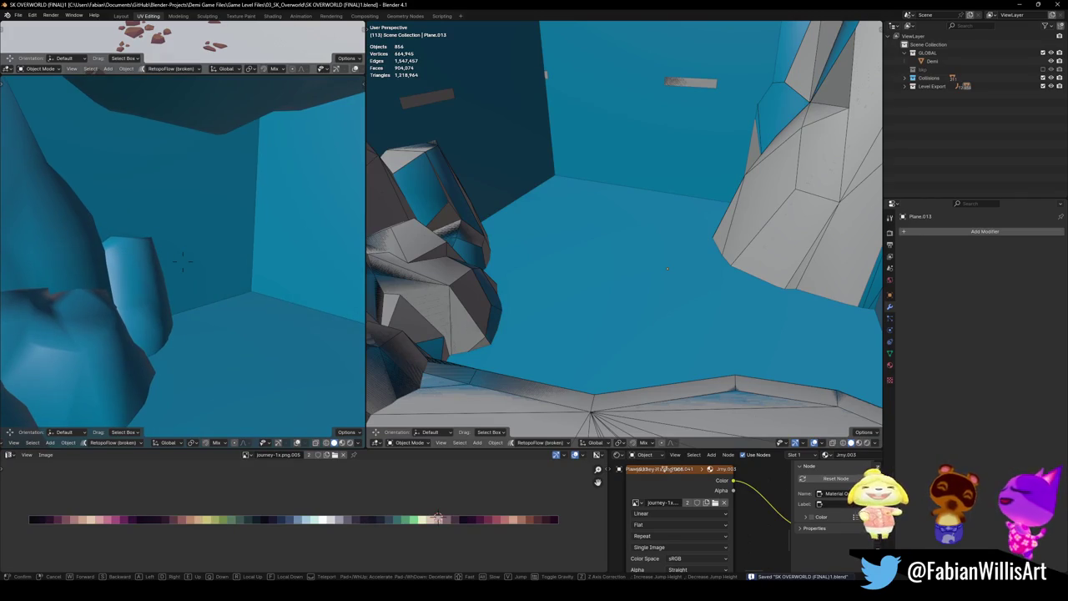
{"action": "key", "text": "w"}
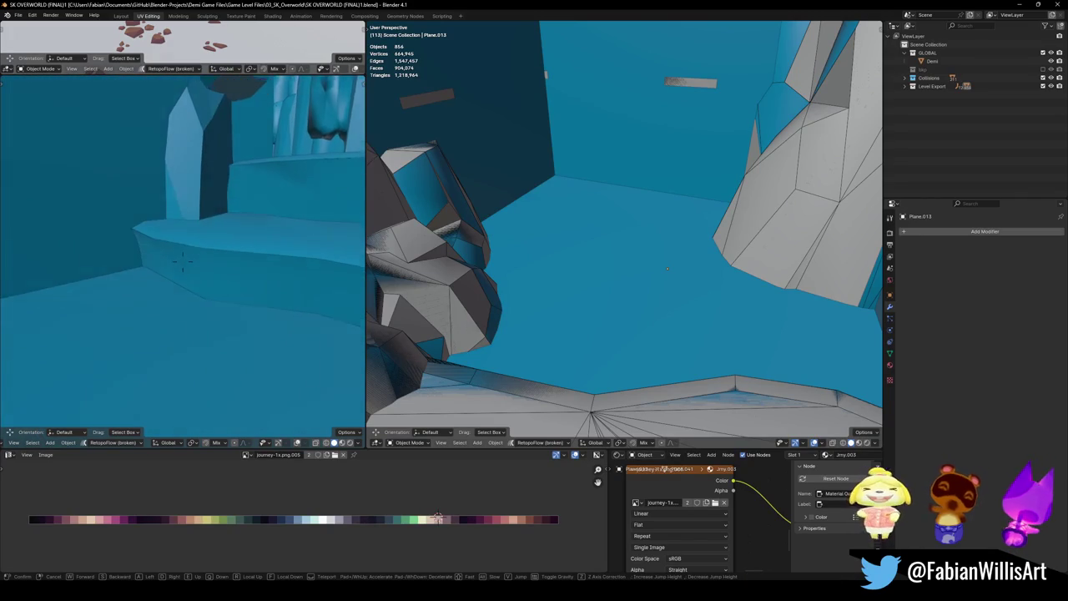
{"action": "key", "text": "w"}
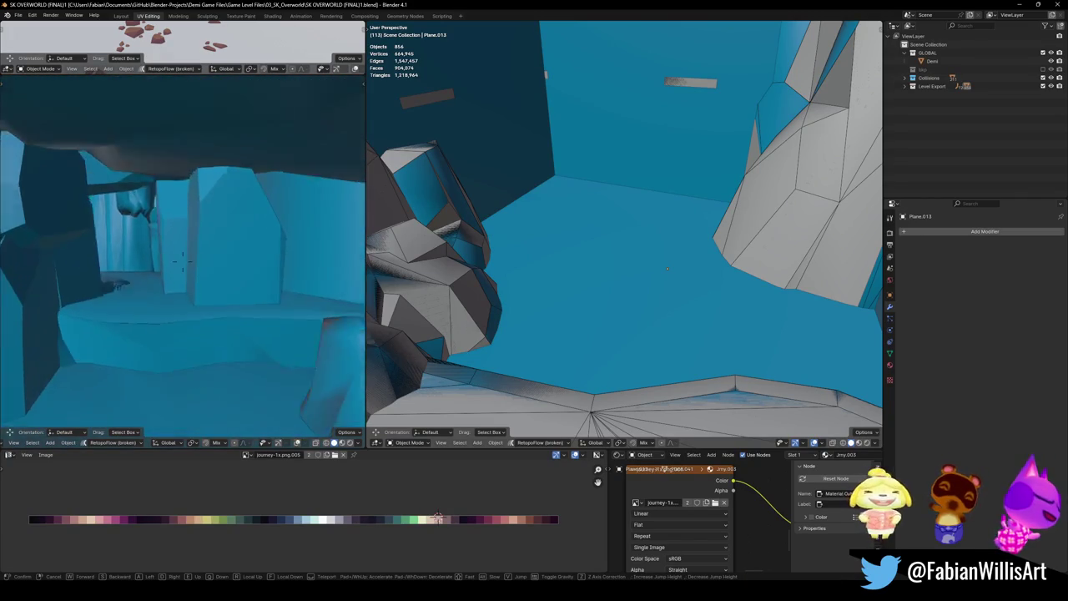
{"action": "key", "text": "w"}
{"action": "key", "text": "w"}
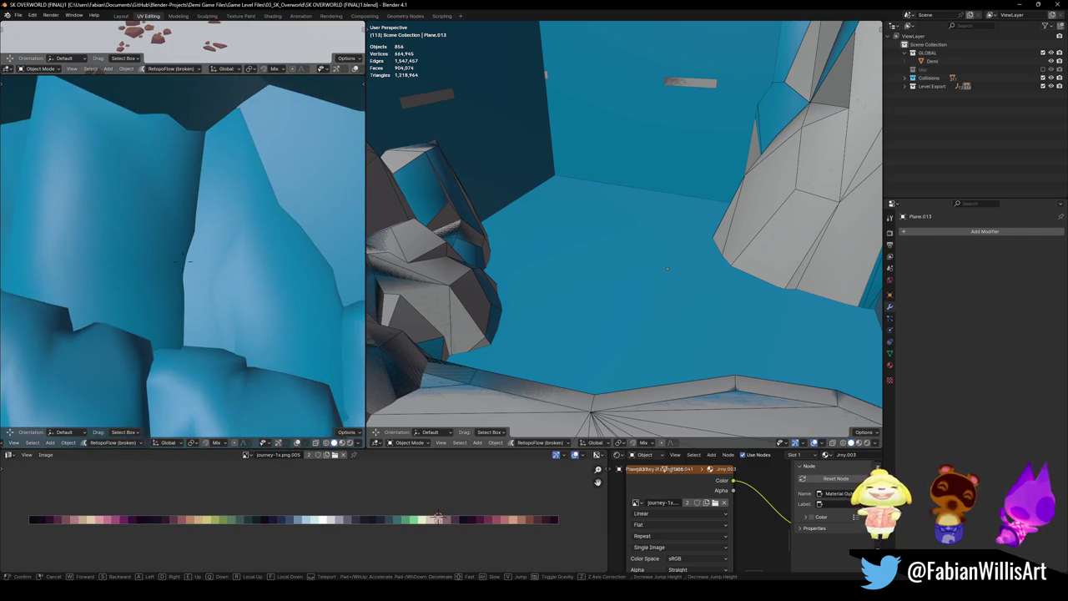
{"action": "left_click", "coordinate": [198, 271]}
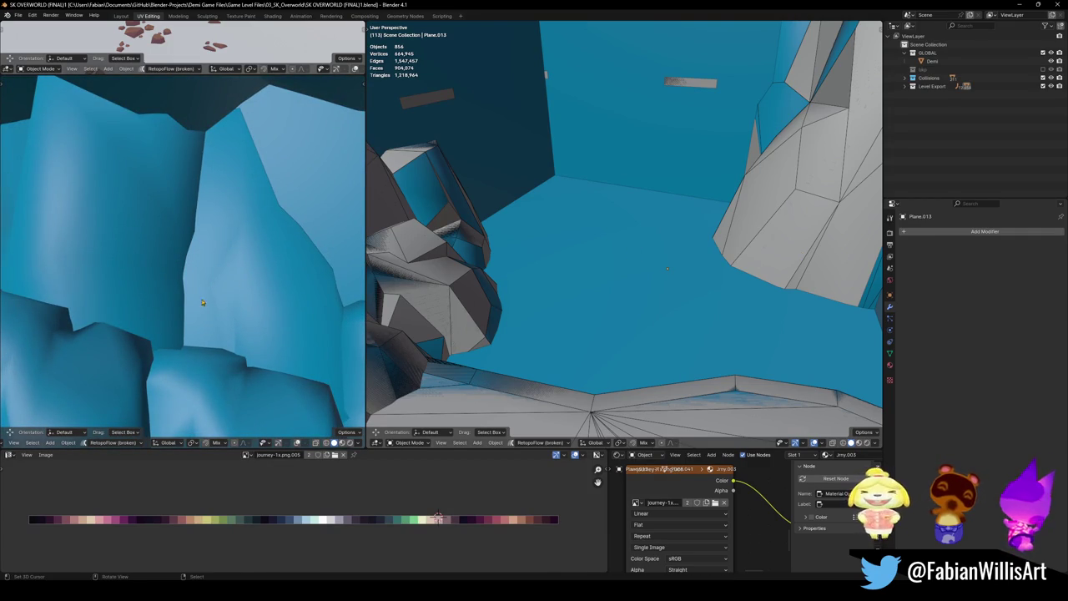
- Fly through the right viewport toward the pillars, then select the pillar arena prop
{"action": "key", "text": "shift+grave"}
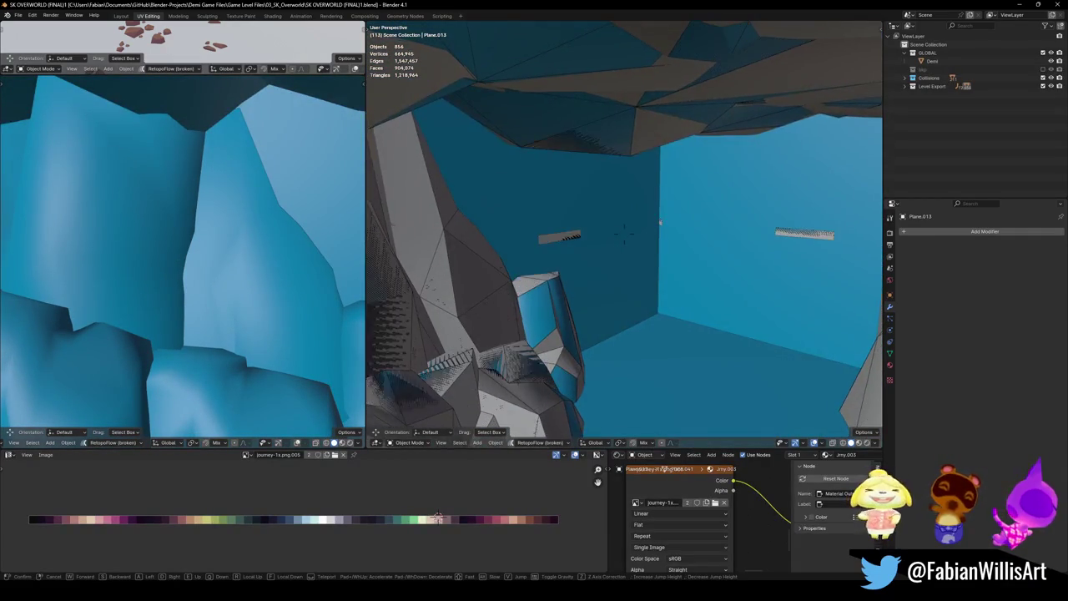
{"action": "key", "text": "w"}
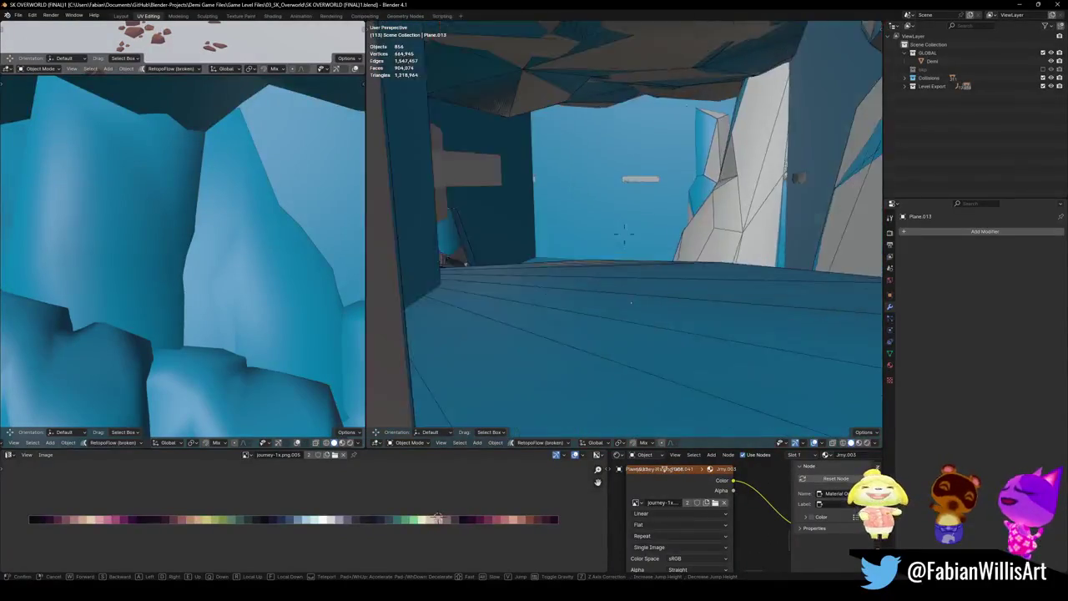
{"action": "key", "text": "w"}
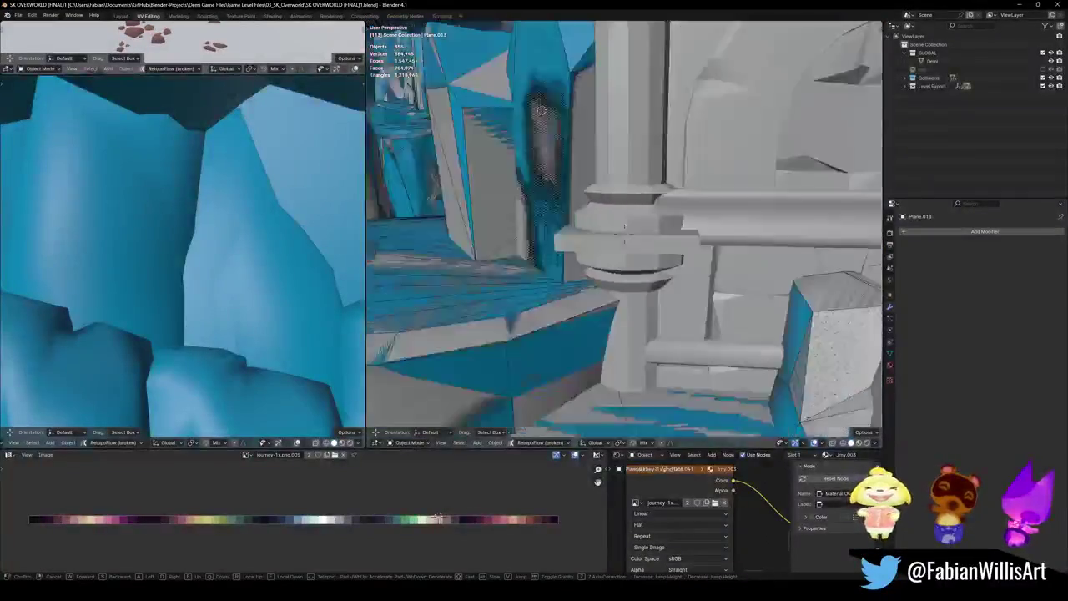
{"action": "left_click", "coordinate": [624, 236]}
{"action": "left_click", "coordinate": [621, 246]}
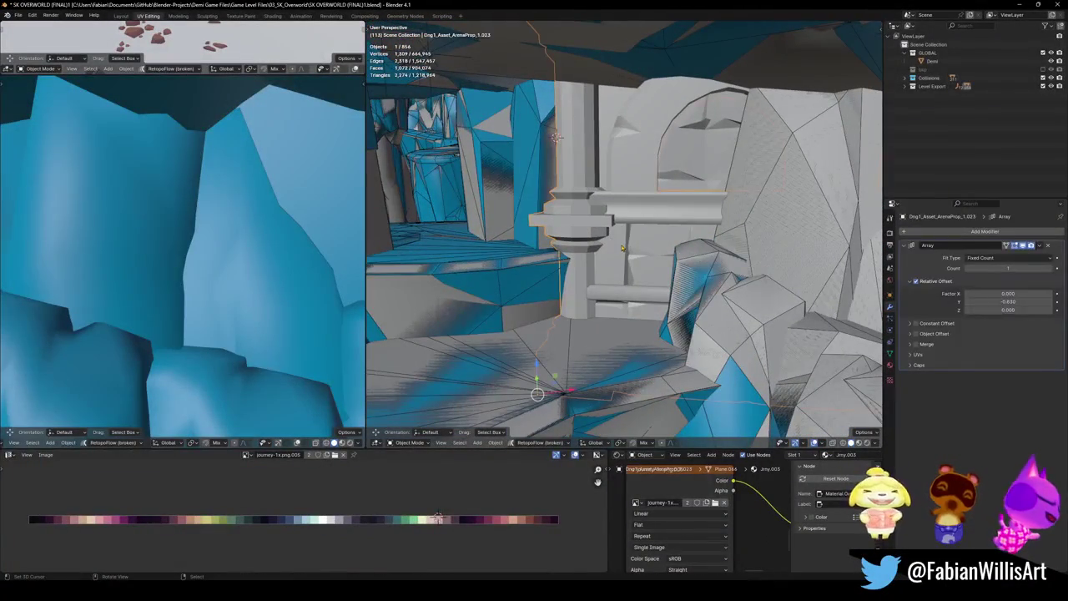
- Remove the Array modifier from Drg1_Asset_ArenaProp_1.023 and give it a box collider
{"action": "middle_click_drag", "start_coordinate": [621, 255], "coordinate": [649, 262], "text": "shift"}
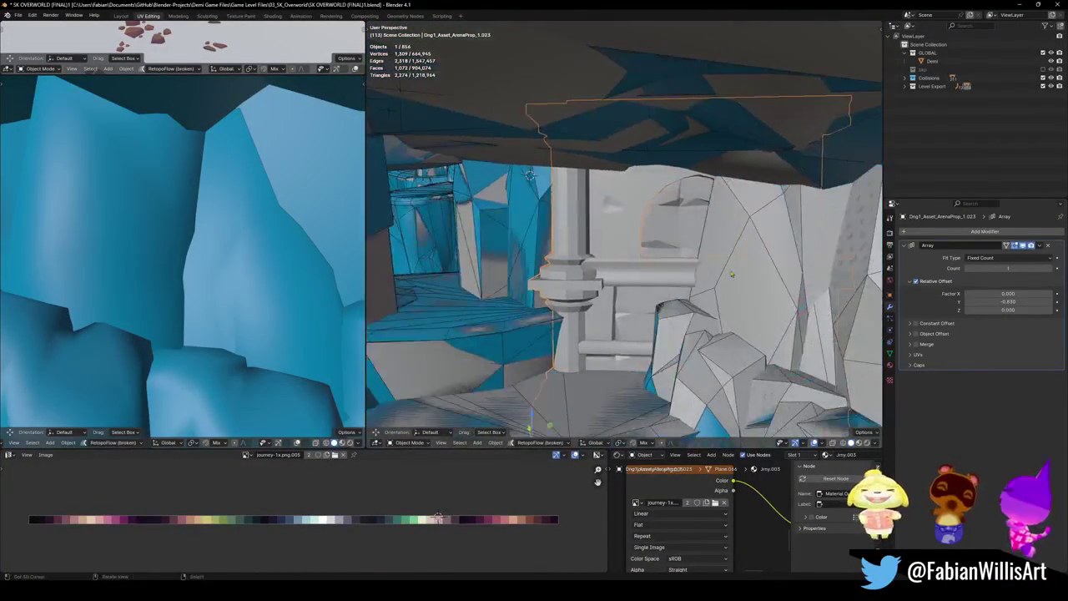
{"action": "left_click", "coordinate": [1048, 245]}
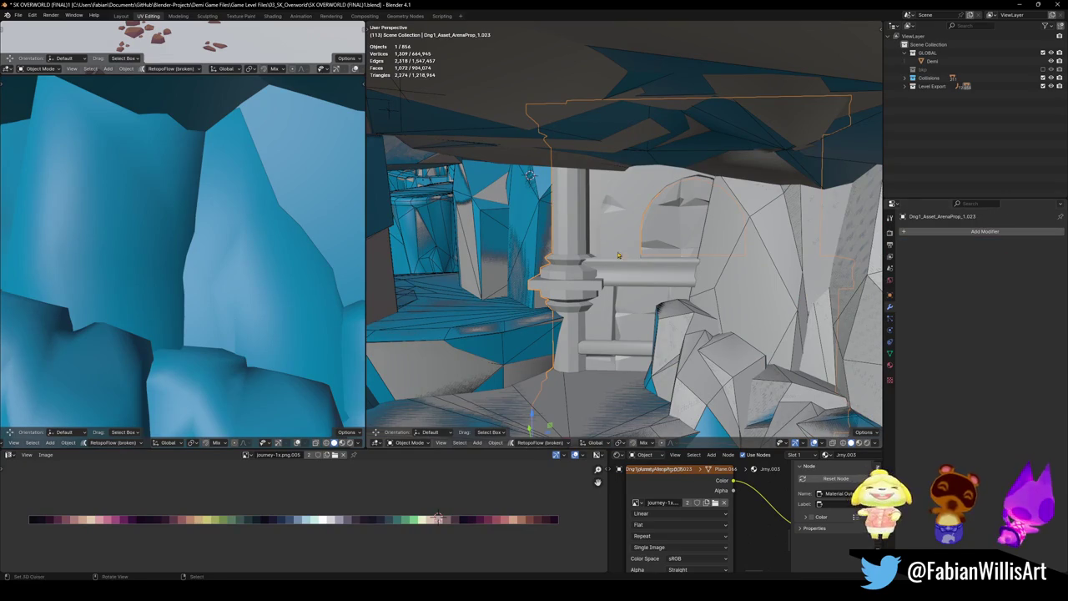
{"action": "key", "text": "shift+alt+c"}
{"action": "left_click", "coordinate": [498, 244]}
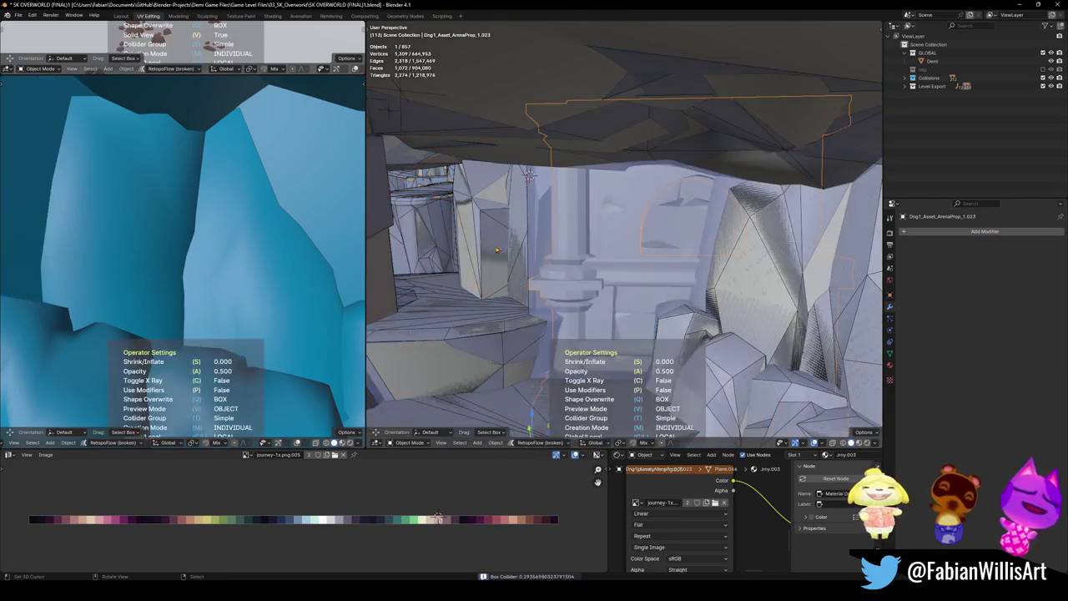
{"action": "left_click", "coordinate": [507, 259]}
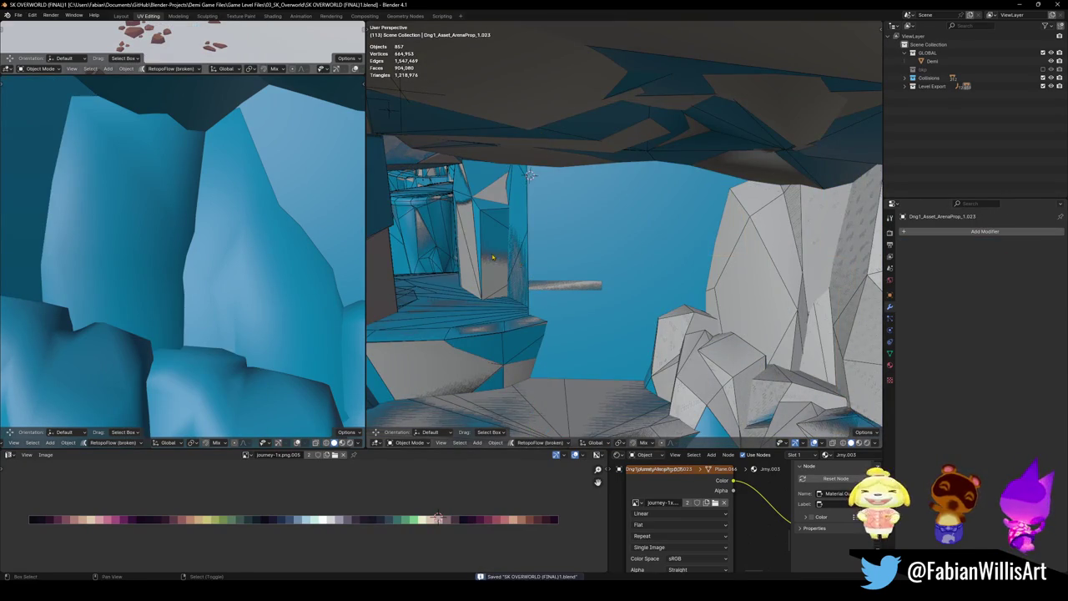
- Fly through both views, checking the pillars and passing through the arched doorway
{"action": "key", "text": "shift+grave"}
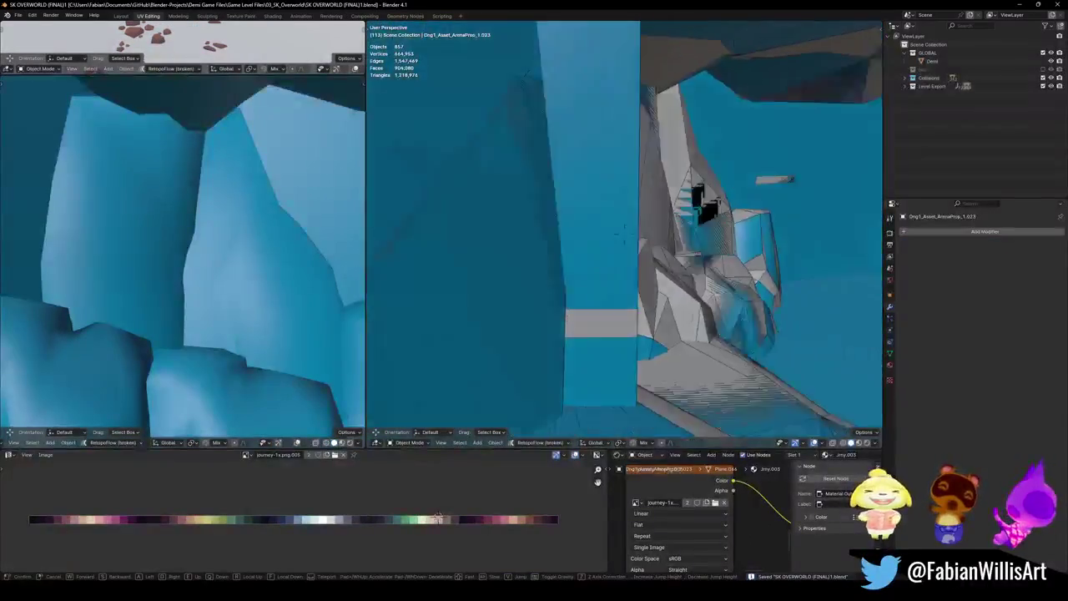
{"action": "key", "text": "w"}
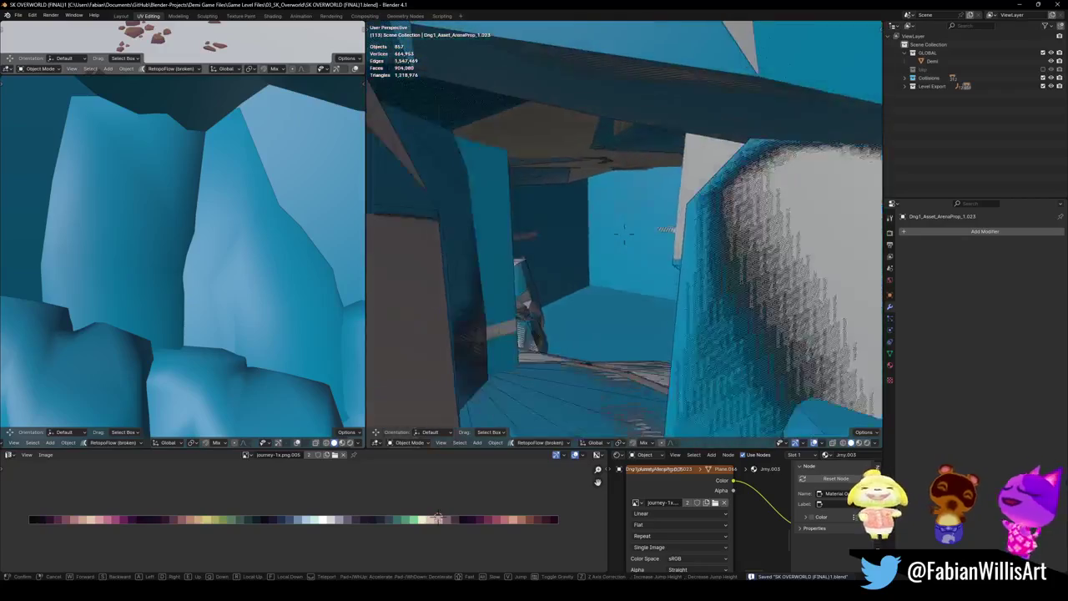
{"action": "left_click", "coordinate": [624, 236]}
{"action": "key", "text": "shift+grave"}
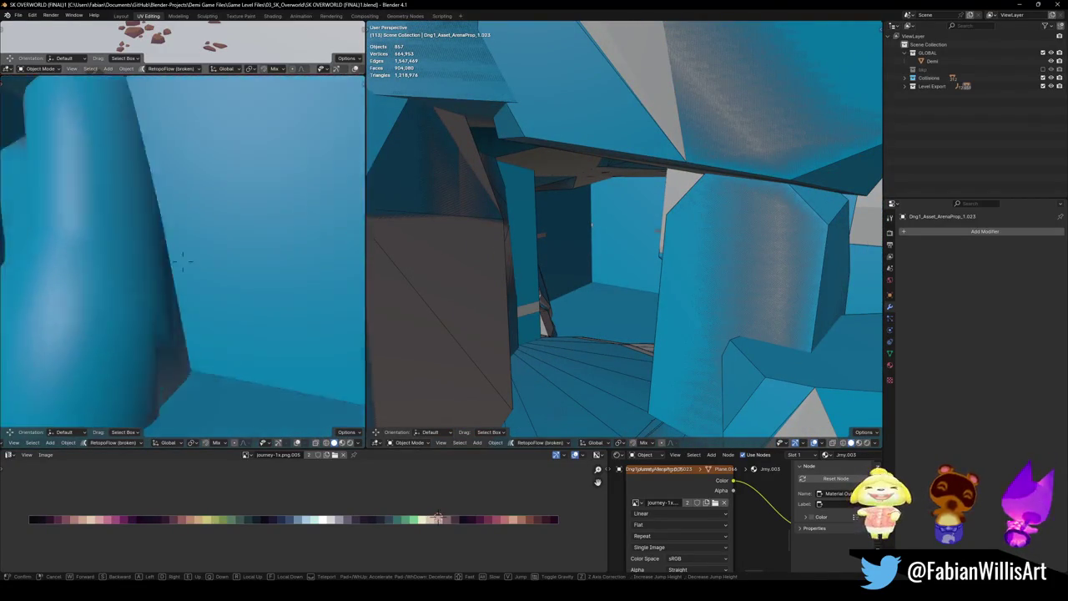
{"action": "key", "text": "w"}
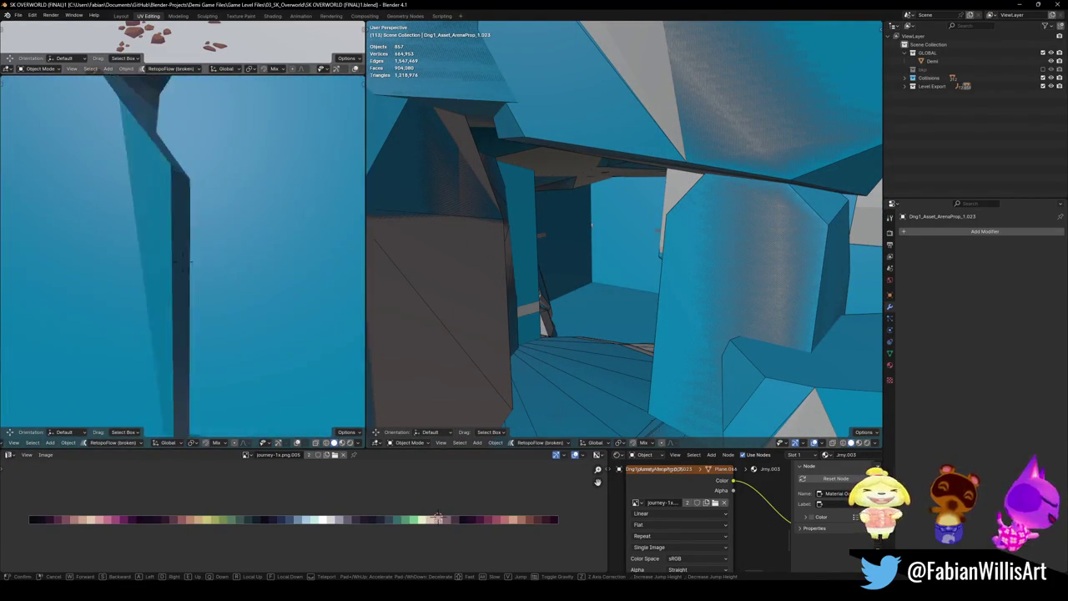
{"action": "key", "text": "w"}
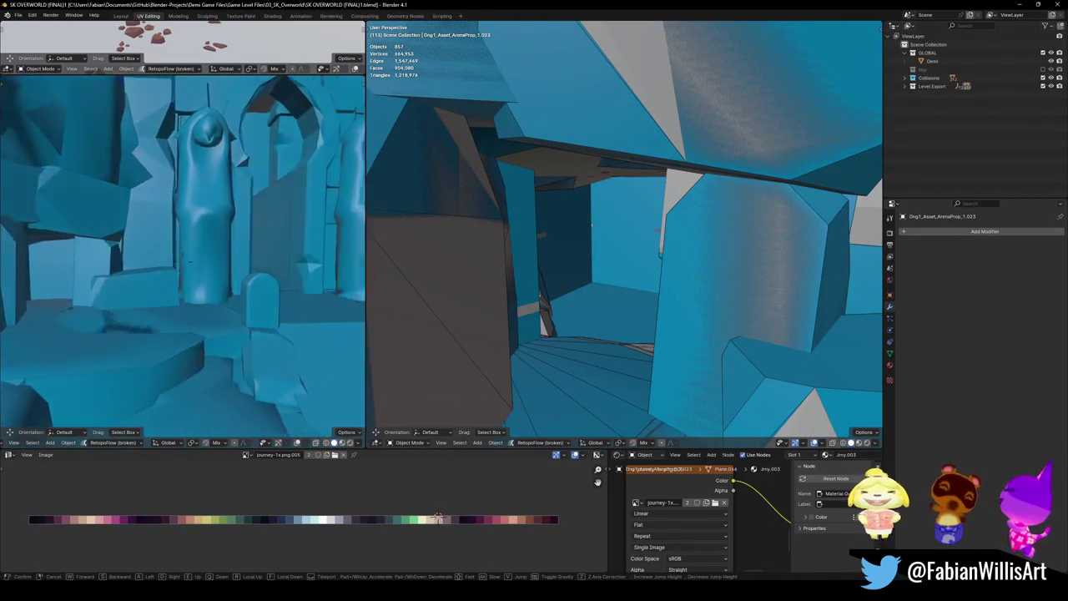
{"action": "key", "text": "w"}
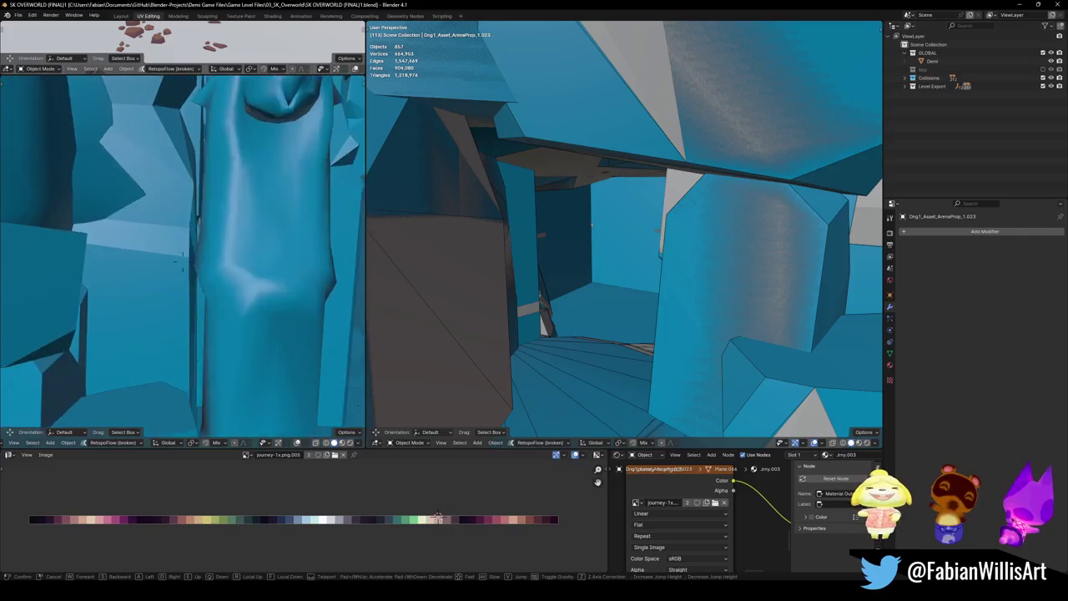
{"action": "key", "text": "s"}
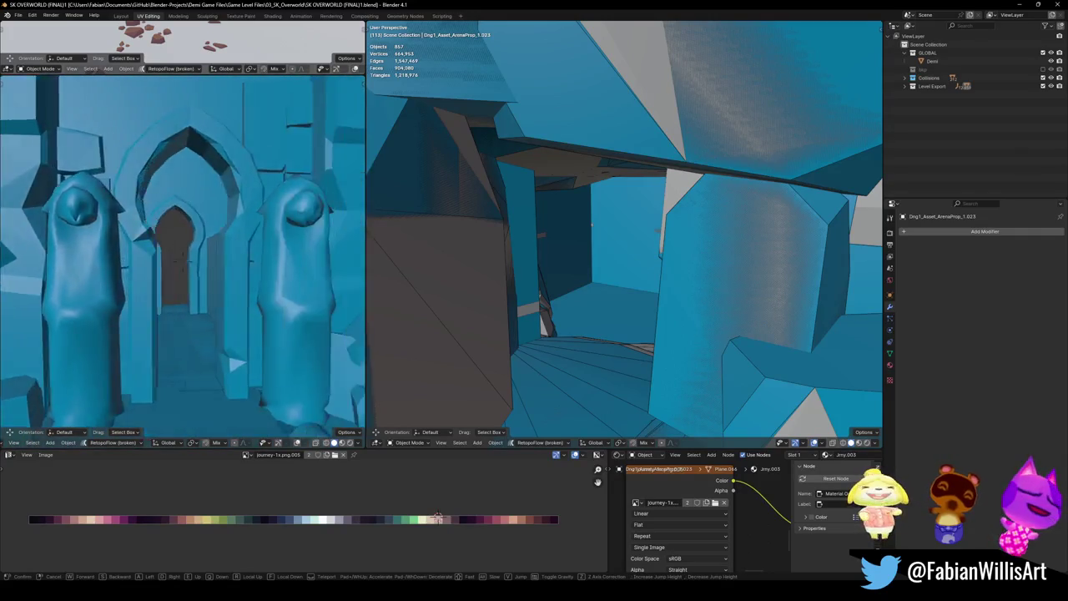
{"action": "key", "text": "w"}
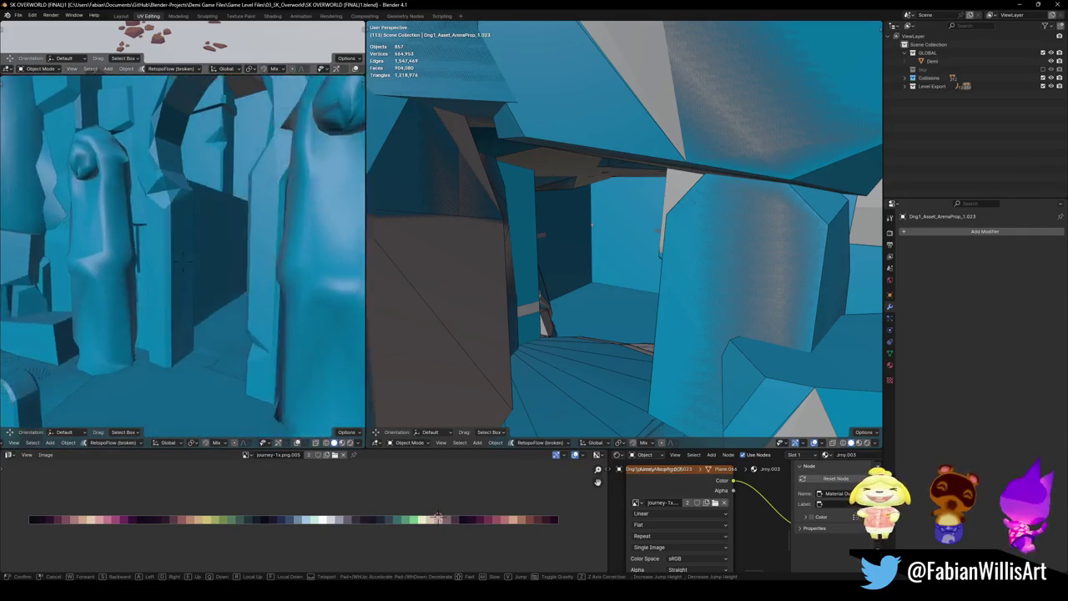
{"action": "key", "text": "w"}
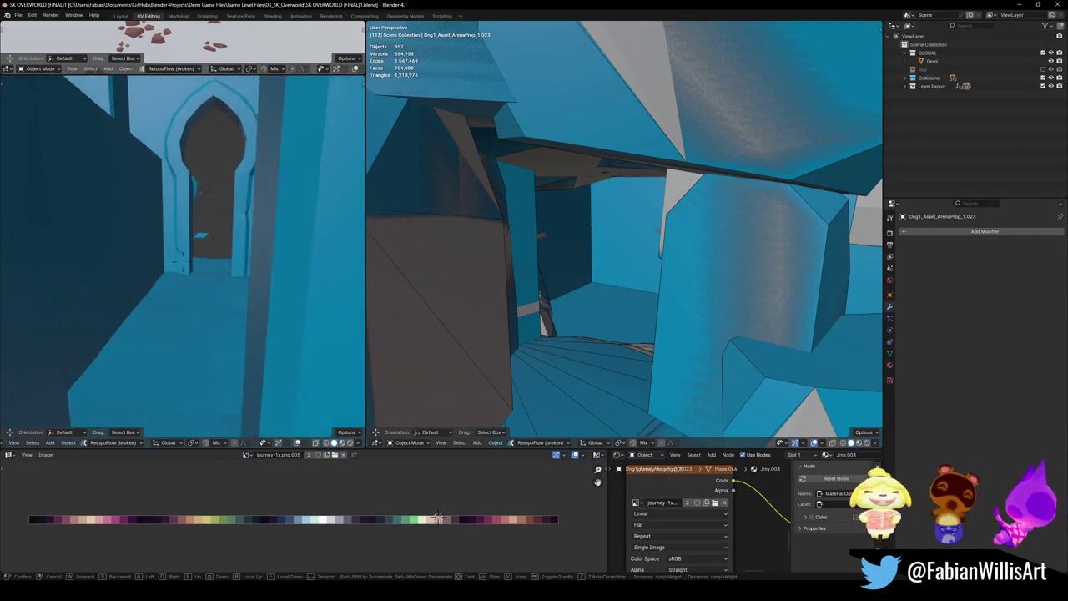
{"action": "key", "text": "w"}
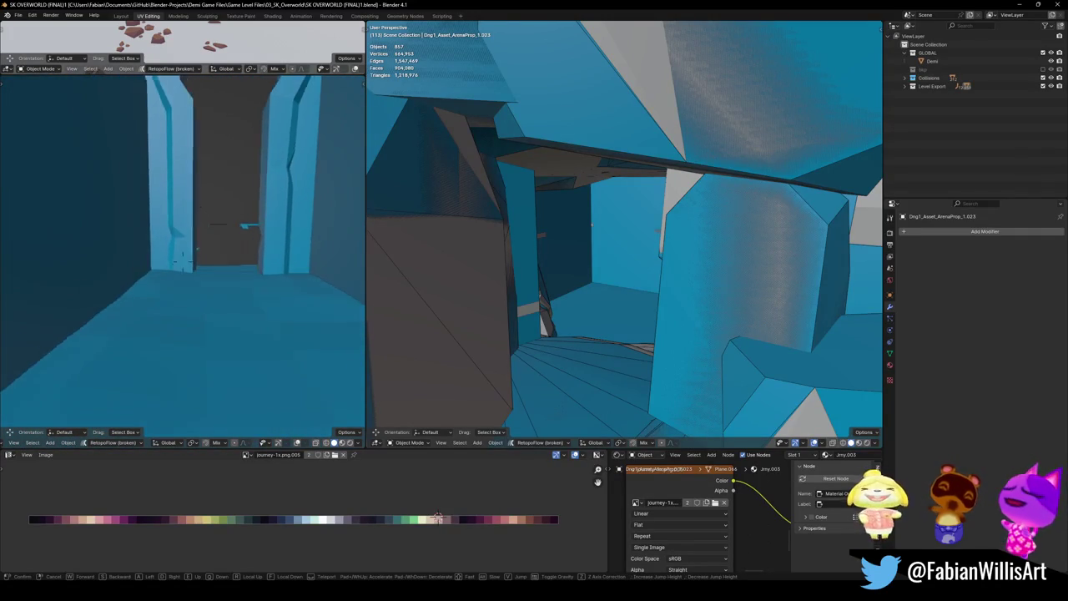
{"action": "key", "text": "Escape"}
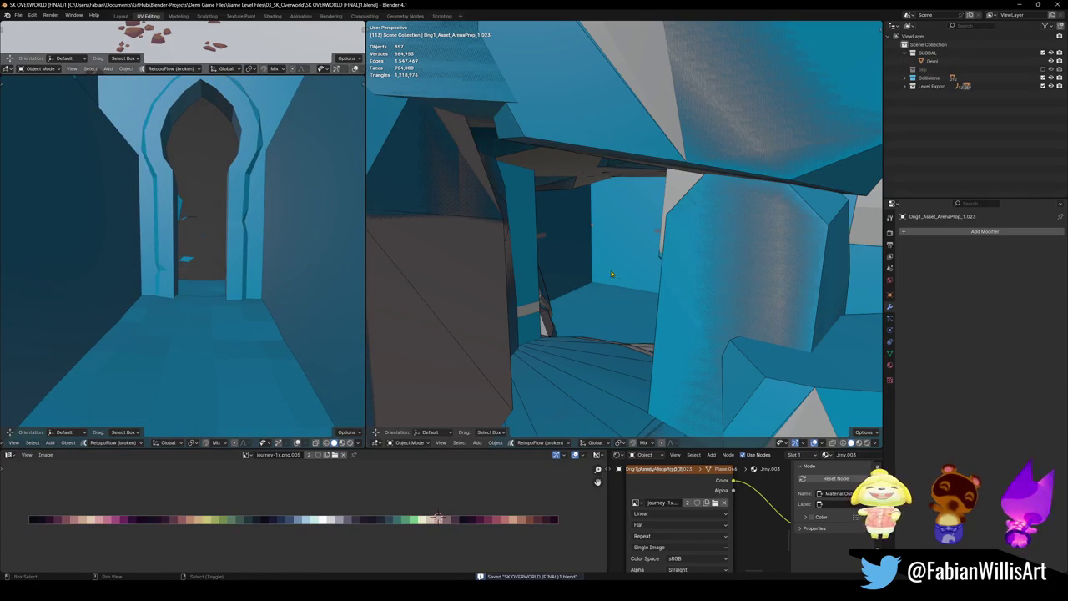
- Fly the right view down the corridor to the white rock pillar and back
{"action": "key", "text": "shift+grave"}
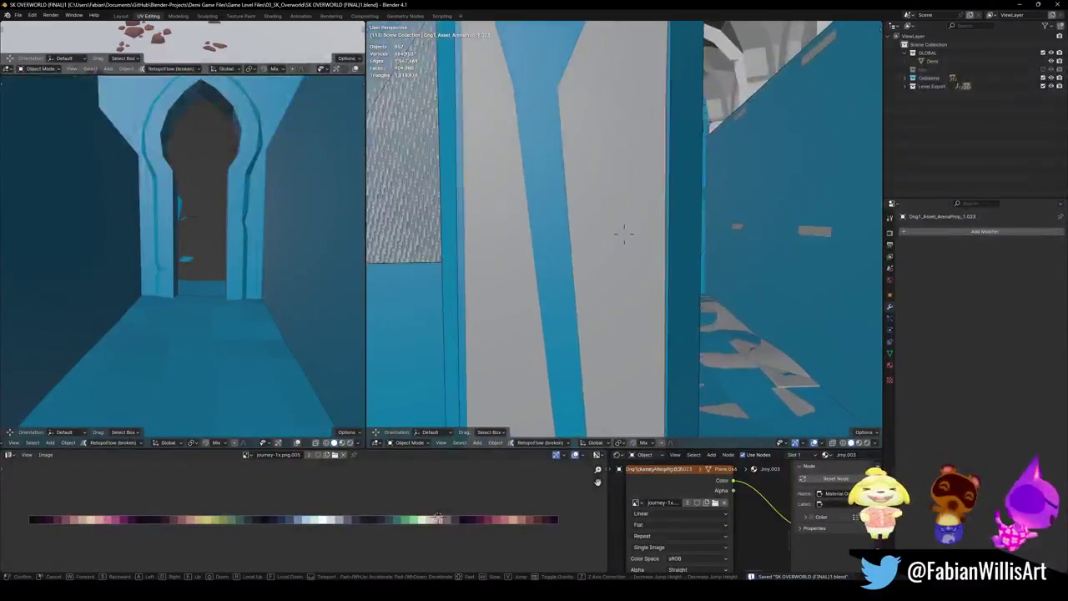
{"action": "key", "text": "w"}
{"action": "key", "text": "w"}
{"action": "key", "text": "w"}
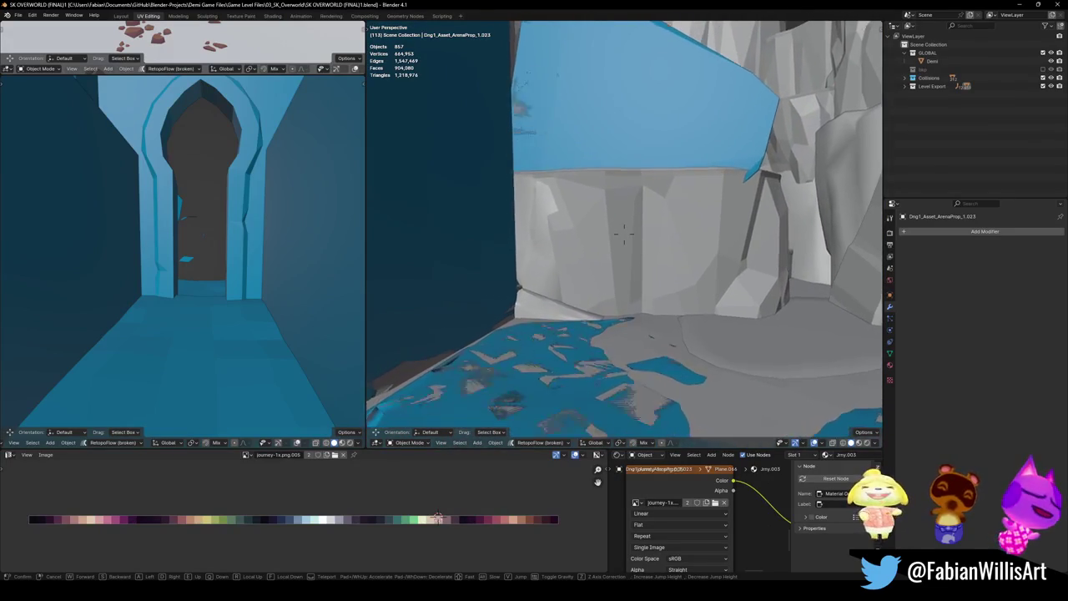
{"action": "key", "text": "w"}
{"action": "key", "text": "w"}
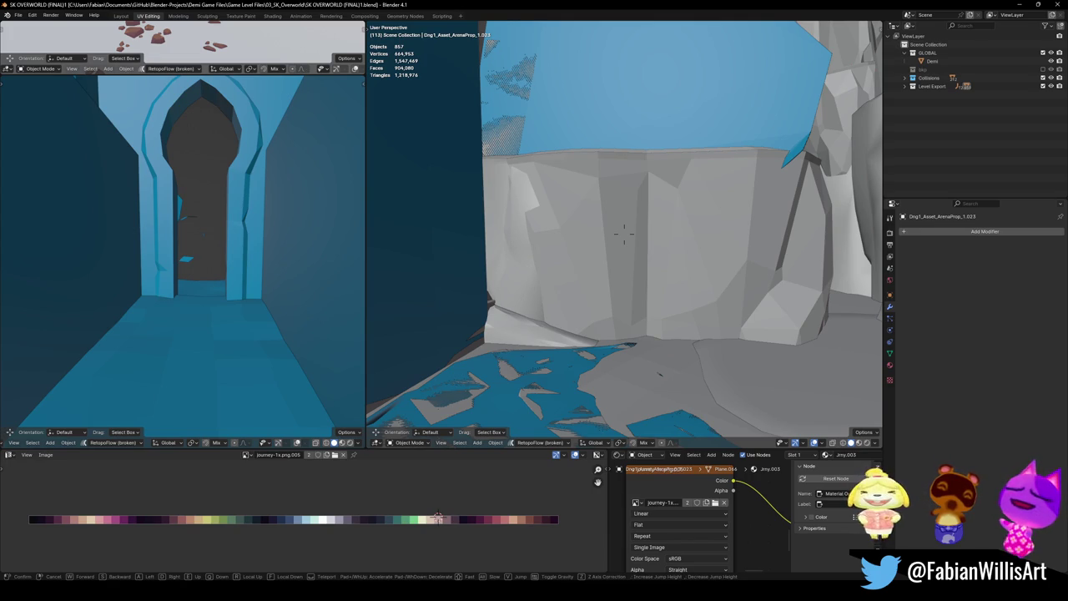
{"action": "key", "text": "w"}
{"action": "middle_click_drag", "start_coordinate": [612, 274], "coordinate": [616, 274], "text": "shift"}
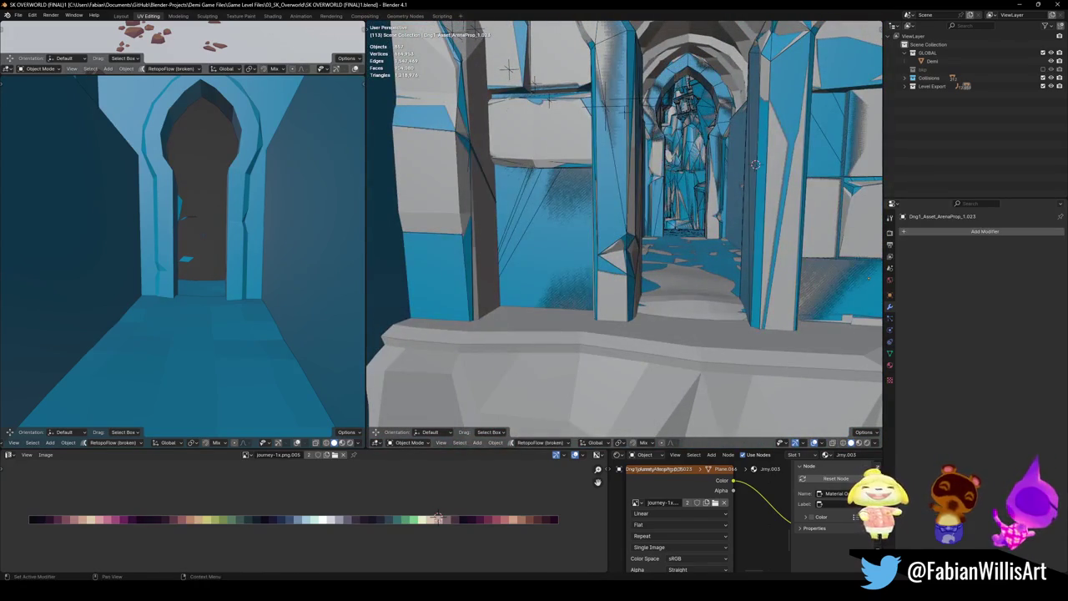